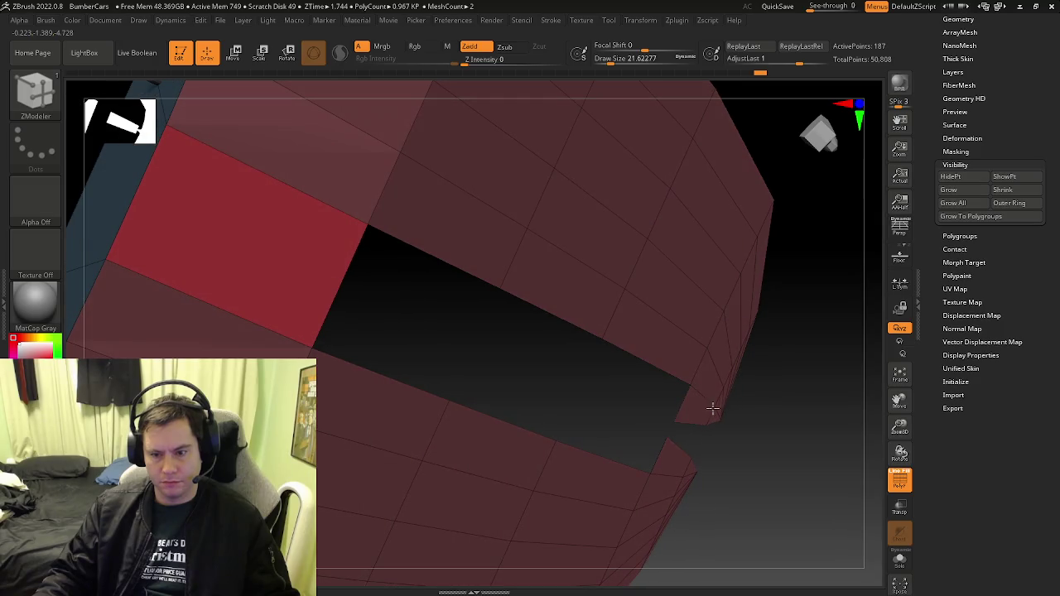
# Set the ZModeler edge action to Bridge and mask the bottom strip of the car body
pyautogui.press('space')
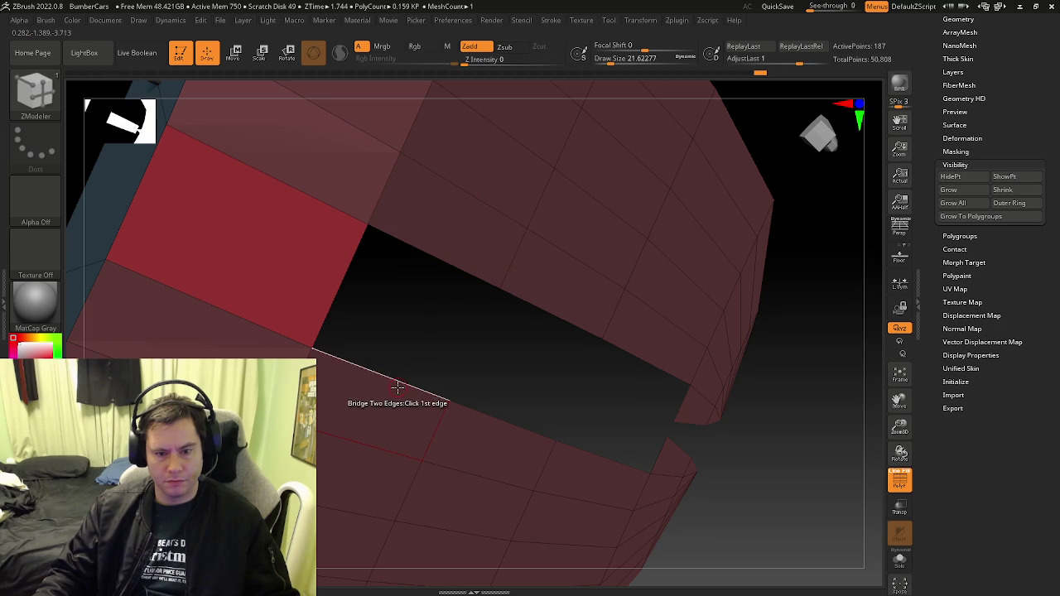
pyautogui.press('ctrl')
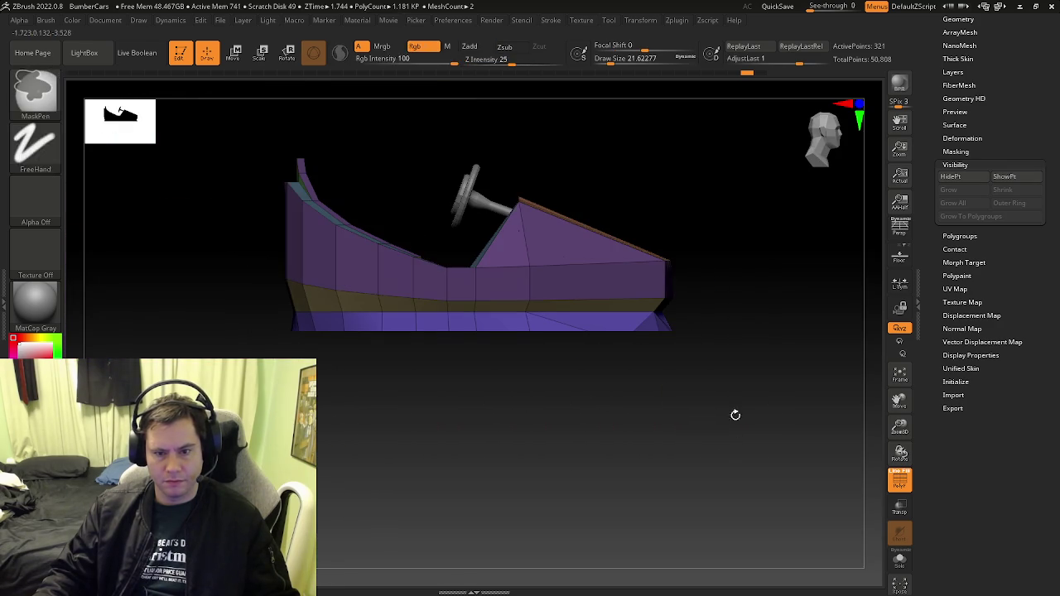
pyautogui.keyDown('ctrl'); pyautogui.moveTo(764, 424); pyautogui.dragTo(267, 314); pyautogui.keyUp('ctrl')
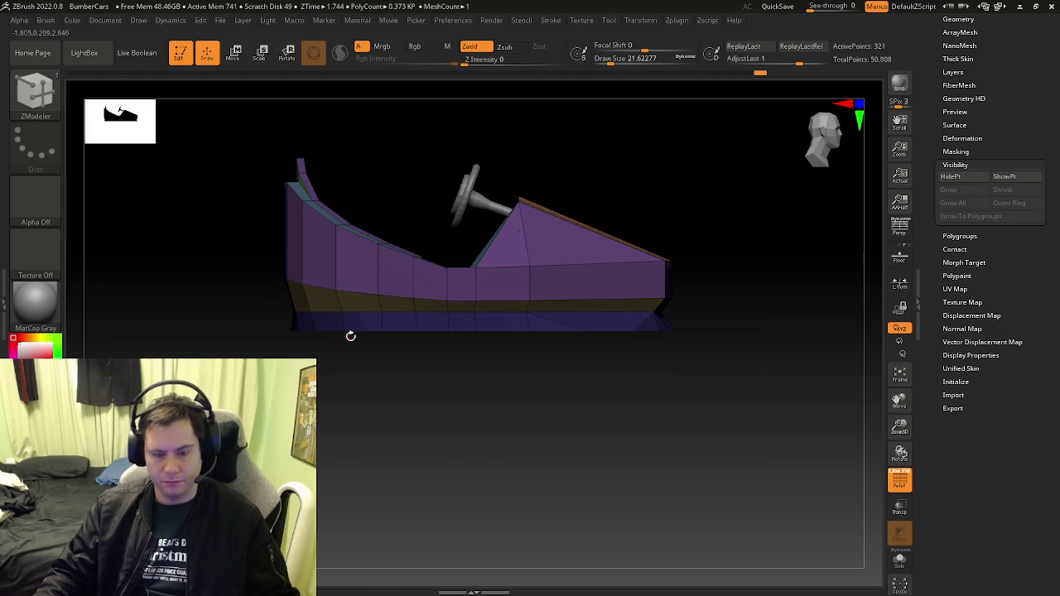
# Invert the mask and hide everything except the red hull section, including the purple roof
pyautogui.keyDown('ctrl'); pyautogui.click(391, 335); pyautogui.keyUp('ctrl')
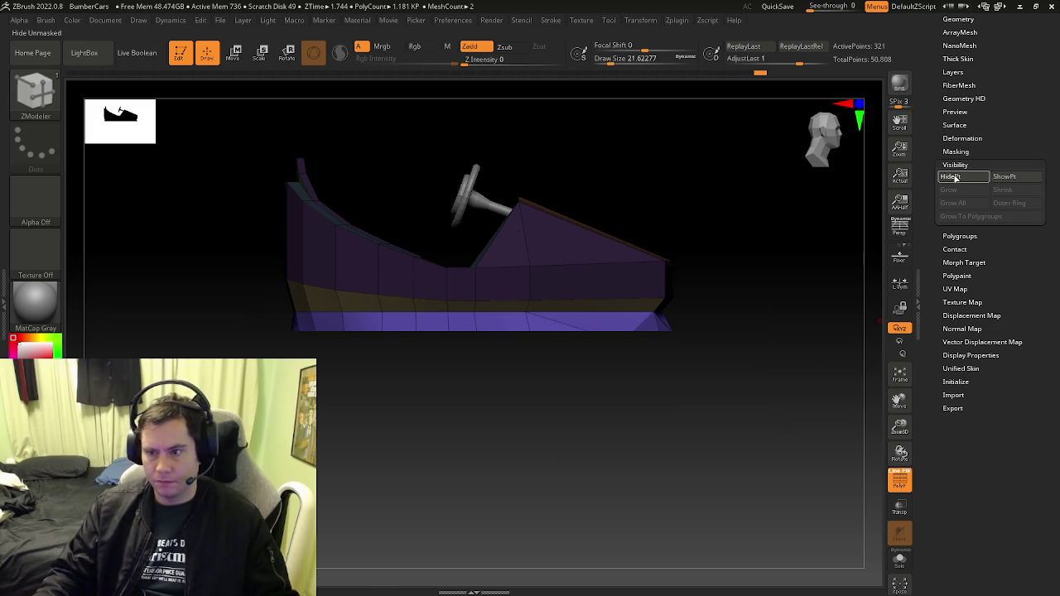
pyautogui.click(954, 178)
pyautogui.moveTo(583, 307); pyautogui.dragTo(608, 365)
pyautogui.moveTo(603, 383)
pyautogui.mouseDown(button='right')
pyautogui.moveTo(665, 419)
pyautogui.moveTo(450, 314)
pyautogui.moveTo(349, 299)
pyautogui.moveTo(489, 345)
pyautogui.moveTo(525, 339)
pyautogui.moveTo(521, 359)
pyautogui.moveTo(607, 370)
pyautogui.moveTo(611, 346)
pyautogui.moveTo(603, 369)
pyautogui.moveTo(516, 373)
pyautogui.moveTo(530, 407)
pyautogui.moveTo(568, 438)
pyautogui.moveTo(565, 421)
pyautogui.moveTo(533, 400)
pyautogui.moveTo(610, 407)
pyautogui.moveTo(608, 378)
pyautogui.moveTo(528, 389)
pyautogui.mouseUp(button='right')
pyautogui.keyDown('ctrl'); pyautogui.keyDown('shift'); pyautogui.click(538, 409); pyautogui.keyUp('shift'); pyautogui.keyUp('ctrl')
pyautogui.hotkey('ctrl', 'z')
pyautogui.keyDown('ctrl'); pyautogui.keyDown('shift'); pyautogui.click(442, 390); pyautogui.keyUp('shift'); pyautogui.keyUp('ctrl')
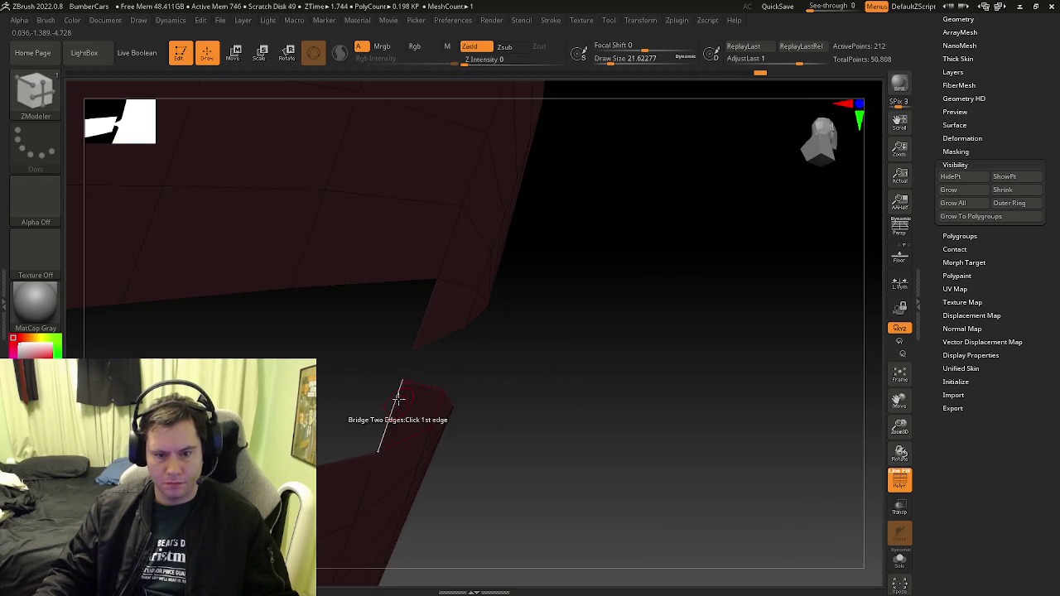
# Set the point action to Stitch Two Points To Mid Point and stitch the hole's first corner
pyautogui.moveTo(442, 390); pyautogui.dragTo(483, 426, button='right')
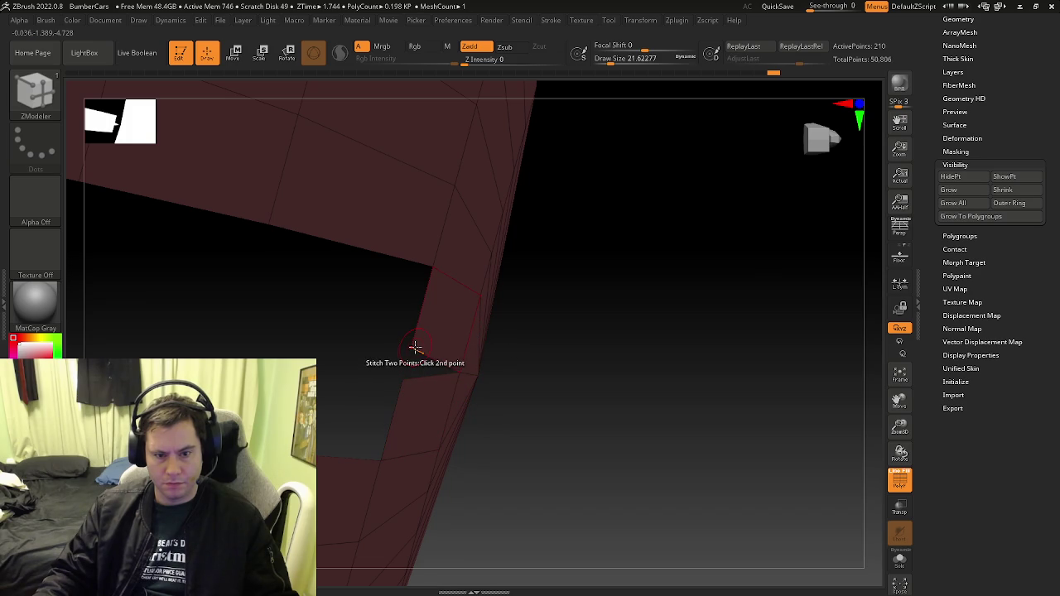
pyautogui.moveTo(415, 347)
pyautogui.mouseDown(button='right')
pyautogui.moveTo(492, 338)
pyautogui.moveTo(460, 320)
pyautogui.moveTo(482, 382)
pyautogui.mouseUp(button='right')
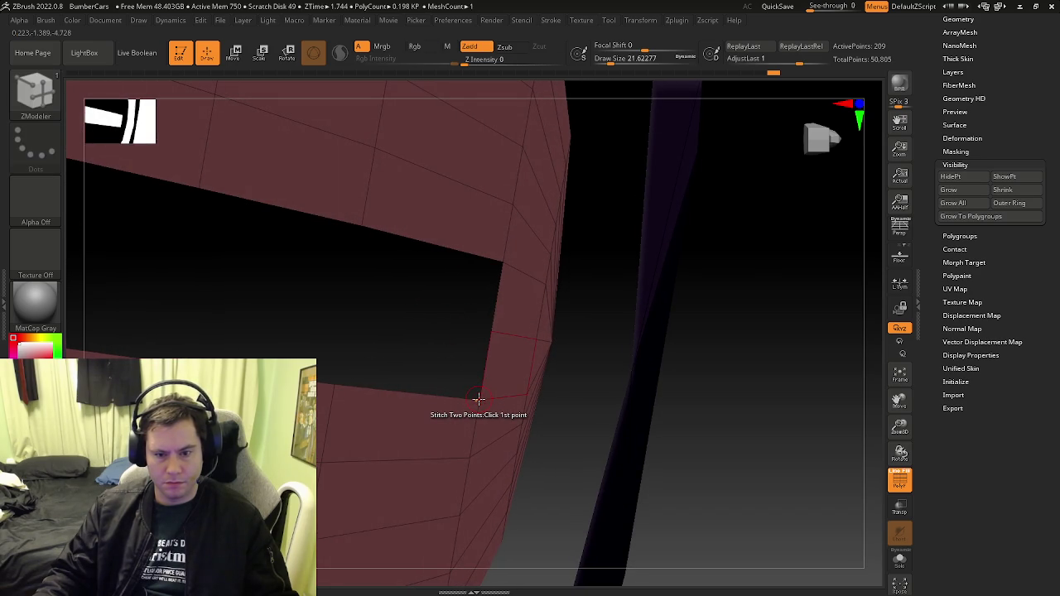
pyautogui.press('space')
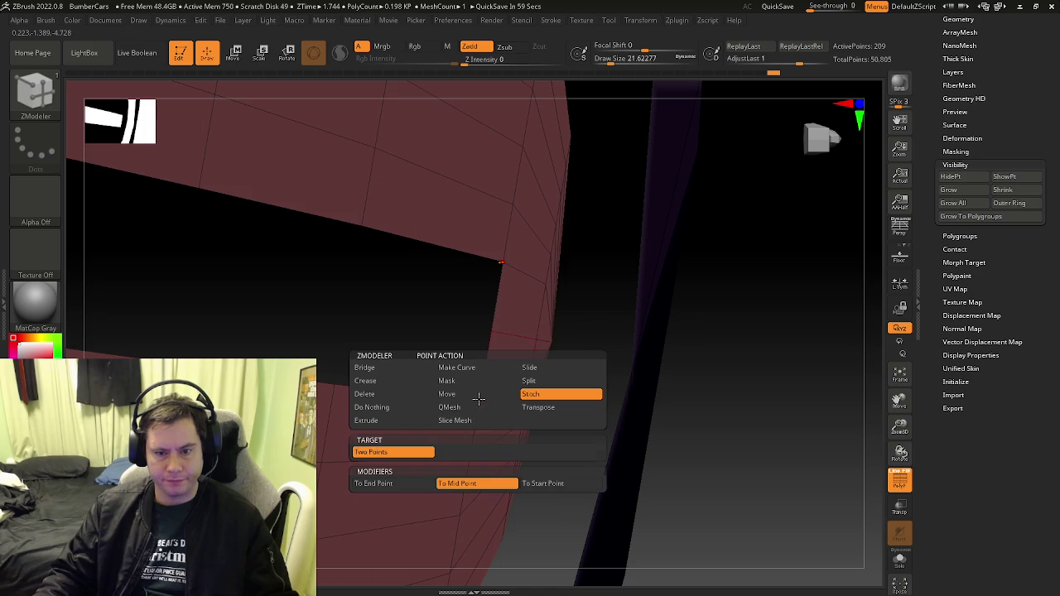
pyautogui.click(423, 484)
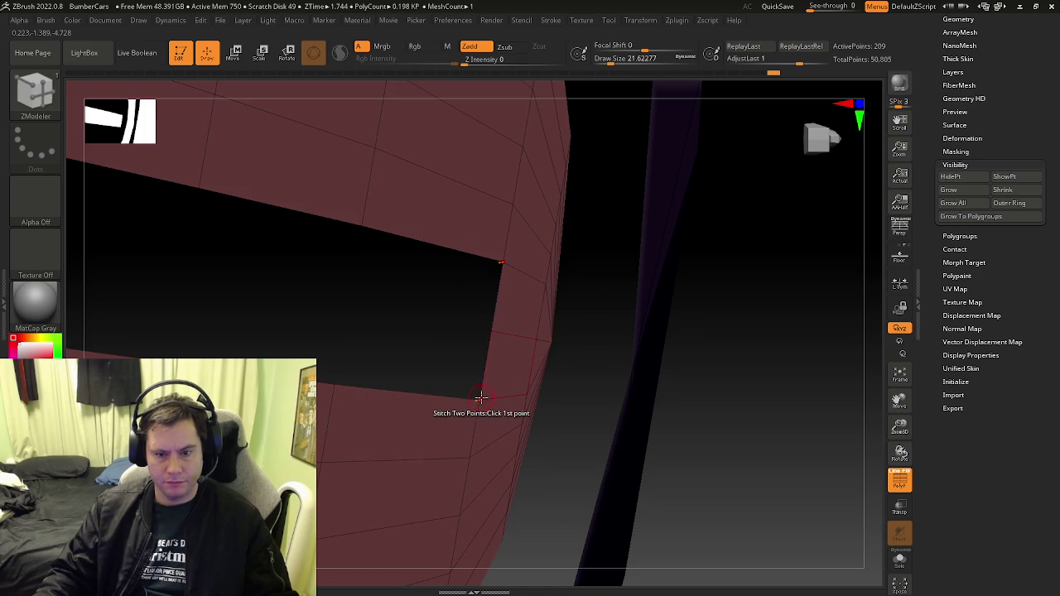
pyautogui.click(493, 330)
# Stitch the hole's top vertex and remaining corner points to close the opening
pyautogui.moveTo(437, 356); pyautogui.dragTo(472, 392, button='right')
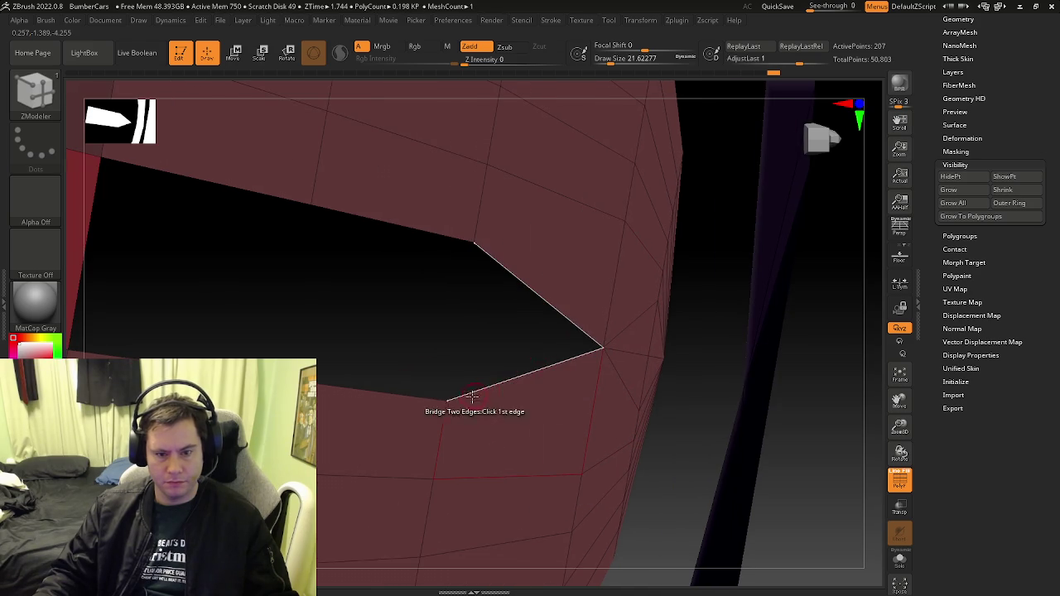
pyautogui.press('space')
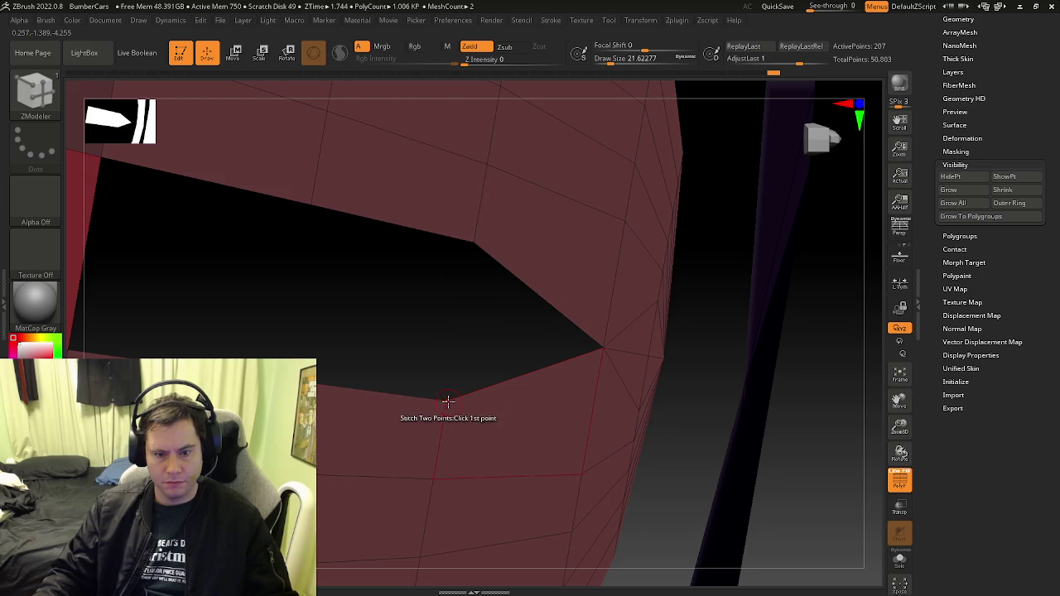
pyautogui.click(486, 229)
pyautogui.moveTo(478, 241); pyautogui.dragTo(525, 291, button='right')
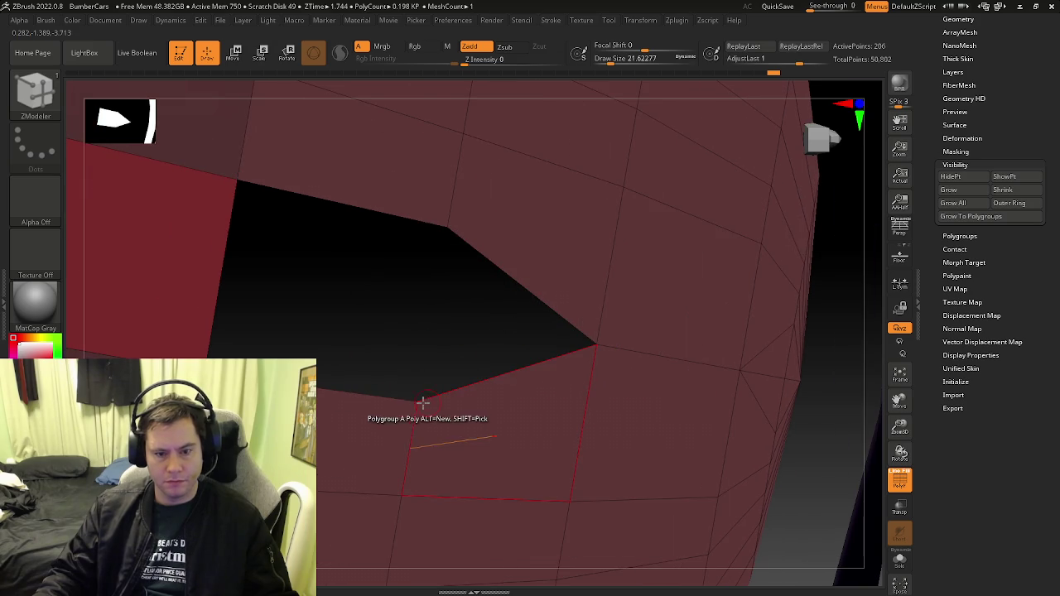
pyautogui.click(448, 225)
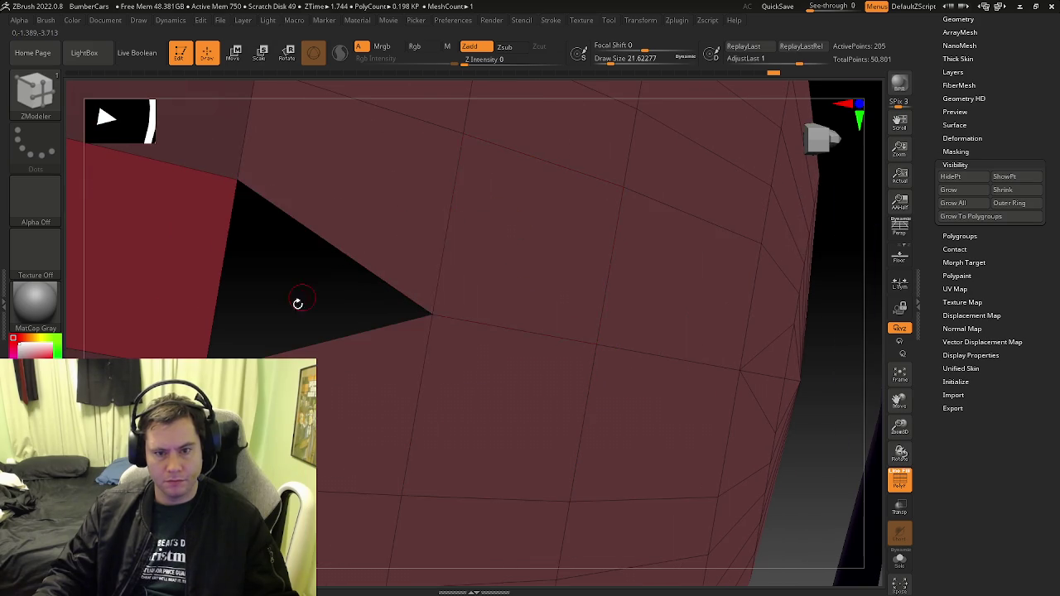
pyautogui.moveTo(301, 296); pyautogui.dragTo(407, 400, button='right')
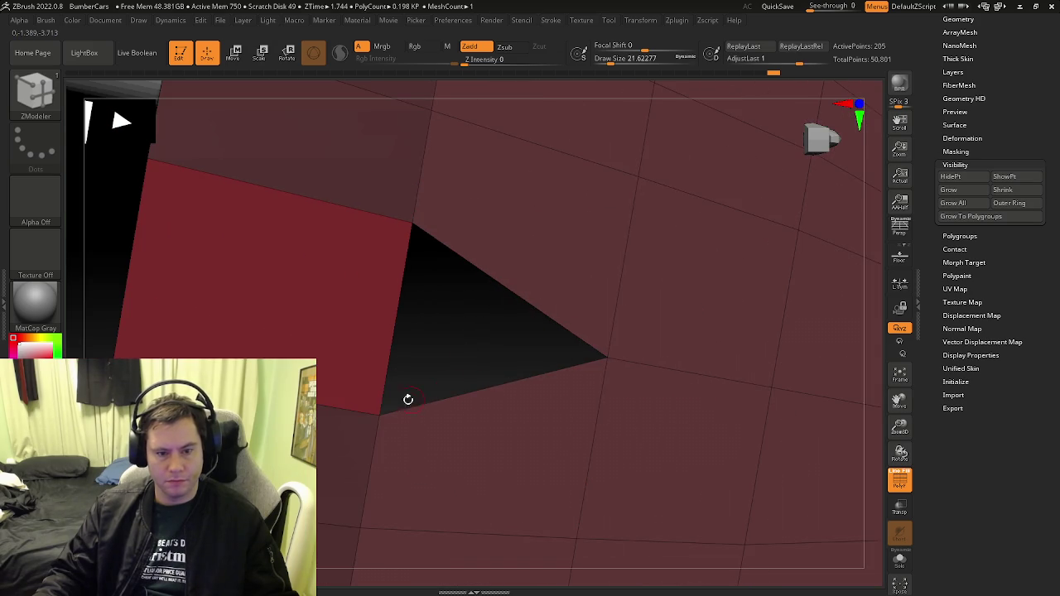
pyautogui.click(409, 222)
# Zoom out to the whole car, turn off the polygroup wireframe, and snap to a side view
pyautogui.moveTo(409, 222); pyautogui.dragTo(532, 370, button='right')
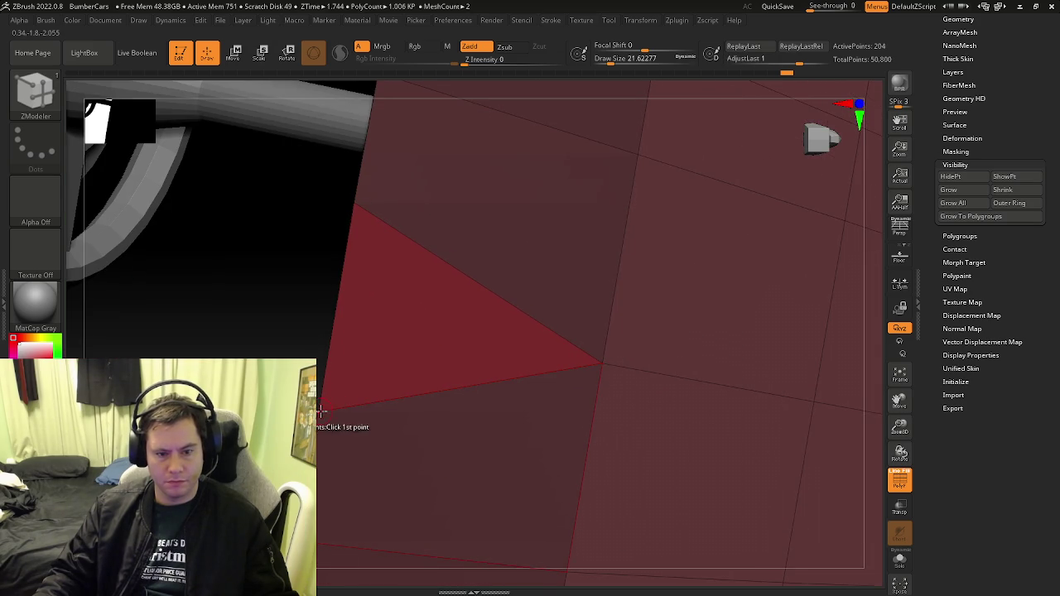
pyautogui.moveTo(366, 253)
pyautogui.mouseDown(button='right')
pyautogui.moveTo(397, 429)
pyautogui.moveTo(473, 290)
pyautogui.moveTo(357, 295)
pyautogui.moveTo(380, 300)
pyautogui.moveTo(390, 257)
pyautogui.moveTo(279, 227)
pyautogui.moveTo(290, 240)
pyautogui.moveTo(347, 168)
pyautogui.moveTo(467, 324)
pyautogui.moveTo(702, 199)
pyautogui.mouseUp(button='right')
pyautogui.hotkey('shift', 'f')
pyautogui.keyDown('shift'); pyautogui.moveTo(614, 275); pyautogui.dragTo(919, 225, button='right'); pyautogui.keyUp('shift')
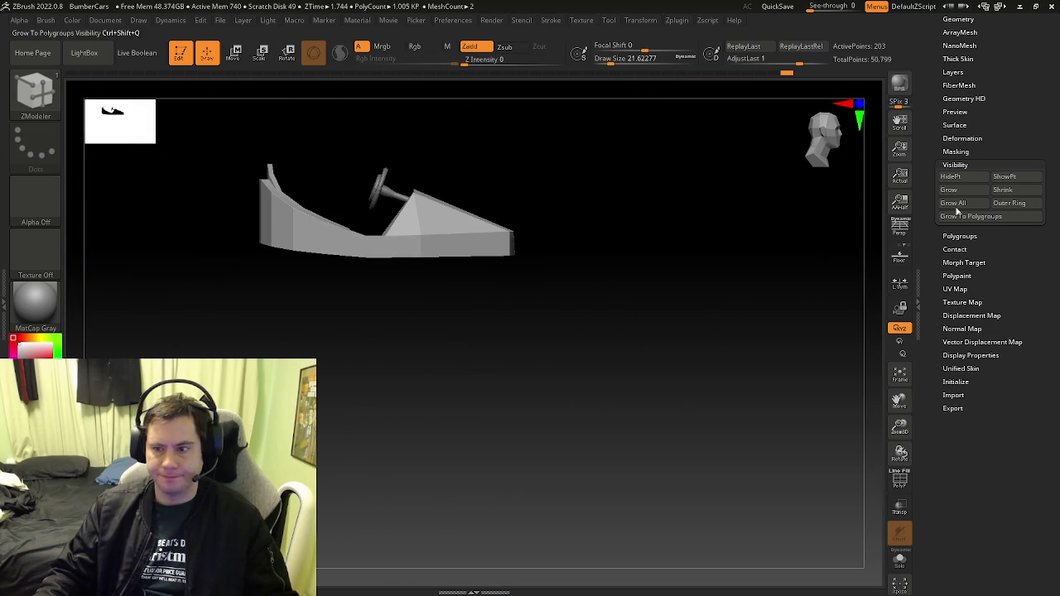
# Unhide the entire bumper car and open the Tool Geometry settings
pyautogui.click(1010, 176)
pyautogui.moveTo(513, 347)
pyautogui.keyDown('ctrl'); pyautogui.mouseDown(button='right')
pyautogui.moveTo(580, 273)
pyautogui.moveTo(637, 312)
pyautogui.mouseUp(button='right'); pyautogui.keyUp('ctrl')
pyautogui.click(956, 21)
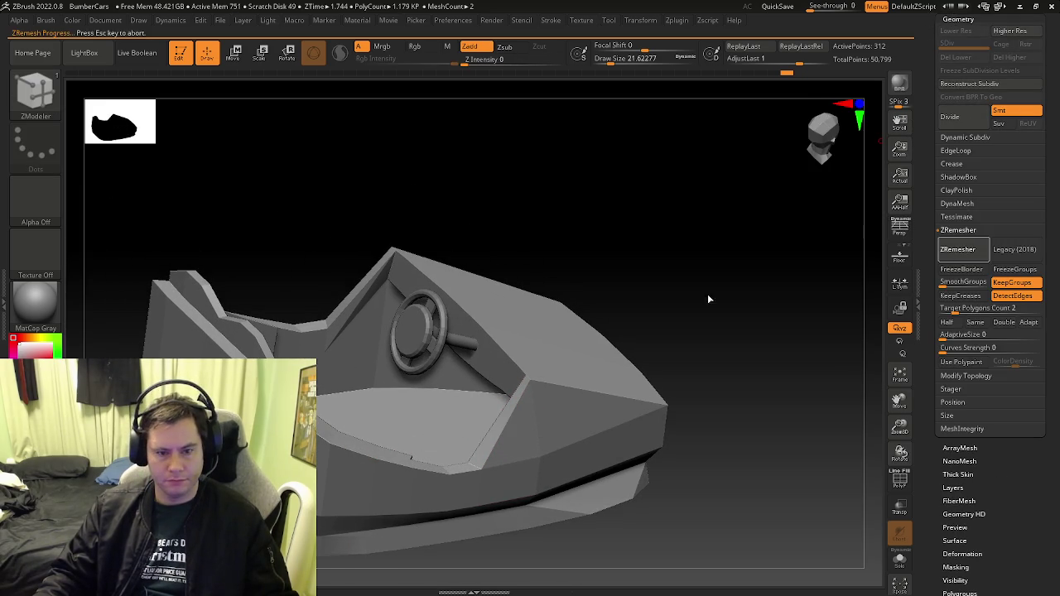
# Inspect the car with the polygroup wireframe toggled, then revert the test remesh to the low-poly mesh
pyautogui.hotkey('shift', 'f')
pyautogui.moveTo(563, 364)
pyautogui.mouseDown(button='right')
pyautogui.moveTo(581, 373)
pyautogui.moveTo(522, 414)
pyautogui.moveTo(604, 424)
pyautogui.moveTo(367, 372)
pyautogui.mouseUp(button='right')
pyautogui.hotkey('shift', 'f')
pyautogui.hotkey('shift', 'f')
pyautogui.hotkey('shift', 'f')
pyautogui.moveTo(527, 386)
pyautogui.mouseDown(button='right')
pyautogui.moveTo(599, 355)
pyautogui.moveTo(588, 309)
pyautogui.moveTo(579, 331)
pyautogui.moveTo(544, 350)
pyautogui.moveTo(549, 339)
pyautogui.moveTo(549, 353)
pyautogui.mouseUp(button='right')
pyautogui.hotkey('shift', 'f')
pyautogui.hotkey('shift', 'f')
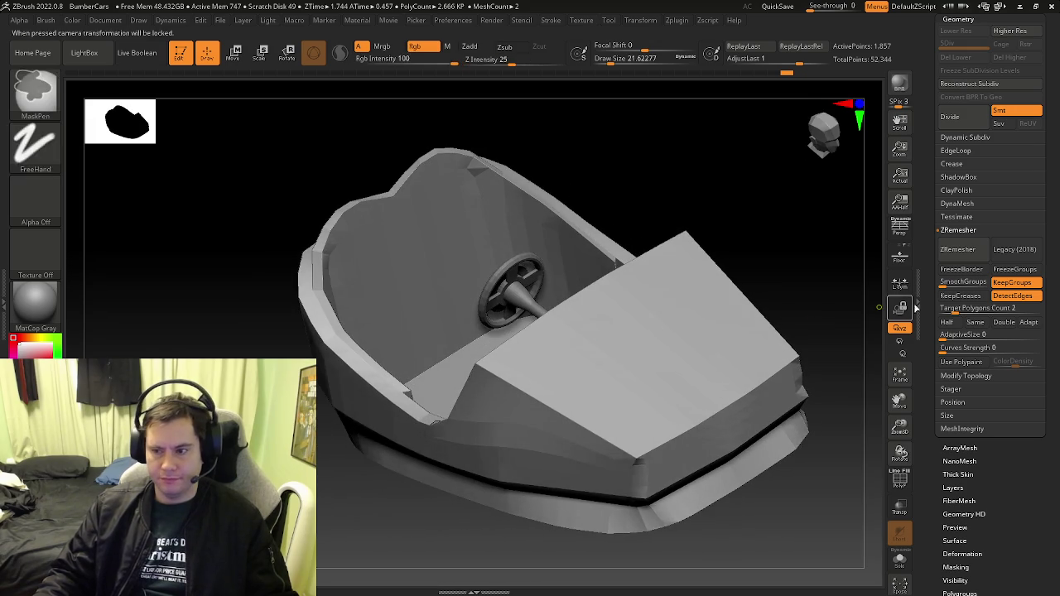
pyautogui.hotkey('shift', 'd')
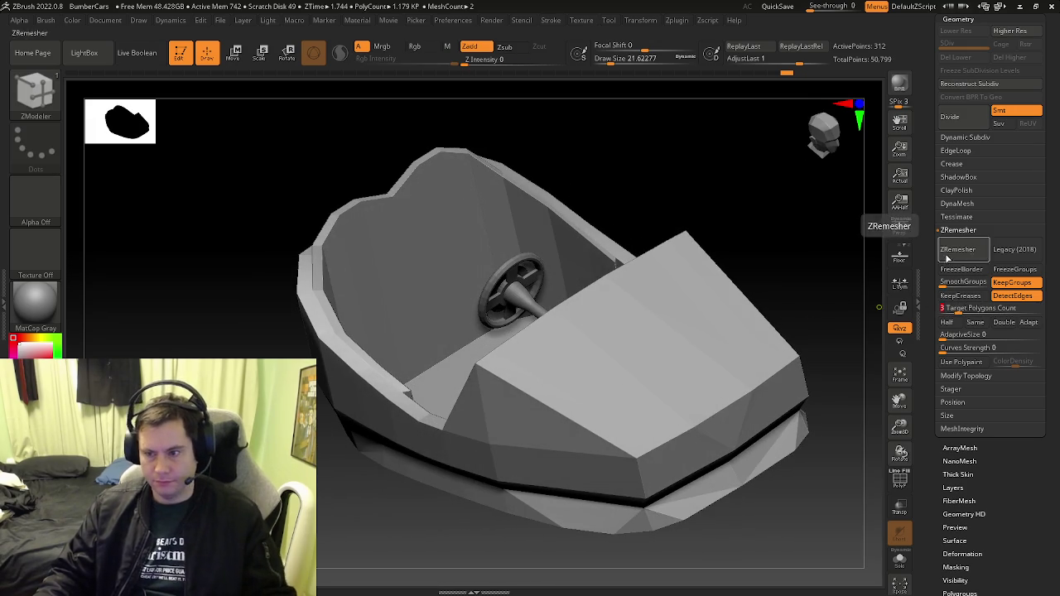
# Run ZRemesher on the car body, then remesh again at a target polygon count of 3
pyautogui.click(959, 249)
pyautogui.moveTo(615, 333); pyautogui.dragTo(843, 340, button='right')
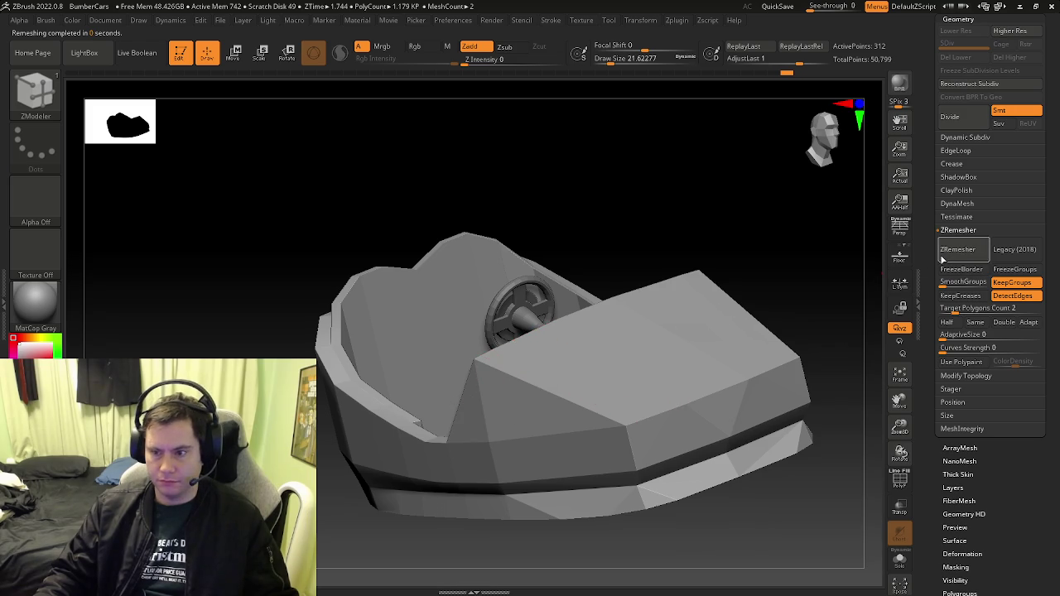
pyautogui.moveTo(563, 368); pyautogui.dragTo(745, 356, button='right')
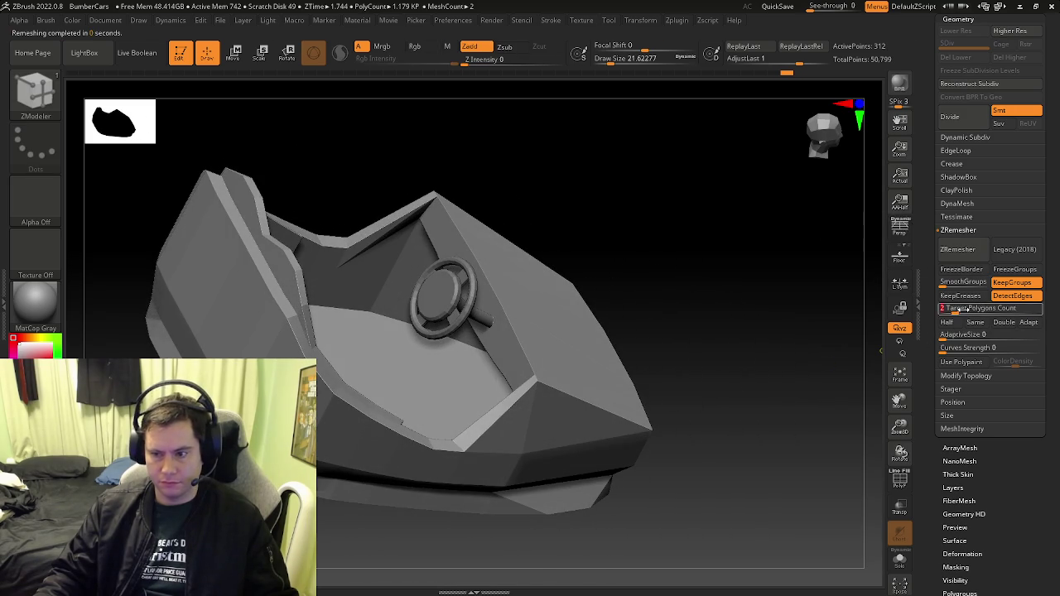
pyautogui.write('3')
pyautogui.press('Return')
pyautogui.click(959, 249)
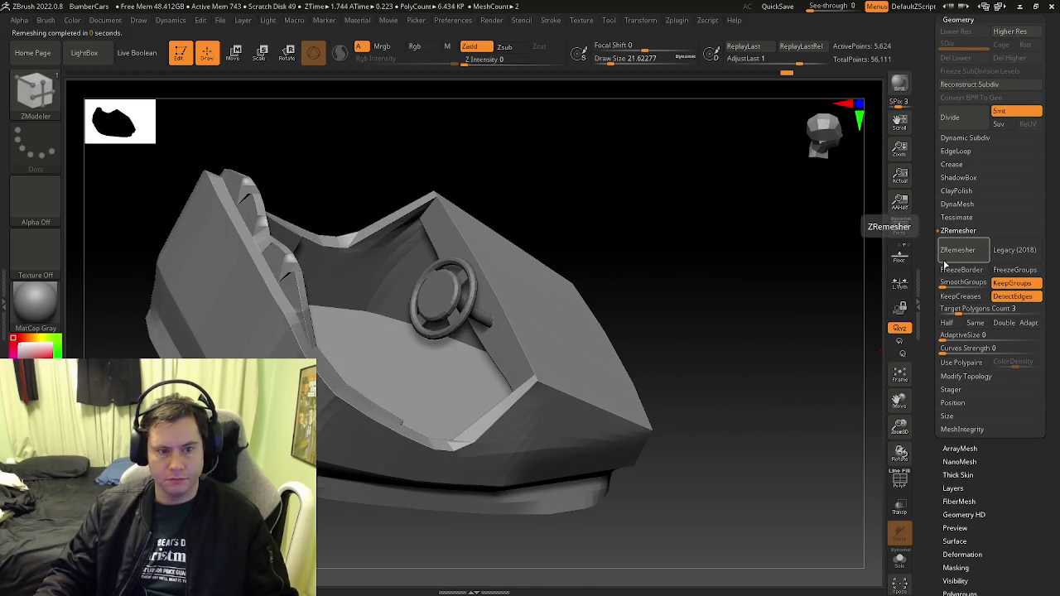
# Set the target polygon count to 1, enable KeepCreases, and remesh the body
pyautogui.click(965, 309)
pyautogui.write('1')
pyautogui.hotkey('ctrl', 'z')
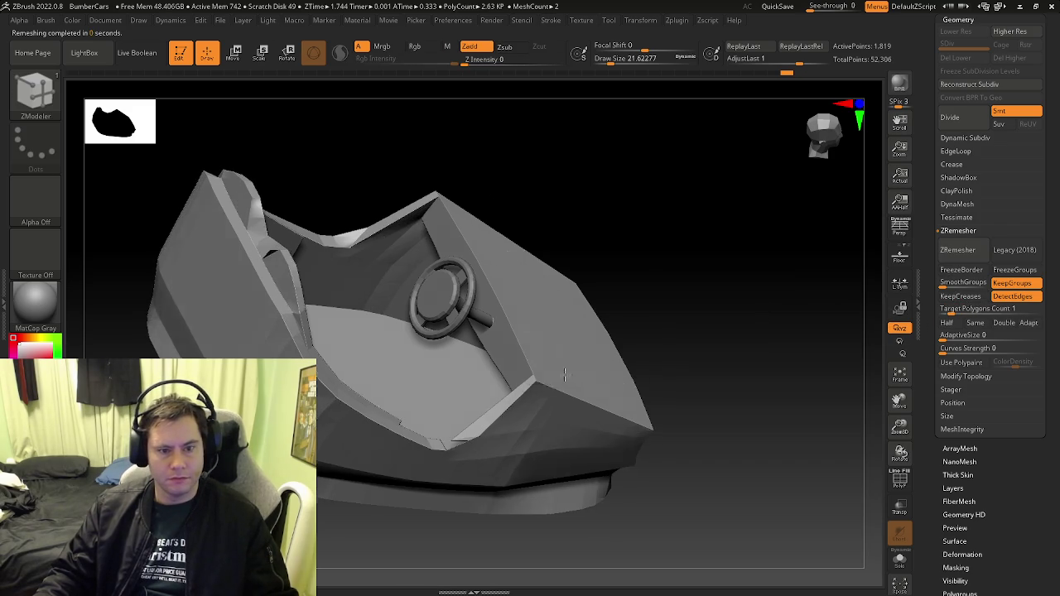
pyautogui.moveTo(570, 370); pyautogui.dragTo(664, 364, button='right')
pyautogui.click(981, 297)
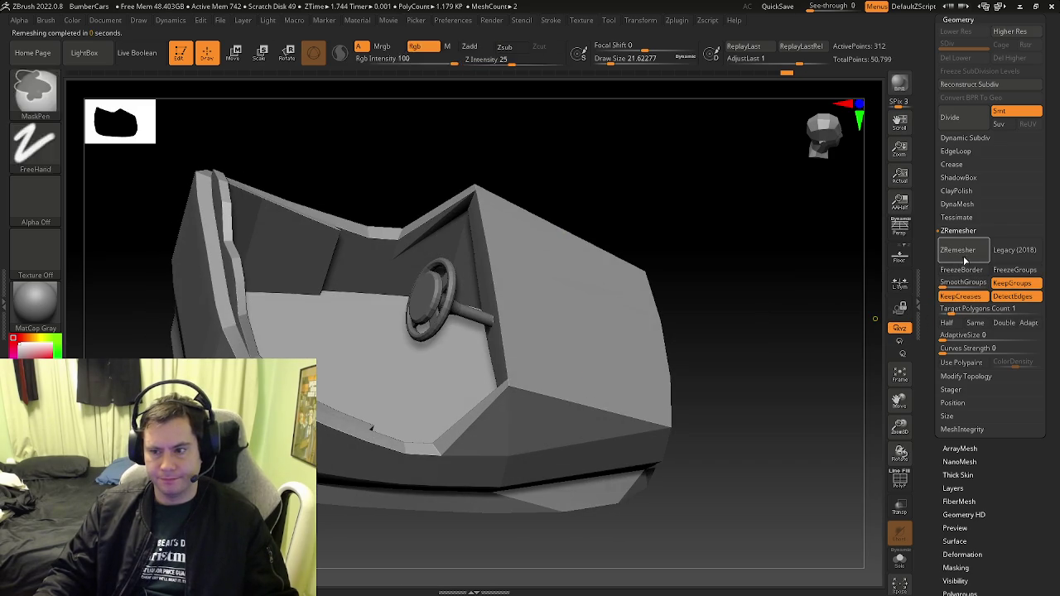
pyautogui.click(958, 250)
pyautogui.moveTo(552, 352); pyautogui.dragTo(473, 371, button='right')
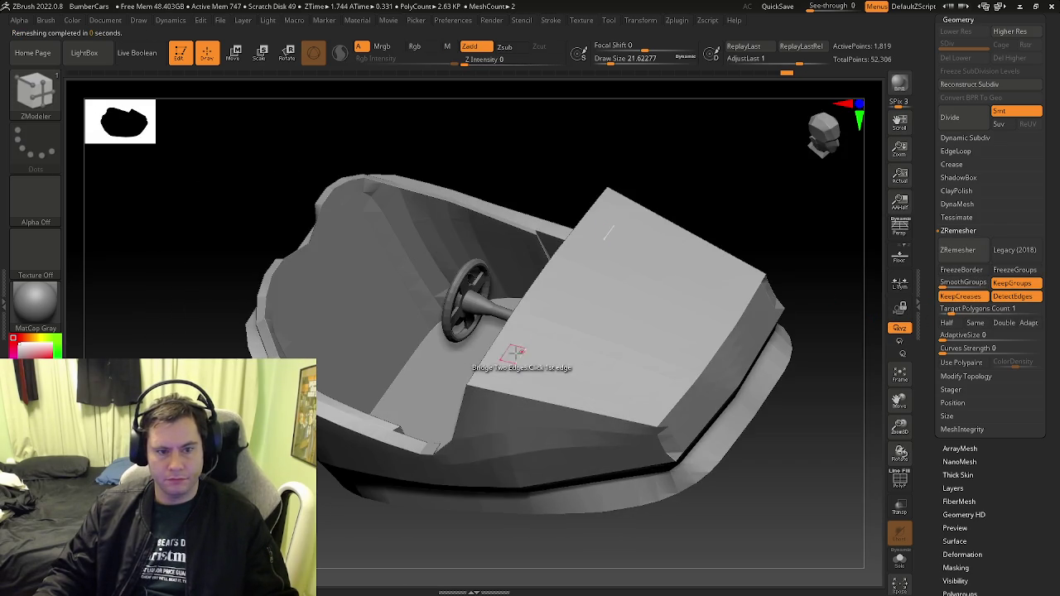
# Show the polygroup wireframe, compare the remesh, and undo back to the low-poly cabin mesh
pyautogui.hotkey('shift', 'f')
pyautogui.moveTo(319, 260)
pyautogui.mouseDown(button='right')
pyautogui.moveTo(349, 277)
pyautogui.moveTo(337, 348)
pyautogui.mouseUp(button='right')
pyautogui.hotkey('ctrl', 'shift', 'z')
pyautogui.hotkey('ctrl', 'z')
pyautogui.moveTo(322, 263)
pyautogui.keyDown('alt'); pyautogui.mouseDown(button='right')
pyautogui.moveTo(327, 273)
pyautogui.moveTo(338, 245)
pyautogui.moveTo(276, 246)
pyautogui.moveTo(272, 212)
pyautogui.moveTo(345, 243)
pyautogui.moveTo(298, 211)
pyautogui.mouseUp(button='right'); pyautogui.keyUp('alt')
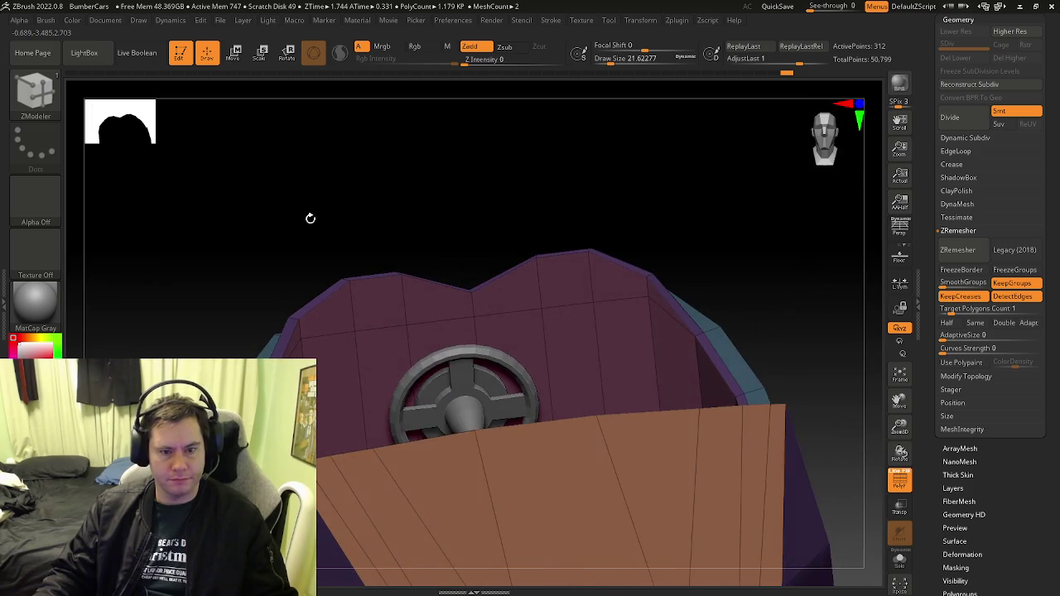
# Mask a rectangular area of the cabin wall from a front view
pyautogui.press('space')
pyautogui.press('ctrl')
pyautogui.keyDown('ctrl'); pyautogui.moveTo(625, 285); pyautogui.dragTo(679, 305); pyautogui.keyUp('ctrl')
pyautogui.moveTo(622, 298); pyautogui.dragTo(685, 320, button='right')
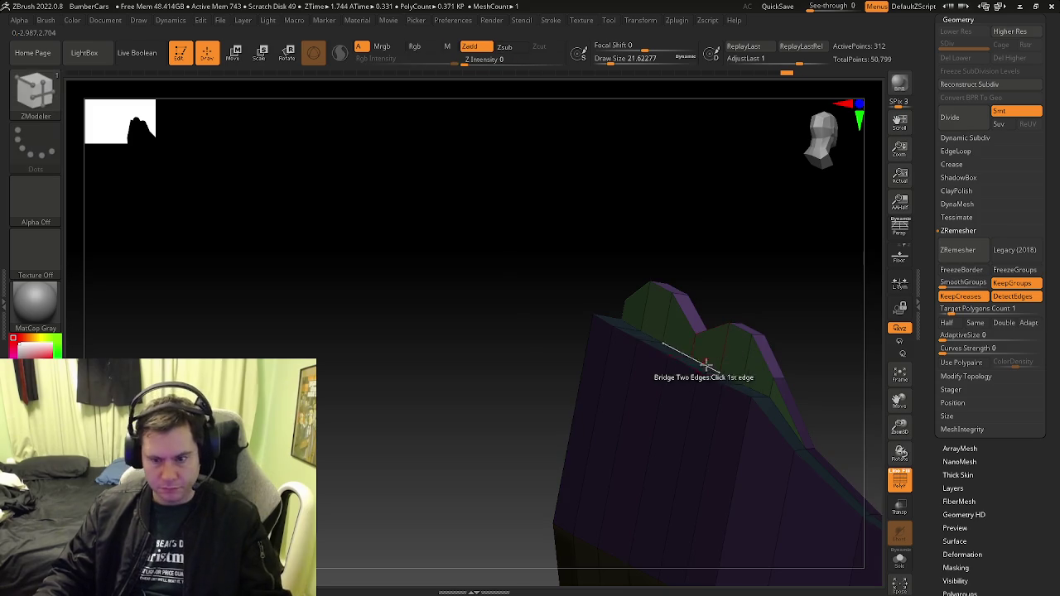
# Reposition the Transpose Move gizmo on the rim and raise the green top section slightly
pyautogui.press('w')
pyautogui.moveTo(747, 362); pyautogui.dragTo(749, 367, button='right')
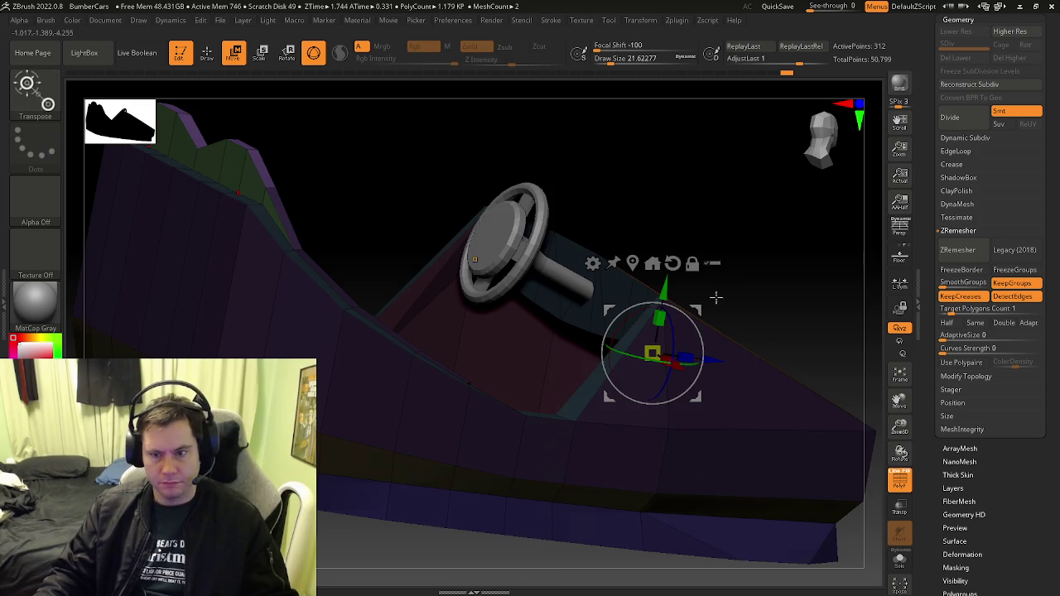
pyautogui.keyDown('alt'); pyautogui.moveTo(714, 297); pyautogui.dragTo(730, 357, button='right'); pyautogui.keyUp('alt')
pyautogui.moveTo(699, 336); pyautogui.dragTo(698, 340)
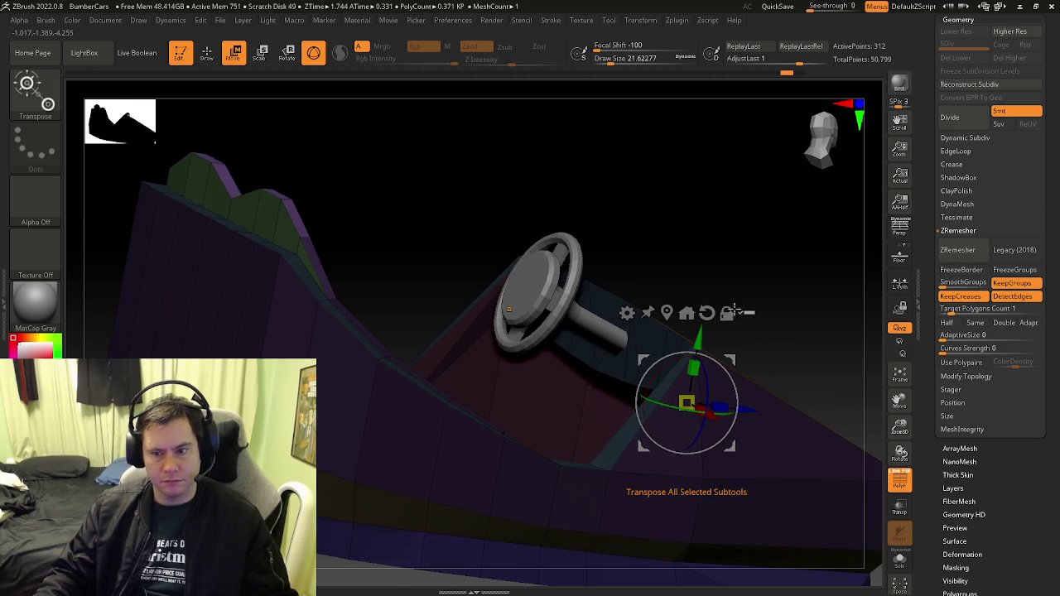
pyautogui.click(685, 312)
pyautogui.moveTo(426, 237); pyautogui.dragTo(461, 311, button='right')
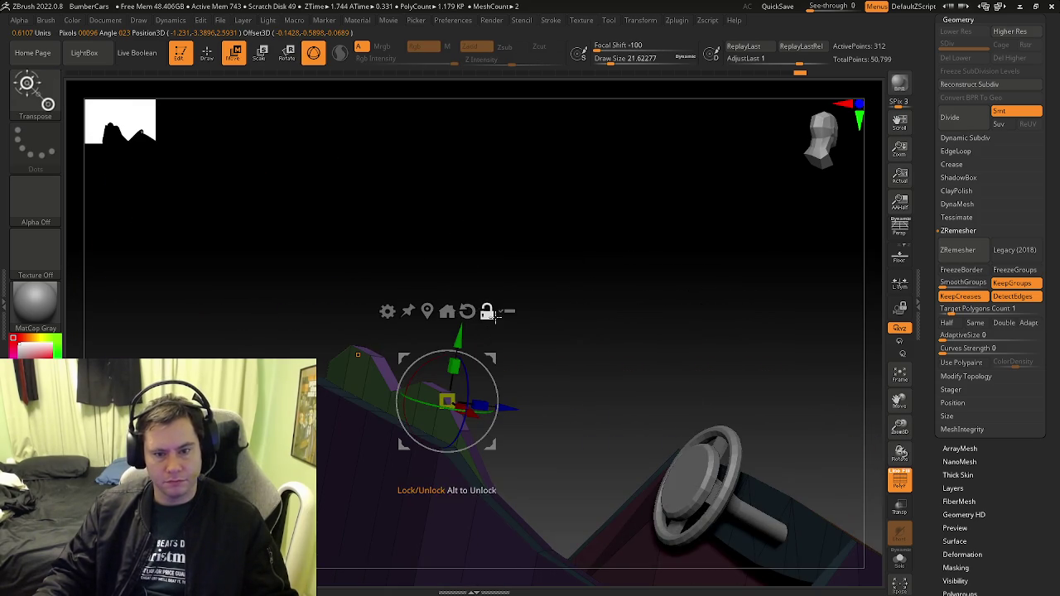
pyautogui.moveTo(533, 342)
pyautogui.mouseDown(button='right')
pyautogui.moveTo(602, 376)
pyautogui.moveTo(466, 343)
pyautogui.mouseUp(button='right')
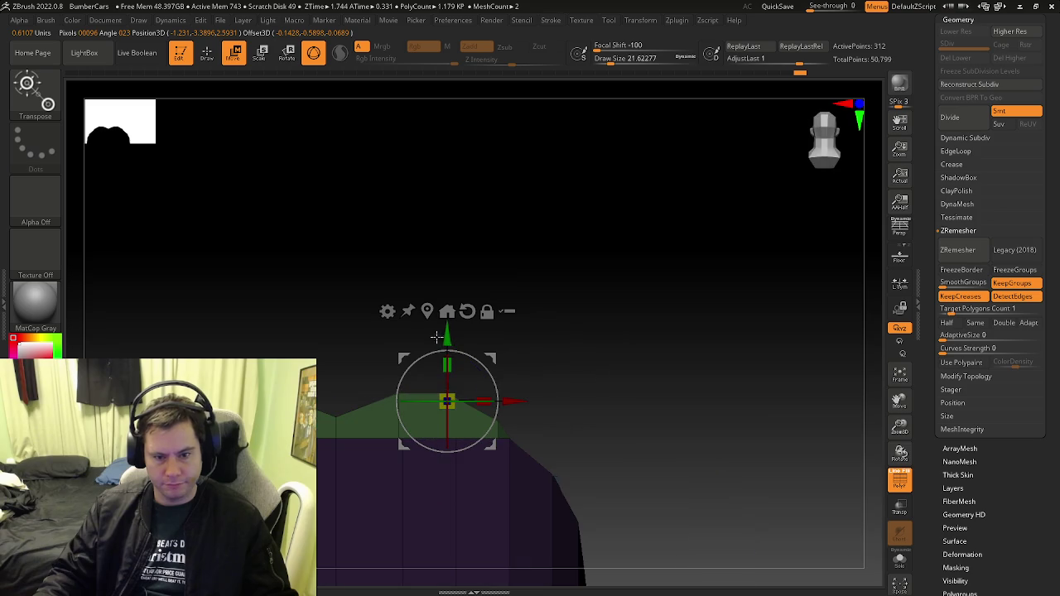
pyautogui.moveTo(452, 337); pyautogui.dragTo(453, 325)
pyautogui.moveTo(453, 320)
pyautogui.mouseDown(button='right')
pyautogui.moveTo(449, 469)
pyautogui.moveTo(356, 350)
pyautogui.mouseUp(button='right')
pyautogui.press('q')
# Mask the body and extrude the unmasked top into a new strip raised about 0.14
pyautogui.moveTo(536, 273)
pyautogui.mouseDown(button='right')
pyautogui.moveTo(604, 307)
pyautogui.moveTo(680, 322)
pyautogui.mouseUp(button='right')
pyautogui.moveTo(828, 289)
pyautogui.mouseDown(button='right')
pyautogui.moveTo(546, 350)
pyautogui.moveTo(734, 320)
pyautogui.moveTo(551, 305)
pyautogui.mouseUp(button='right')
pyautogui.moveTo(508, 293)
pyautogui.keyDown('ctrl'); pyautogui.mouseDown()
pyautogui.moveTo(815, 370)
pyautogui.moveTo(750, 352)
pyautogui.mouseUp(); pyautogui.keyUp('ctrl')
pyautogui.press('w')
pyautogui.moveTo(749, 352)
pyautogui.mouseDown(button='right')
pyautogui.moveTo(769, 437)
pyautogui.moveTo(787, 457)
pyautogui.moveTo(751, 455)
pyautogui.moveTo(736, 370)
pyautogui.mouseUp(button='right')
pyautogui.moveTo(628, 294); pyautogui.dragTo(632, 308)
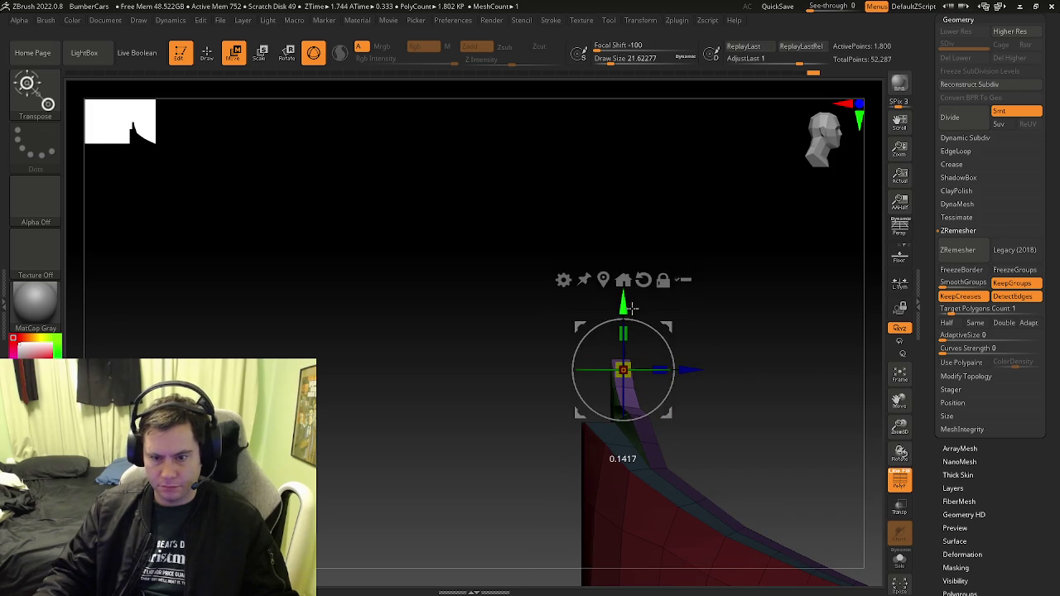
pyautogui.moveTo(683, 360); pyautogui.dragTo(638, 447, button='right')
pyautogui.moveTo(709, 407)
pyautogui.mouseDown(button='right')
pyautogui.moveTo(753, 384)
pyautogui.moveTo(620, 386)
pyautogui.moveTo(648, 386)
pyautogui.mouseUp(button='right')
pyautogui.press('q')
# Mask the body below the green top and lower the top strip slightly
pyautogui.moveTo(682, 350); pyautogui.dragTo(751, 307, button='right')
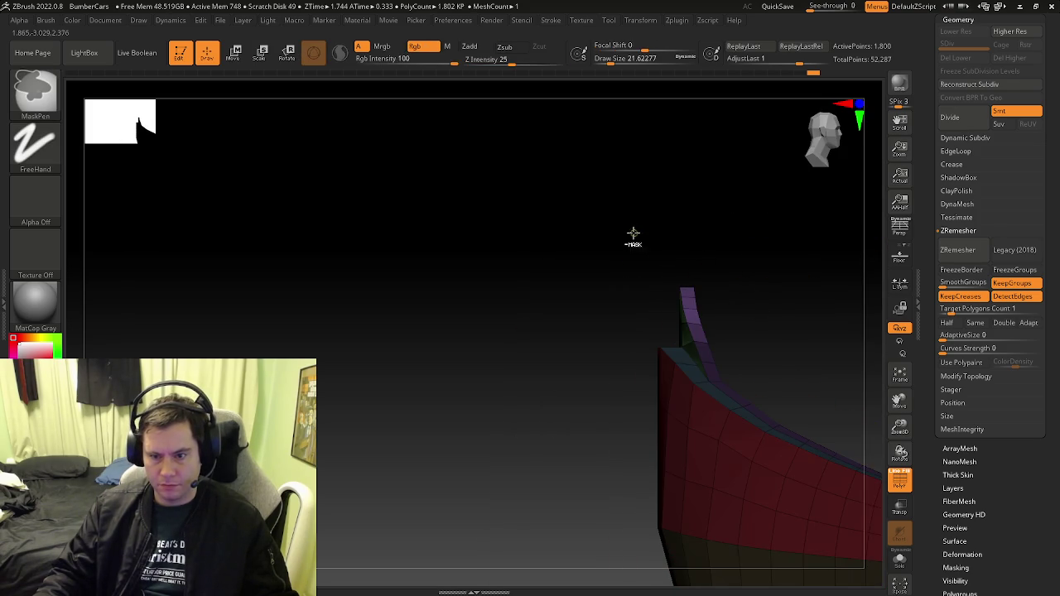
pyautogui.keyDown('ctrl'); pyautogui.moveTo(634, 233); pyautogui.dragTo(748, 346); pyautogui.keyUp('ctrl')
pyautogui.moveTo(741, 343)
pyautogui.mouseDown(button='right')
pyautogui.moveTo(773, 379)
pyautogui.moveTo(713, 348)
pyautogui.mouseUp(button='right')
pyautogui.press('w')
pyautogui.moveTo(787, 267); pyautogui.dragTo(778, 284)
pyautogui.moveTo(779, 283)
pyautogui.mouseDown(button='right')
pyautogui.moveTo(569, 418)
pyautogui.moveTo(608, 434)
pyautogui.moveTo(575, 428)
pyautogui.moveTo(514, 390)
pyautogui.moveTo(784, 414)
pyautogui.moveTo(580, 404)
pyautogui.moveTo(670, 405)
pyautogui.moveTo(632, 403)
pyautogui.moveTo(651, 414)
pyautogui.moveTo(620, 407)
pyautogui.mouseUp(button='right')
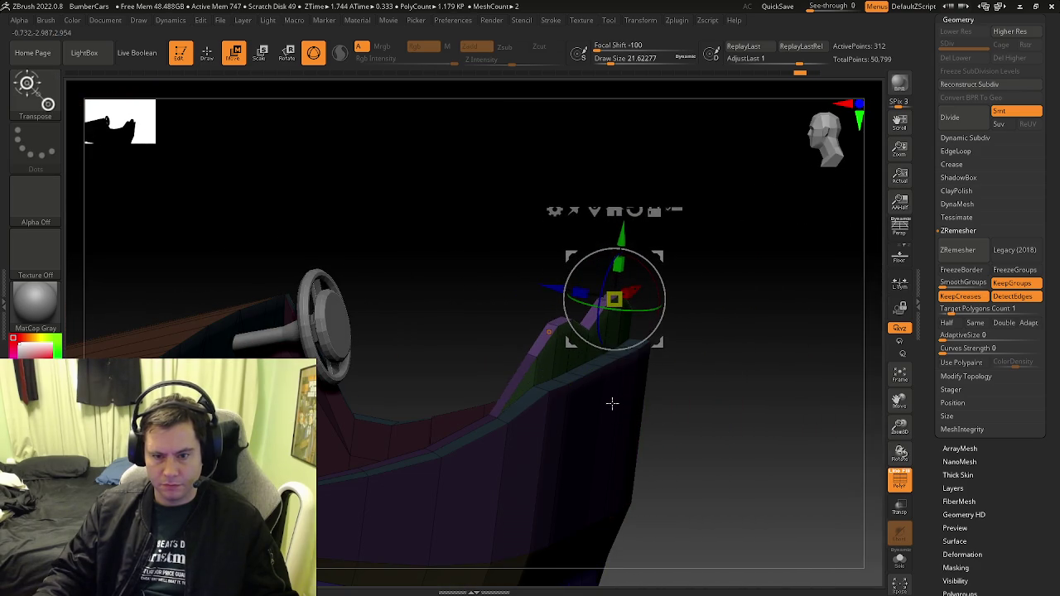
# Unhide all the car's body parts and switch to the ZModeler brush (B-Z-M) at the body edge
pyautogui.keyDown('ctrl'); pyautogui.keyDown('shift'); pyautogui.click(612, 403); pyautogui.keyUp('shift'); pyautogui.keyUp('ctrl')
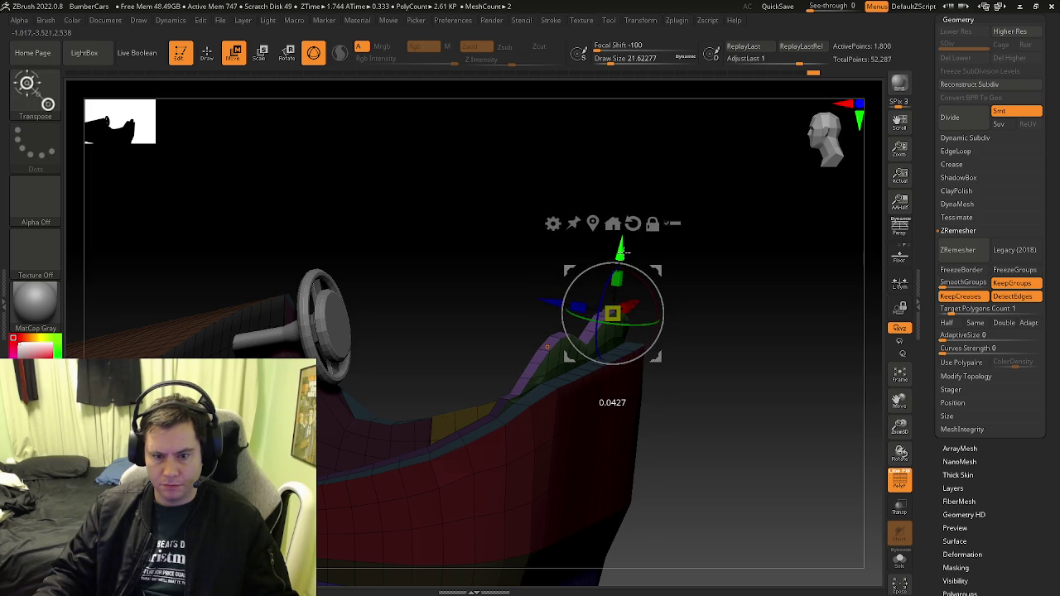
pyautogui.press('q')
pyautogui.moveTo(740, 279)
pyautogui.mouseDown(button='right')
pyautogui.moveTo(568, 403)
pyautogui.moveTo(450, 386)
pyautogui.moveTo(563, 412)
pyautogui.moveTo(491, 376)
pyautogui.mouseUp(button='right')
pyautogui.press('b')
pyautogui.press('z')
pyautogui.press('m')
pyautogui.hotkey('ctrl', 'z')
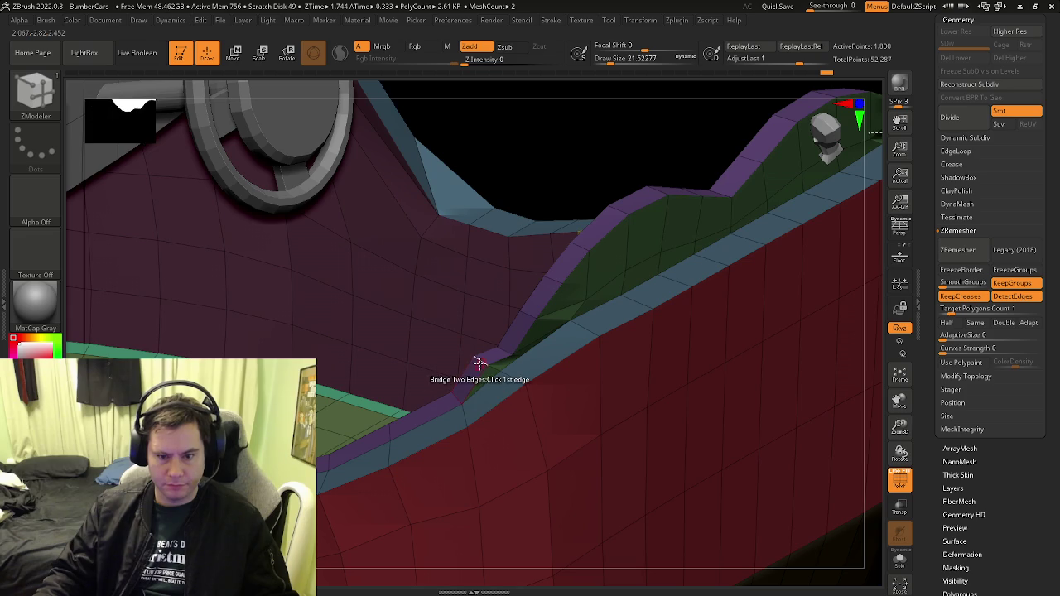
# Set the ZModeler edge action to Scale and move the rim edges with the Transpose gizmo
pyautogui.press('space')
pyautogui.click(579, 329)
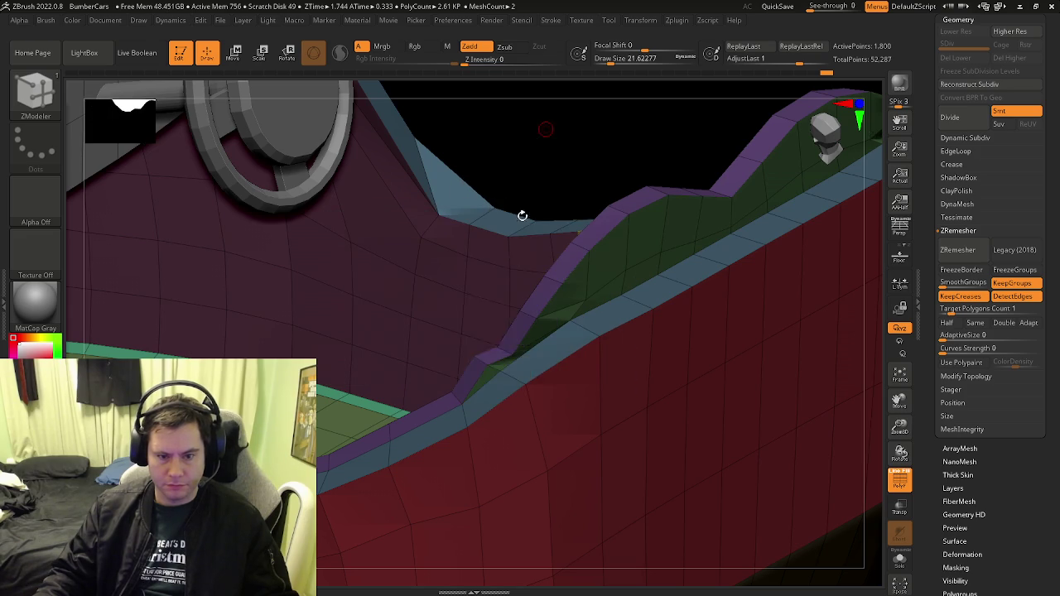
pyautogui.moveTo(487, 358)
pyautogui.mouseDown(button='right')
pyautogui.moveTo(574, 372)
pyautogui.moveTo(508, 350)
pyautogui.moveTo(539, 375)
pyautogui.moveTo(390, 335)
pyautogui.moveTo(462, 351)
pyautogui.moveTo(431, 295)
pyautogui.moveTo(379, 284)
pyautogui.moveTo(364, 331)
pyautogui.moveTo(368, 370)
pyautogui.moveTo(356, 331)
pyautogui.moveTo(421, 372)
pyautogui.moveTo(411, 340)
pyautogui.moveTo(422, 372)
pyautogui.moveTo(625, 466)
pyautogui.moveTo(593, 405)
pyautogui.moveTo(561, 383)
pyautogui.moveTo(554, 409)
pyautogui.moveTo(548, 394)
pyautogui.moveTo(558, 378)
pyautogui.moveTo(632, 351)
pyautogui.mouseUp(button='right')
pyautogui.press('w')
pyautogui.hotkey('shift', 'f')
pyautogui.hotkey('shift', 'f')
pyautogui.hotkey('shift', 'f')
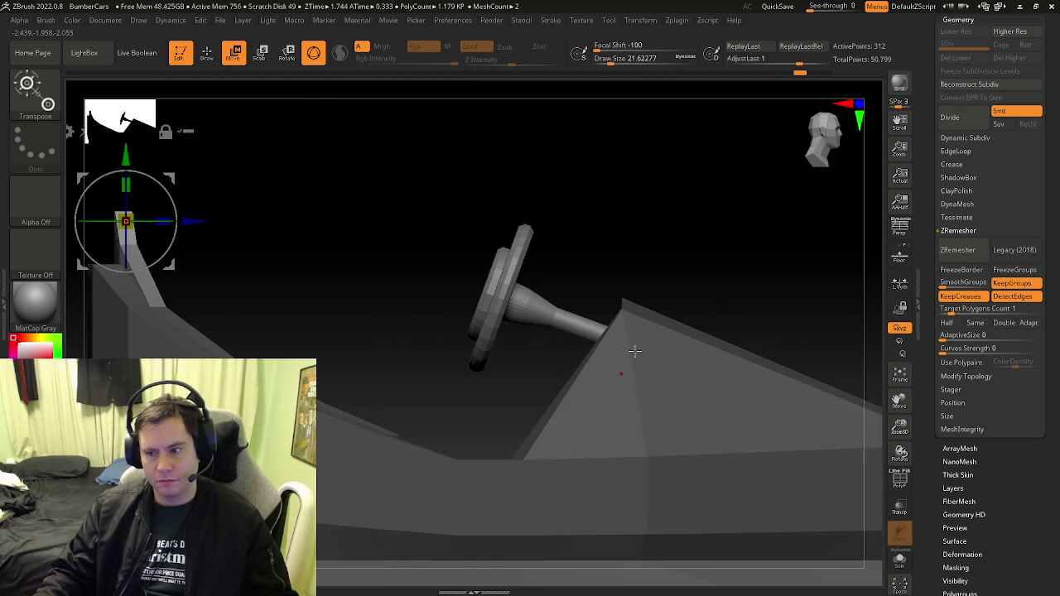
# Return to ZModeler, turn the polygroup wireframe back on, and run ZRemesher on the body
pyautogui.moveTo(383, 324)
pyautogui.mouseDown(button='right')
pyautogui.moveTo(539, 384)
pyautogui.moveTo(454, 355)
pyautogui.moveTo(333, 224)
pyautogui.moveTo(373, 265)
pyautogui.moveTo(414, 282)
pyautogui.moveTo(575, 307)
pyautogui.mouseUp(button='right')
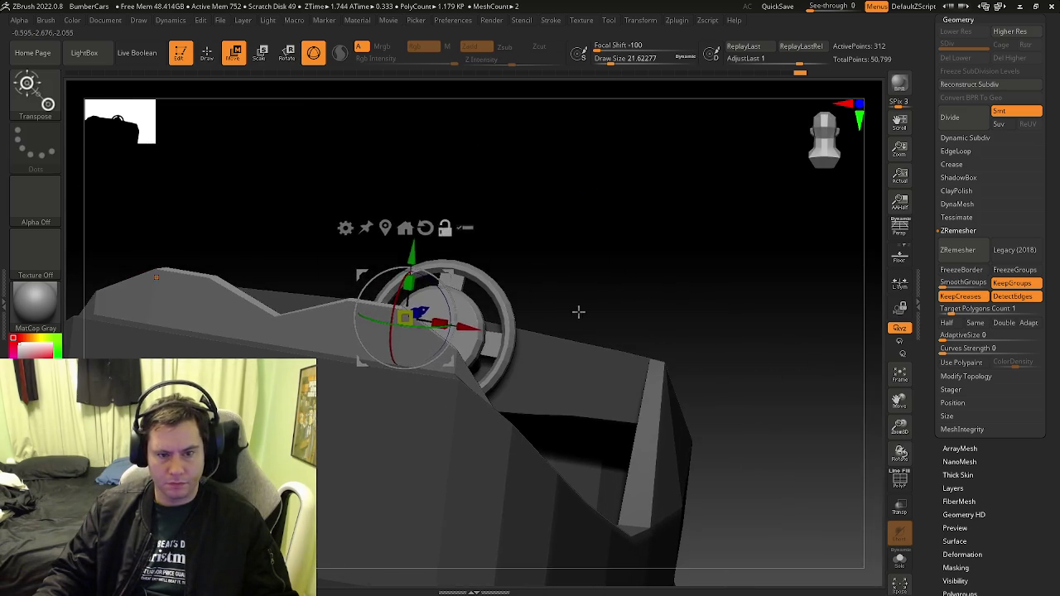
pyautogui.press('q')
pyautogui.hotkey('shift', 'f')
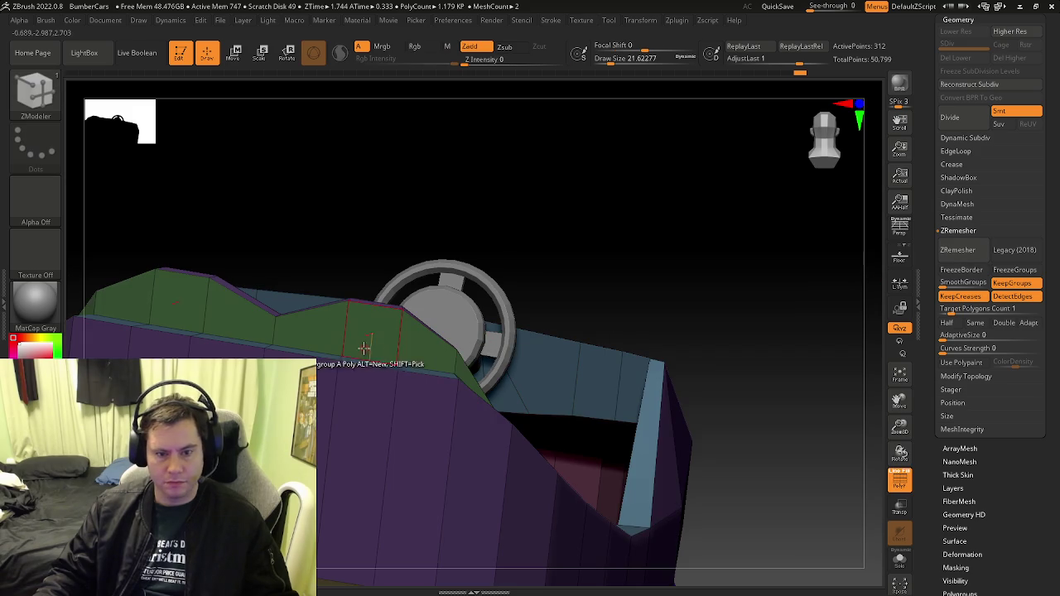
pyautogui.click(952, 256)
# Trial-remesh at target count 2, then without hard-edge detection, undoing both results
pyautogui.moveTo(611, 331)
pyautogui.mouseDown(button='right')
pyautogui.moveTo(364, 398)
pyautogui.moveTo(879, 344)
pyautogui.mouseUp(button='right')
pyautogui.click(981, 308)
pyautogui.click(958, 249)
pyautogui.hotkey('ctrl', 'z')
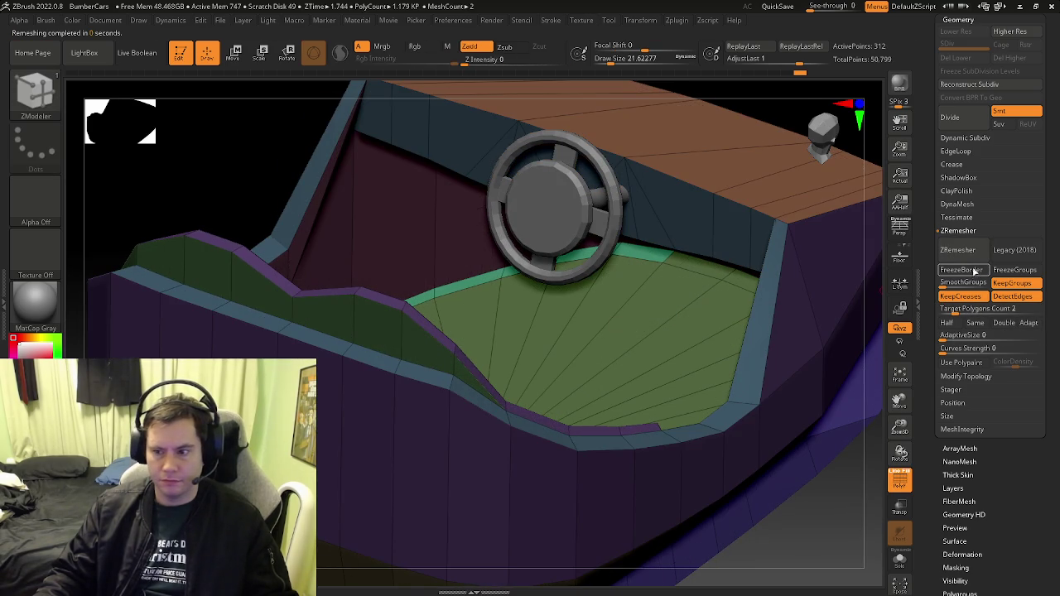
pyautogui.click(1005, 299)
pyautogui.click(981, 253)
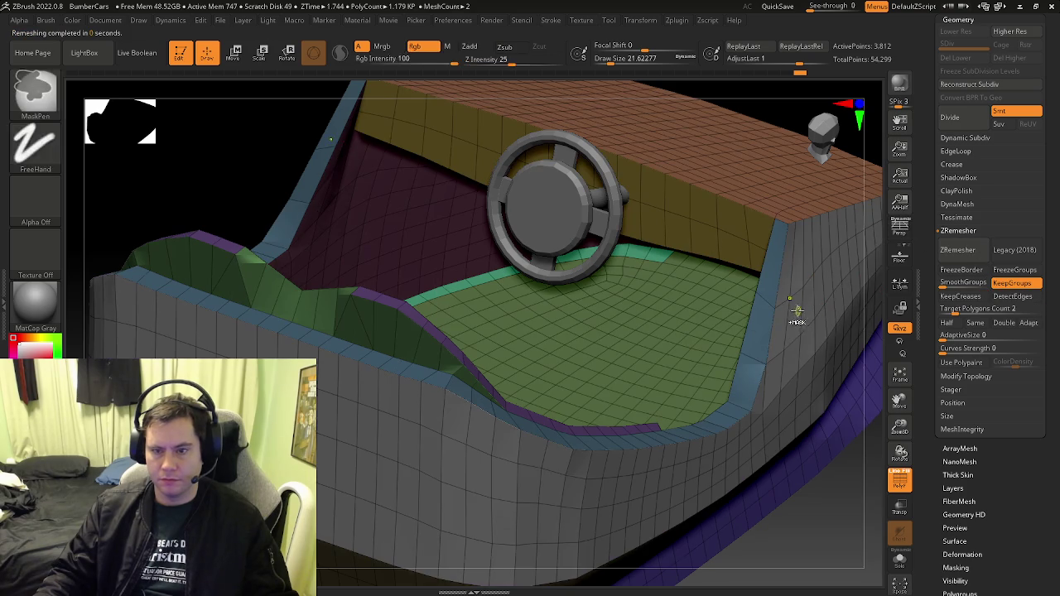
pyautogui.hotkey('ctrl', 'z')
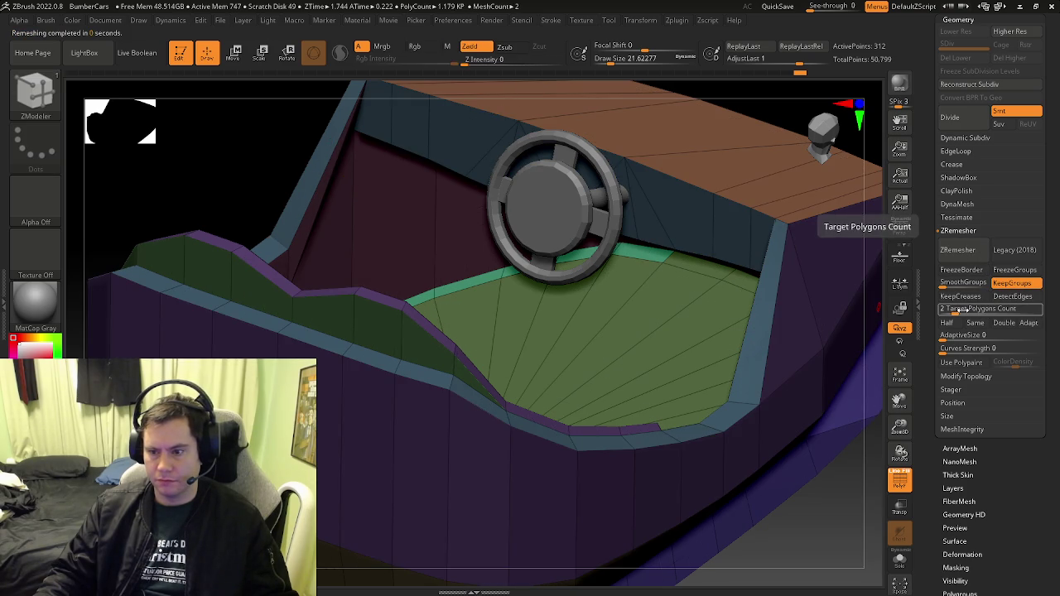
# Remesh at target about 4.4 (undone), then at about 15, and inspect the interior
pyautogui.moveTo(955, 310); pyautogui.dragTo(949, 312)
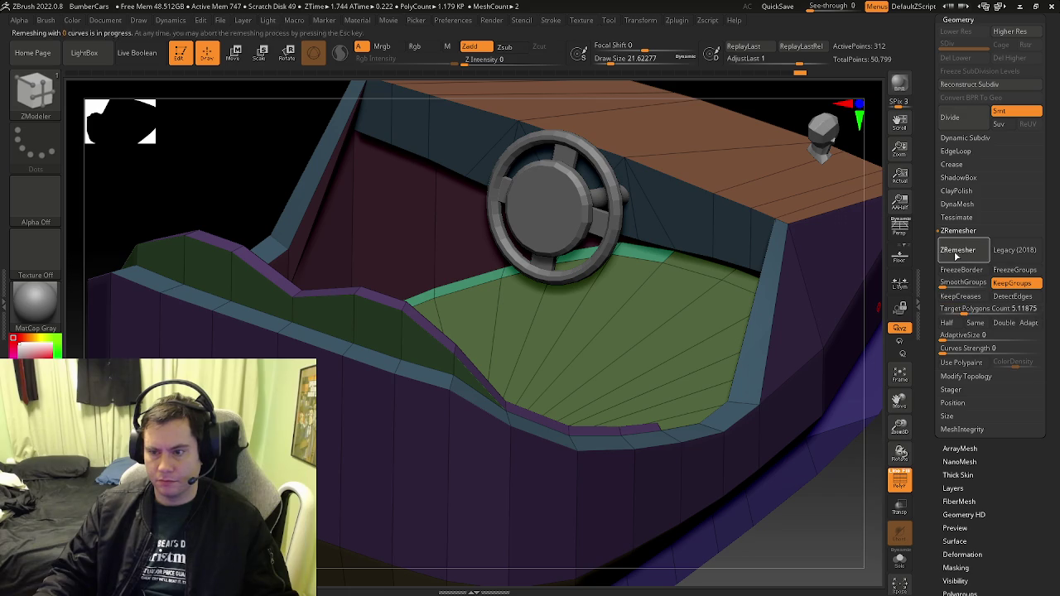
pyautogui.click(957, 251)
pyautogui.hotkey('ctrl', 'z')
pyautogui.moveTo(961, 309); pyautogui.dragTo(981, 312)
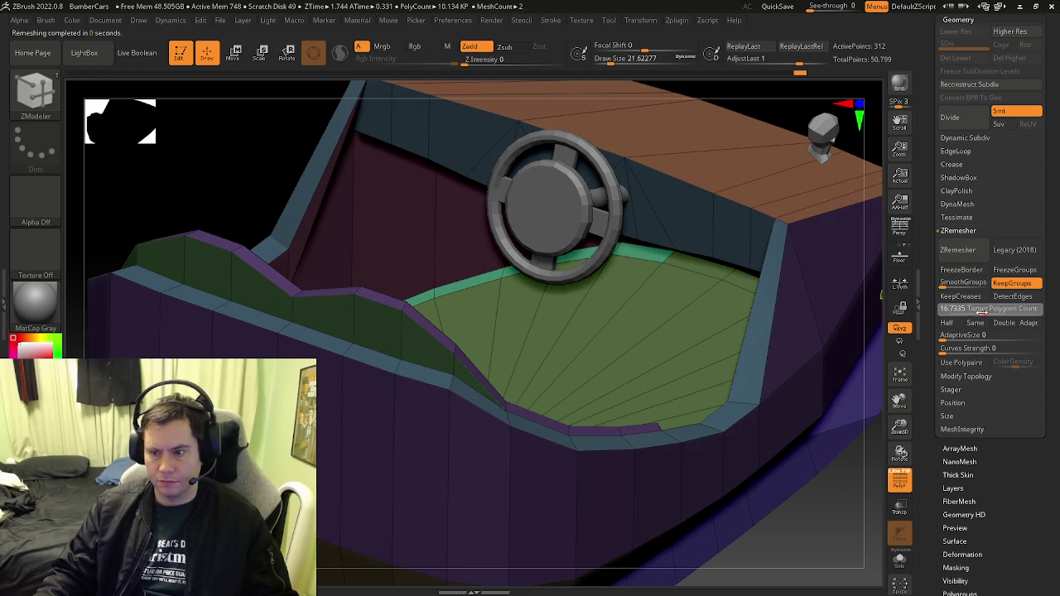
pyautogui.click(959, 253)
pyautogui.moveTo(648, 346)
pyautogui.mouseDown(button='right')
pyautogui.moveTo(611, 337)
pyautogui.moveTo(469, 369)
pyautogui.moveTo(356, 430)
pyautogui.moveTo(509, 308)
pyautogui.mouseUp(button='right')
pyautogui.hotkey('shift', 'f')
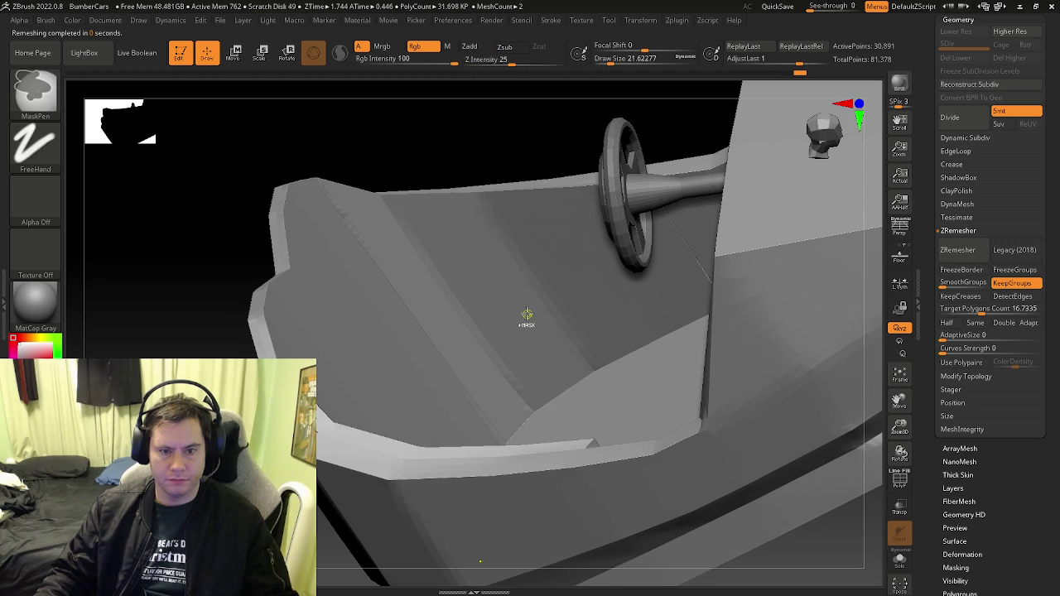
pyautogui.press('b')
pyautogui.press('z')
pyautogui.press('m')
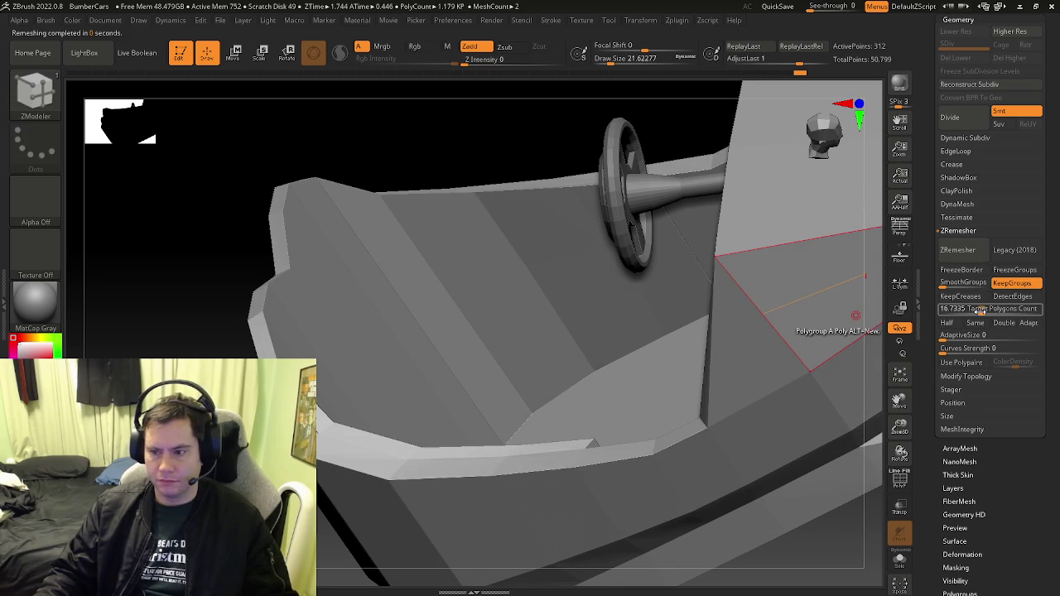
# Remesh the body at target count 10 and inspect it with wireframe on and off
pyautogui.click(980, 309)
pyautogui.write('0')
pyautogui.click(957, 249)
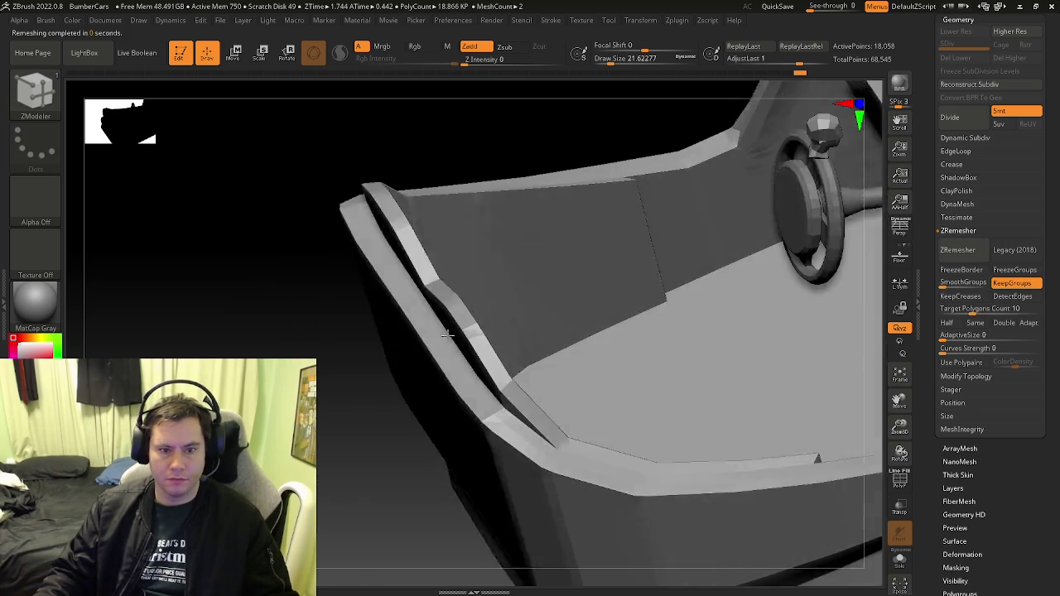
pyautogui.moveTo(446, 319); pyautogui.dragTo(585, 352, button='right')
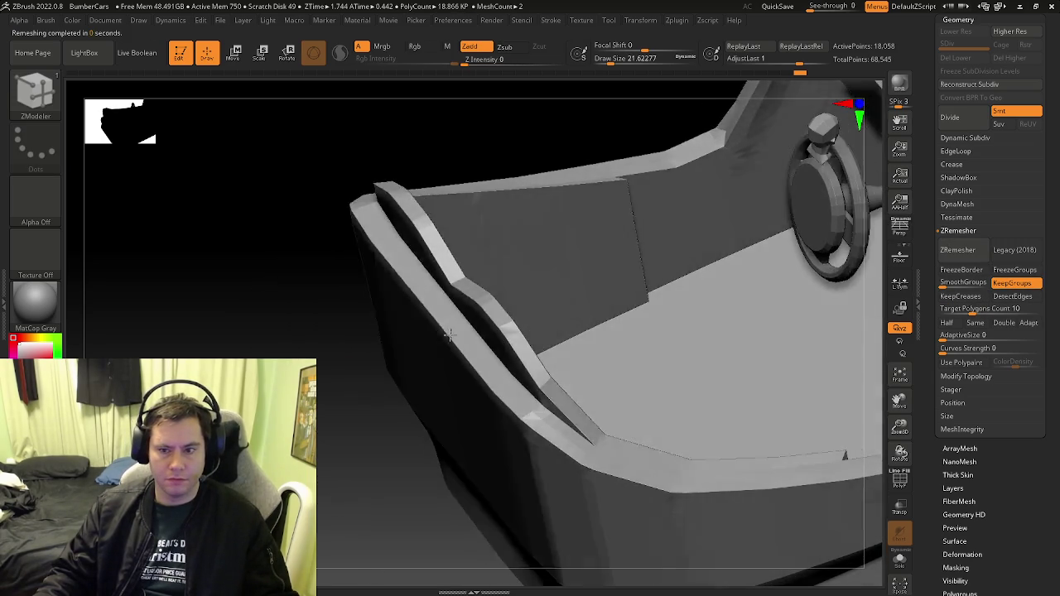
pyautogui.hotkey('shift', 'f')
pyautogui.press('f')
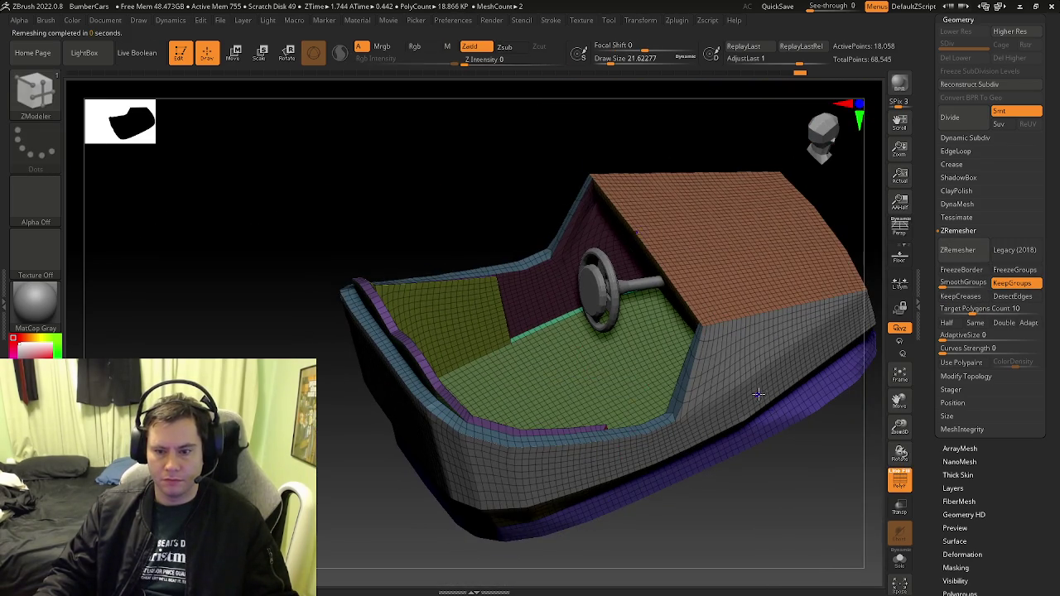
pyautogui.hotkey('shift', 'f')
pyautogui.moveTo(721, 390)
pyautogui.mouseDown(button='right')
pyautogui.moveTo(685, 371)
pyautogui.moveTo(719, 408)
pyautogui.moveTo(684, 420)
pyautogui.moveTo(717, 394)
pyautogui.mouseUp(button='right')
pyautogui.hotkey('shift', 'f')
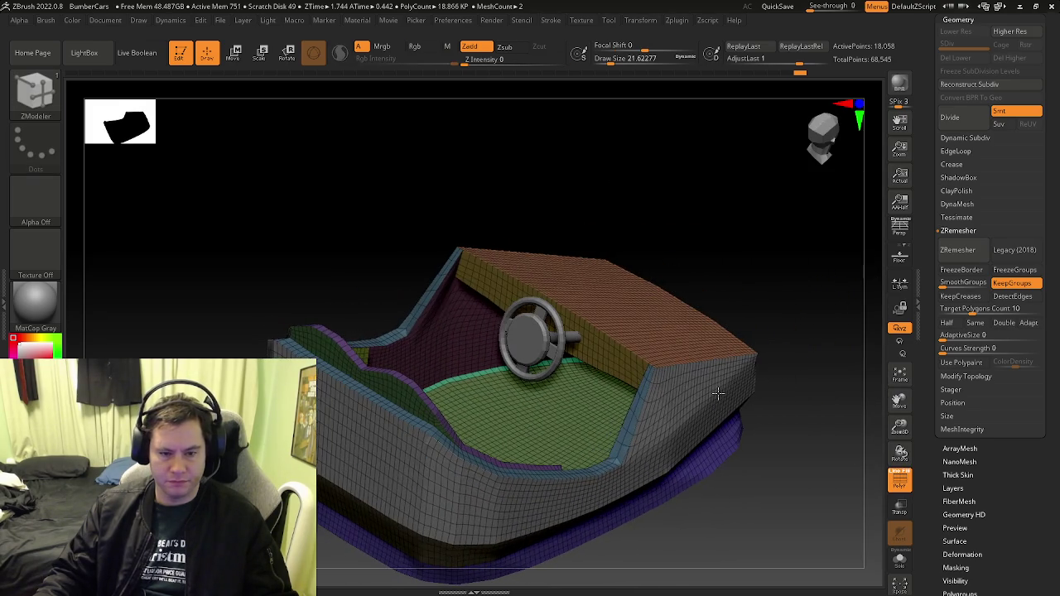
# Undo back to the low-poly body and remesh again at the new target count
pyautogui.hotkey('ctrl', 'z')
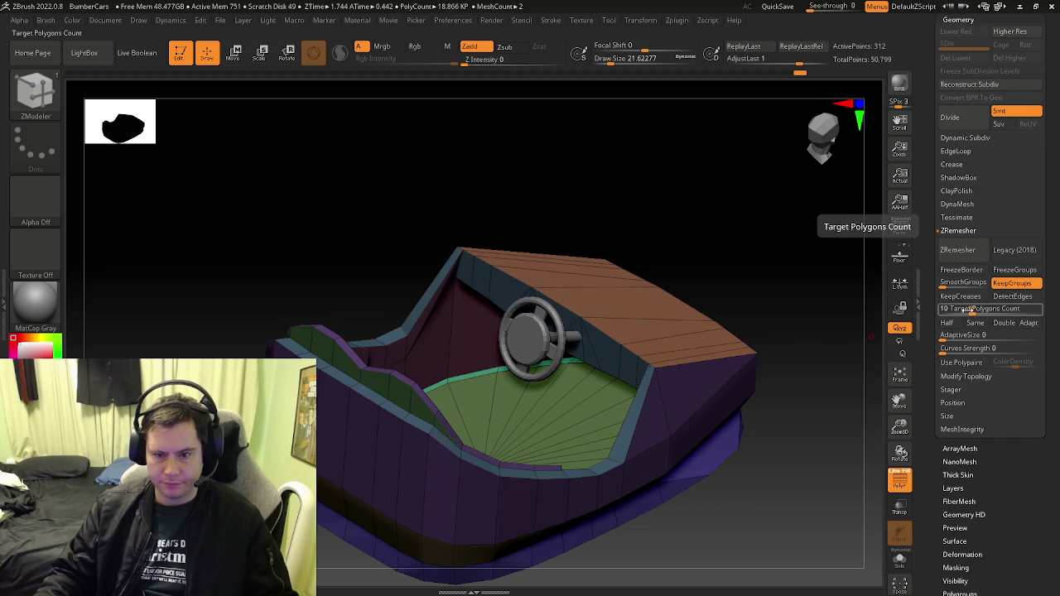
pyautogui.moveTo(700, 364); pyautogui.dragTo(679, 383, button='right')
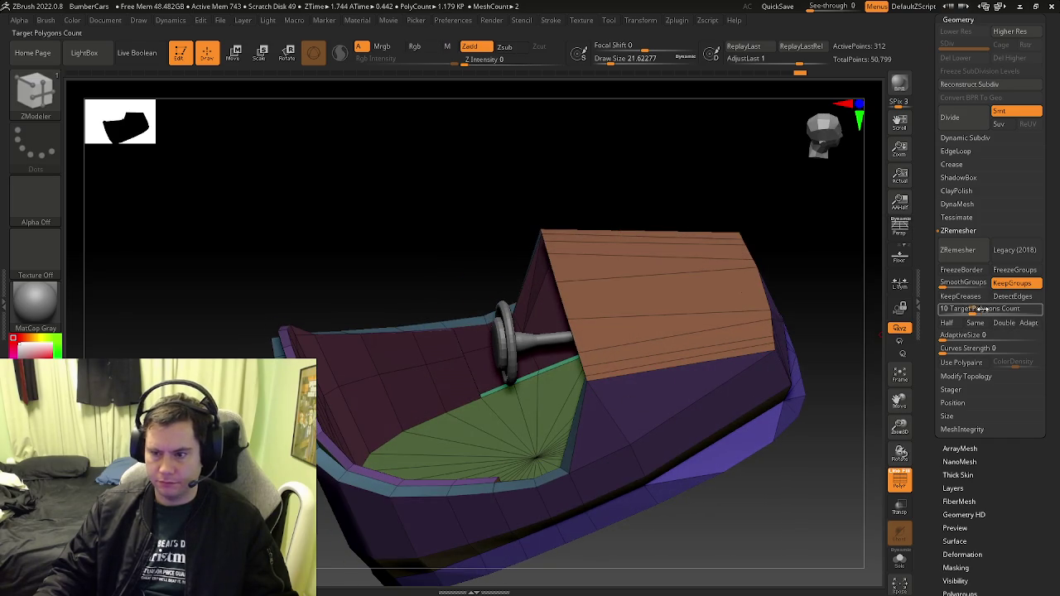
pyautogui.write('0')
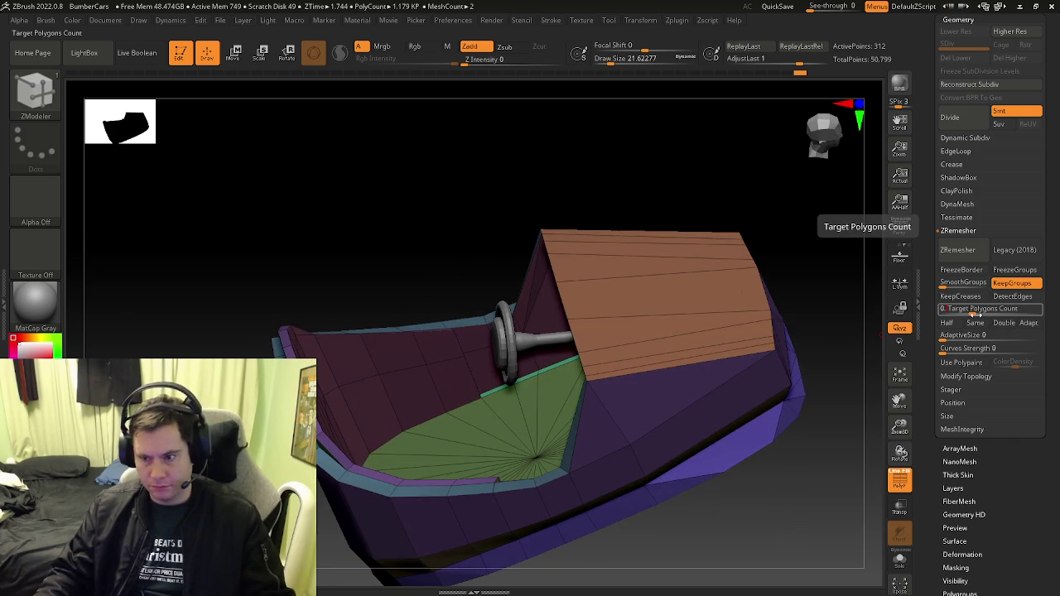
pyautogui.write('2')
pyautogui.click(944, 250)
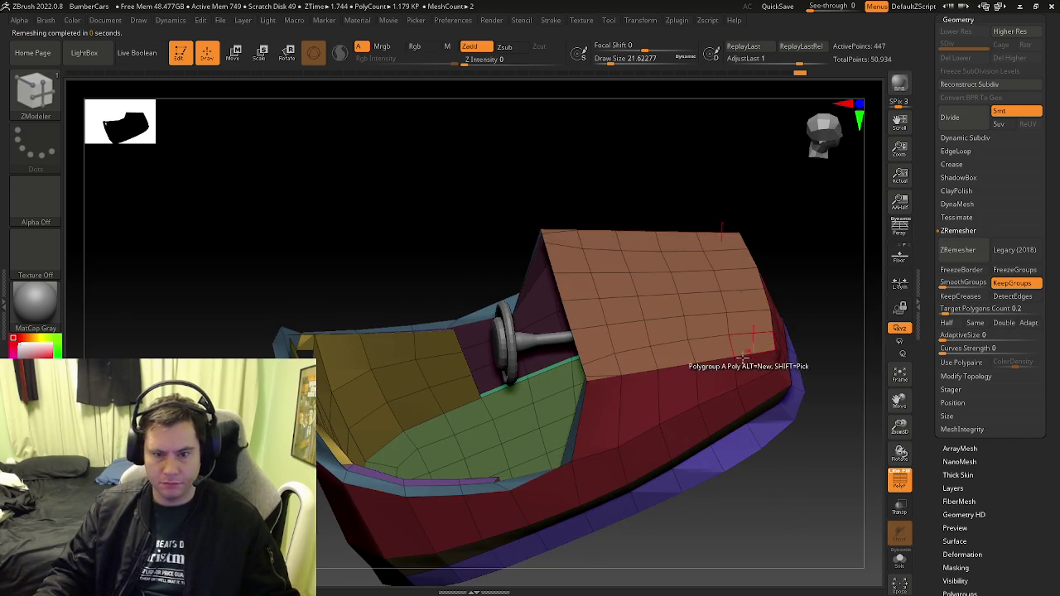
pyautogui.moveTo(644, 416)
pyautogui.mouseDown(button='right')
pyautogui.moveTo(639, 408)
pyautogui.moveTo(682, 392)
pyautogui.mouseUp(button='right')
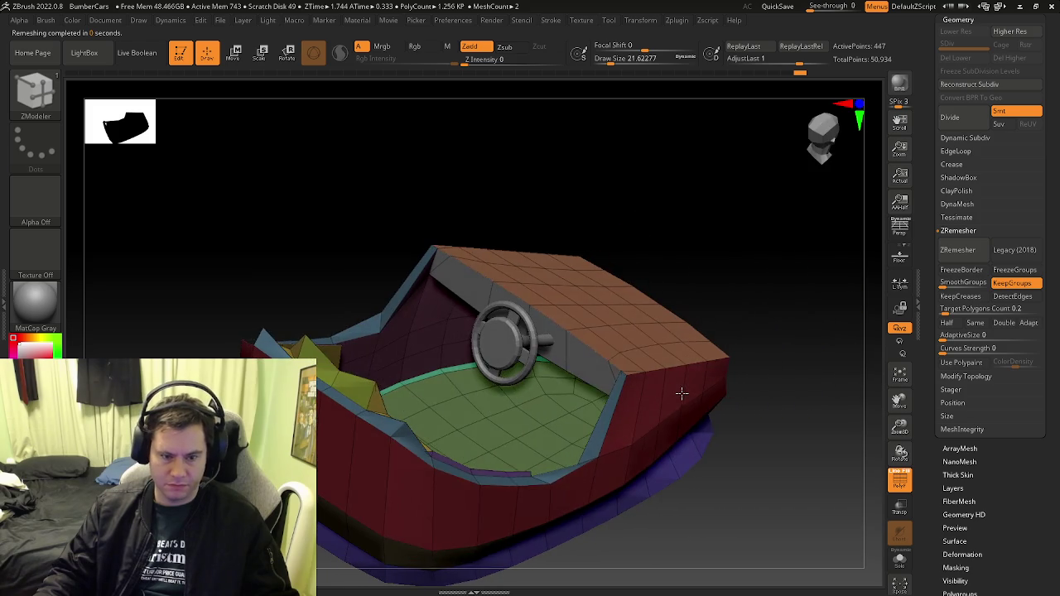
# Try ZRemesher at target counts 10 and 8, undoing each result
pyautogui.click(971, 308)
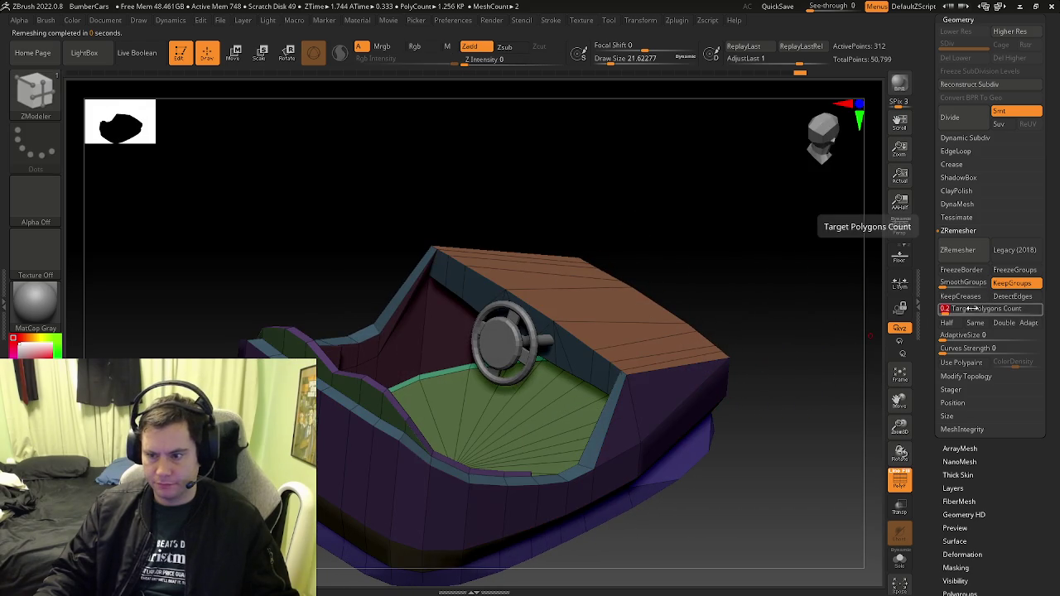
pyautogui.write('10')
pyautogui.press('Return')
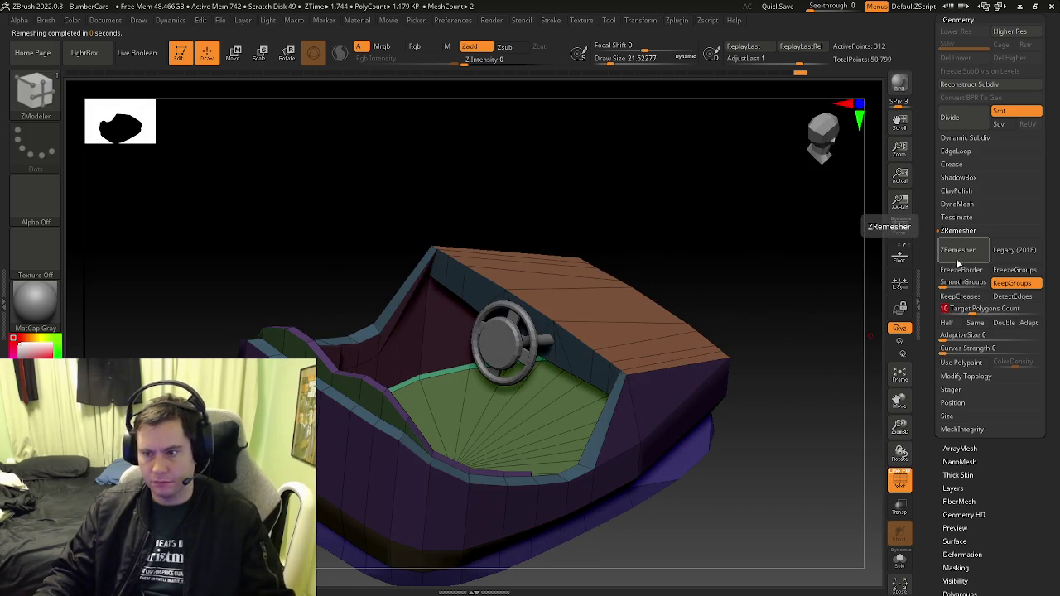
pyautogui.click(958, 249)
pyautogui.moveTo(377, 417); pyautogui.dragTo(354, 423, button='right')
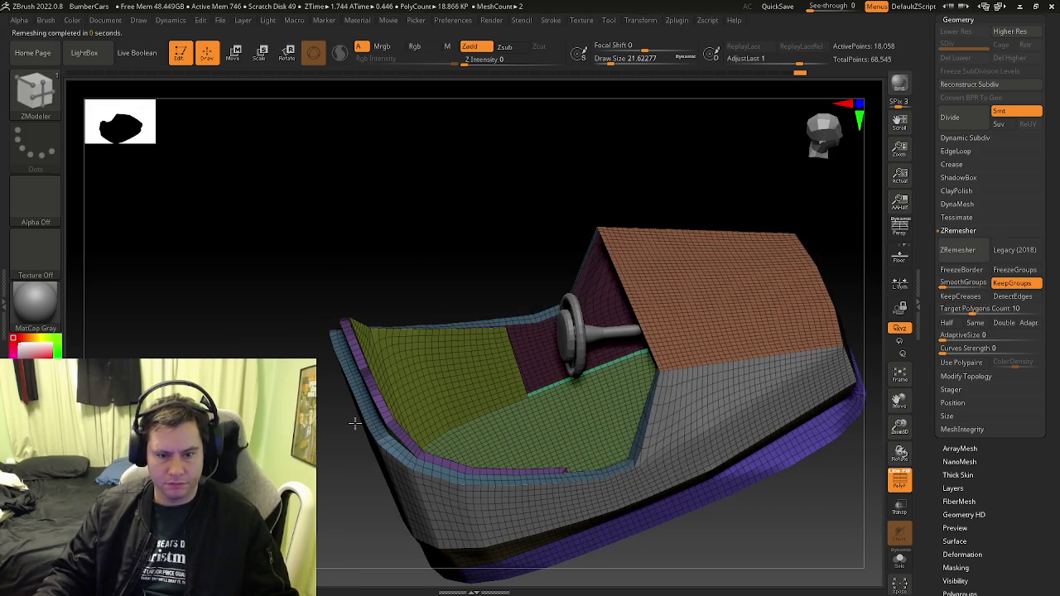
pyautogui.hotkey('ctrl', 'z')
pyautogui.click(974, 309)
pyautogui.write('8')
pyautogui.press('Return')
pyautogui.click(957, 250)
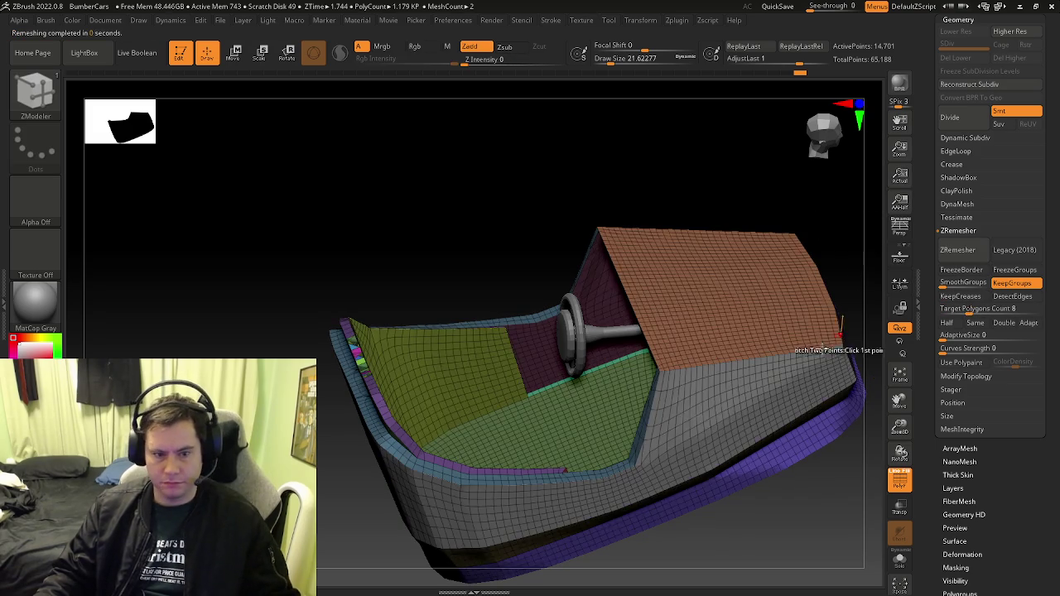
pyautogui.hotkey('ctrl', 'z')
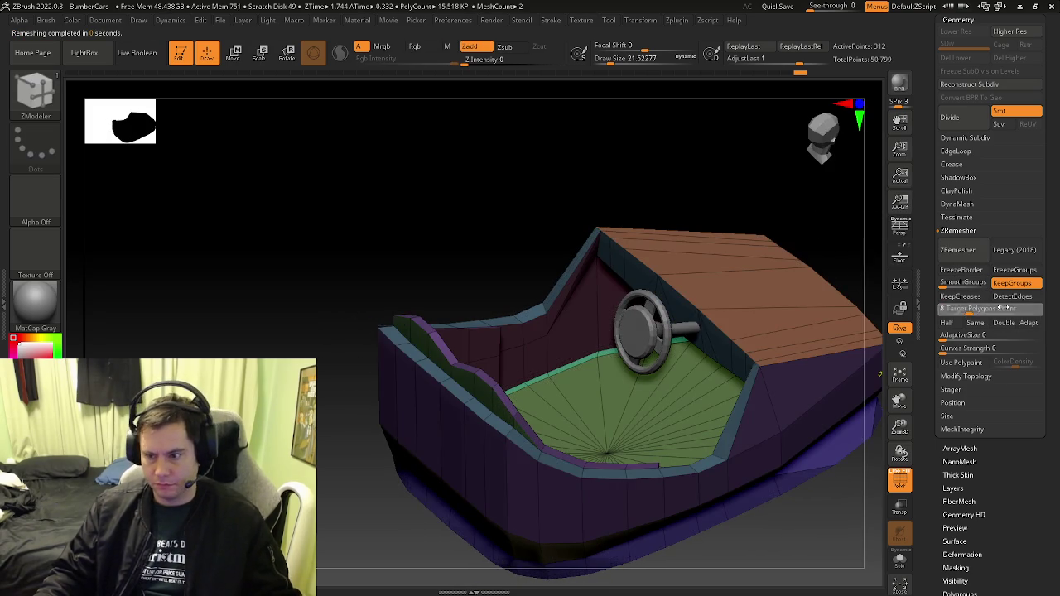
# Set Target Polygons Count to 9 and remesh the body into dense quads
pyautogui.write('9')
pyautogui.press('Return')
pyautogui.click(956, 250)
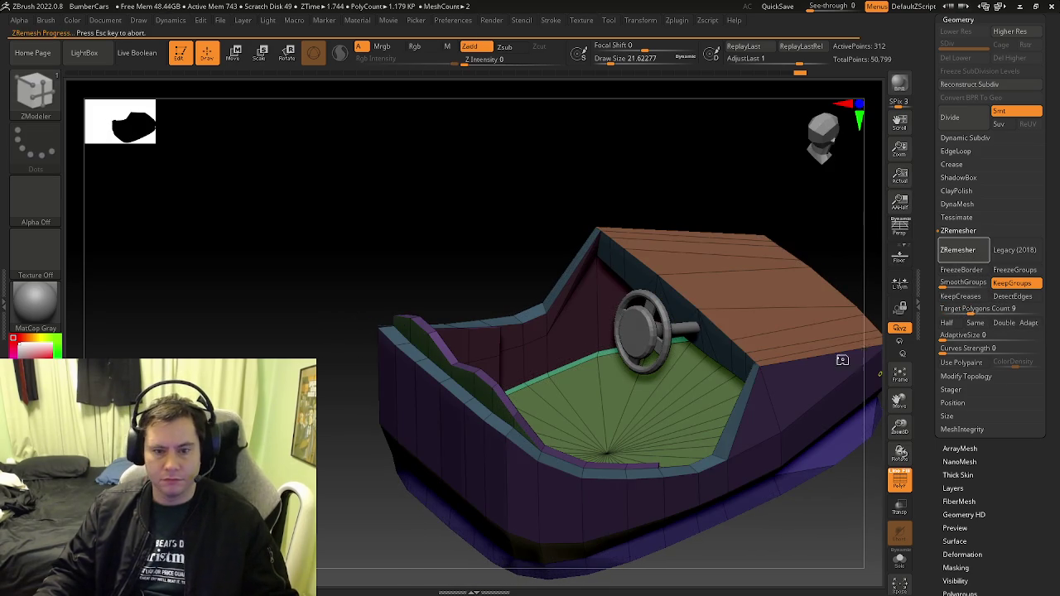
pyautogui.moveTo(786, 401); pyautogui.dragTo(749, 411, button='right')
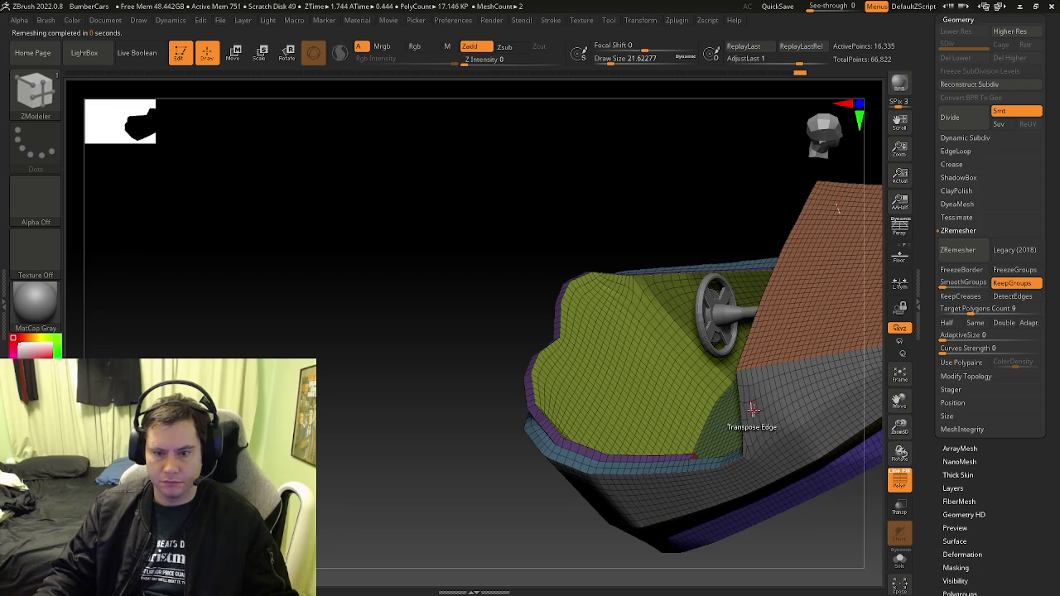
# Stitch the grey panel's stray corner vertex onto the vertex below using Stitch To Start Point
pyautogui.moveTo(671, 427)
pyautogui.keyDown('ctrl'); pyautogui.mouseDown(button='right')
pyautogui.moveTo(693, 468)
pyautogui.moveTo(637, 447)
pyautogui.moveTo(765, 411)
pyautogui.moveTo(568, 403)
pyautogui.moveTo(469, 447)
pyautogui.moveTo(467, 420)
pyautogui.mouseUp(button='right'); pyautogui.keyUp('ctrl')
pyautogui.hotkey('shift', 'f')
pyautogui.hotkey('shift', 'f')
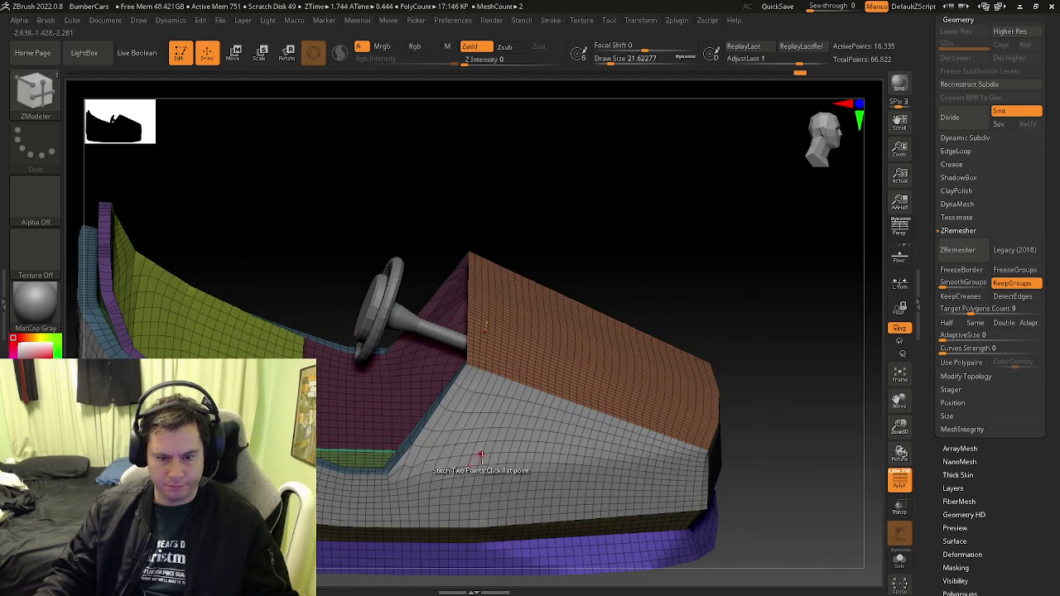
pyautogui.moveTo(439, 472); pyautogui.dragTo(464, 447, button='right')
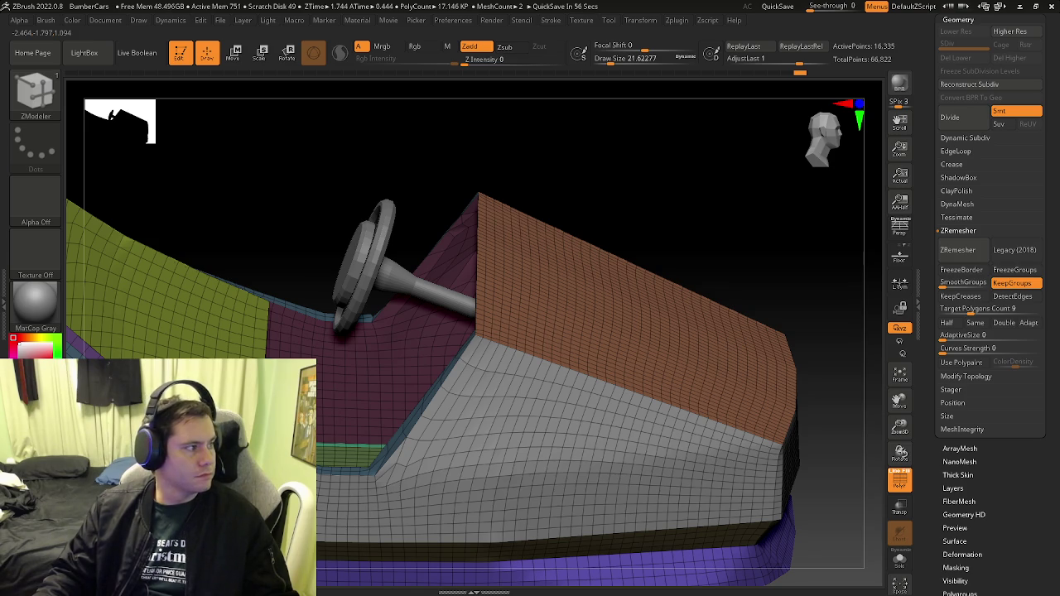
pyautogui.moveTo(553, 486); pyautogui.dragTo(404, 425, button='right')
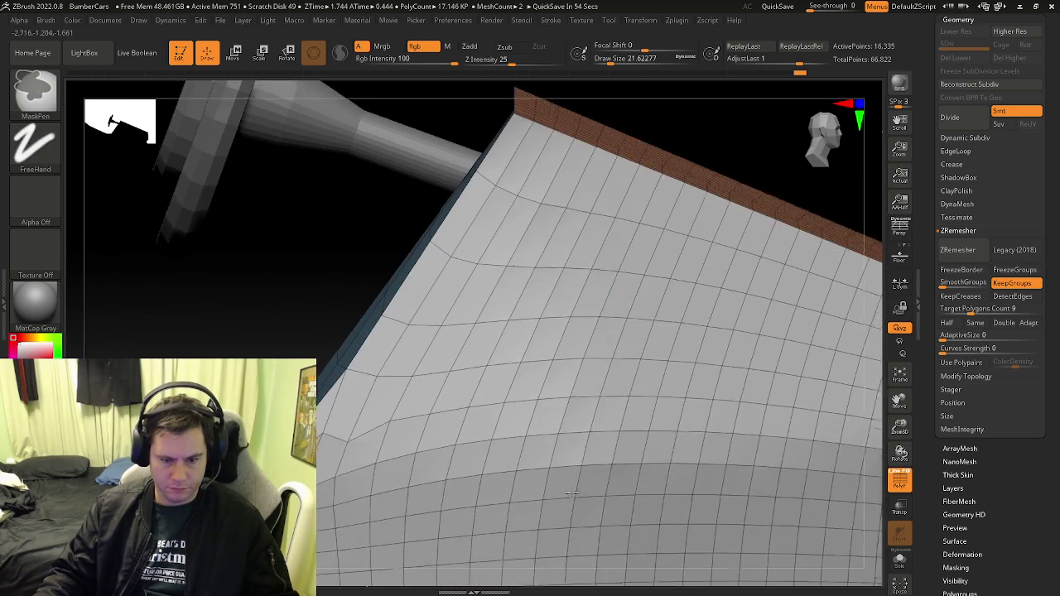
pyautogui.press('space')
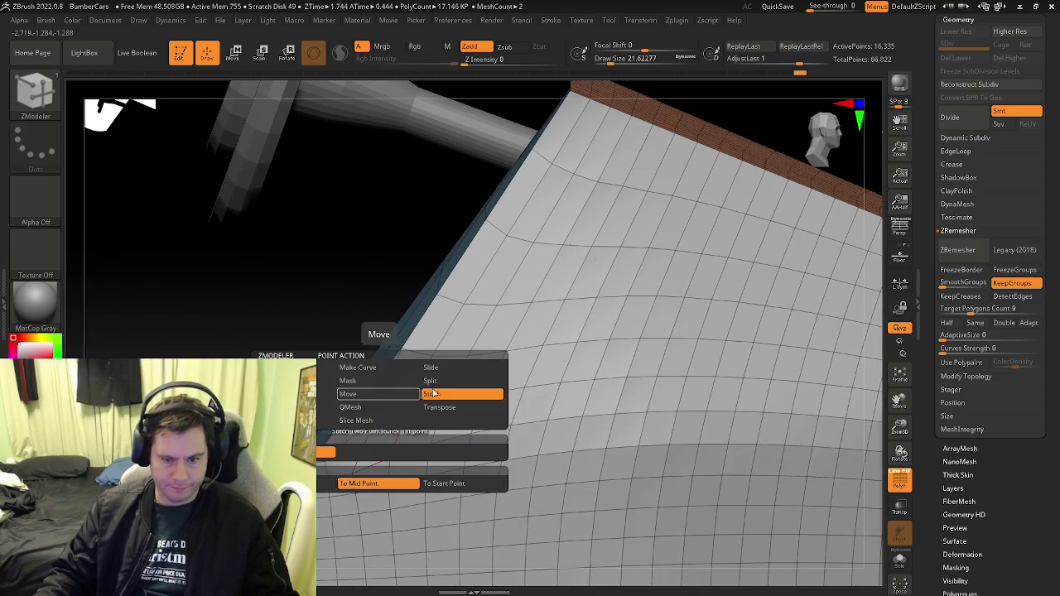
pyautogui.moveTo(627, 273)
pyautogui.mouseDown(button='right')
pyautogui.moveTo(416, 426)
pyautogui.moveTo(472, 431)
pyautogui.mouseUp(button='right')
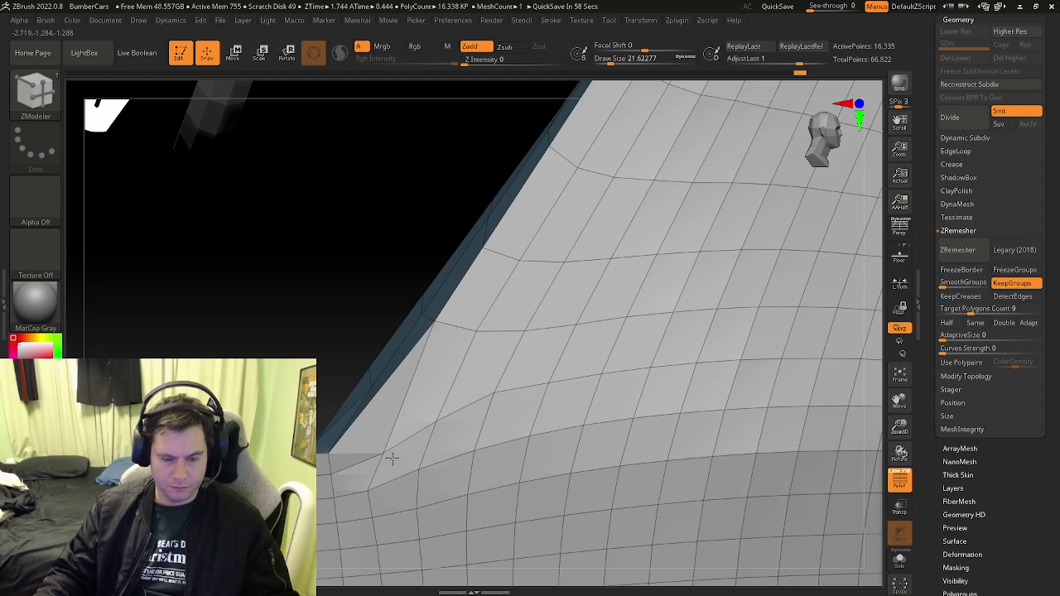
pyautogui.press('space')
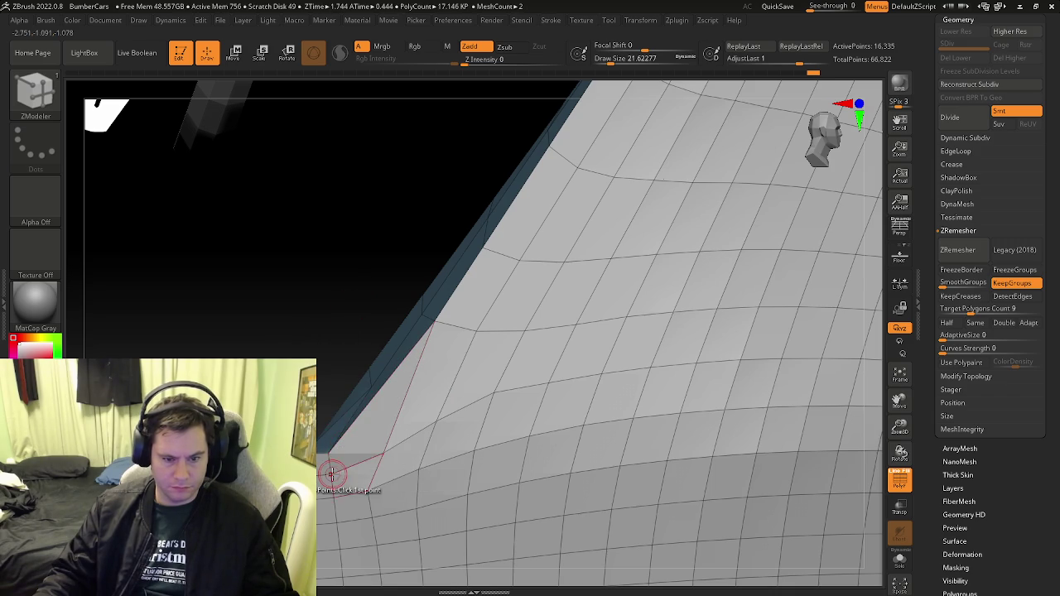
pyautogui.press('space')
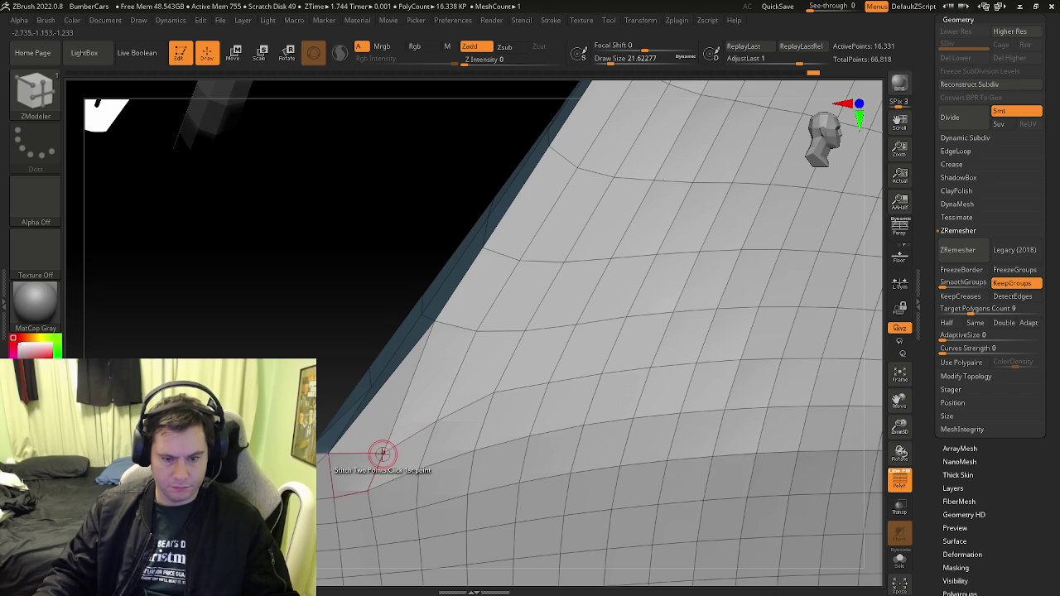
pyautogui.press('space')
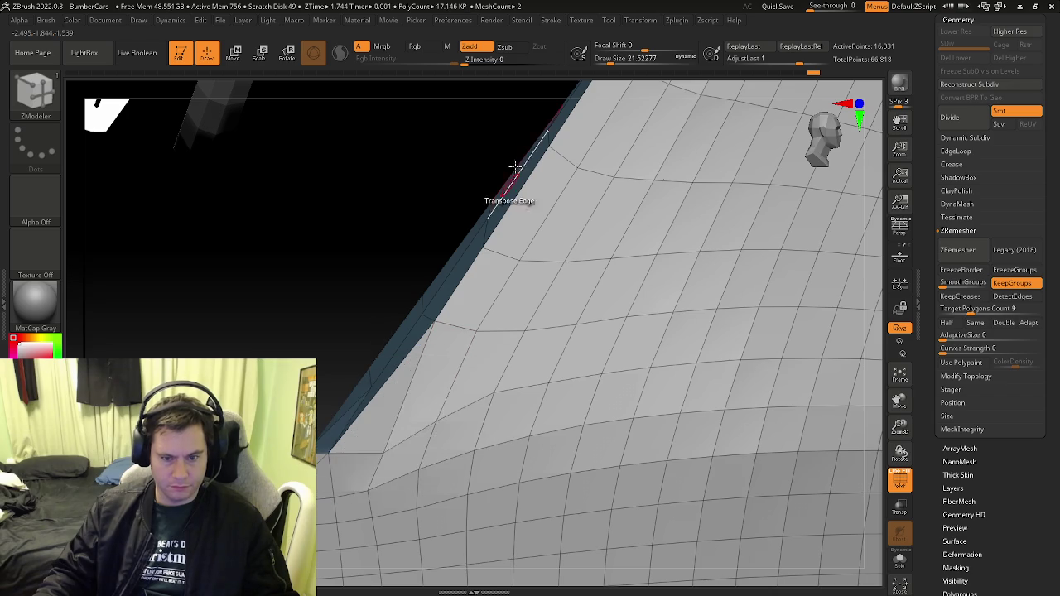
pyautogui.click(386, 451)
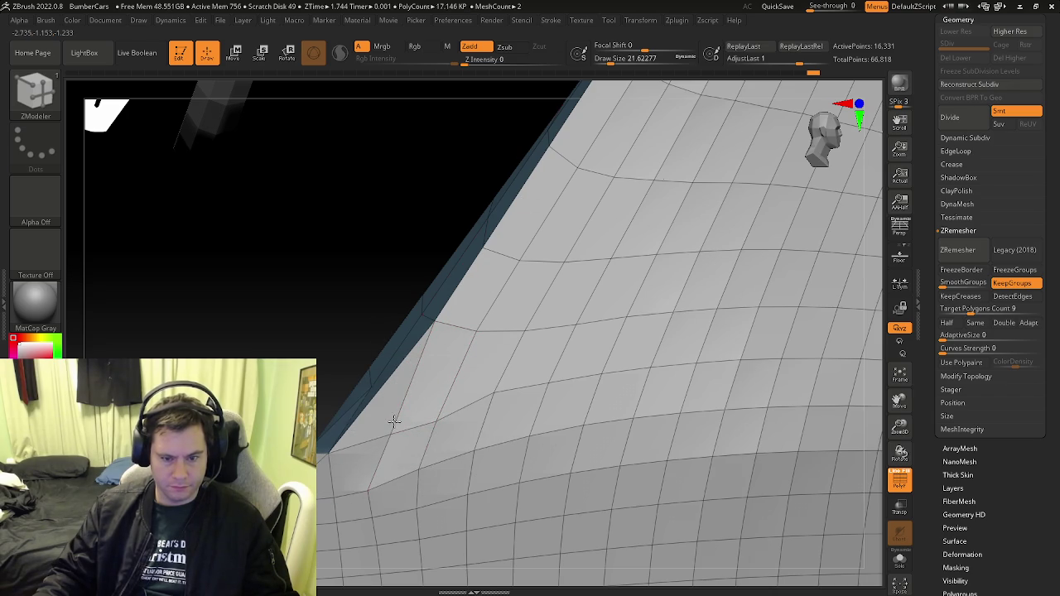
pyautogui.moveTo(390, 426); pyautogui.dragTo(438, 419, button='right')
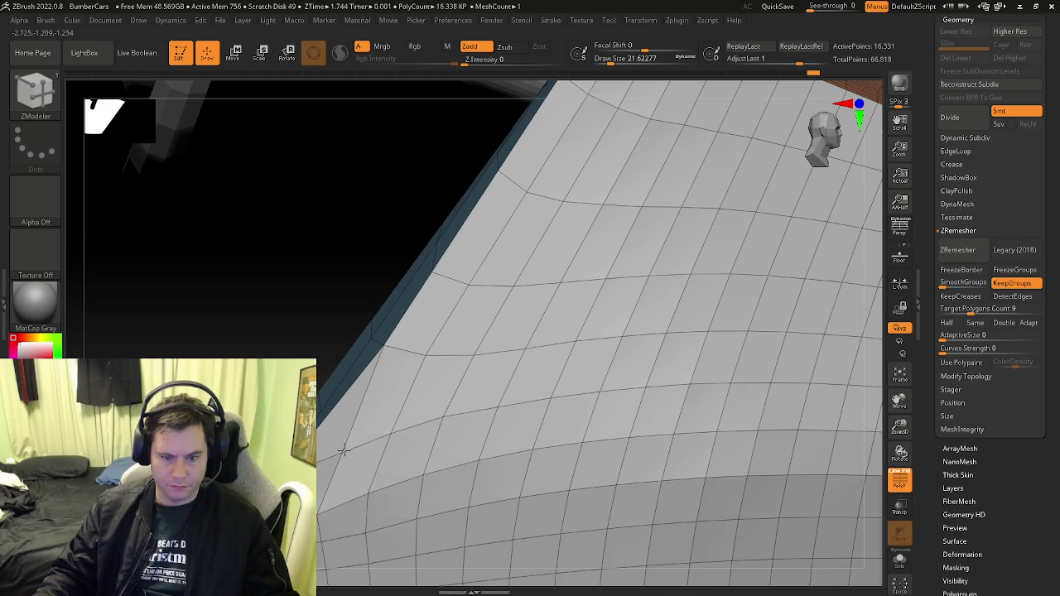
pyautogui.moveTo(343, 450)
pyautogui.keyDown('ctrl'); pyautogui.mouseDown(button='right')
pyautogui.moveTo(331, 416)
pyautogui.moveTo(408, 417)
pyautogui.mouseUp(button='right'); pyautogui.keyUp('ctrl')
pyautogui.hotkey('shift', 'f')
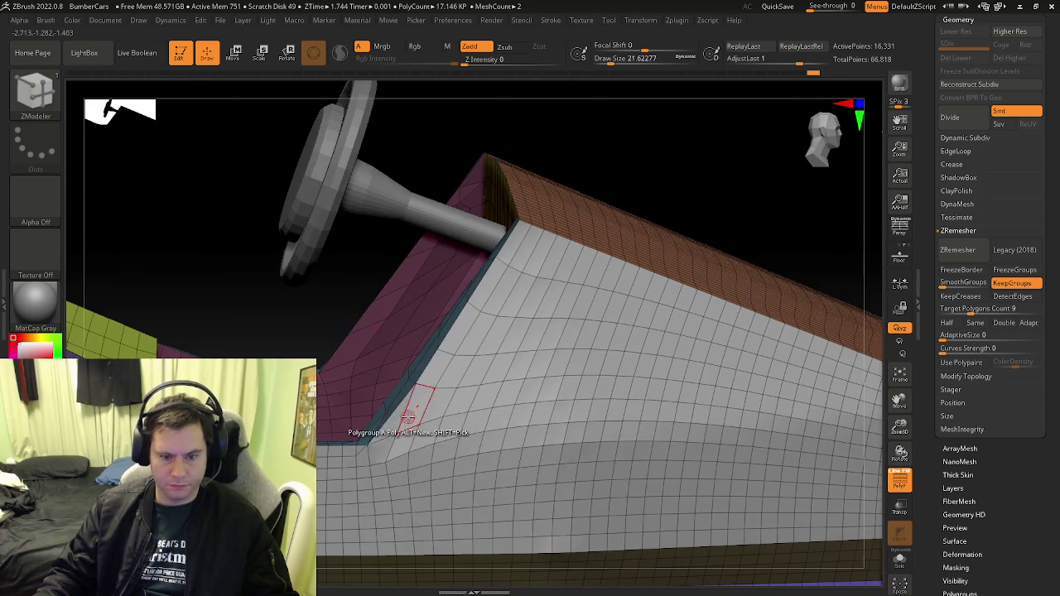
# Set the PolyGroup target to A Single Poly and orbit to face the steering column
pyautogui.press('space')
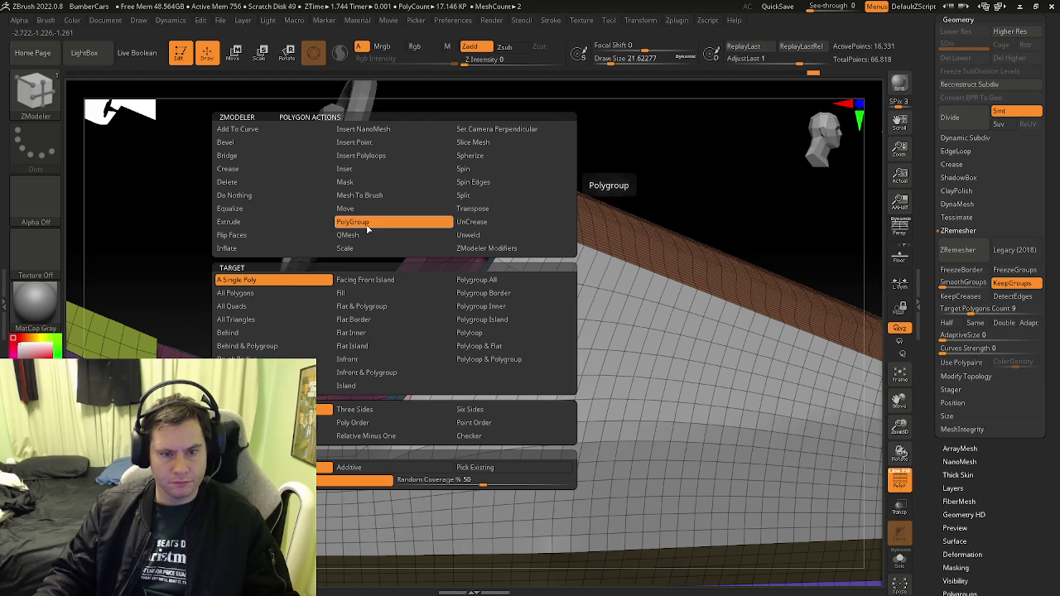
pyautogui.click(284, 283)
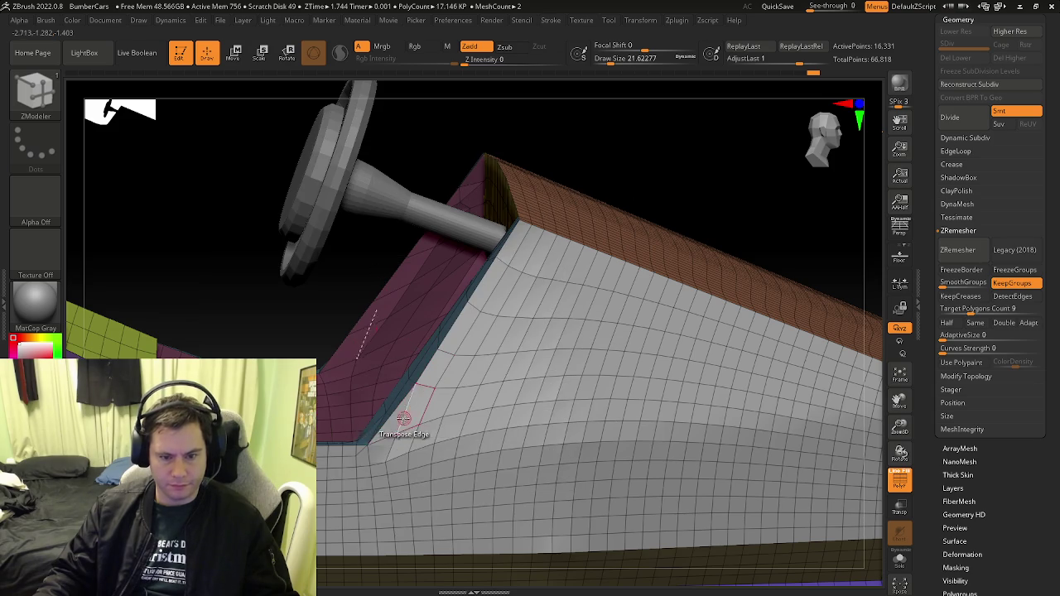
pyautogui.press('space')
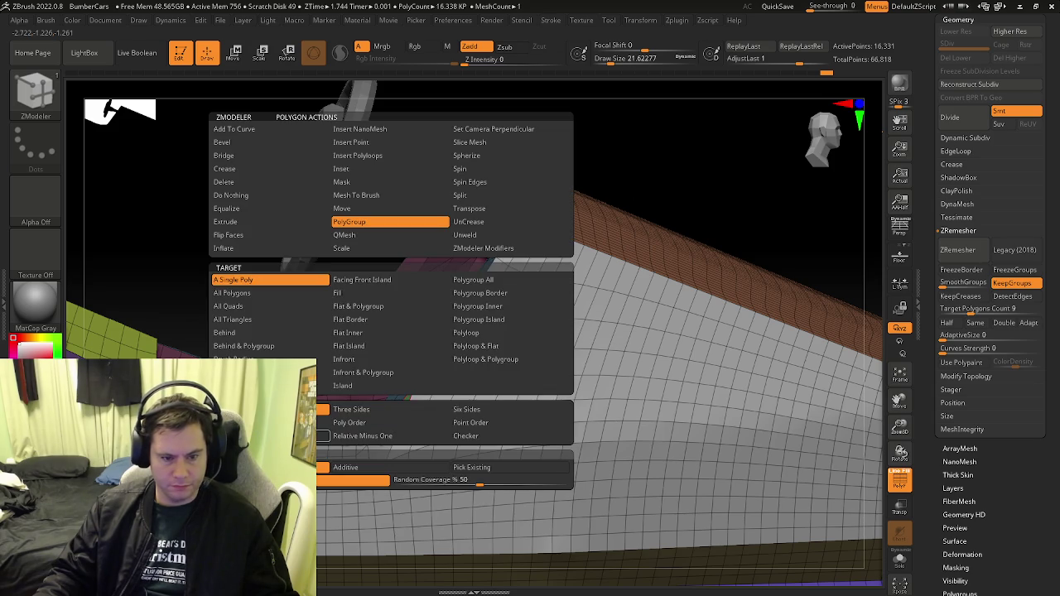
pyautogui.moveTo(323, 430)
pyautogui.mouseDown()
pyautogui.moveTo(386, 405)
pyautogui.moveTo(553, 406)
pyautogui.mouseUp()
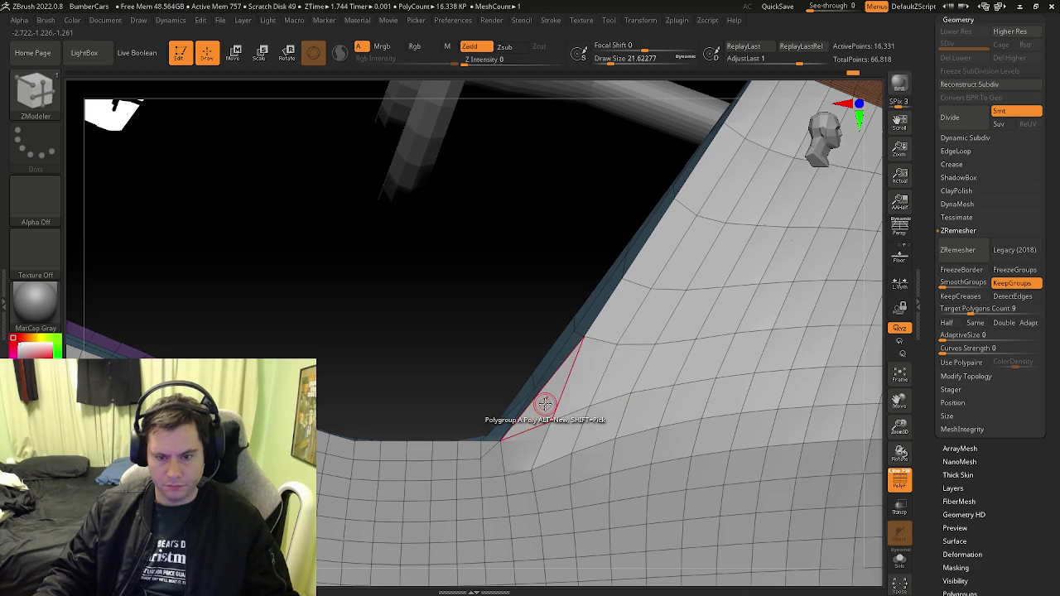
pyautogui.press('f')
pyautogui.moveTo(504, 249)
pyautogui.mouseDown()
pyautogui.moveTo(504, 362)
pyautogui.moveTo(595, 591)
pyautogui.moveTo(633, 425)
pyautogui.moveTo(491, 405)
pyautogui.mouseUp()
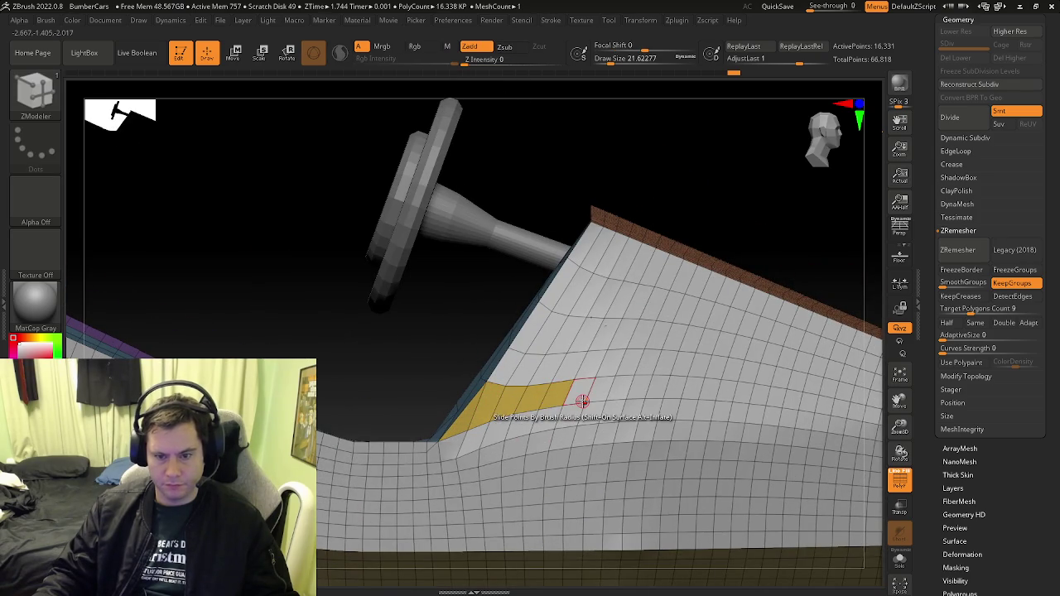
pyautogui.moveTo(539, 437); pyautogui.dragTo(538, 444)
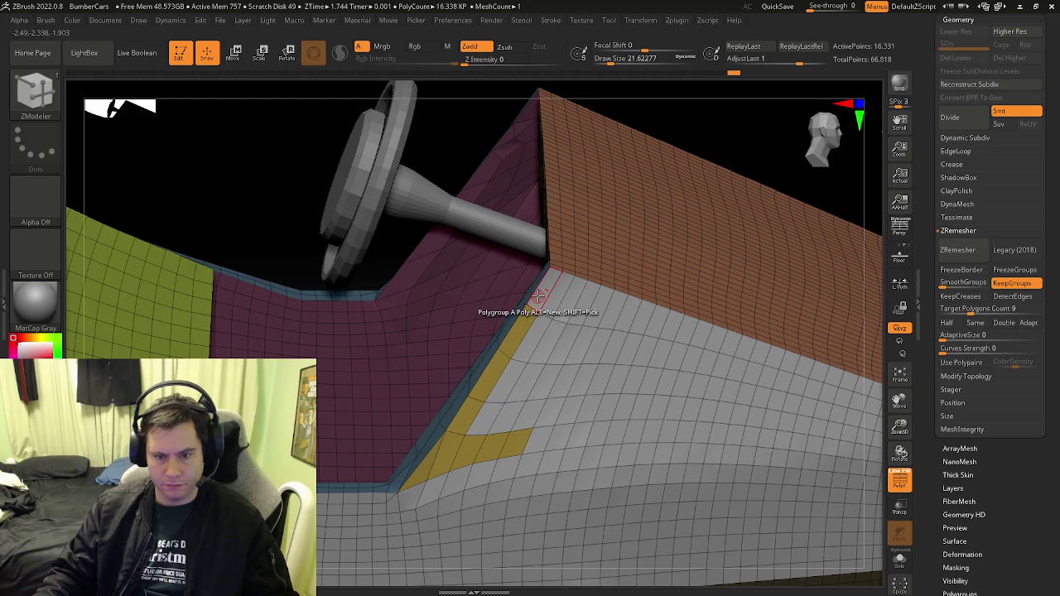
pyautogui.moveTo(538, 295); pyautogui.dragTo(527, 328, button='right')
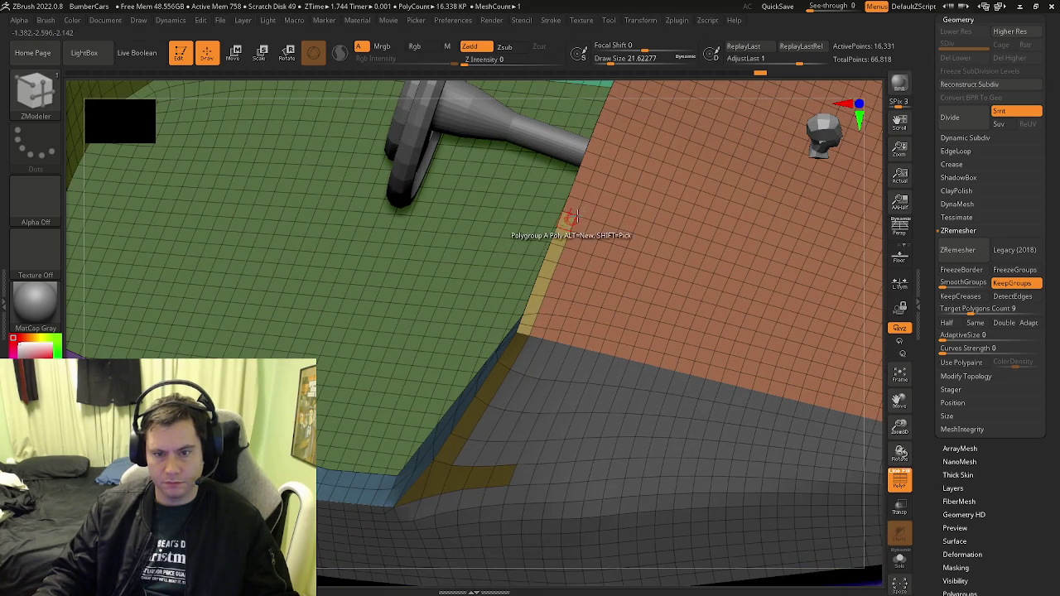
pyautogui.moveTo(569, 219); pyautogui.dragTo(557, 422, button='right')
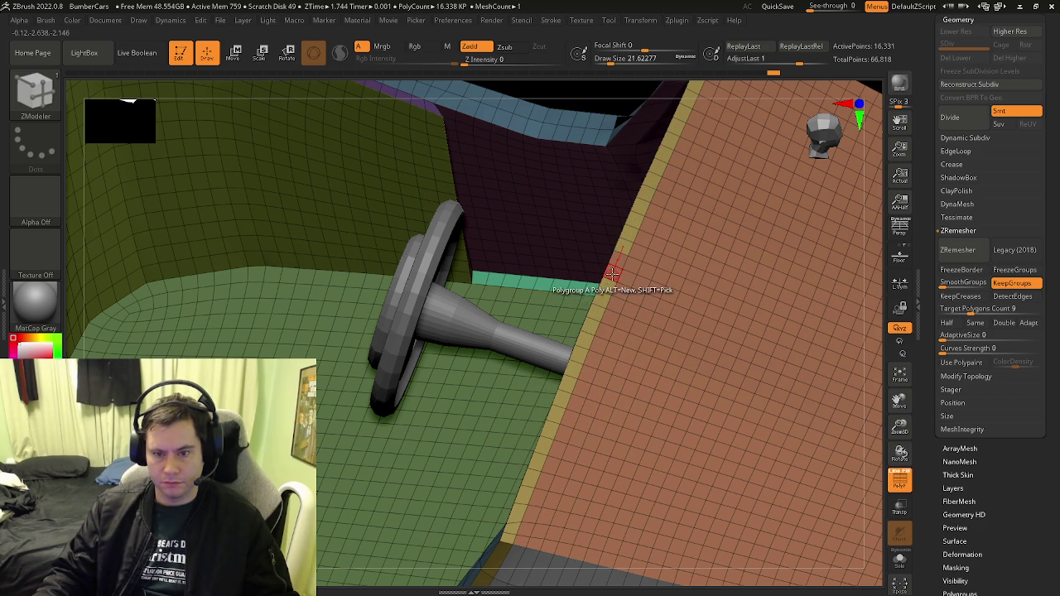
pyautogui.moveTo(625, 286); pyautogui.dragTo(492, 472, button='right')
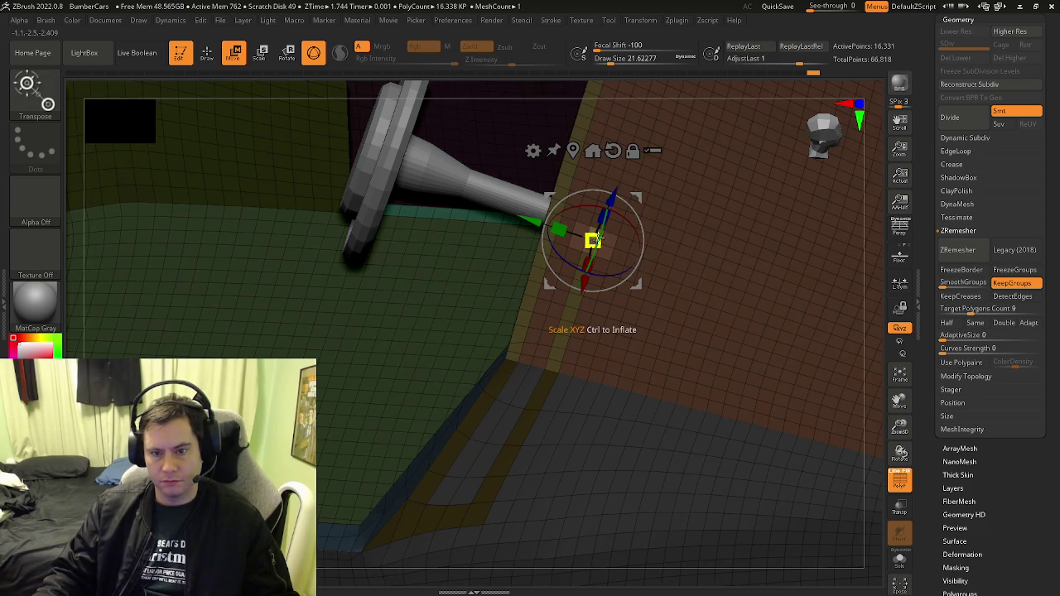
# Extend the yellow stripe polygroup along the edge, then switch to the Polygroup Island target
pyautogui.press('ctrl')
pyautogui.moveTo(625, 267); pyautogui.dragTo(574, 295, button='right')
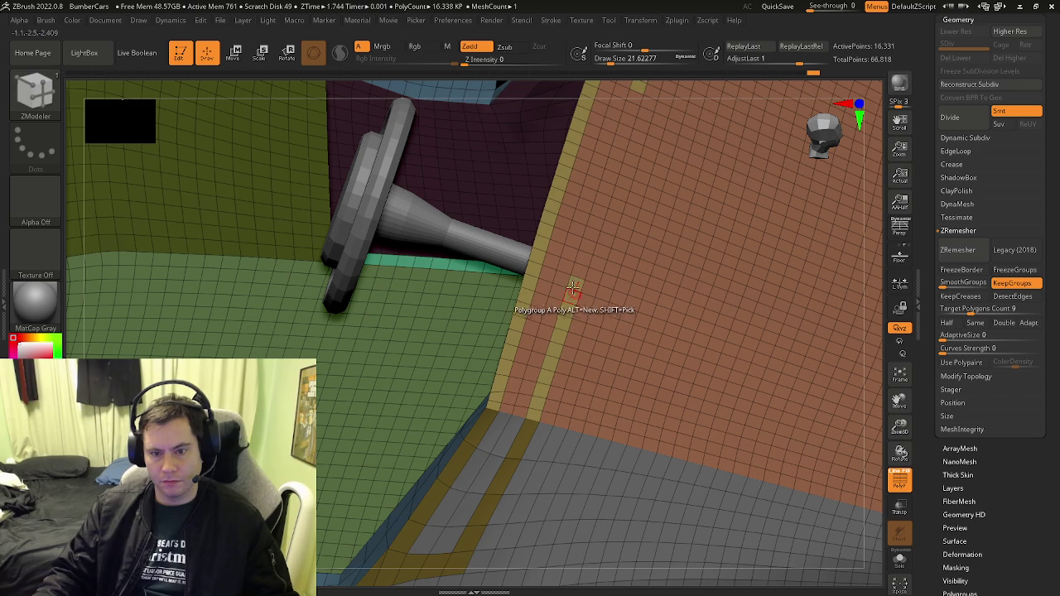
pyautogui.click(581, 258)
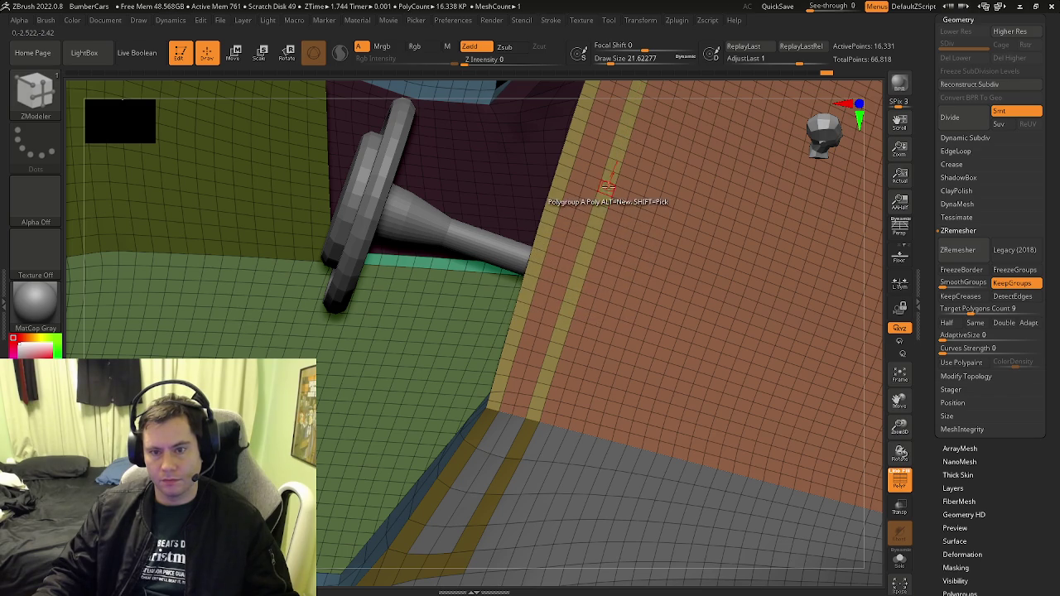
pyautogui.press('space')
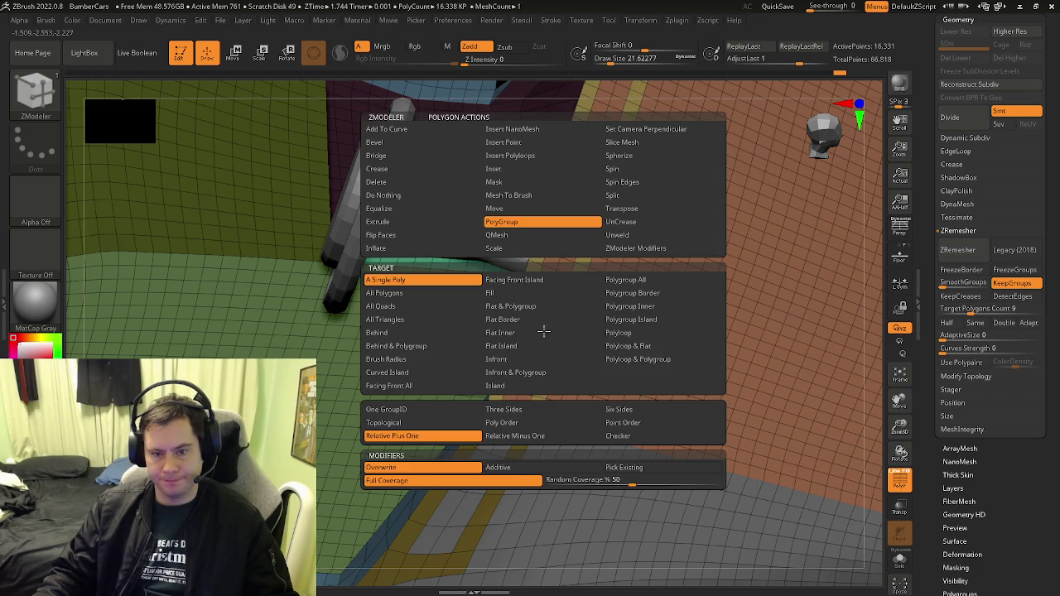
pyautogui.click(622, 323)
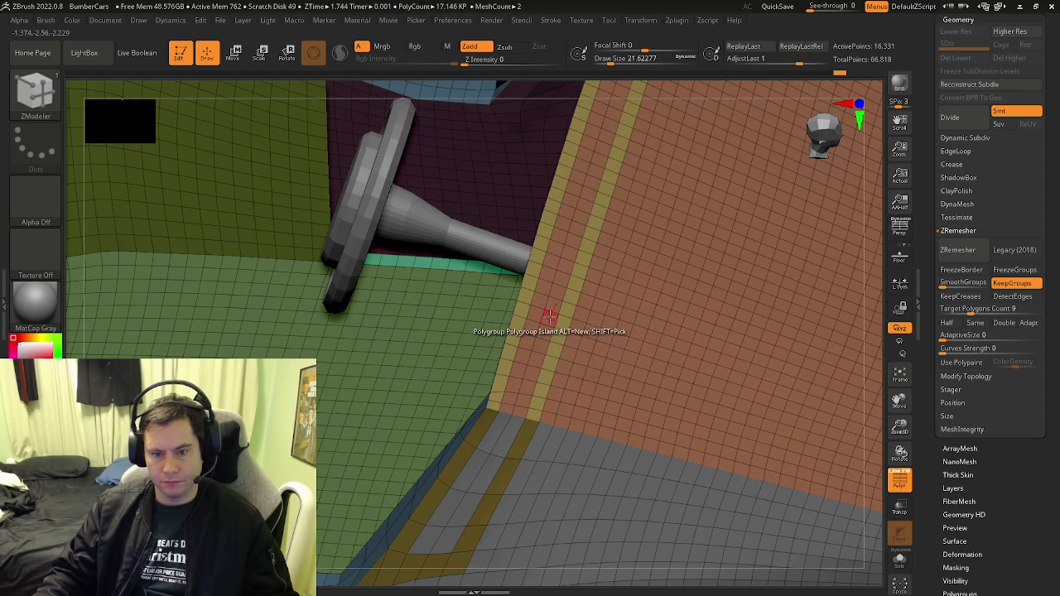
pyautogui.press('f')
pyautogui.moveTo(536, 451); pyautogui.dragTo(592, 356, button='right')
pyautogui.press('ctrl')
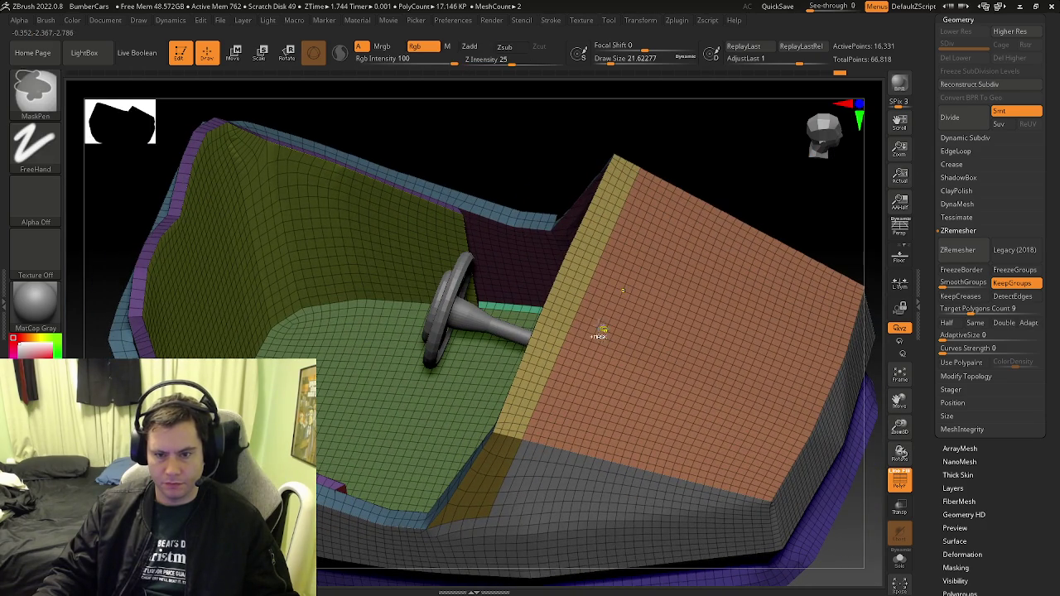
pyautogui.moveTo(586, 318); pyautogui.dragTo(668, 344, button='right')
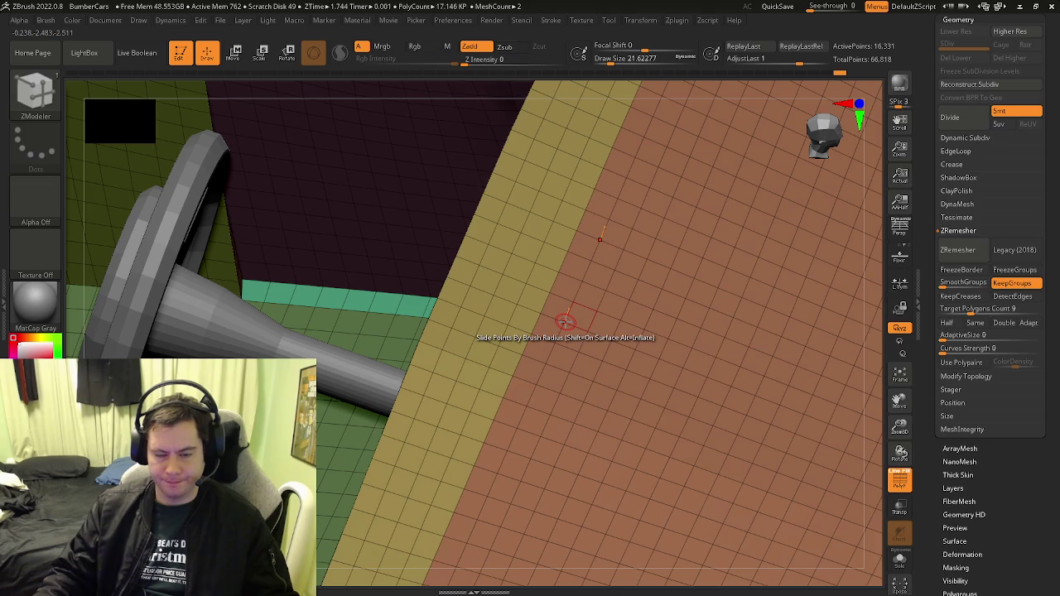
pyautogui.moveTo(565, 321)
pyautogui.mouseDown(button='right')
pyautogui.moveTo(549, 364)
pyautogui.moveTo(539, 352)
pyautogui.moveTo(593, 266)
pyautogui.moveTo(546, 292)
pyautogui.moveTo(573, 406)
pyautogui.moveTo(549, 379)
pyautogui.mouseUp(button='right')
pyautogui.press('shift')
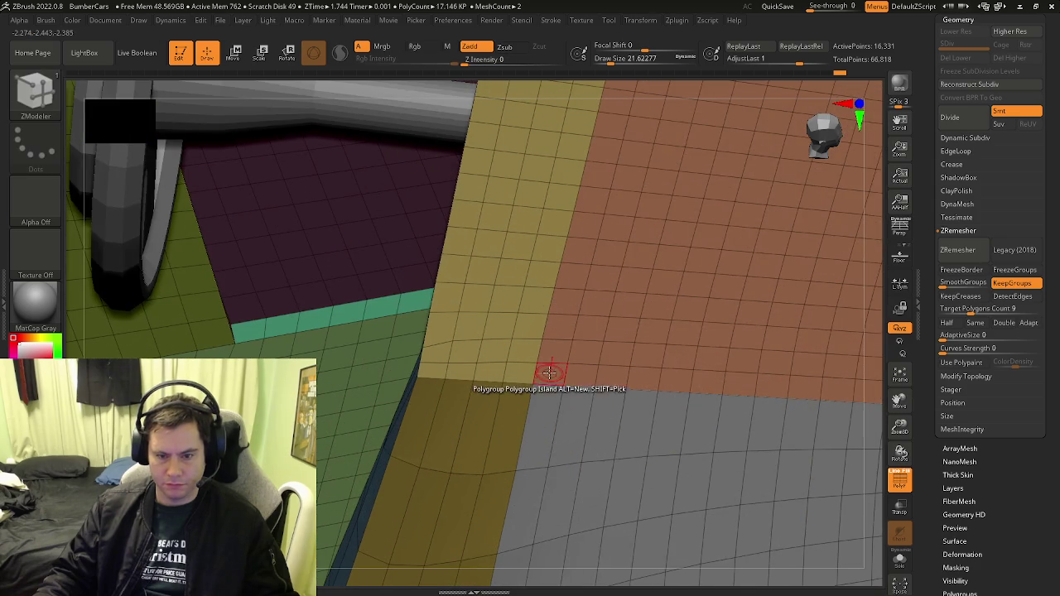
# Mask the yellow edge strip and regroup the flat face region green with Flat Island
pyautogui.press('space')
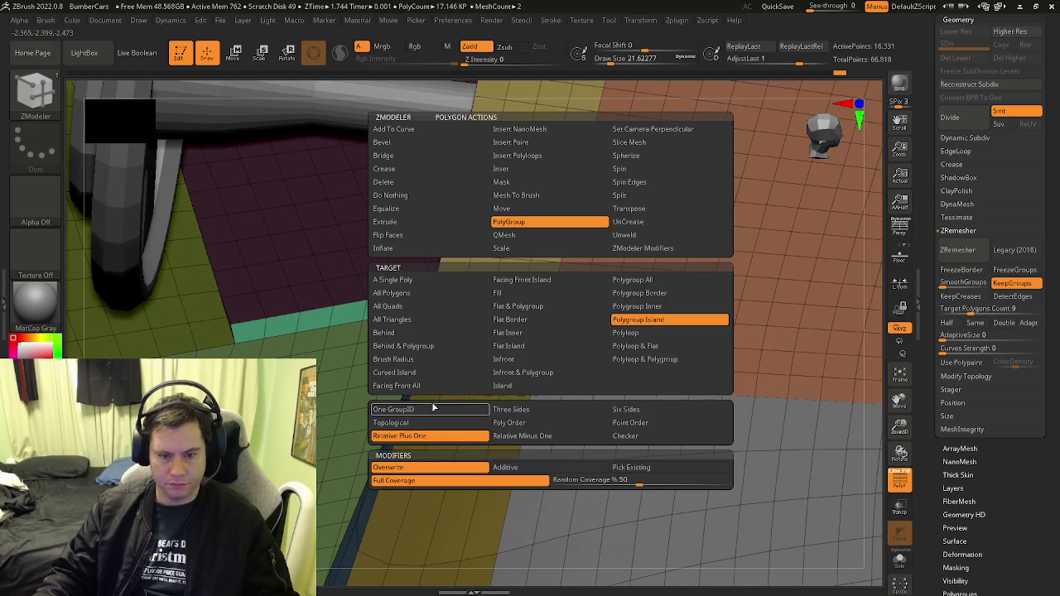
pyautogui.click(392, 279)
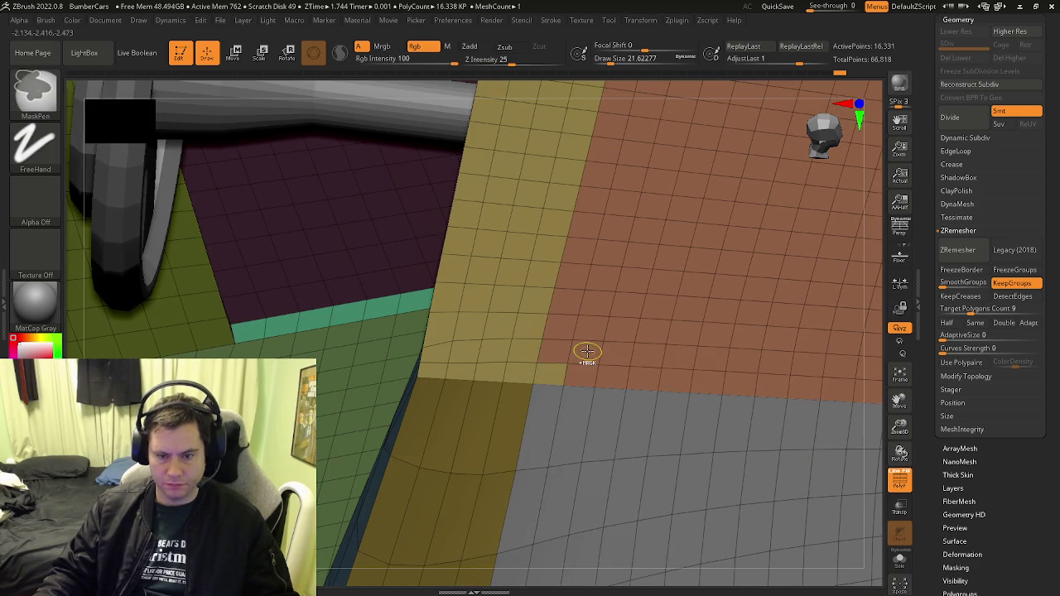
pyautogui.moveTo(597, 361); pyautogui.dragTo(625, 355, button='right')
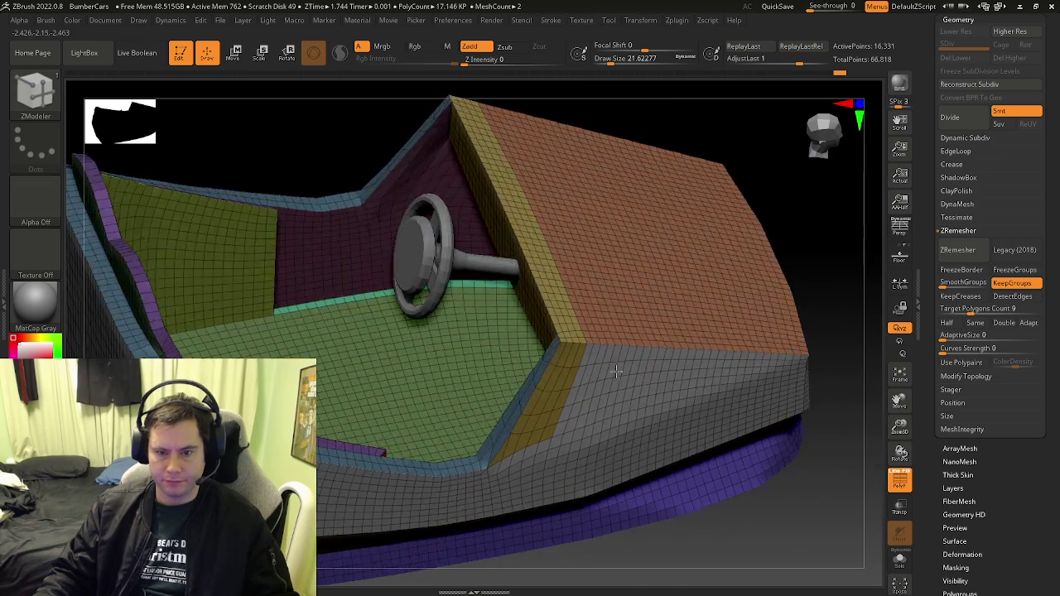
pyautogui.hotkey('ctrl', 'shift')
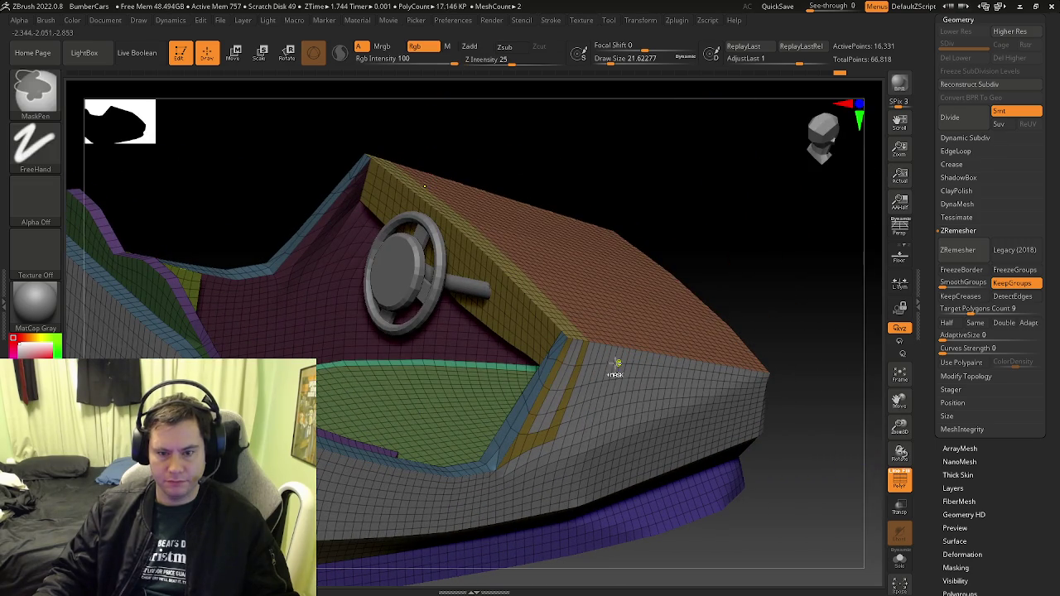
pyautogui.keyDown('ctrl'); pyautogui.moveTo(586, 354); pyautogui.dragTo(622, 366); pyautogui.keyUp('ctrl')
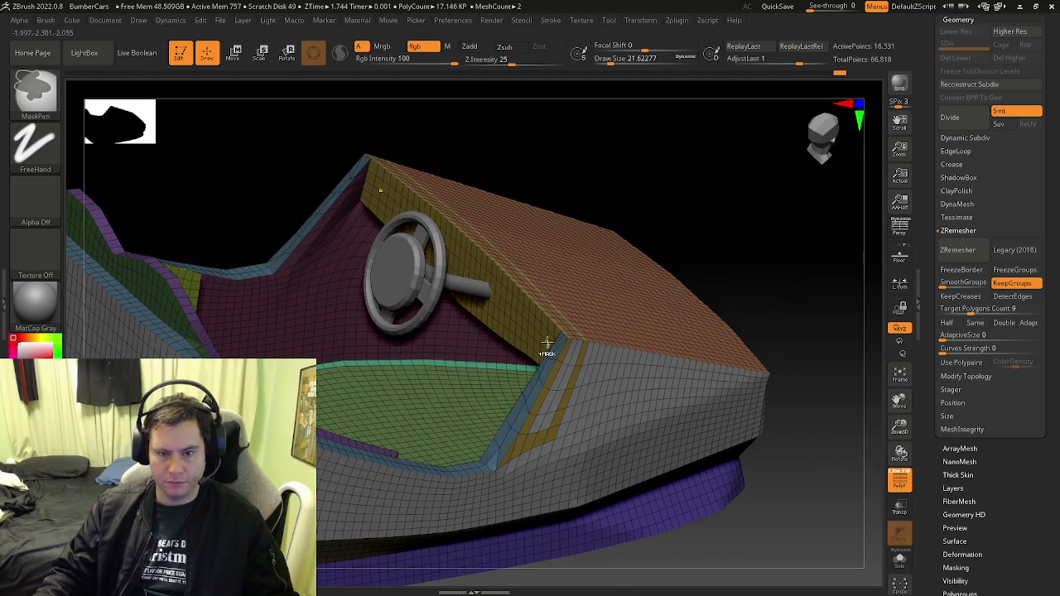
pyautogui.keyDown('ctrl'); pyautogui.moveTo(546, 351); pyautogui.dragTo(553, 343, button='right'); pyautogui.keyUp('ctrl')
pyautogui.press('space')
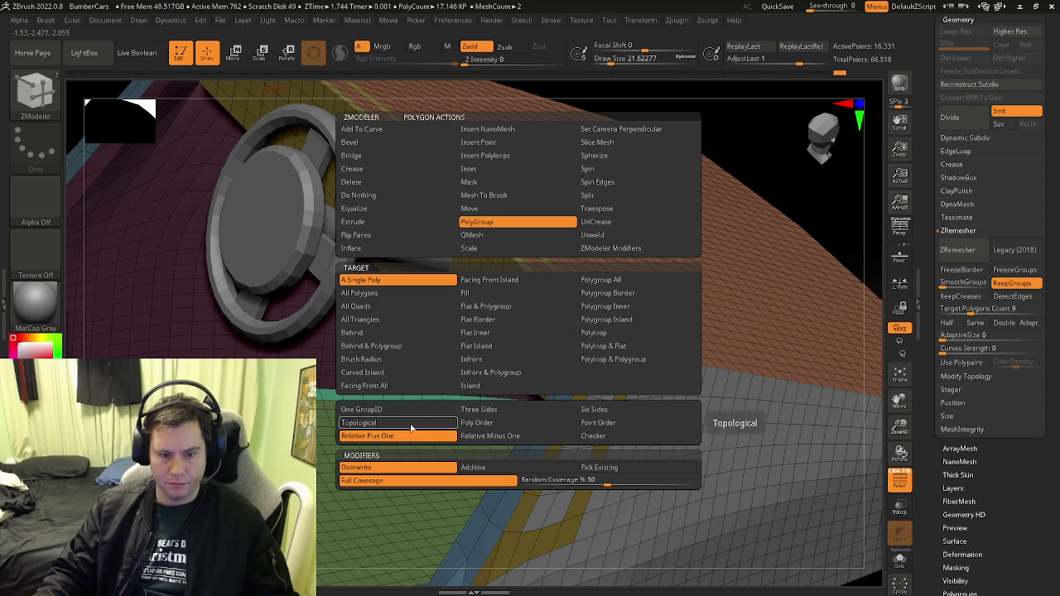
pyautogui.click(476, 345)
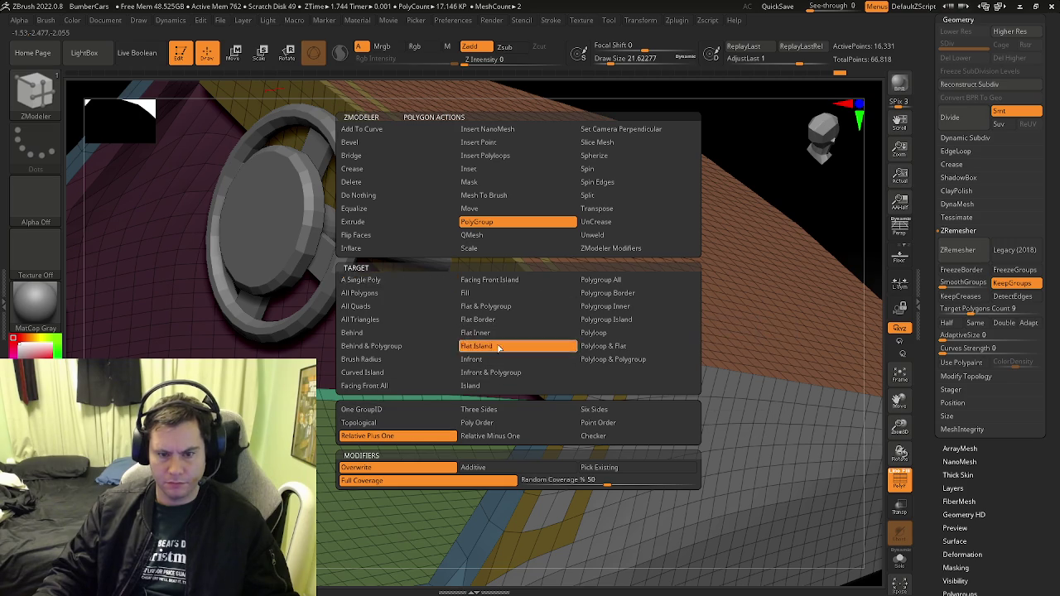
pyautogui.click(514, 293)
pyautogui.moveTo(508, 293)
pyautogui.keyDown('ctrl'); pyautogui.mouseDown(button='right')
pyautogui.moveTo(603, 351)
pyautogui.moveTo(583, 337)
pyautogui.mouseUp(button='right'); pyautogui.keyUp('ctrl')
# Set the Polygroup Island target, trial-extrude the yellow strip into a wall, then undo it
pyautogui.press('space')
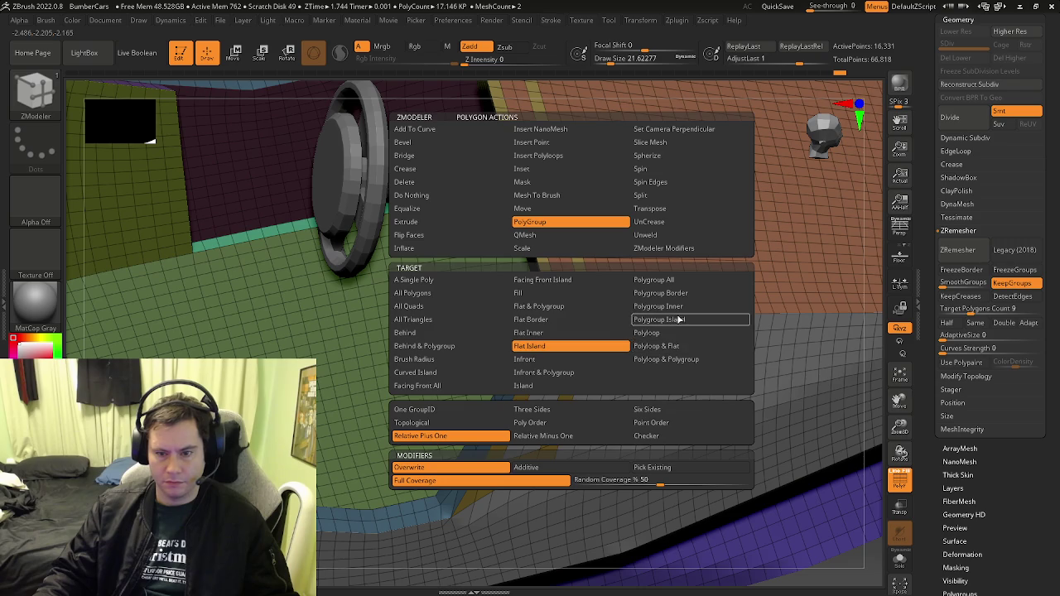
pyautogui.click(650, 317)
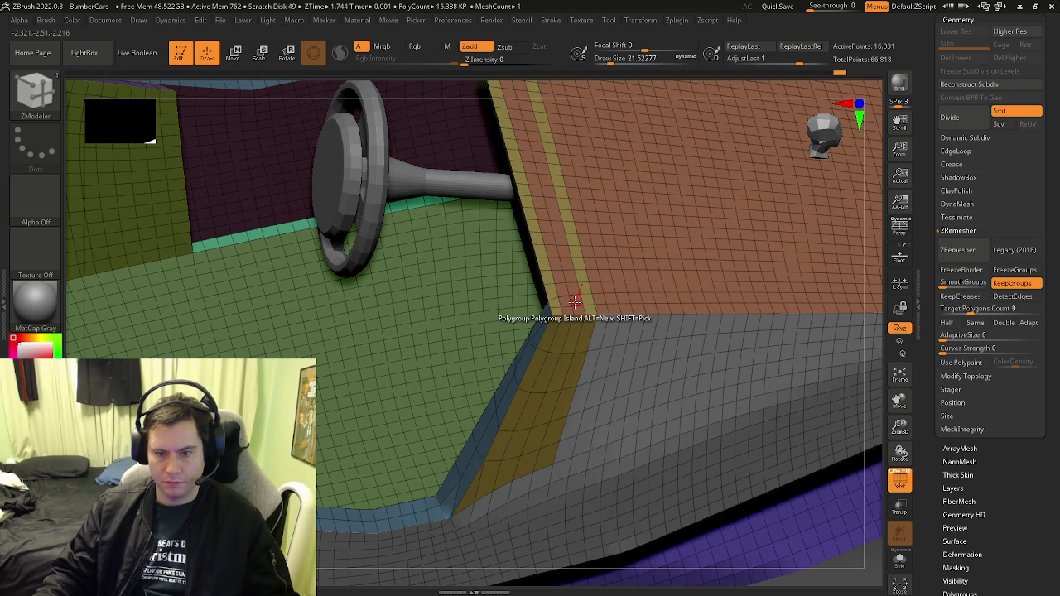
pyautogui.moveTo(575, 337)
pyautogui.keyDown('ctrl'); pyautogui.mouseDown(button='right')
pyautogui.moveTo(573, 311)
pyautogui.moveTo(577, 336)
pyautogui.mouseUp(button='right'); pyautogui.keyUp('ctrl')
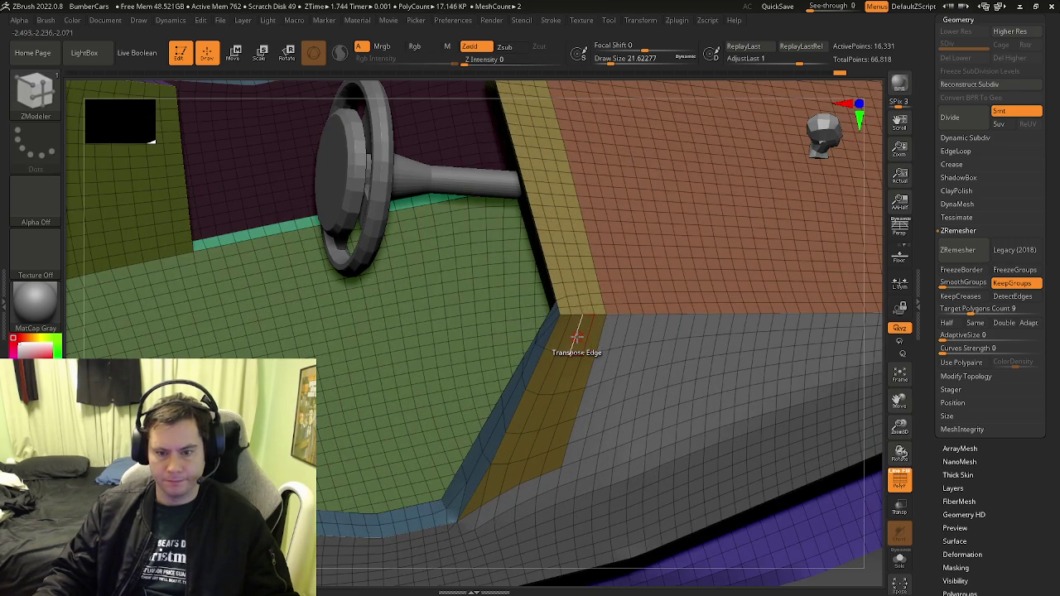
pyautogui.press('space')
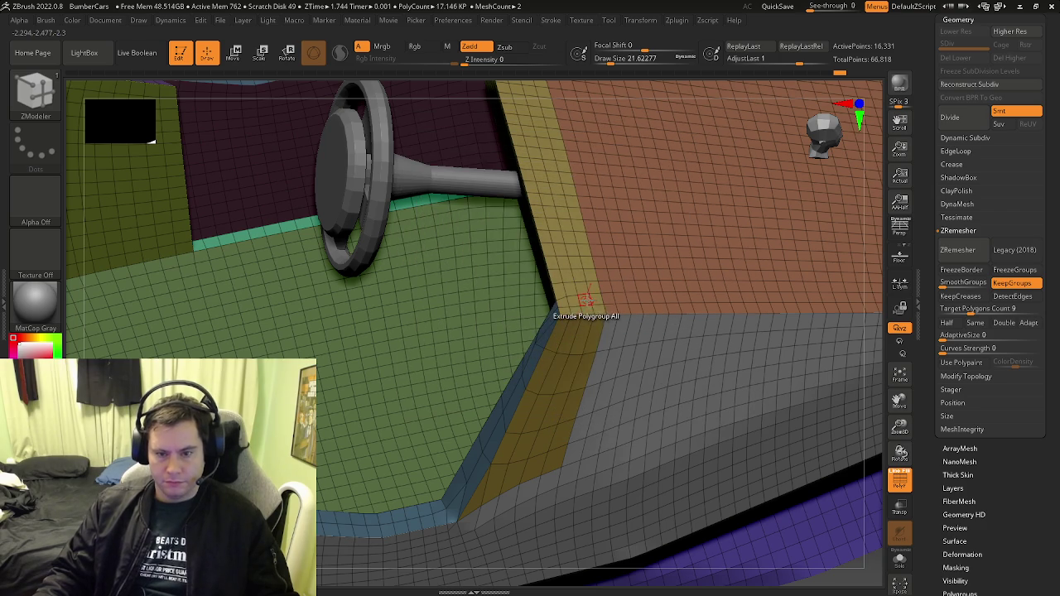
pyautogui.moveTo(572, 308); pyautogui.dragTo(596, 283)
pyautogui.hotkey('ctrl', 'z')
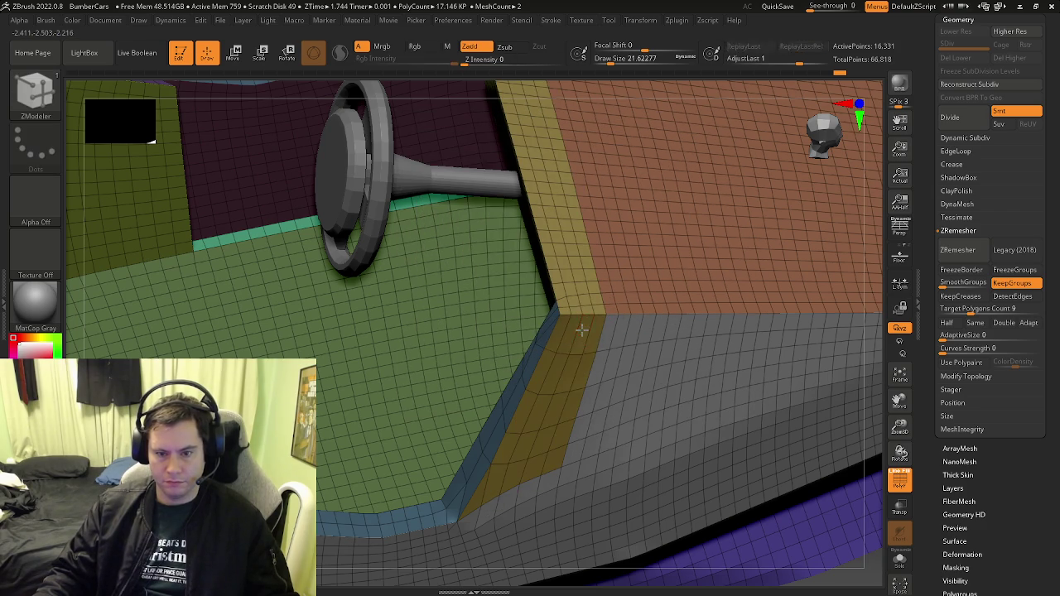
pyautogui.press('space')
pyautogui.moveTo(610, 260)
pyautogui.mouseDown(button='right')
pyautogui.moveTo(632, 238)
pyautogui.moveTo(568, 327)
pyautogui.mouseUp(button='right')
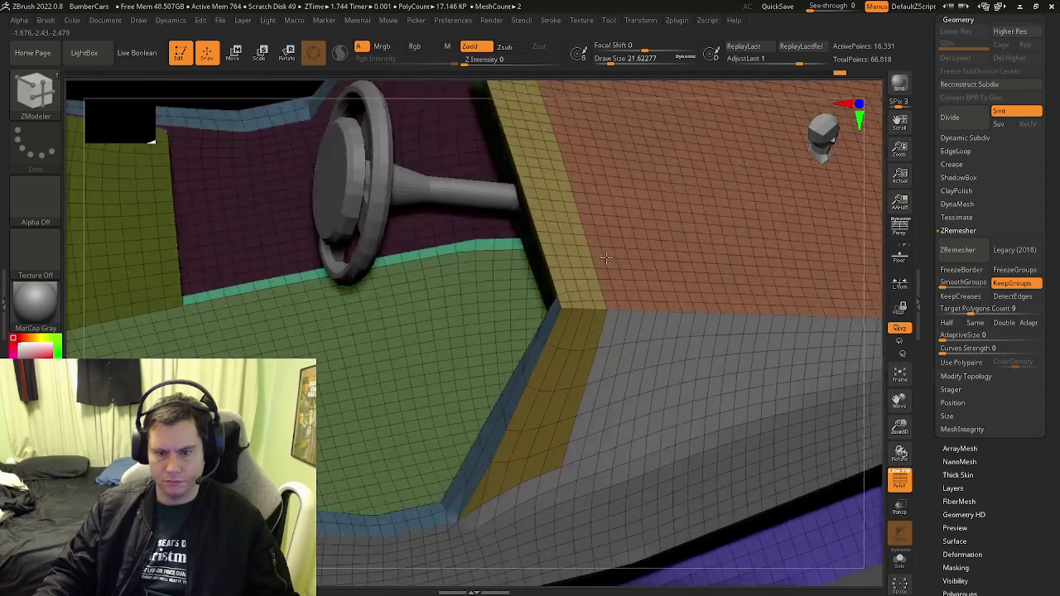
# Regroup the olive strip with One GroupID and extrude the edge strip into a raised rim
pyautogui.press('space')
pyautogui.click(534, 222)
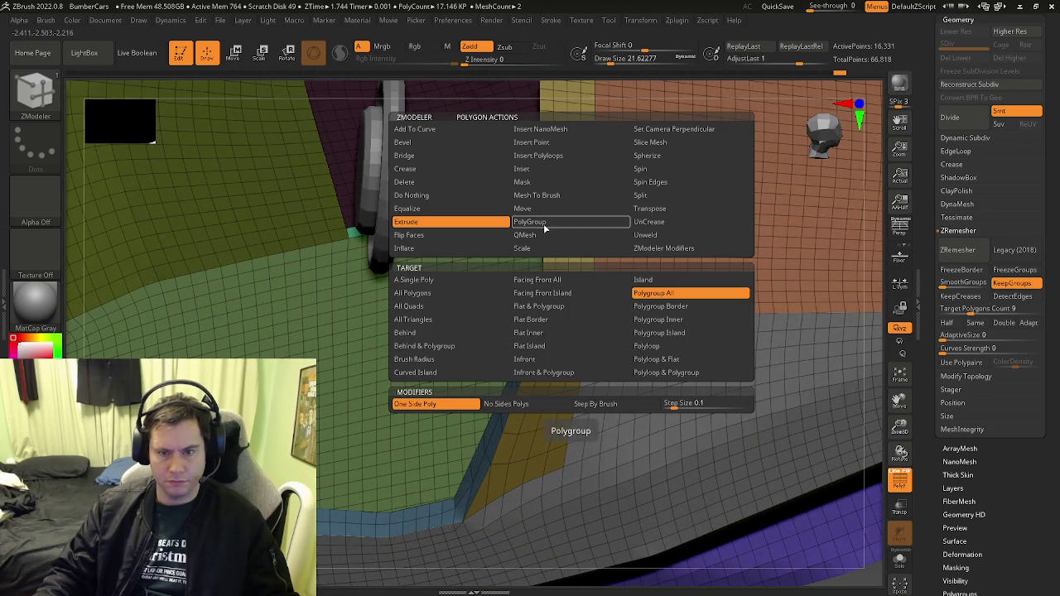
pyautogui.click(414, 409)
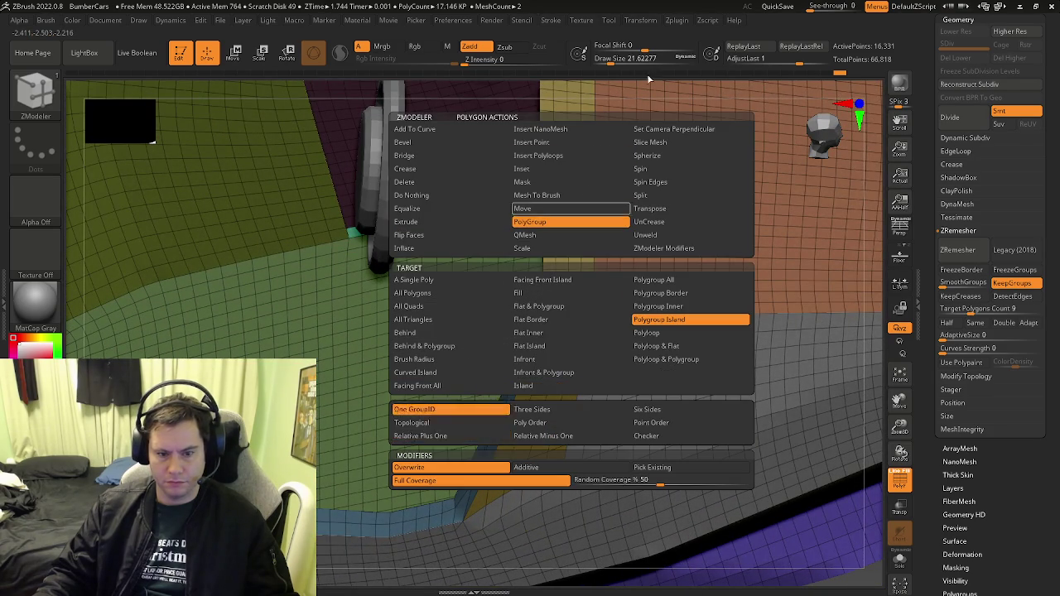
pyautogui.click(571, 333)
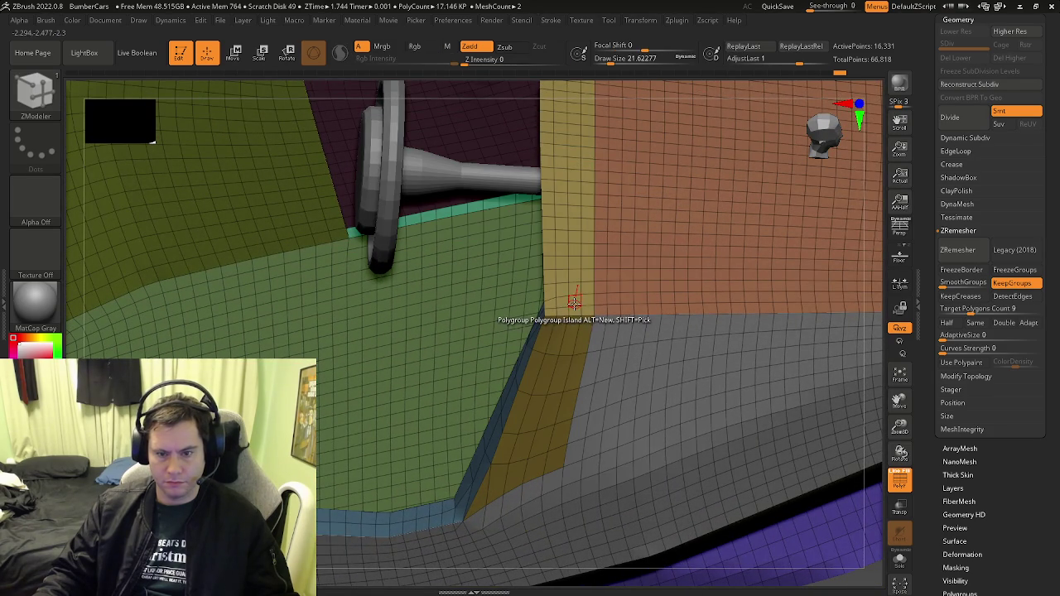
pyautogui.moveTo(574, 299); pyautogui.dragTo(570, 284, button='right')
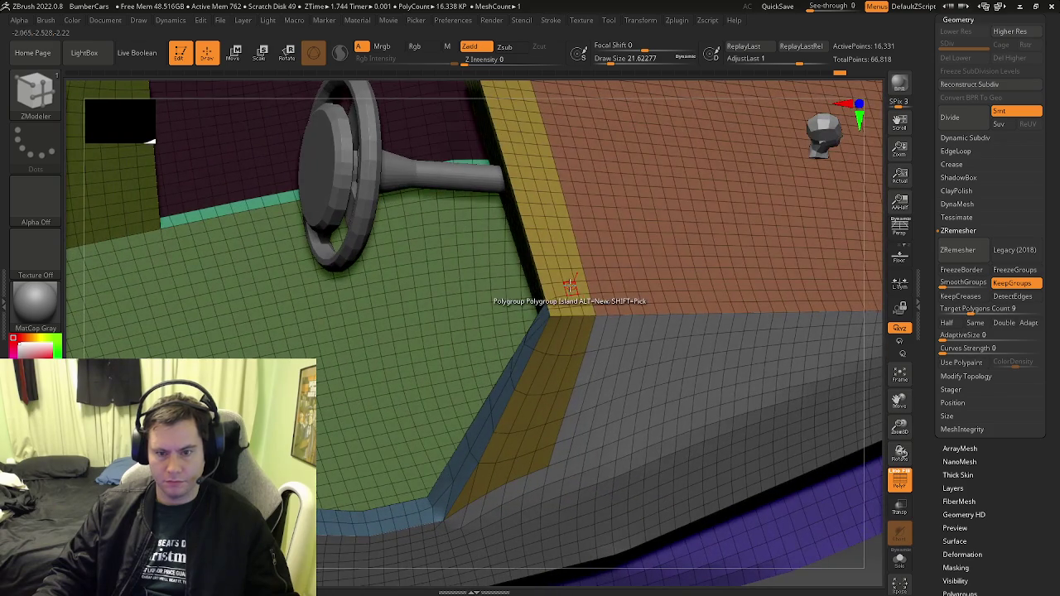
pyautogui.press('space')
pyautogui.click(432, 220)
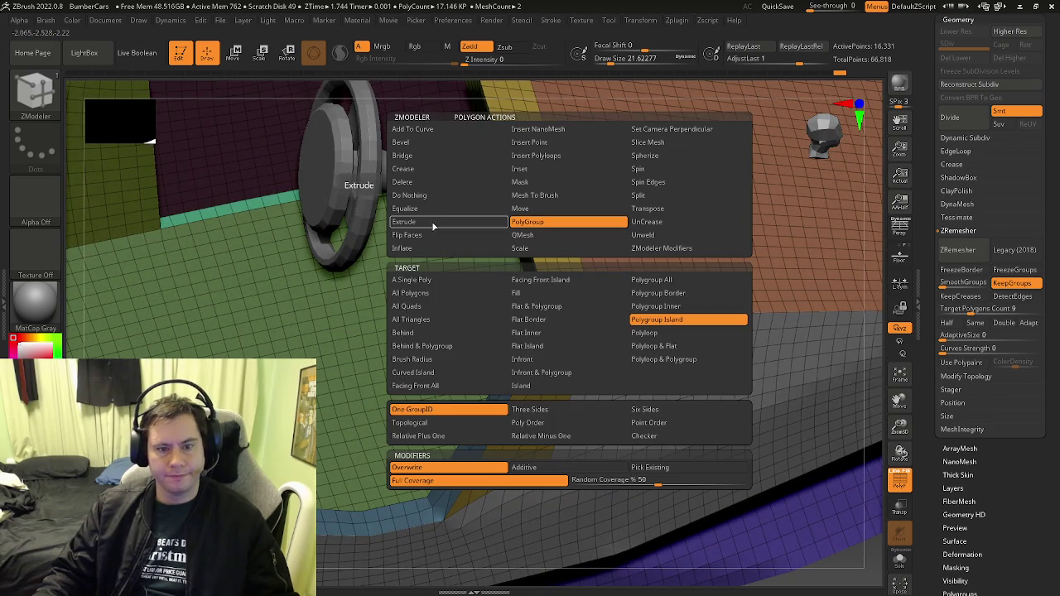
pyautogui.moveTo(568, 274); pyautogui.dragTo(578, 260)
pyautogui.moveTo(578, 260); pyautogui.dragTo(531, 355, button='right')
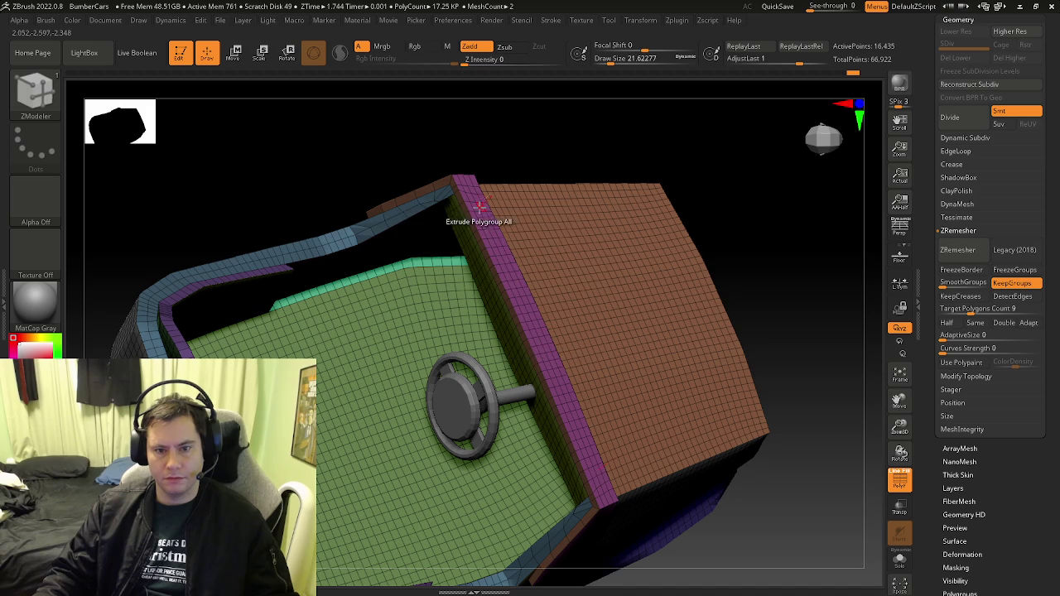
pyautogui.moveTo(467, 187)
pyautogui.mouseDown(button='right')
pyautogui.moveTo(552, 356)
pyautogui.moveTo(402, 287)
pyautogui.mouseUp(button='right')
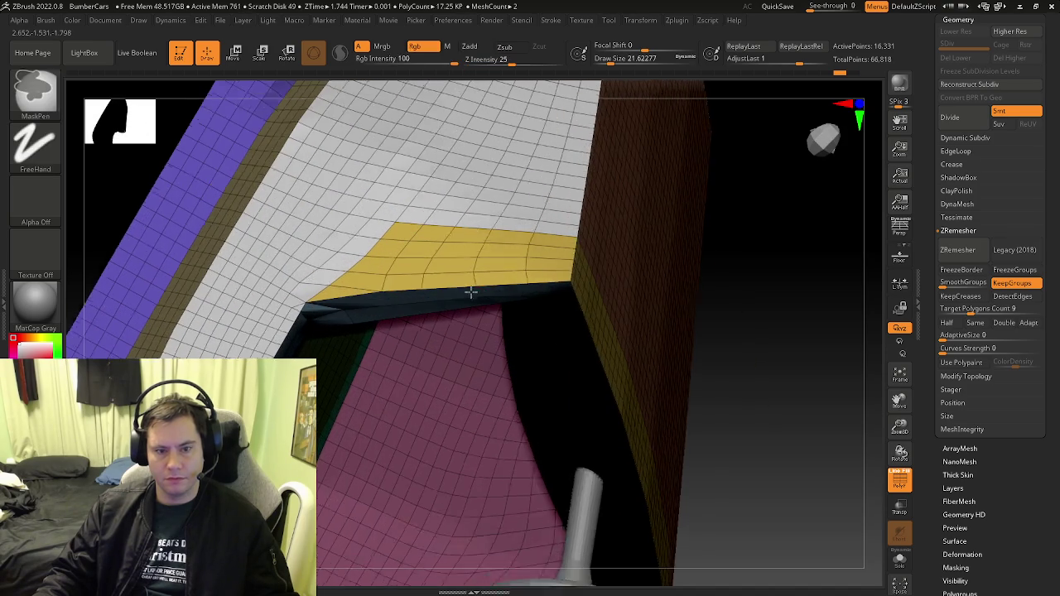
# Extrude the yellow ledge with Polygroup All into a new band and turn Polyframe off
pyautogui.press('space')
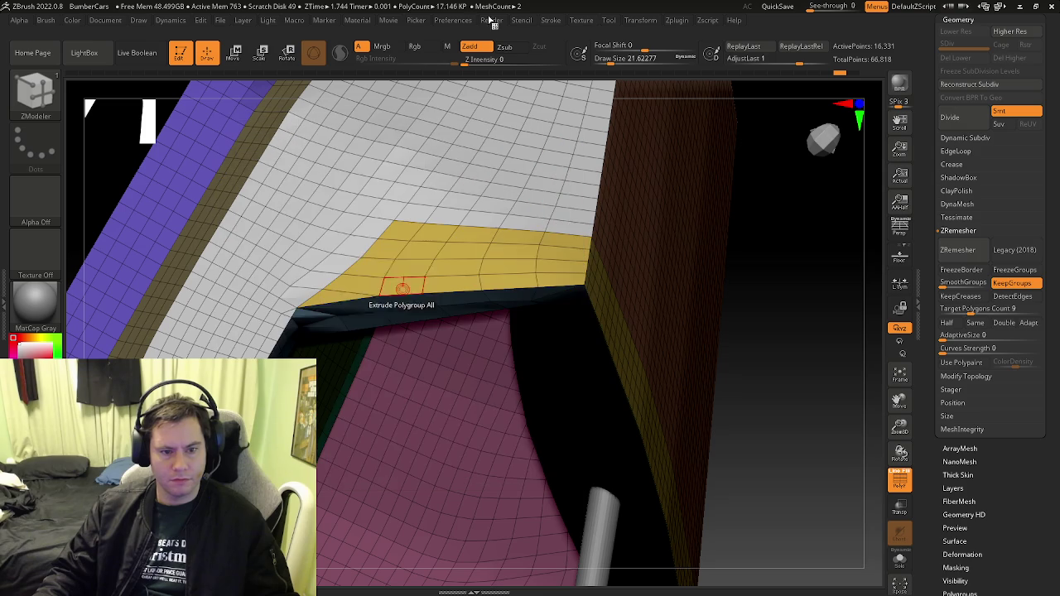
pyautogui.keyDown('ctrl'); pyautogui.moveTo(332, 307); pyautogui.dragTo(248, 267, button='right'); pyautogui.keyUp('ctrl')
pyautogui.keyDown('ctrl'); pyautogui.moveTo(348, 288); pyautogui.dragTo(477, 331, button='right'); pyautogui.keyUp('ctrl')
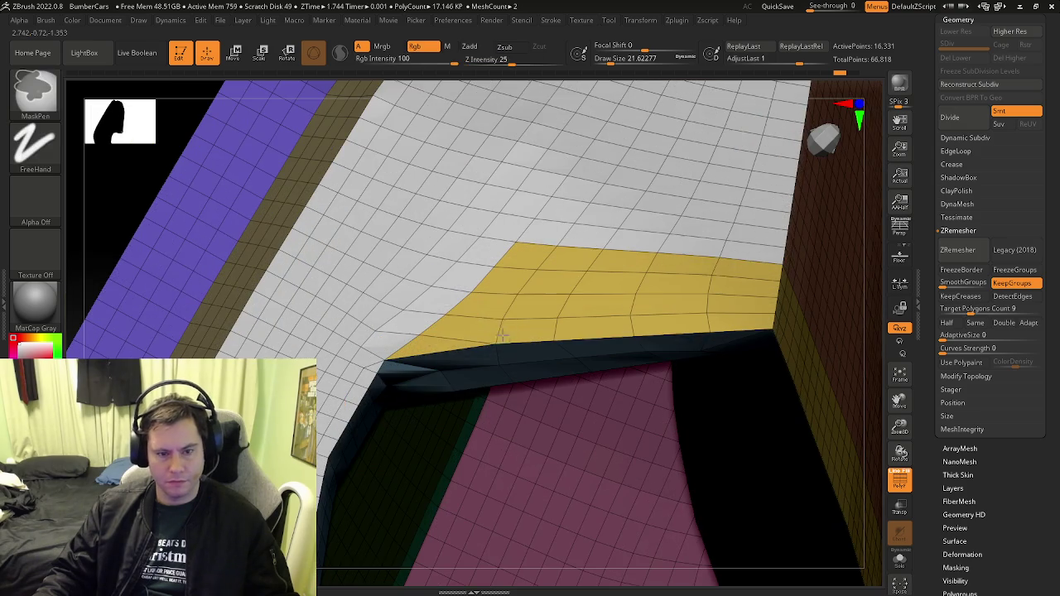
pyautogui.click(445, 342)
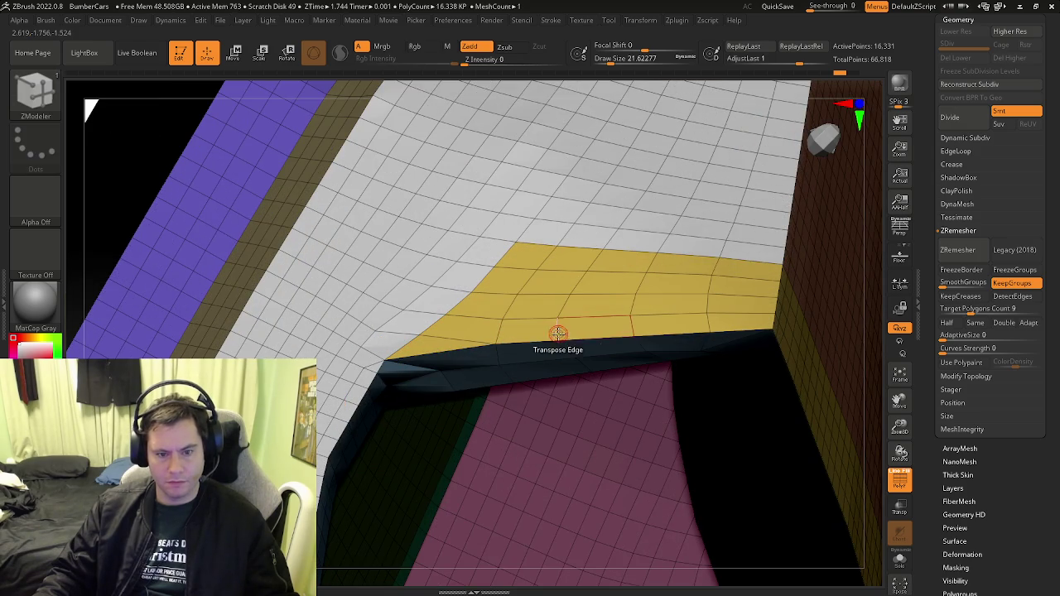
pyautogui.press('space')
pyautogui.click(452, 224)
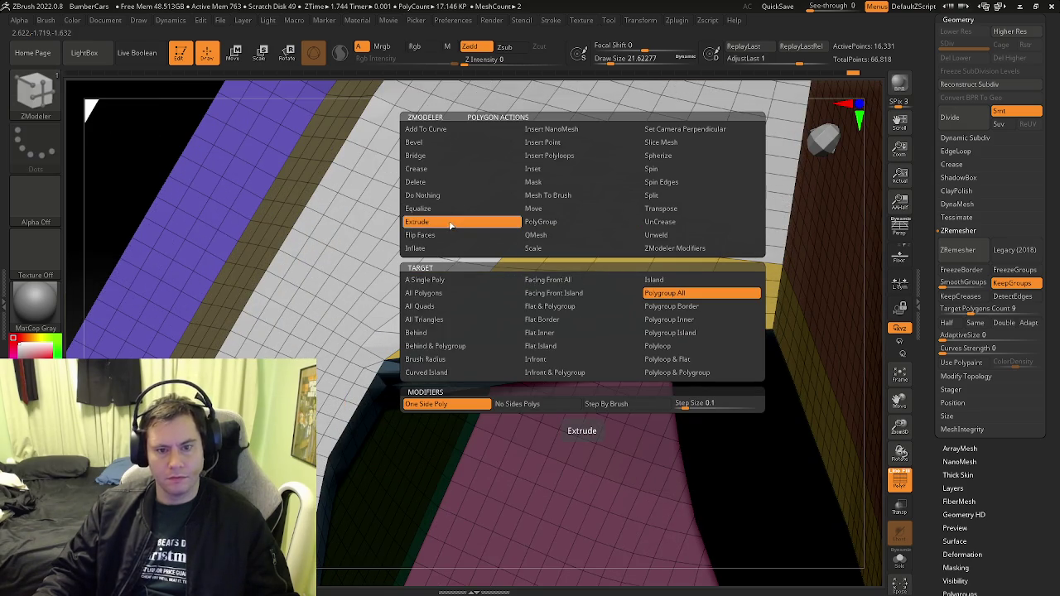
pyautogui.click(687, 292)
pyautogui.moveTo(621, 294); pyautogui.dragTo(608, 224)
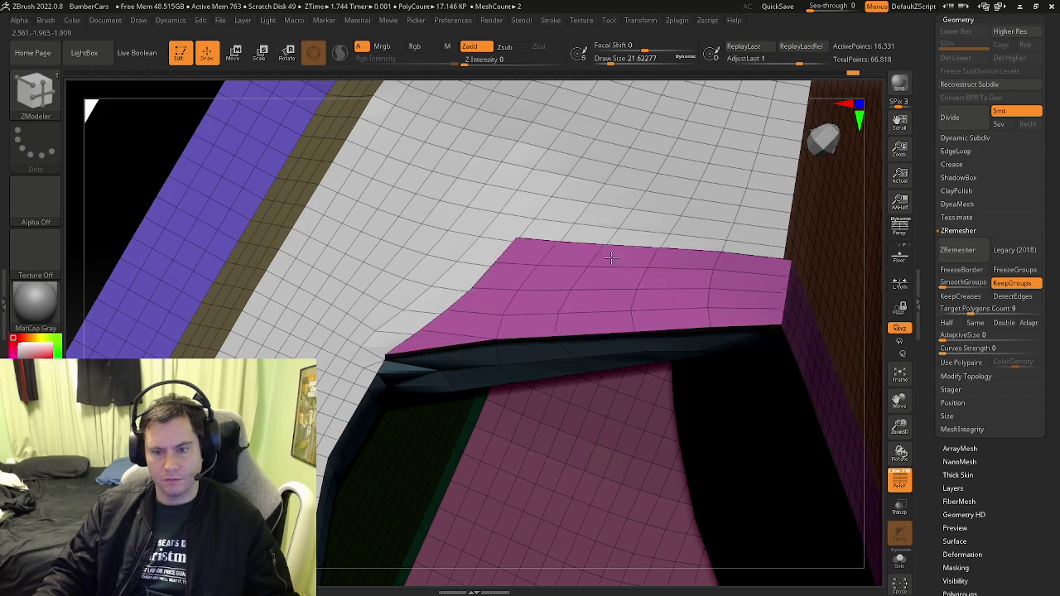
pyautogui.moveTo(607, 225)
pyautogui.mouseDown(button='right')
pyautogui.moveTo(560, 203)
pyautogui.moveTo(622, 329)
pyautogui.moveTo(613, 356)
pyautogui.moveTo(631, 341)
pyautogui.moveTo(141, 262)
pyautogui.mouseUp(button='right')
pyautogui.hotkey('shift', 'f')
pyautogui.hotkey('shift', 'f')
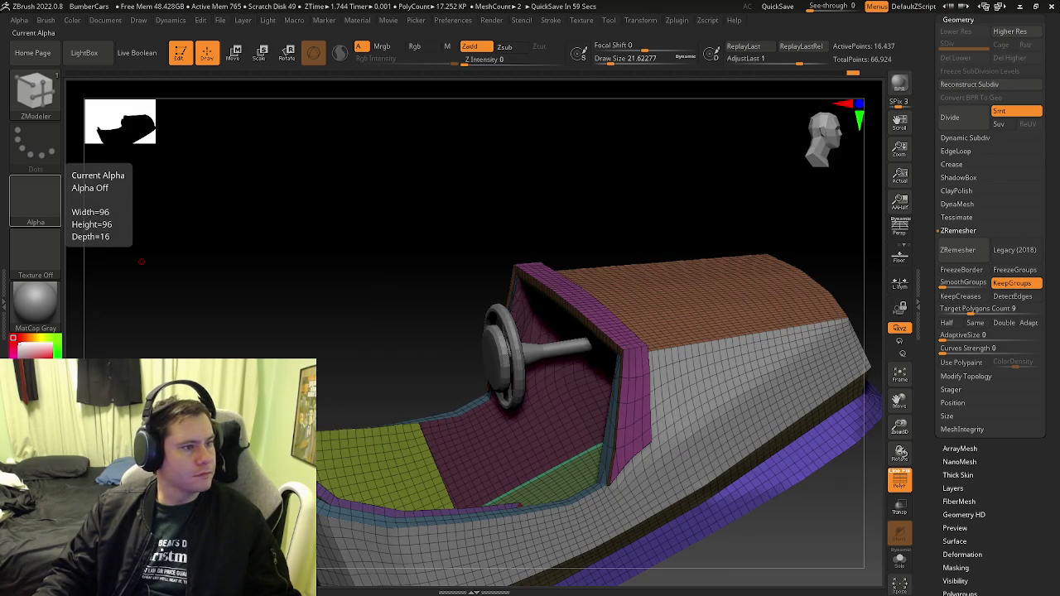
# Extrude the purple band along the front panel's top edge, then undo the too-tall result
pyautogui.moveTo(639, 389)
pyautogui.mouseDown(button='right')
pyautogui.moveTo(575, 390)
pyautogui.moveTo(504, 347)
pyautogui.moveTo(480, 373)
pyautogui.moveTo(536, 343)
pyautogui.moveTo(516, 345)
pyautogui.moveTo(527, 340)
pyautogui.moveTo(522, 356)
pyautogui.moveTo(558, 304)
pyautogui.mouseUp(button='right')
pyautogui.moveTo(588, 357)
pyautogui.mouseDown(button='right')
pyautogui.moveTo(539, 340)
pyautogui.moveTo(571, 414)
pyautogui.moveTo(490, 433)
pyautogui.moveTo(632, 394)
pyautogui.mouseUp(button='right')
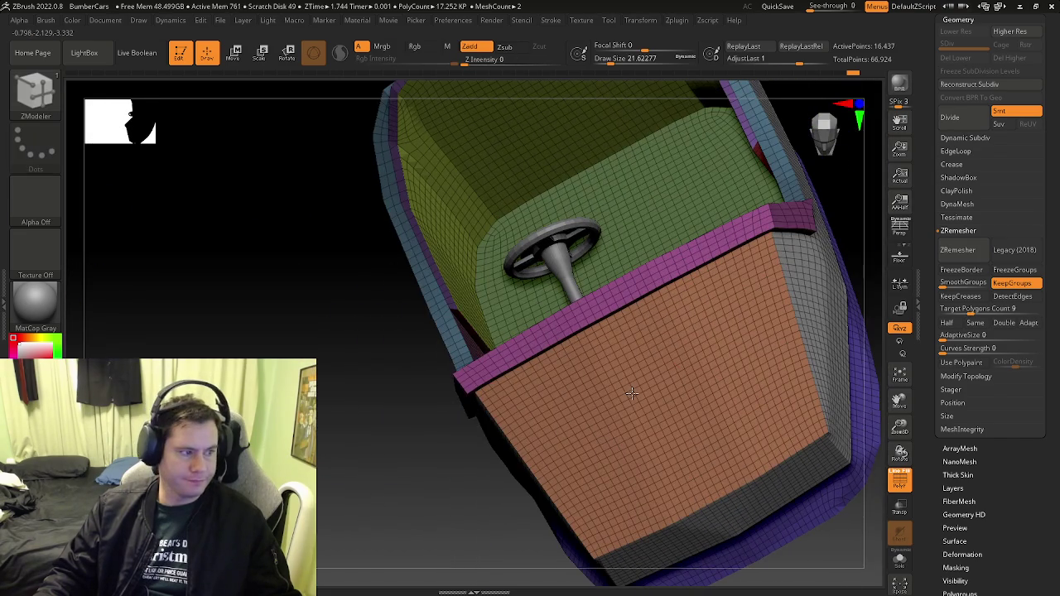
pyautogui.moveTo(605, 356)
pyautogui.mouseDown(button='right')
pyautogui.moveTo(613, 426)
pyautogui.moveTo(607, 314)
pyautogui.mouseUp(button='right')
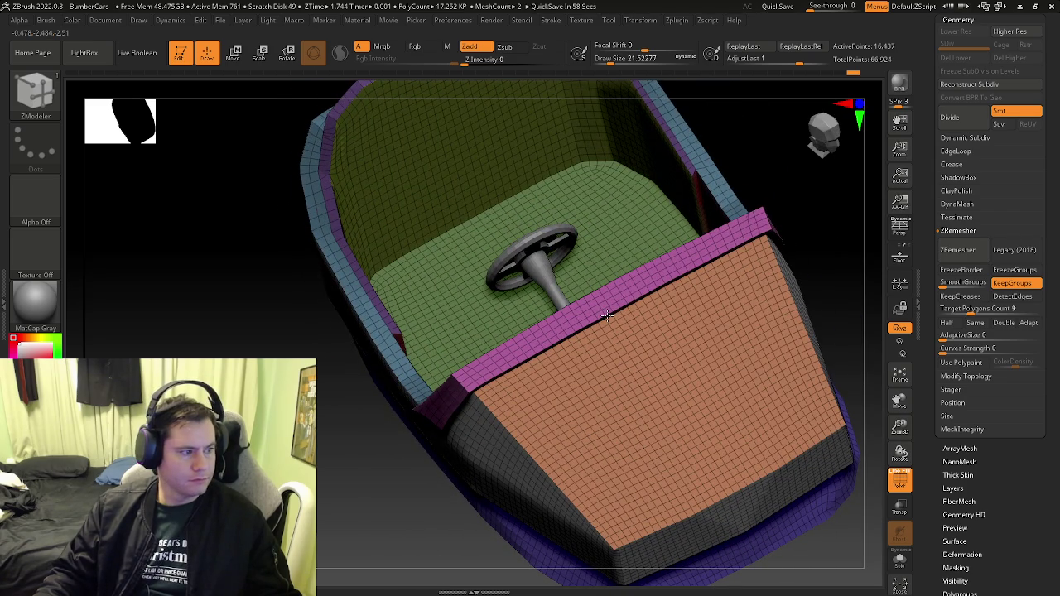
pyautogui.moveTo(539, 338)
pyautogui.mouseDown(button='right')
pyautogui.moveTo(573, 390)
pyautogui.moveTo(563, 376)
pyautogui.mouseUp(button='right')
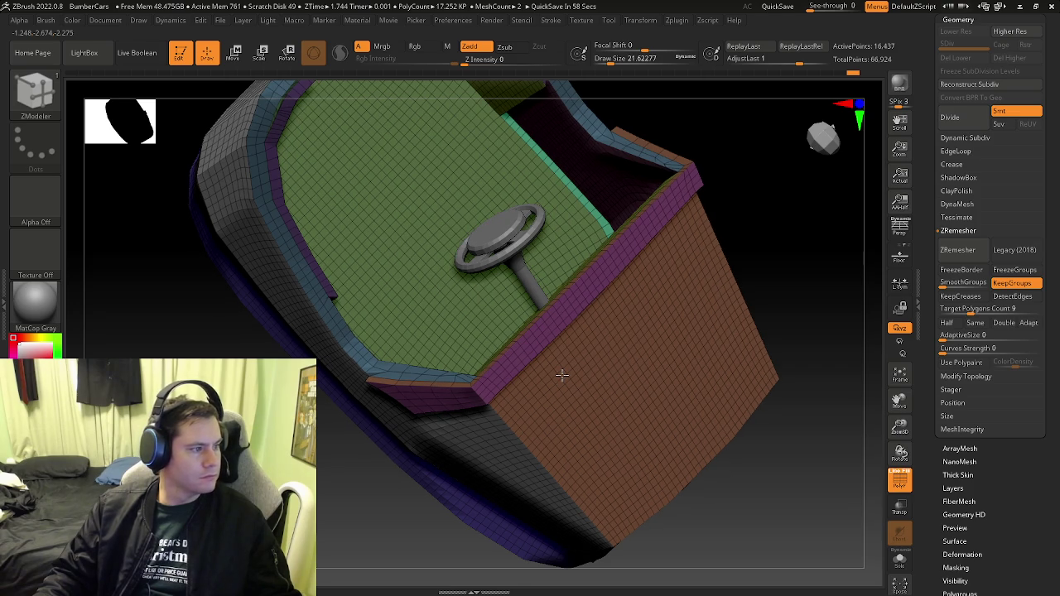
pyautogui.moveTo(497, 378)
pyautogui.keyDown('ctrl'); pyautogui.mouseDown(button='right')
pyautogui.moveTo(449, 378)
pyautogui.moveTo(468, 362)
pyautogui.mouseUp(button='right'); pyautogui.keyUp('ctrl')
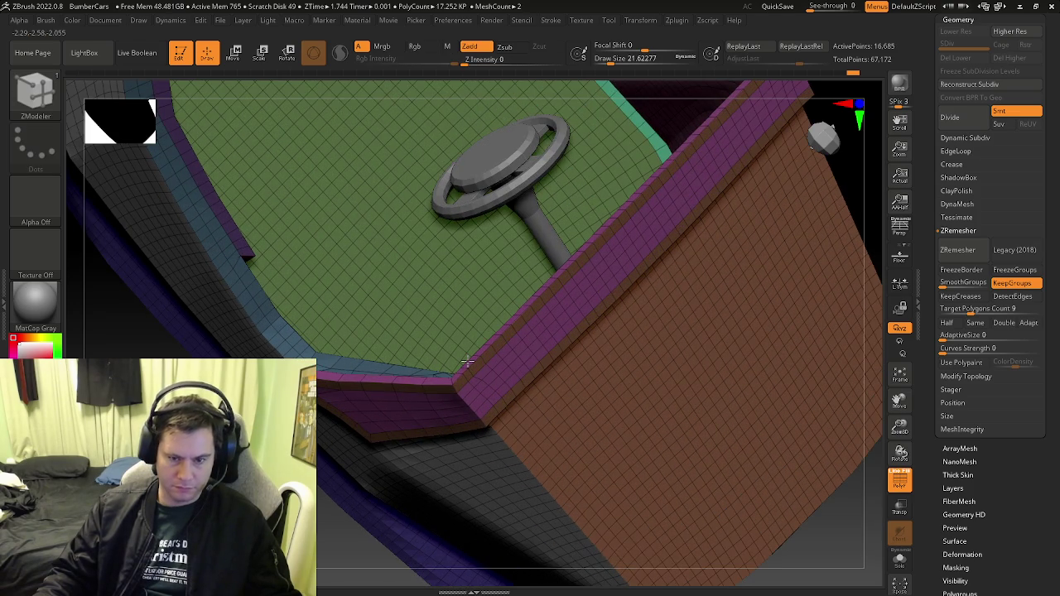
pyautogui.moveTo(468, 362)
pyautogui.mouseDown()
pyautogui.moveTo(467, 372)
pyautogui.moveTo(463, 358)
pyautogui.mouseUp()
pyautogui.moveTo(505, 377)
pyautogui.mouseDown(button='right')
pyautogui.moveTo(497, 364)
pyautogui.moveTo(519, 334)
pyautogui.mouseUp(button='right')
pyautogui.moveTo(544, 379); pyautogui.dragTo(457, 330, button='right')
pyautogui.moveTo(460, 327); pyautogui.dragTo(561, 437)
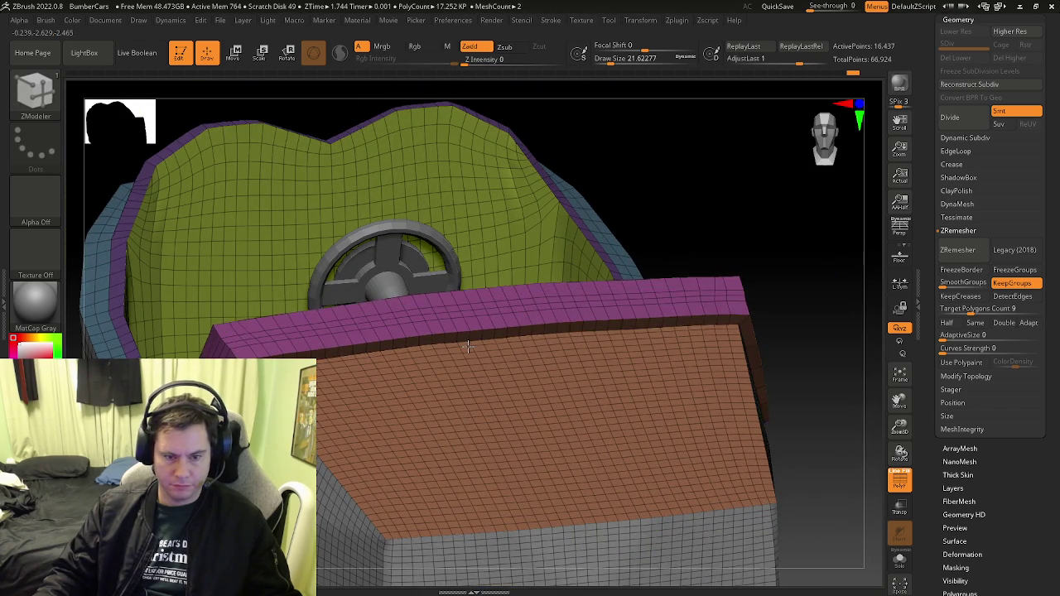
pyautogui.hotkey('ctrl', 'z')
# Push a notch into the brown block's front face with the QMesh polygon action
pyautogui.moveTo(561, 436)
pyautogui.mouseDown(button='right')
pyautogui.moveTo(453, 354)
pyautogui.moveTo(442, 331)
pyautogui.mouseUp(button='right')
pyautogui.press('space')
pyautogui.moveTo(522, 205); pyautogui.dragTo(461, 281, button='right')
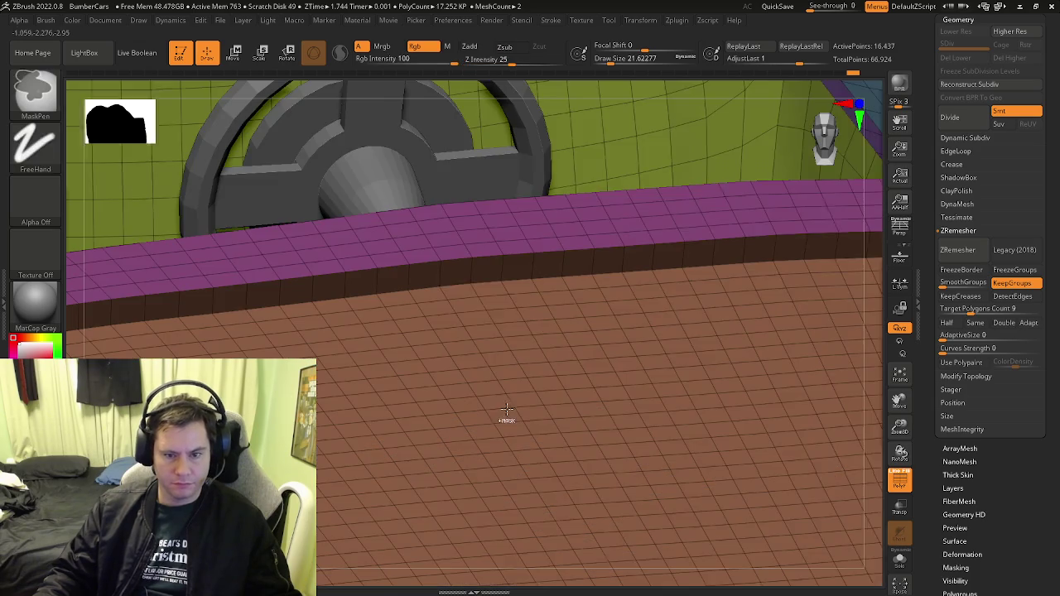
pyautogui.press('space')
pyautogui.click(412, 235)
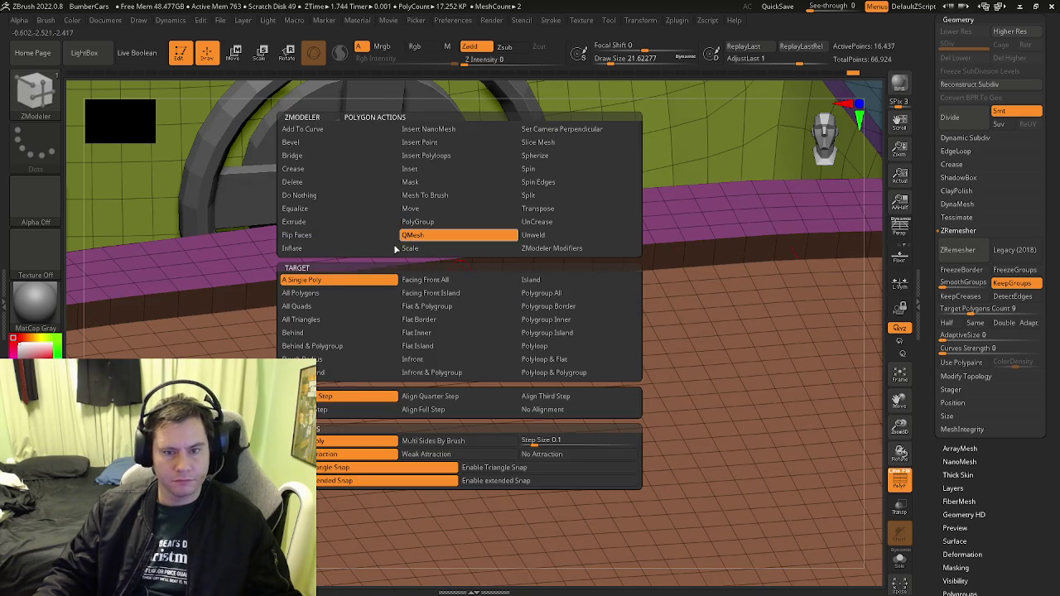
pyautogui.moveTo(547, 225); pyautogui.dragTo(512, 282, button='right')
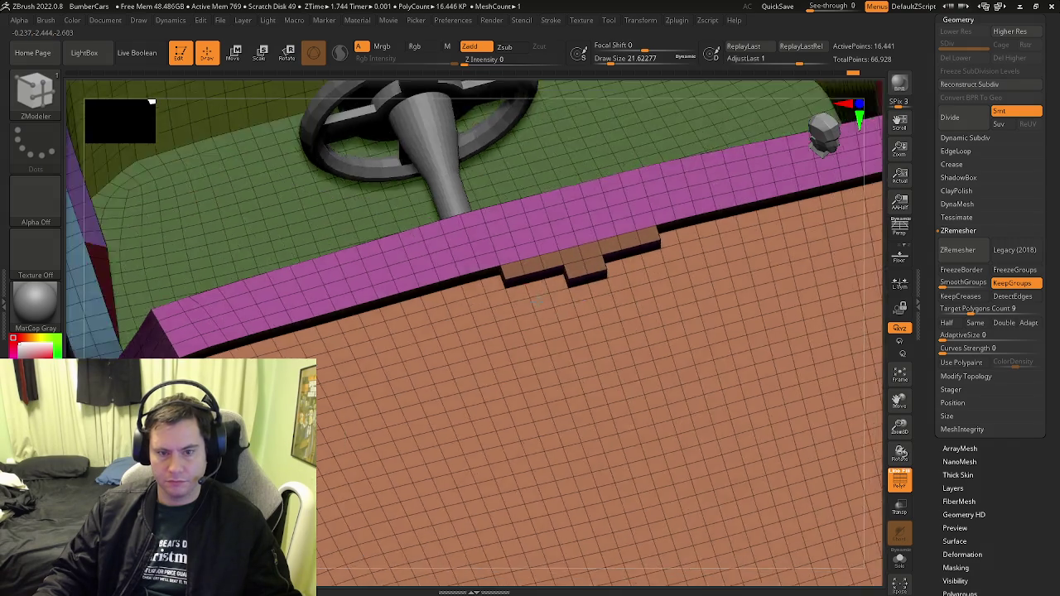
pyautogui.moveTo(579, 300)
pyautogui.mouseDown(button='right')
pyautogui.moveTo(544, 303)
pyautogui.moveTo(557, 276)
pyautogui.mouseUp(button='right')
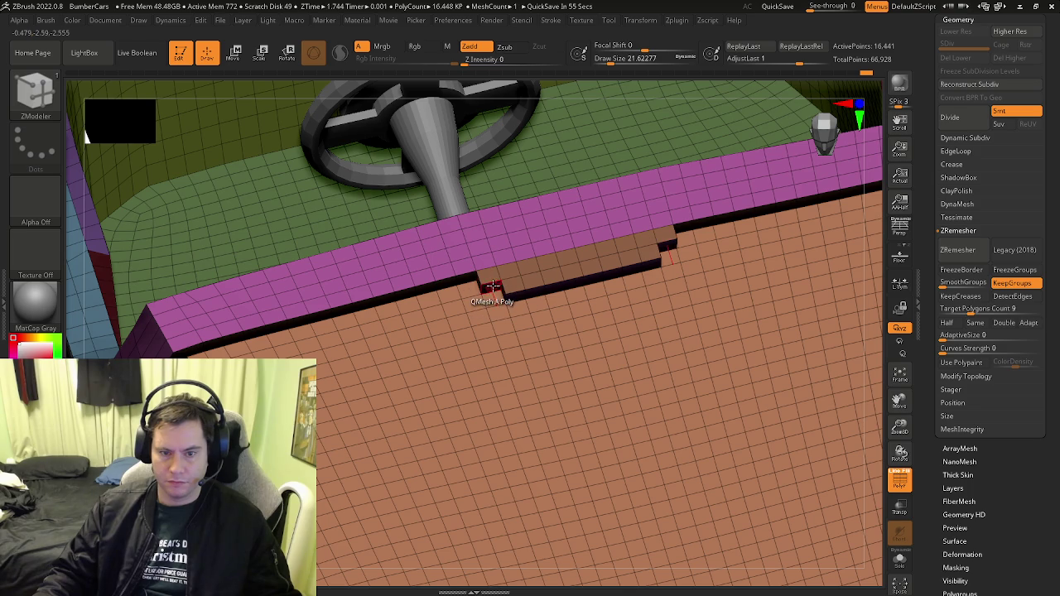
pyautogui.click(535, 293)
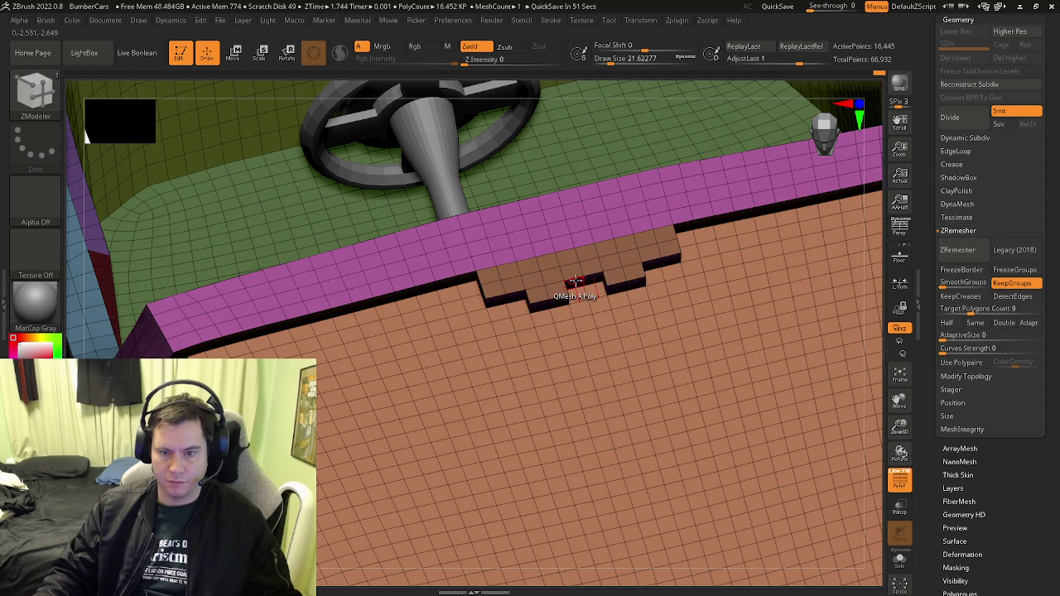
# Select the Stitch point action and inspect the ledge with polygroup colours toggled off and on
pyautogui.moveTo(569, 319)
pyautogui.mouseDown(button='right')
pyautogui.moveTo(520, 356)
pyautogui.moveTo(439, 331)
pyautogui.mouseUp(button='right')
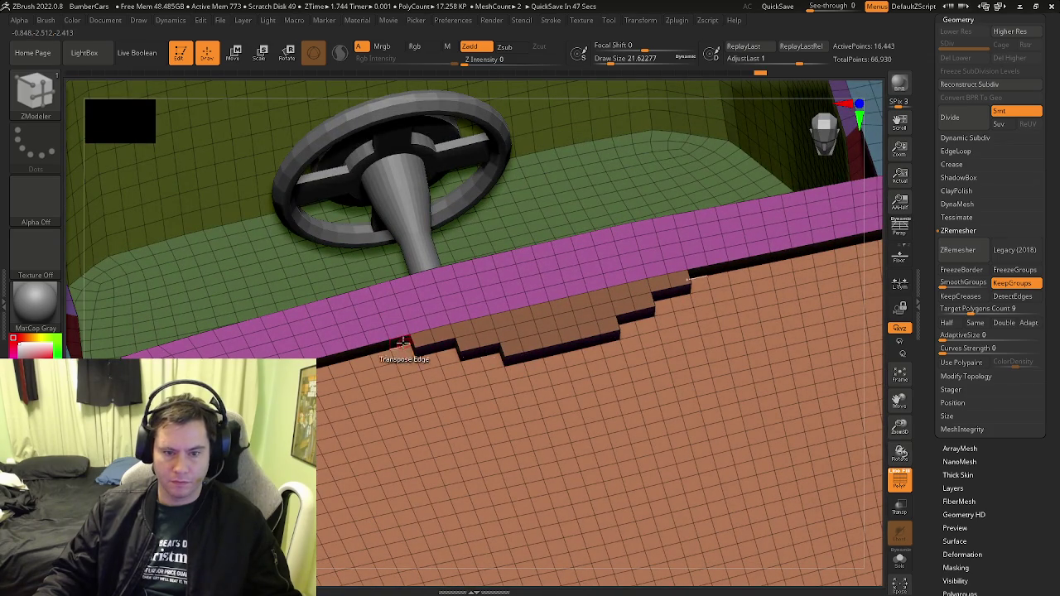
pyautogui.moveTo(389, 372); pyautogui.dragTo(509, 315, button='right')
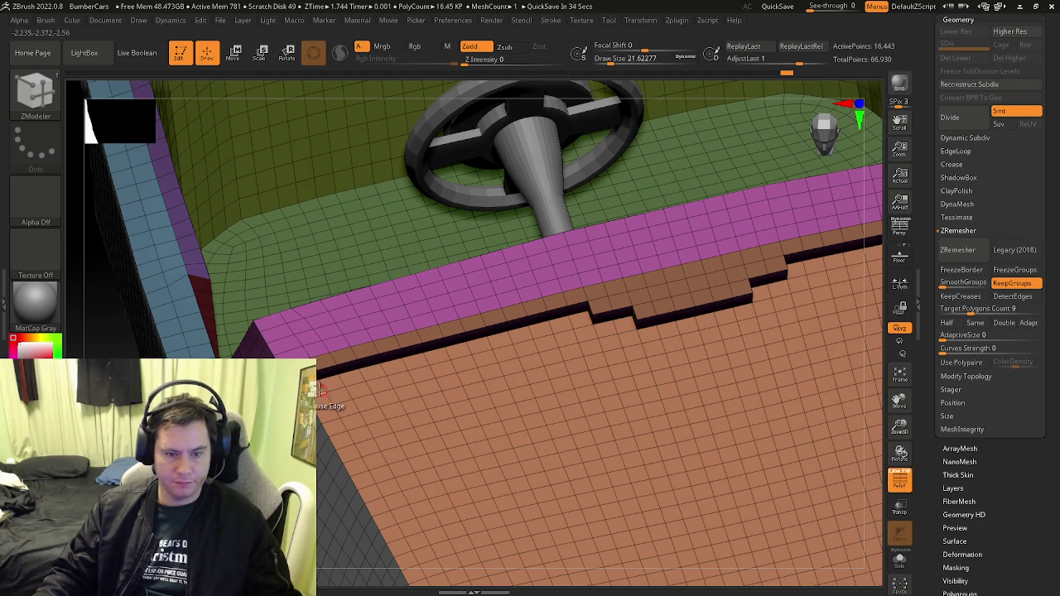
pyautogui.moveTo(318, 398); pyautogui.dragTo(323, 356, button='right')
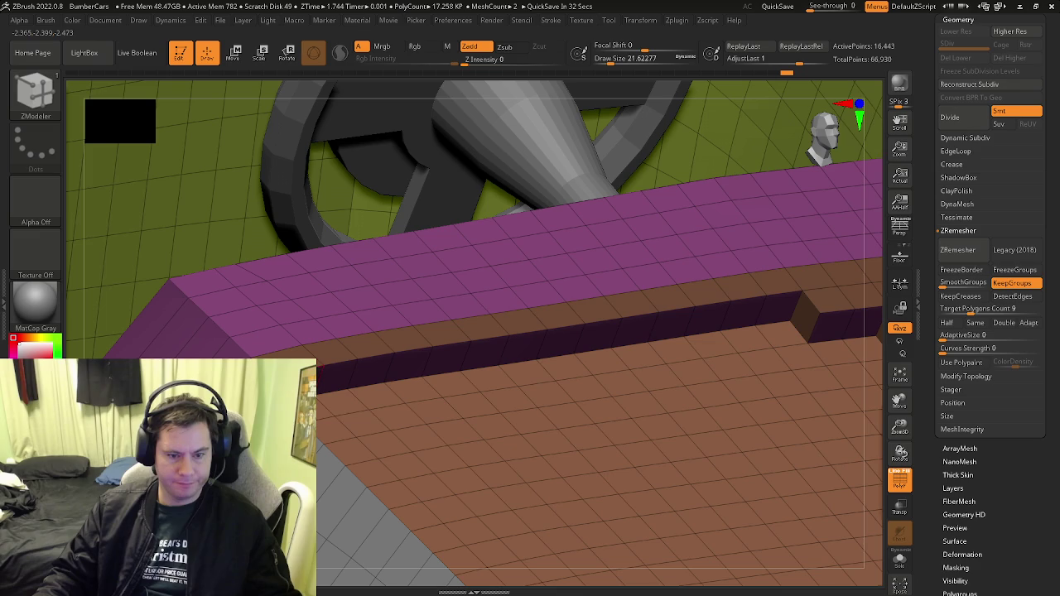
pyautogui.press('space')
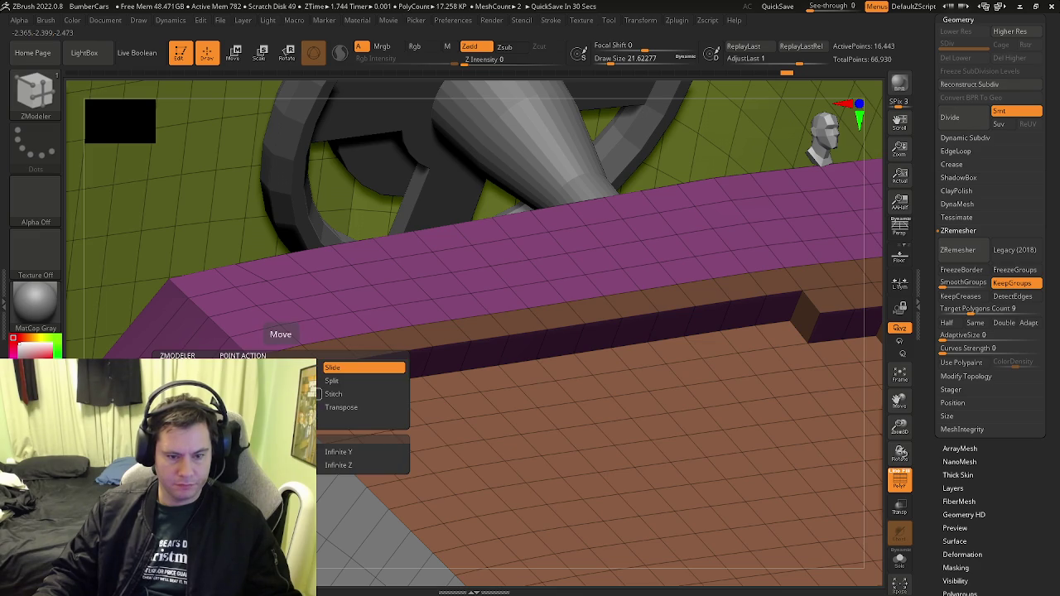
pyautogui.click(348, 396)
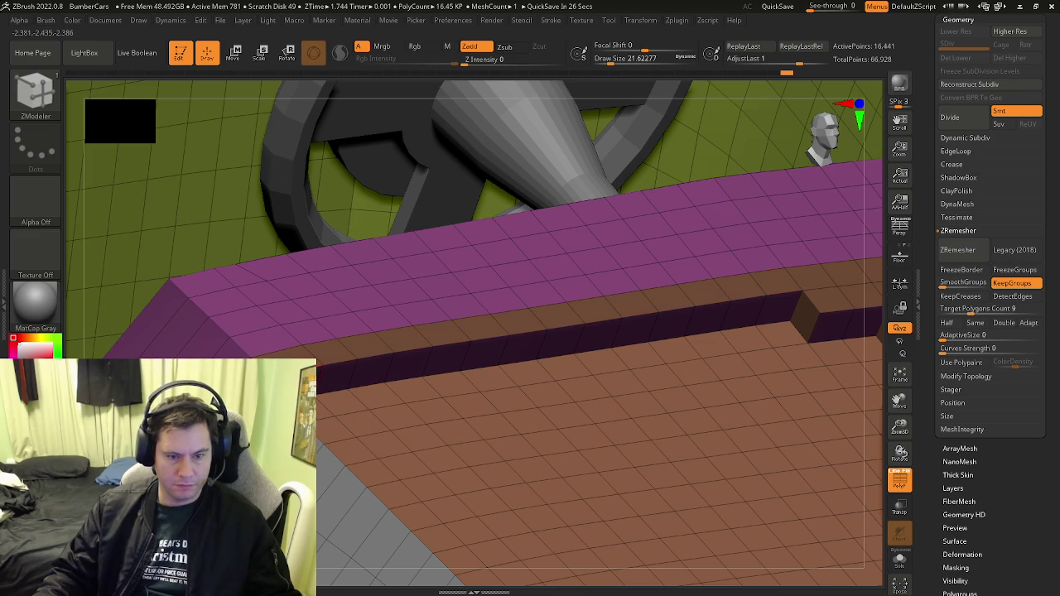
pyautogui.moveTo(254, 352); pyautogui.dragTo(340, 432, button='right')
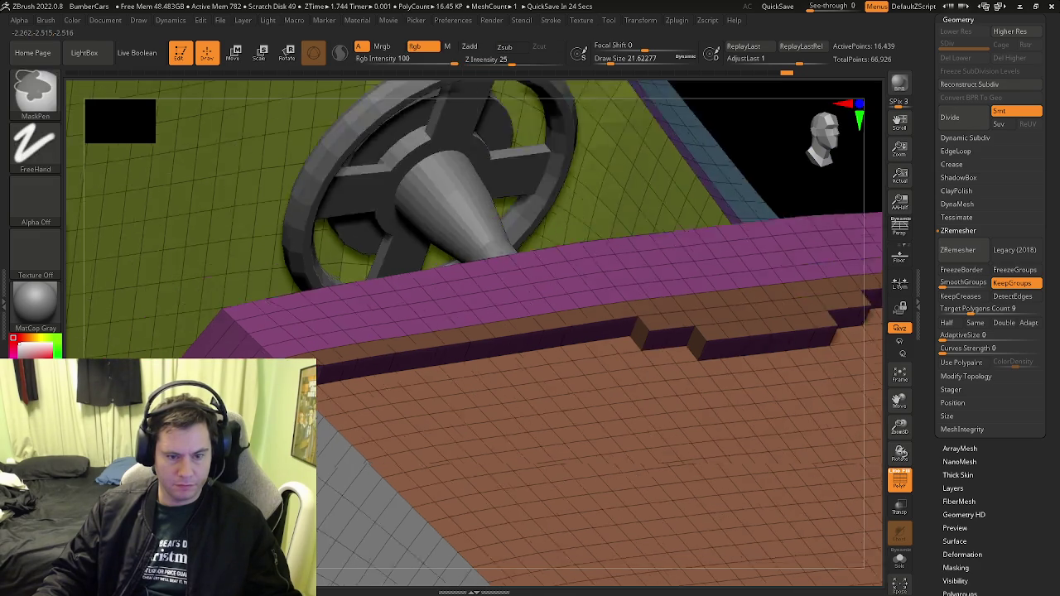
pyautogui.hotkey('shift', 'f')
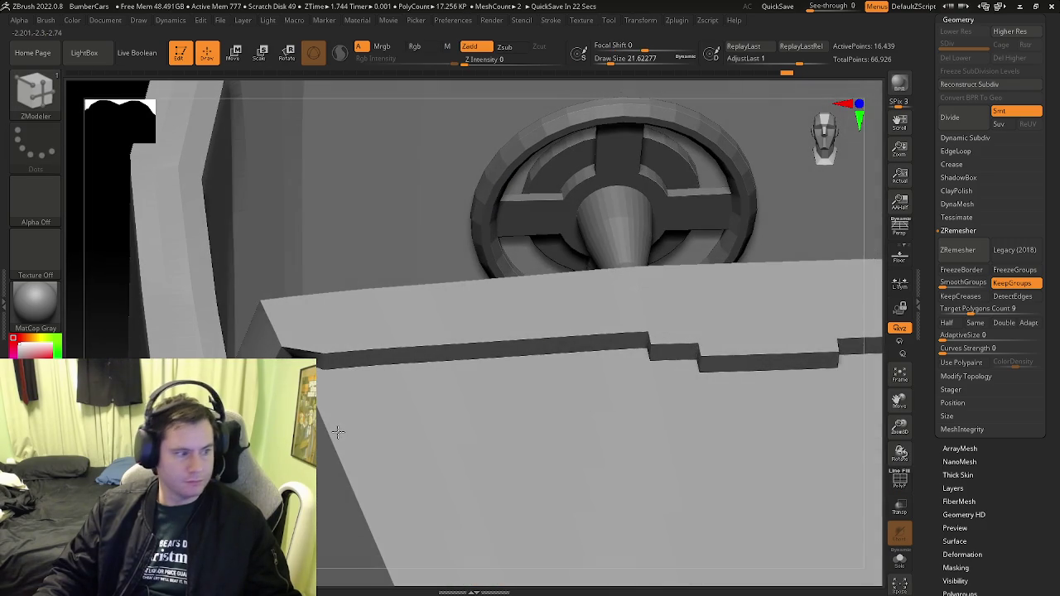
pyautogui.moveTo(340, 432); pyautogui.dragTo(361, 435, button='right')
pyautogui.hotkey('shift', 'f')
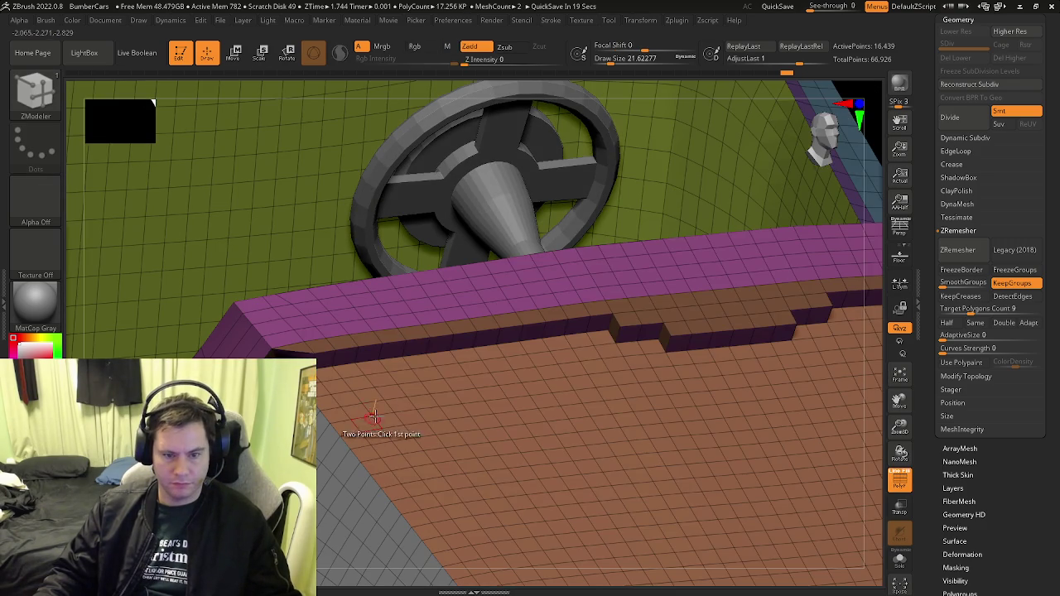
pyautogui.moveTo(367, 360)
pyautogui.mouseDown(button='right')
pyautogui.moveTo(370, 389)
pyautogui.moveTo(330, 365)
pyautogui.mouseUp(button='right')
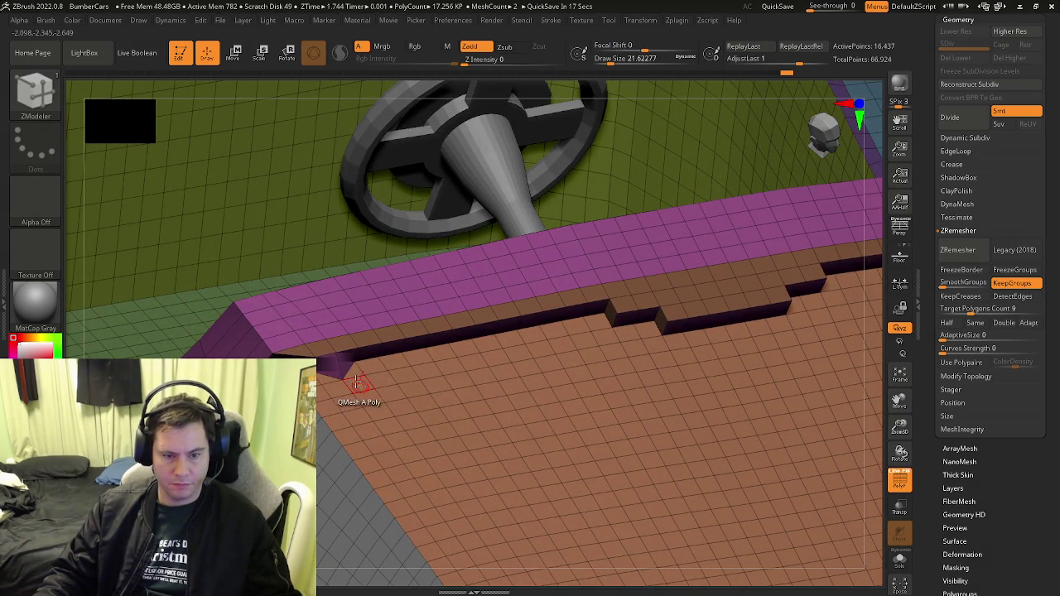
pyautogui.press('ctrl')
# Try the Transpose edge action, cancel the unfinished edge move, and reorient onto the ledge
pyautogui.press('space')
pyautogui.click(331, 237)
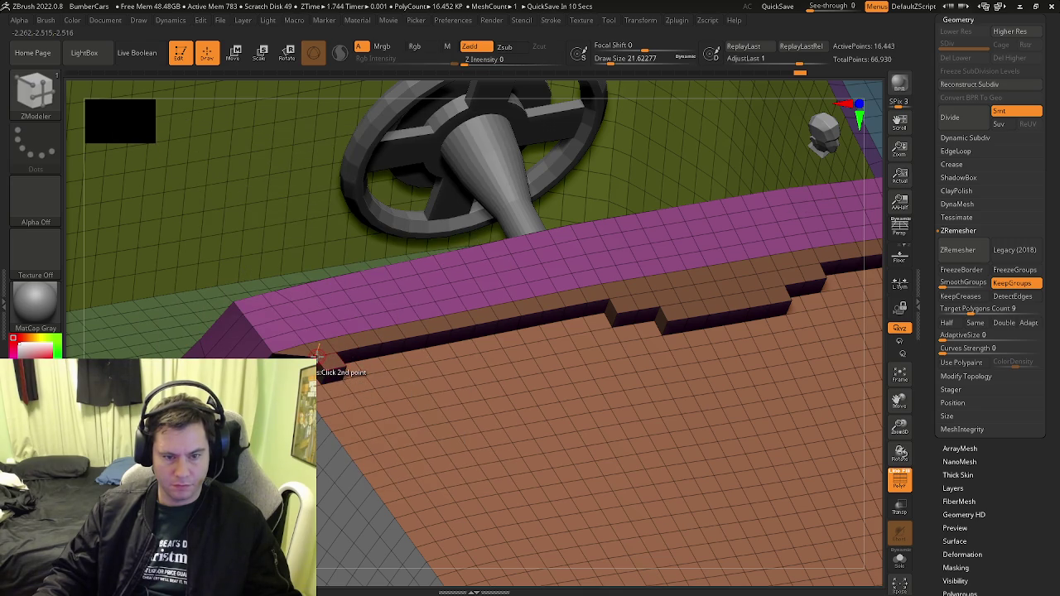
pyautogui.click(317, 375)
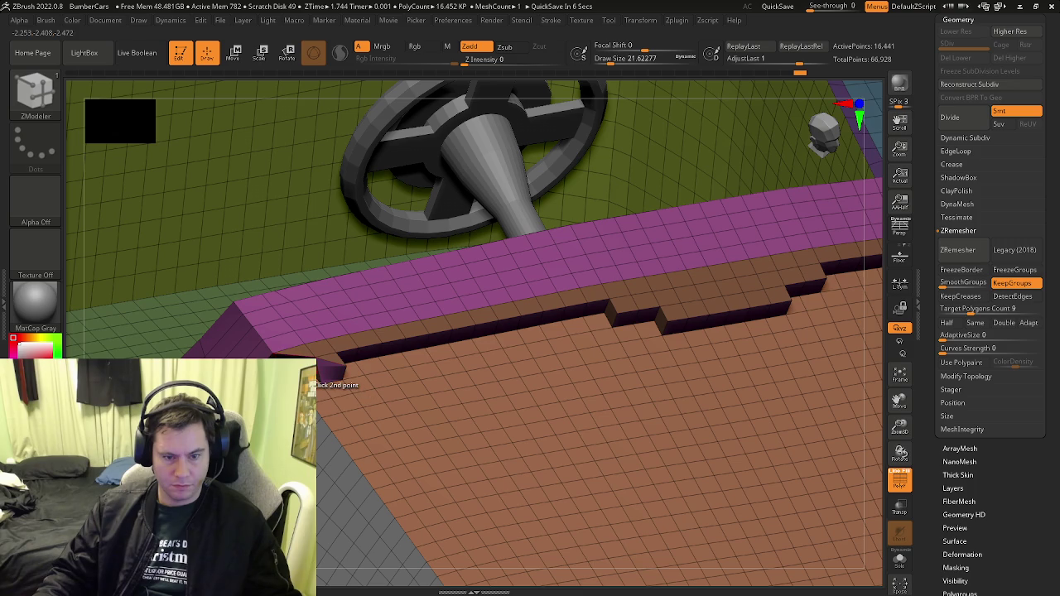
pyautogui.moveTo(325, 377); pyautogui.dragTo(328, 389, button='right')
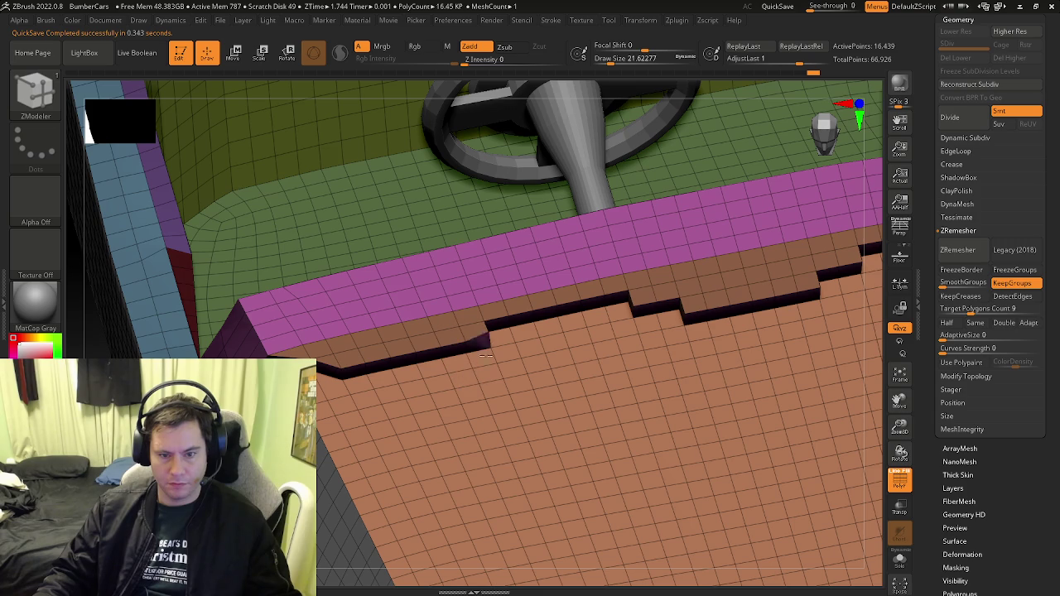
pyautogui.moveTo(502, 374); pyautogui.dragTo(438, 386, button='right')
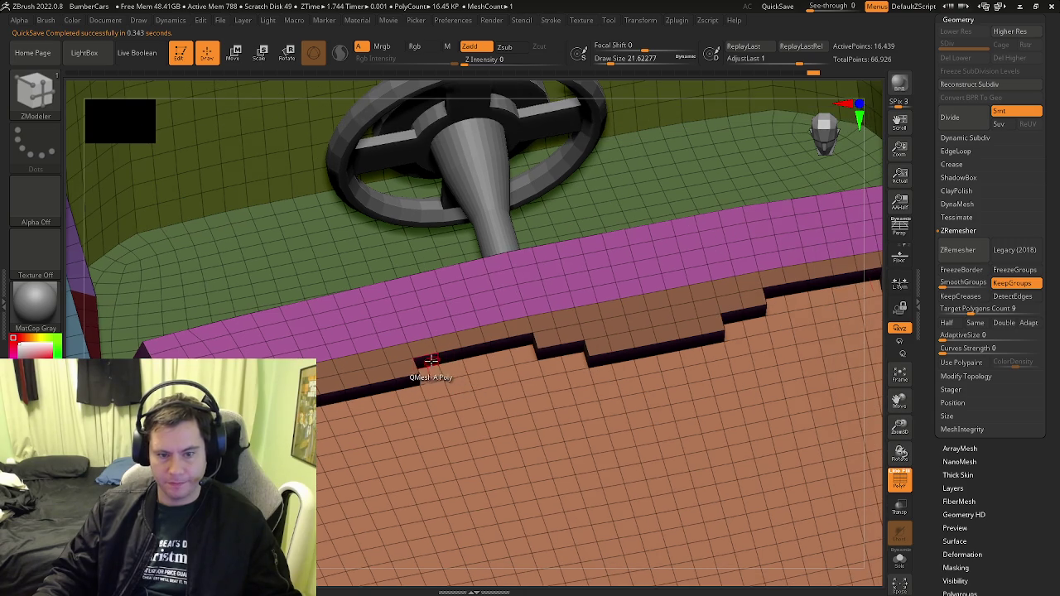
# Extend the brown ledge polygon by polygon, flattening its step and shifting it further left
pyautogui.click(453, 354)
pyautogui.click(473, 353)
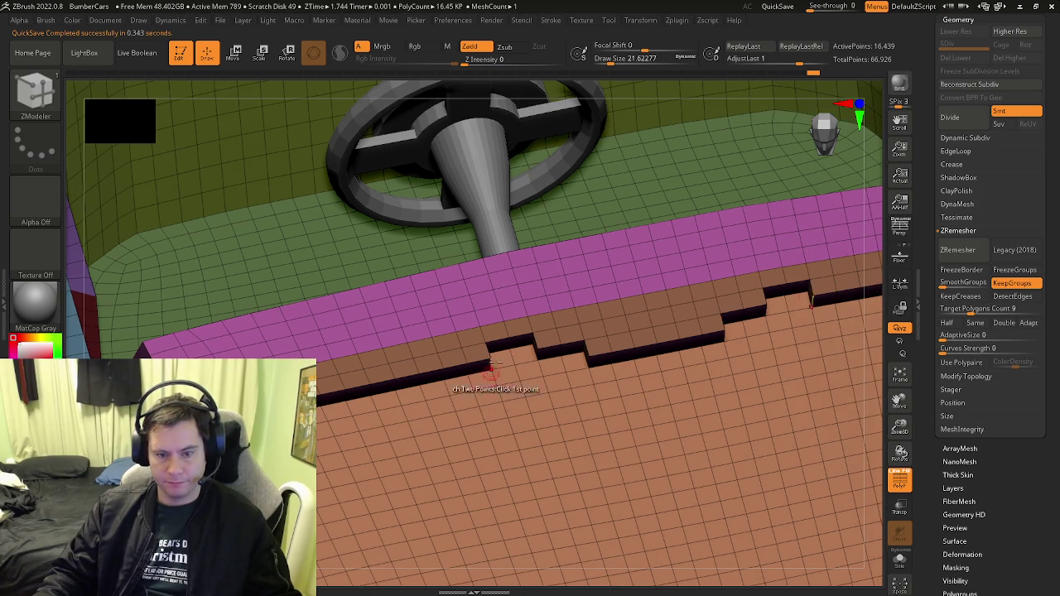
pyautogui.click(501, 351)
pyautogui.click(523, 340)
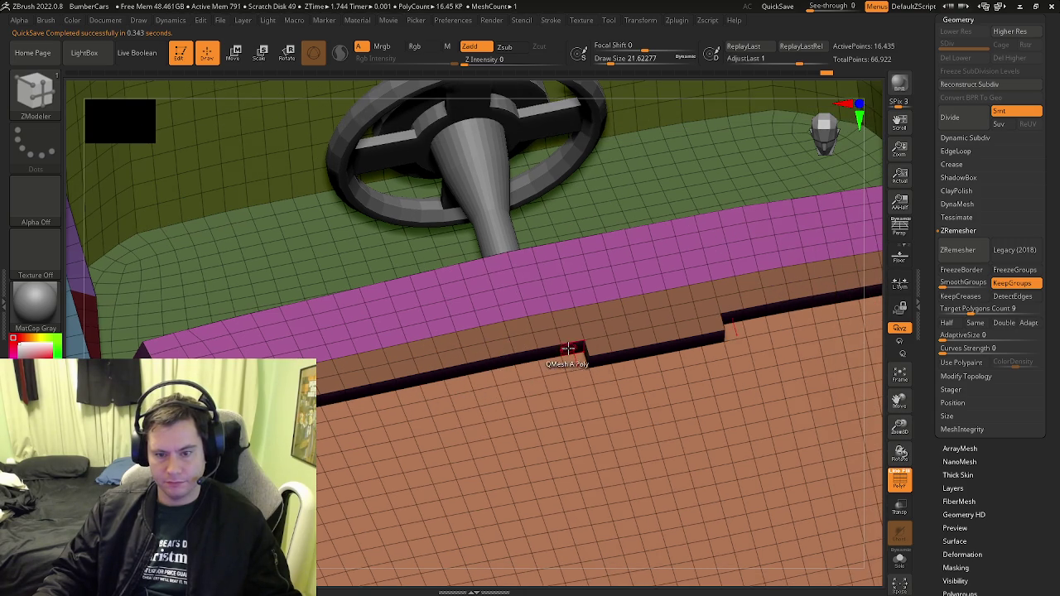
pyautogui.click(568, 348)
pyautogui.click(551, 352)
pyautogui.click(537, 354)
pyautogui.click(526, 358)
pyautogui.click(503, 371)
pyautogui.click(464, 372)
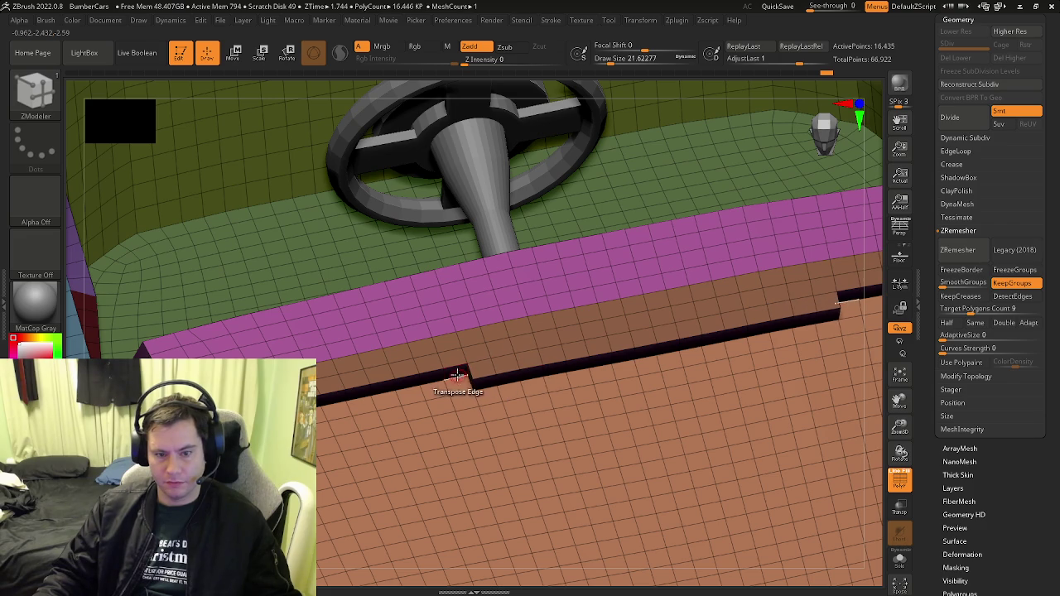
# Slide the ledge's step edge to the left, then undo the slide
pyautogui.keyDown('ctrl'); pyautogui.moveTo(450, 378); pyautogui.dragTo(447, 389, button='right'); pyautogui.keyUp('ctrl')
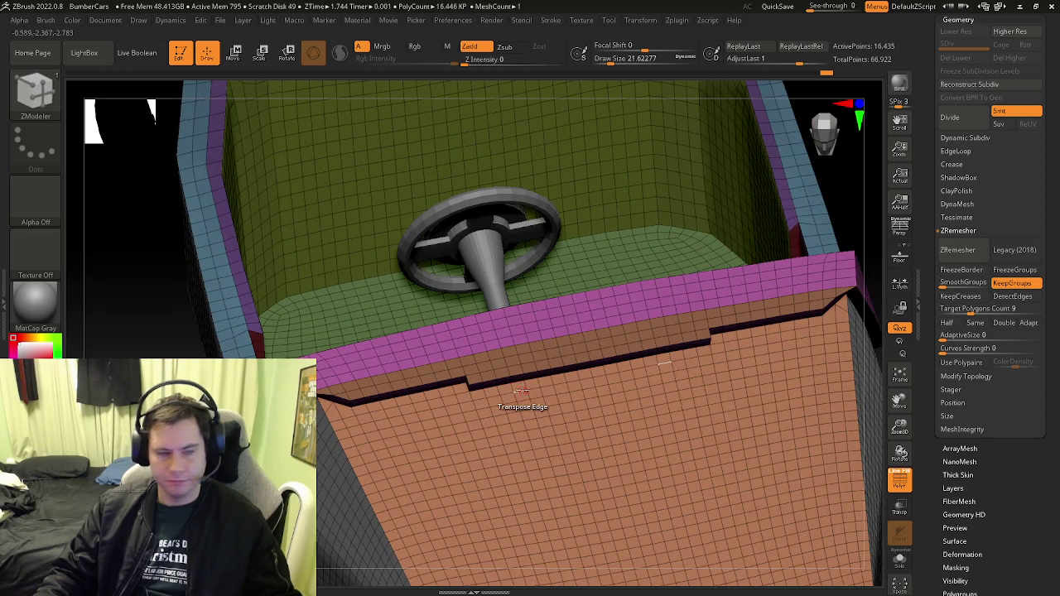
pyautogui.keyDown('ctrl'); pyautogui.moveTo(514, 379); pyautogui.dragTo(526, 386, button='right'); pyautogui.keyUp('ctrl')
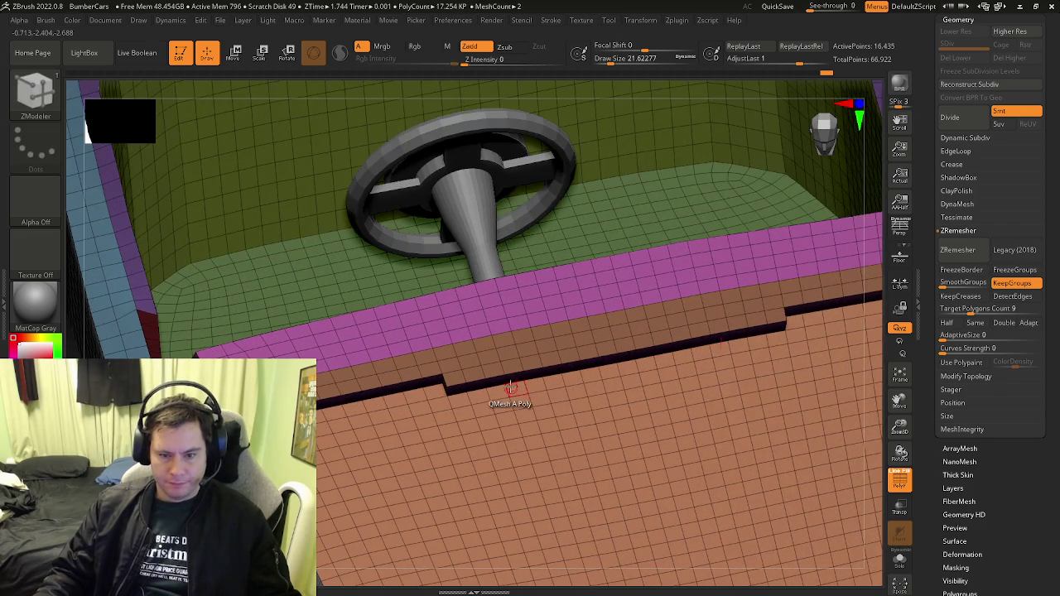
pyautogui.moveTo(389, 382); pyautogui.dragTo(342, 385)
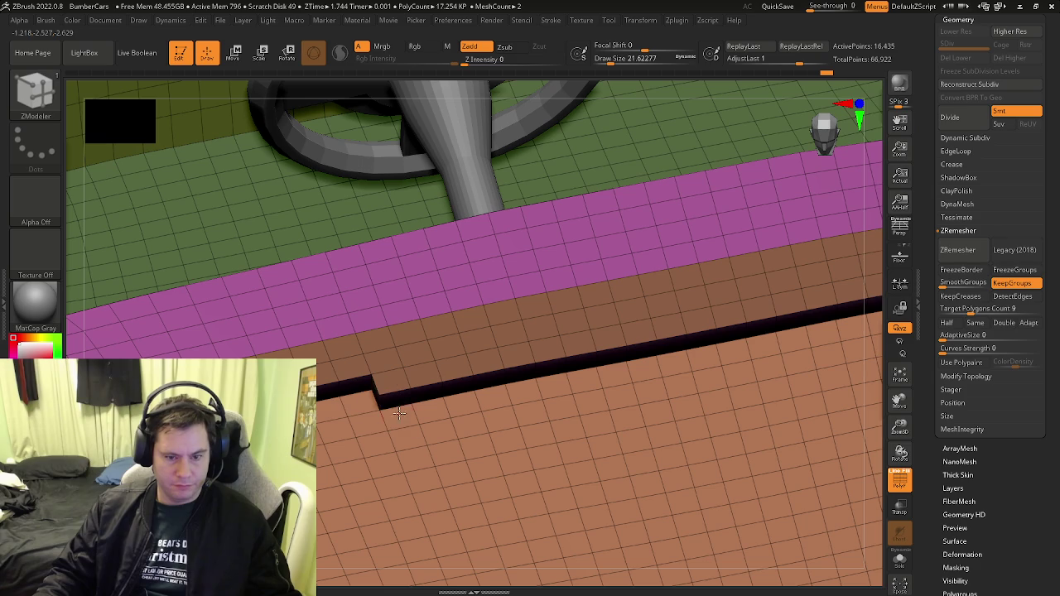
pyautogui.moveTo(341, 385)
pyautogui.mouseDown(button='right')
pyautogui.moveTo(321, 431)
pyautogui.moveTo(348, 404)
pyautogui.moveTo(342, 412)
pyautogui.mouseUp(button='right')
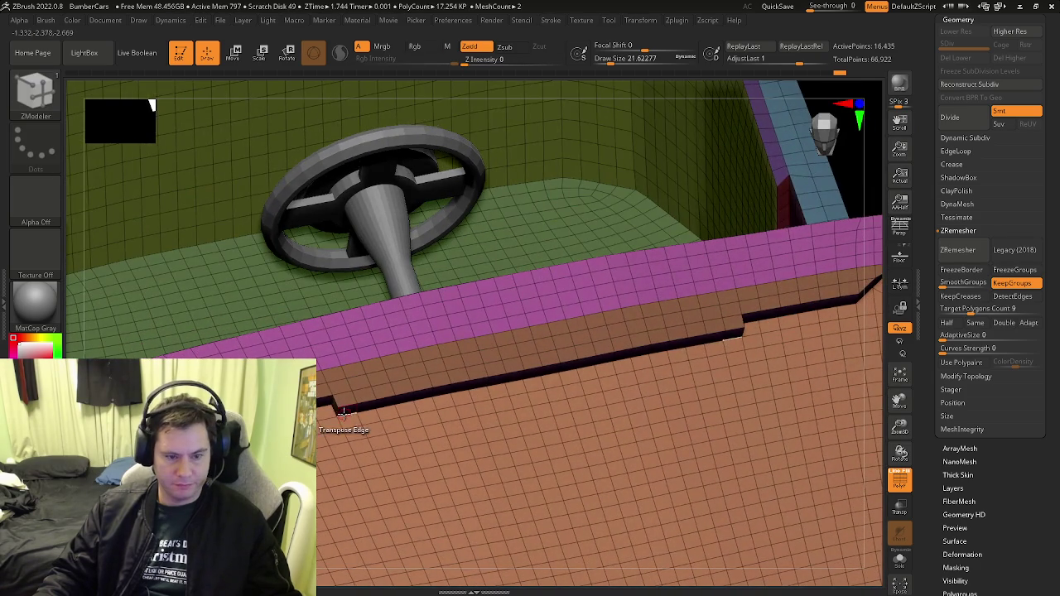
pyautogui.hotkey('ctrl', 'z')
pyautogui.hotkey('ctrl', 'z')
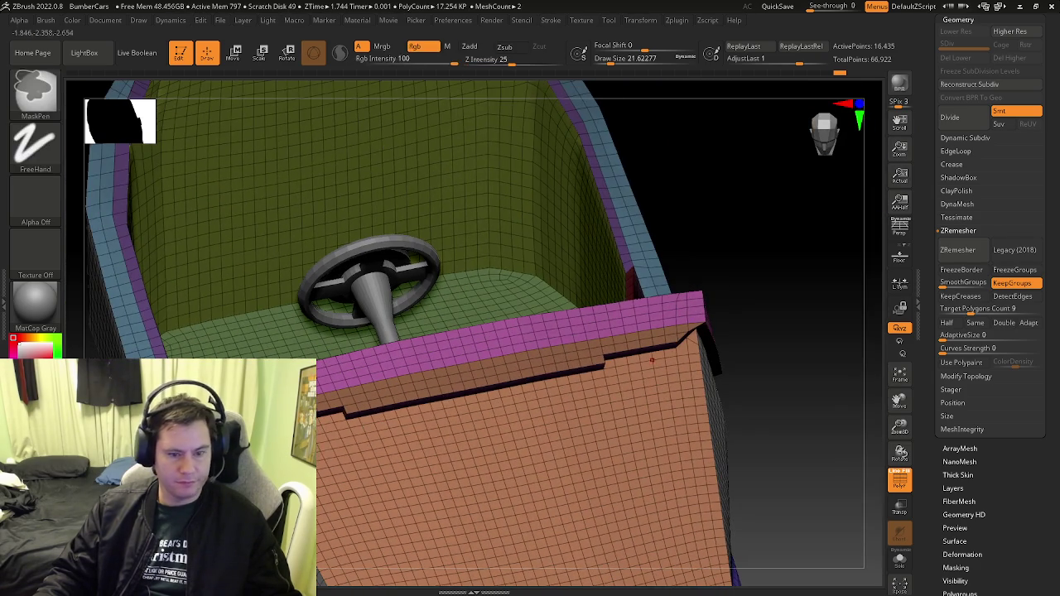
# With ZModeler, push a new ledge step down and extend it rightward, closing the gap
pyautogui.moveTo(467, 412); pyautogui.dragTo(389, 447, button='right')
pyautogui.press('b')
pyautogui.press('z')
pyautogui.press('m')
pyautogui.moveTo(379, 439); pyautogui.dragTo(389, 461)
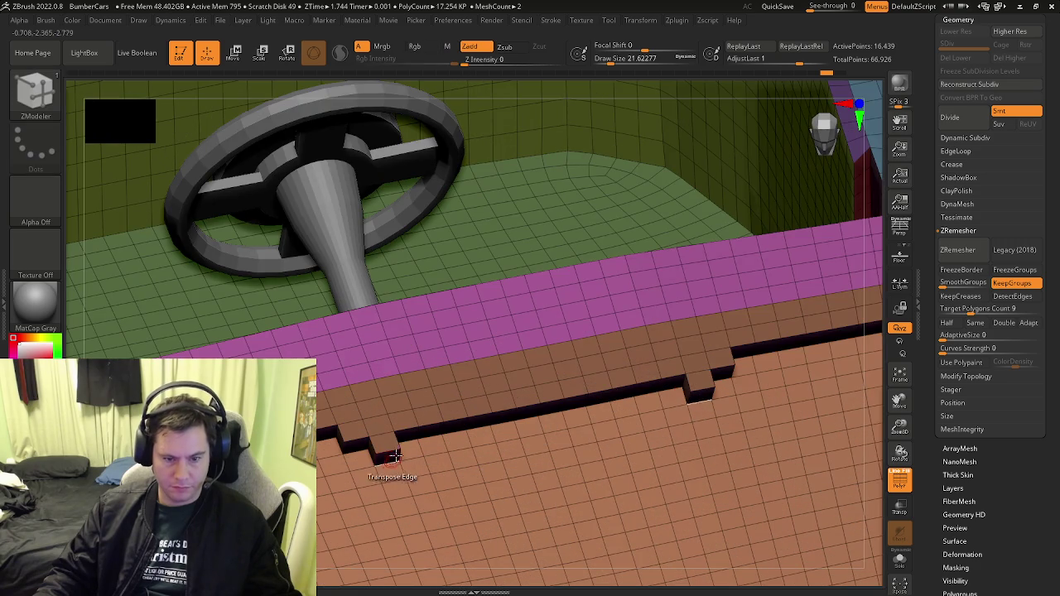
pyautogui.click(410, 436)
pyautogui.click(431, 432)
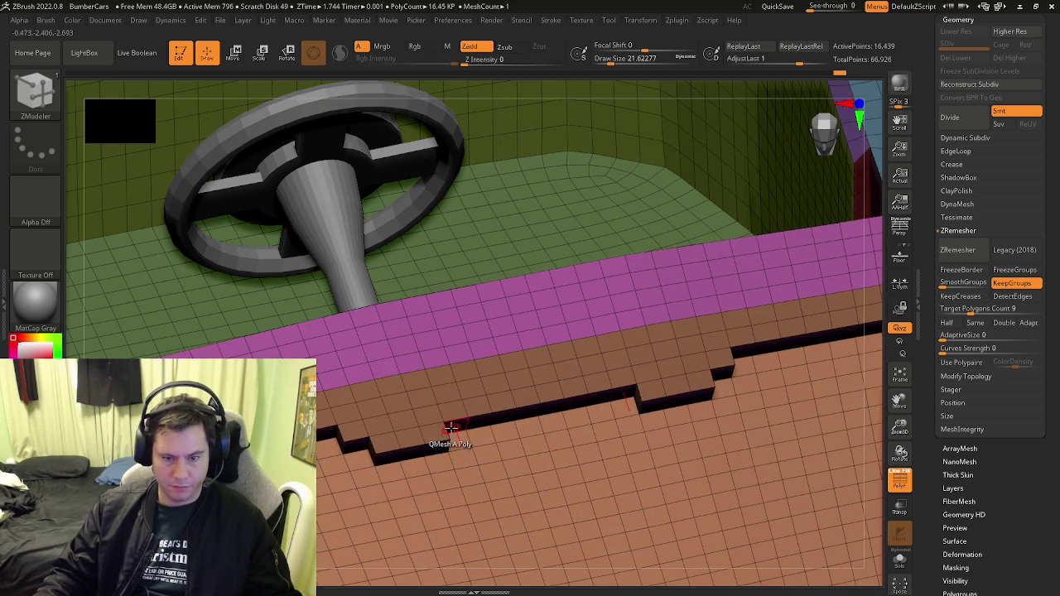
pyautogui.click(454, 427)
pyautogui.click(493, 424)
pyautogui.click(511, 432)
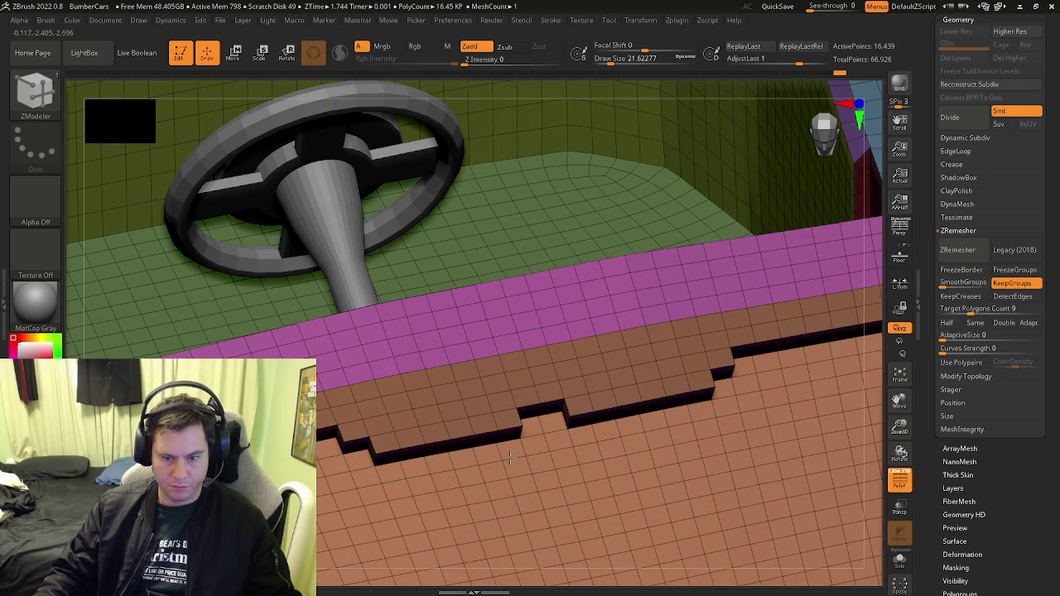
pyautogui.click(530, 410)
pyautogui.moveTo(473, 456); pyautogui.dragTo(438, 433, button='right')
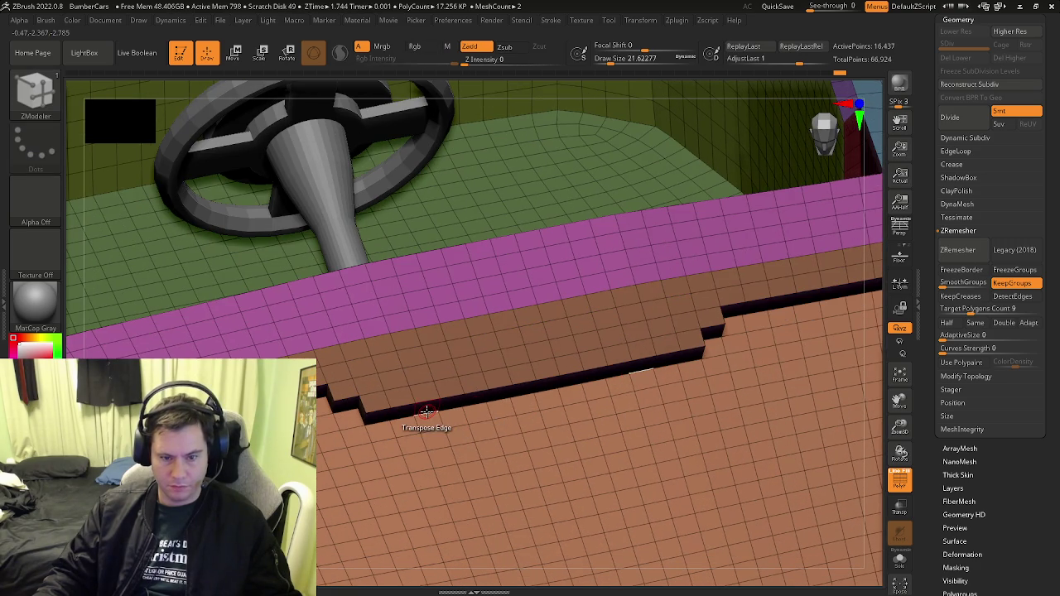
# Add and widen further steps, joining them into one continuous ledge, then view the whole body
pyautogui.click(402, 412)
pyautogui.click(428, 424)
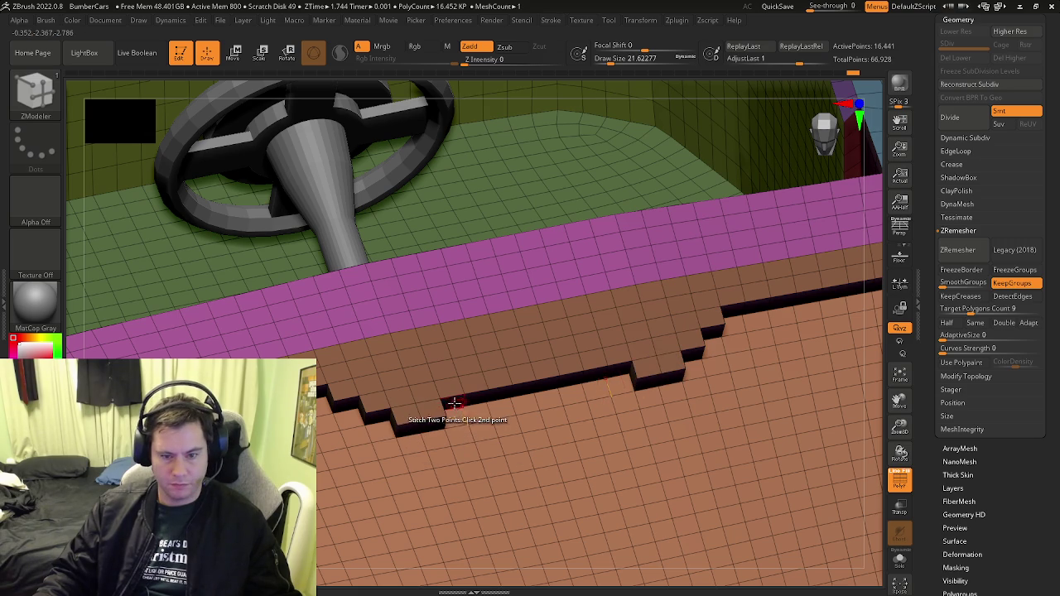
pyautogui.click(460, 425)
pyautogui.click(527, 405)
pyautogui.click(447, 435)
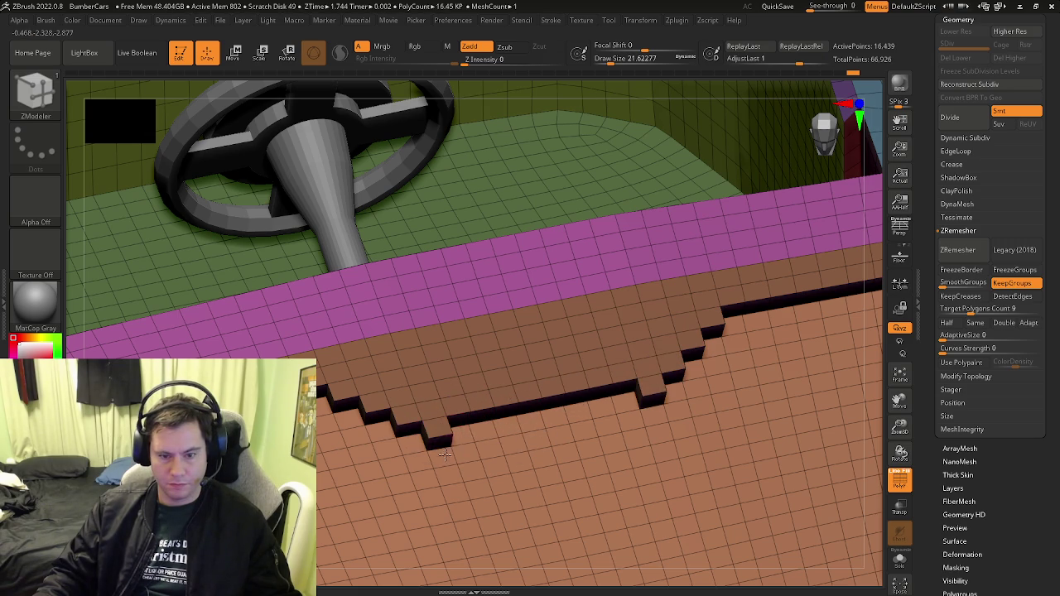
pyautogui.click(461, 420)
pyautogui.click(485, 422)
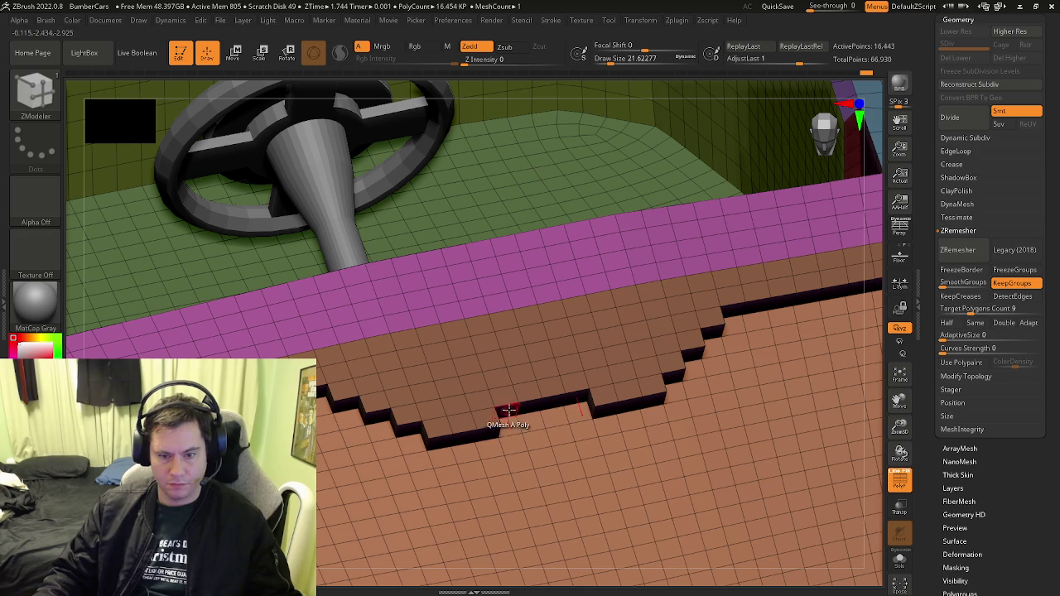
pyautogui.click(509, 409)
pyautogui.moveTo(509, 409)
pyautogui.mouseDown(button='right')
pyautogui.moveTo(487, 437)
pyautogui.moveTo(416, 408)
pyautogui.mouseUp(button='right')
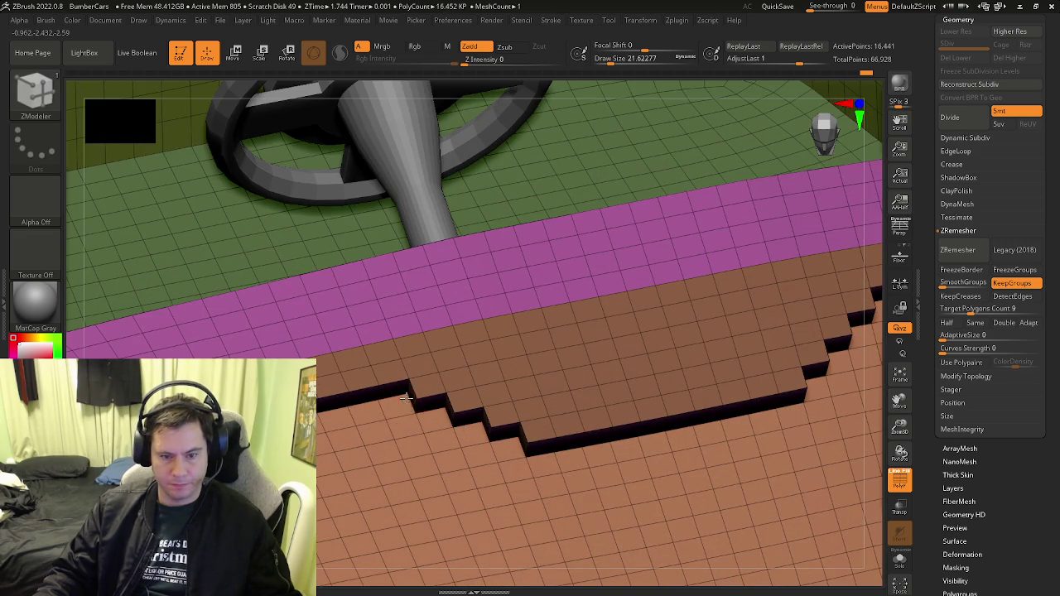
pyautogui.click(423, 406)
# Stitch each pair of step corners along the ledge into angled slopes
pyautogui.moveTo(422, 406); pyautogui.dragTo(418, 409, button='right')
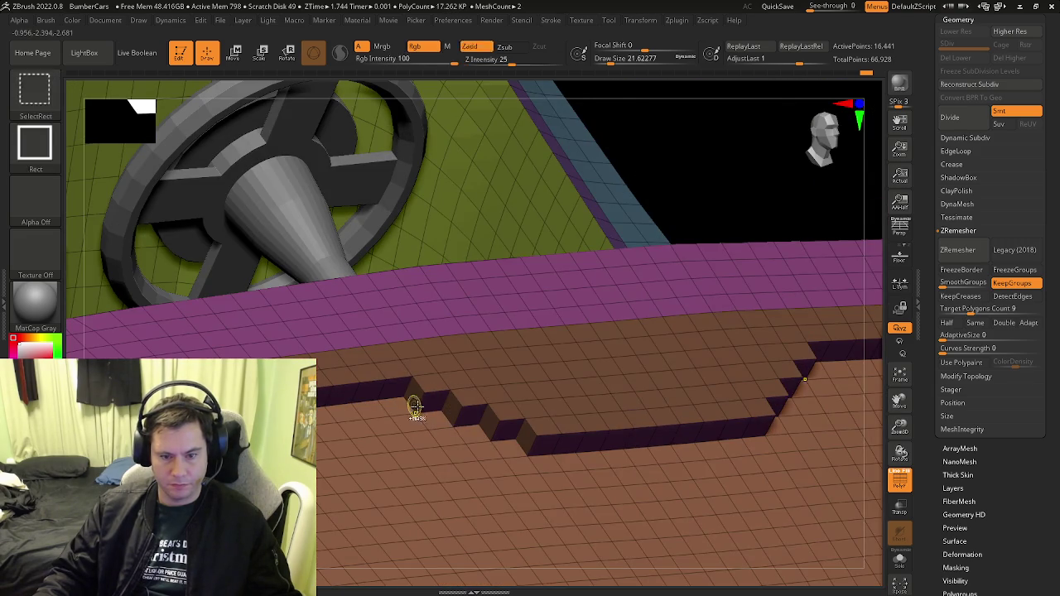
pyautogui.click(417, 413)
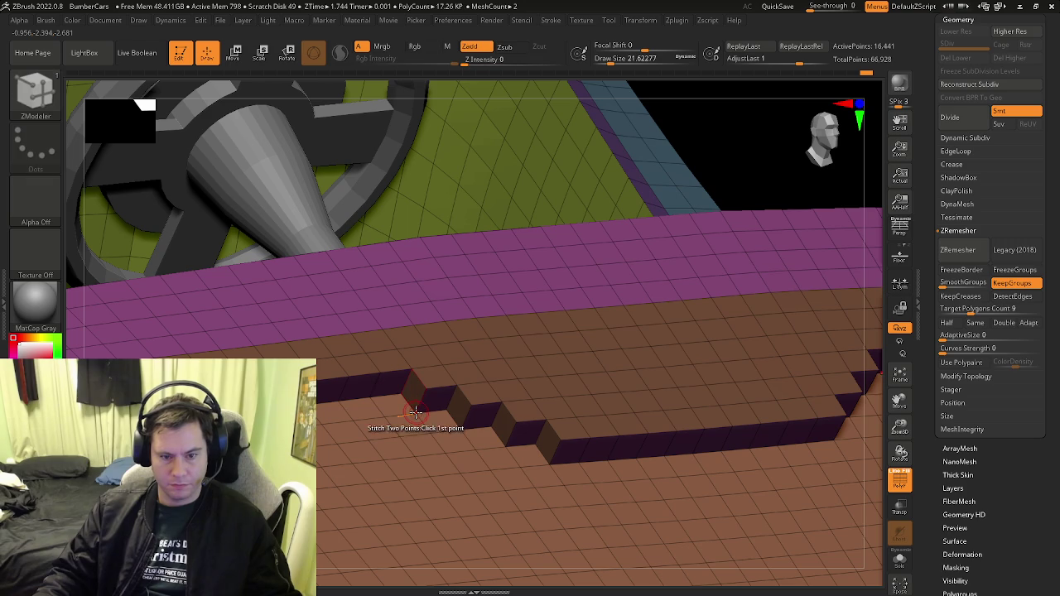
pyautogui.click(411, 404)
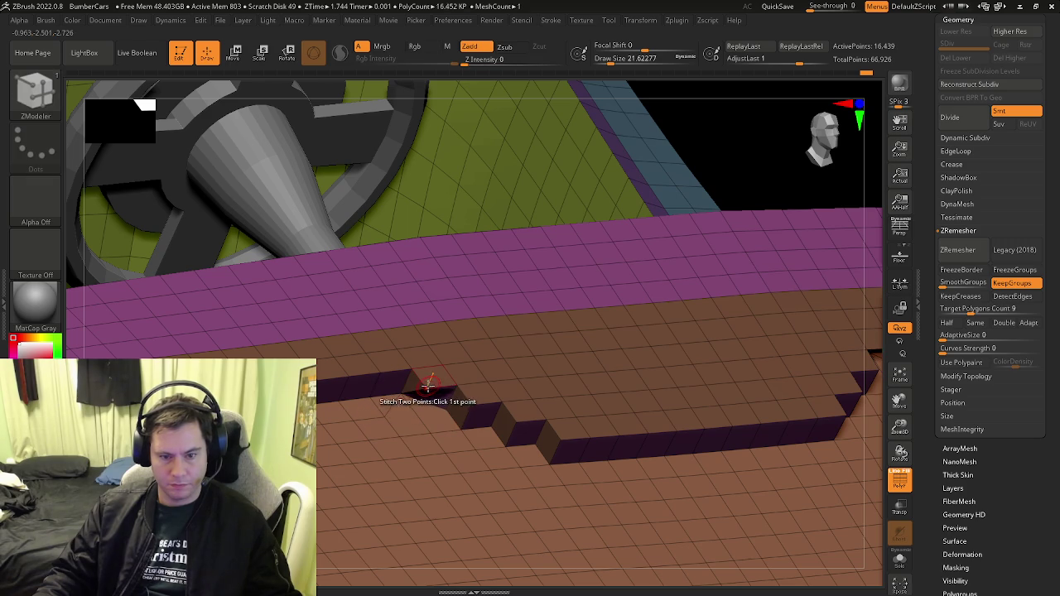
pyautogui.click(421, 376)
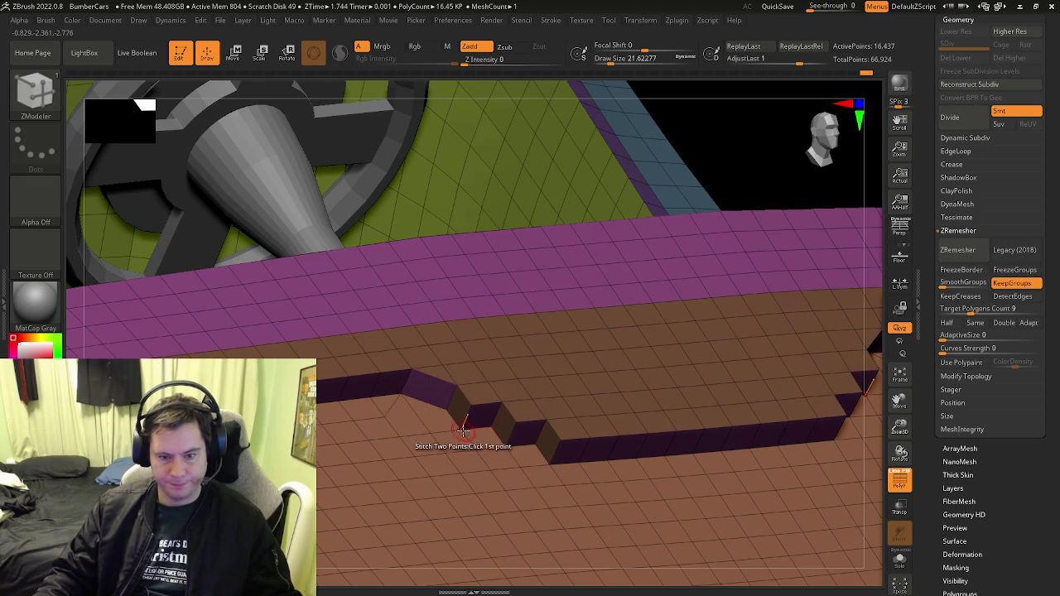
pyautogui.click(459, 383)
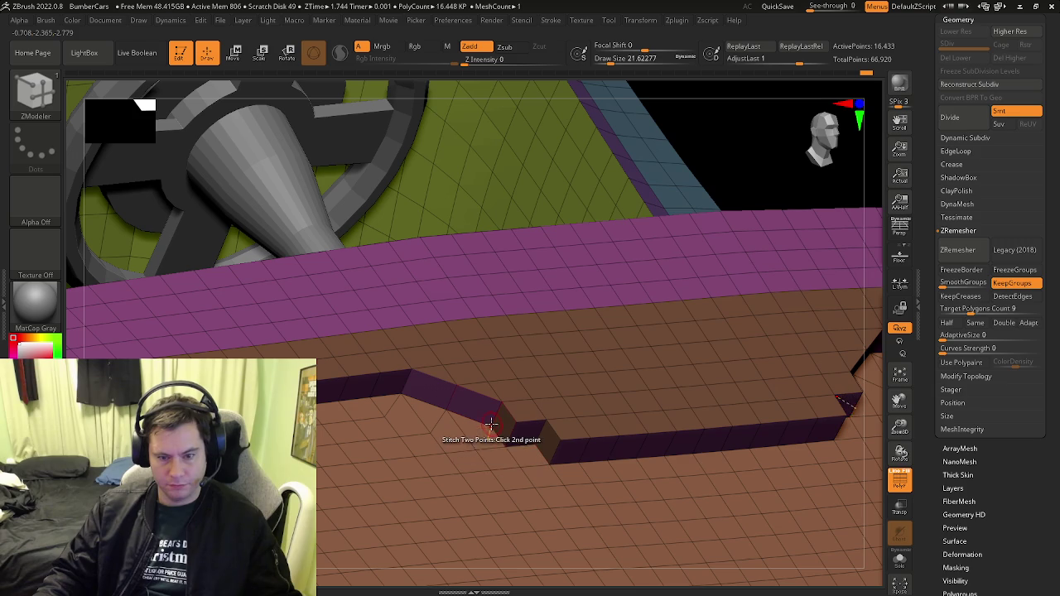
pyautogui.click(506, 403)
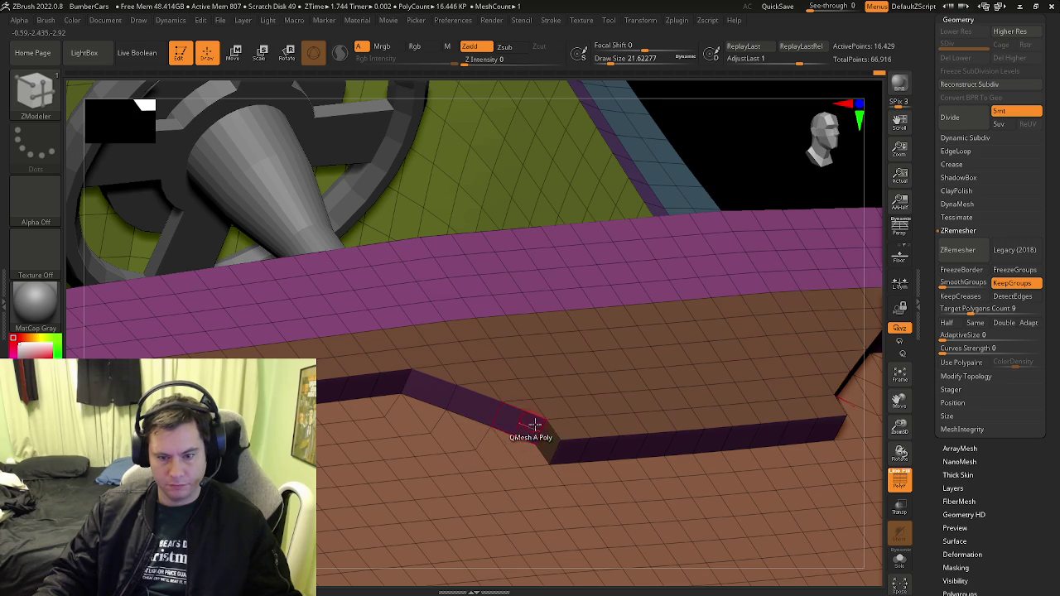
pyautogui.moveTo(505, 418); pyautogui.dragTo(489, 445, button='right')
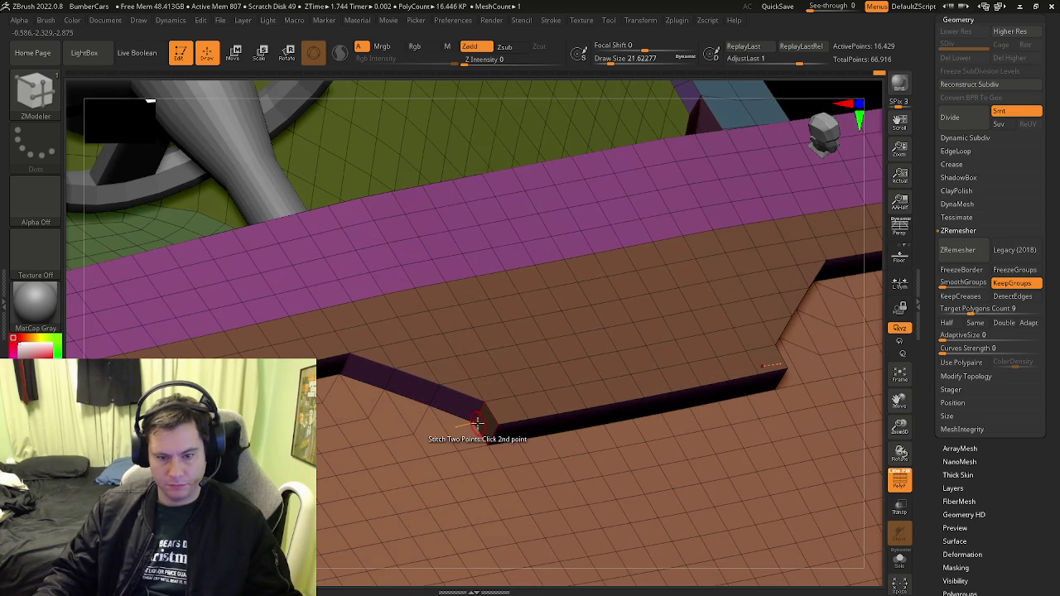
pyautogui.click(486, 404)
# Frame the whole car tub and hide the wireframe to review the sloped groove
pyautogui.moveTo(611, 421); pyautogui.dragTo(513, 450, button='right')
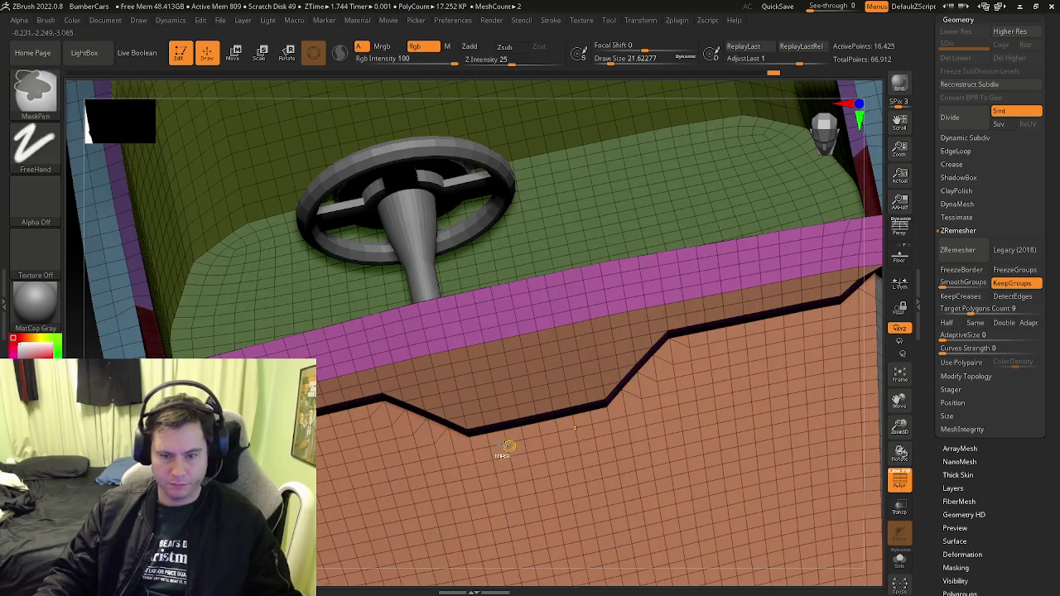
pyautogui.press('f')
pyautogui.moveTo(388, 492)
pyautogui.mouseDown(button='right')
pyautogui.moveTo(499, 485)
pyautogui.moveTo(530, 419)
pyautogui.moveTo(403, 446)
pyautogui.moveTo(425, 462)
pyautogui.moveTo(416, 400)
pyautogui.moveTo(400, 426)
pyautogui.moveTo(372, 419)
pyautogui.moveTo(373, 433)
pyautogui.moveTo(389, 429)
pyautogui.mouseUp(button='right')
pyautogui.hotkey('shift', 'f')
pyautogui.hotkey('shift', 'f')
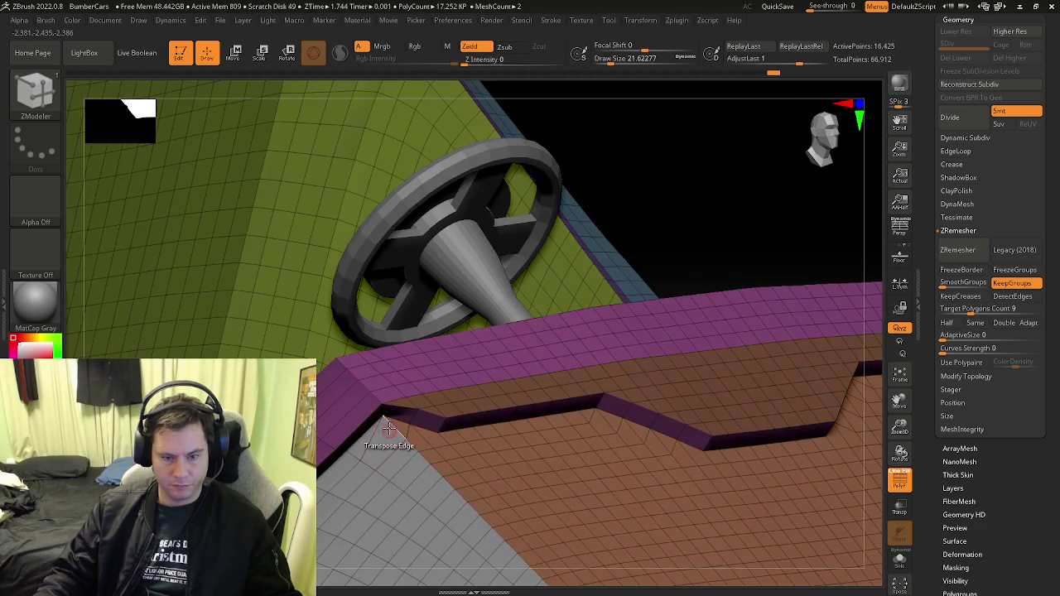
pyautogui.press('space')
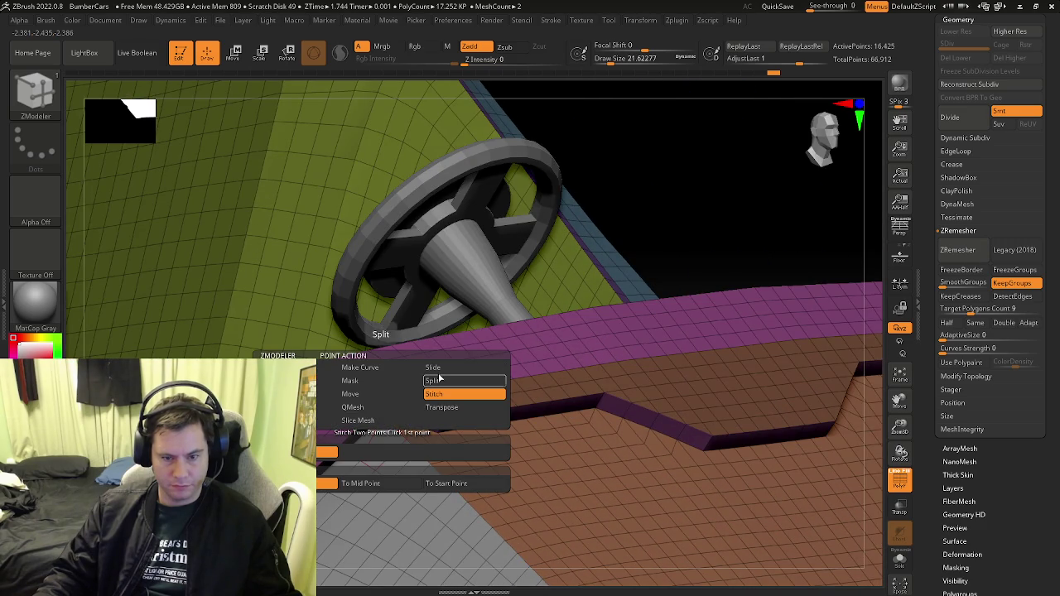
pyautogui.click(440, 380)
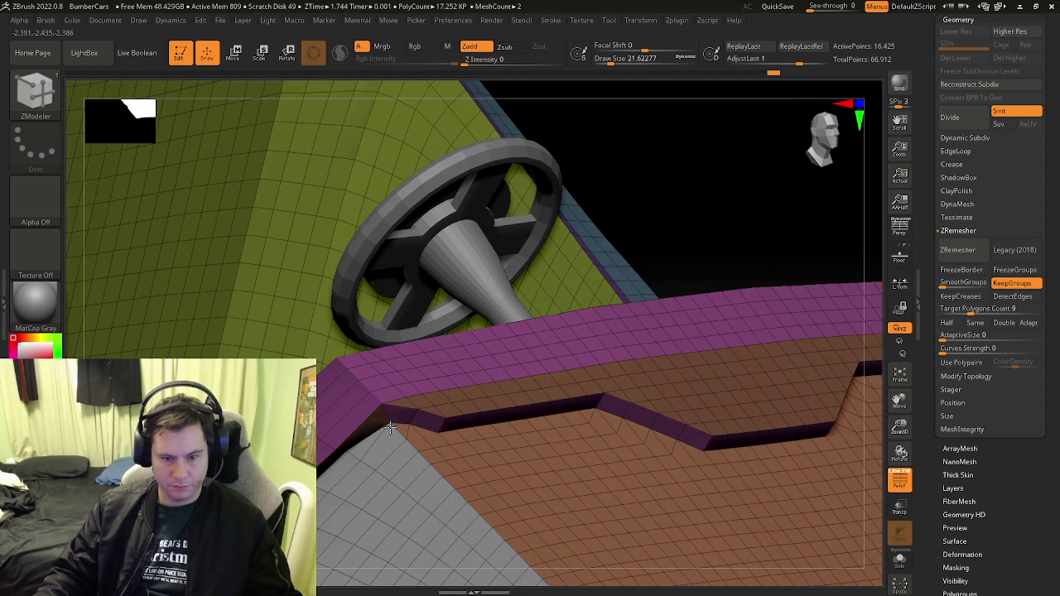
pyautogui.moveTo(388, 426)
pyautogui.keyDown('ctrl'); pyautogui.mouseDown(button='right')
pyautogui.moveTo(409, 452)
pyautogui.moveTo(397, 422)
pyautogui.mouseUp(button='right'); pyautogui.keyUp('ctrl')
pyautogui.hotkey('shift', 'f')
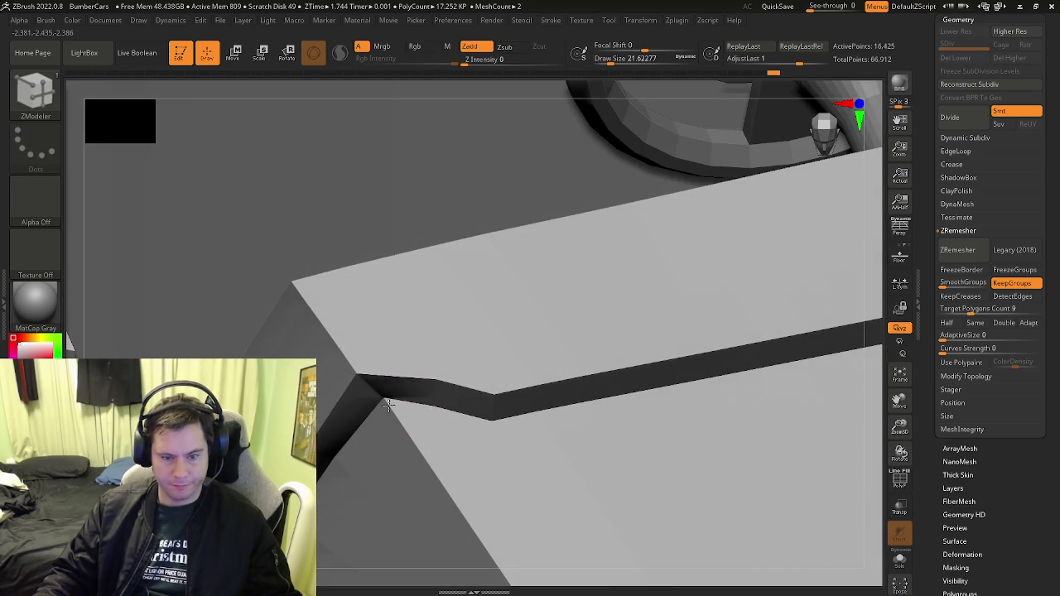
pyautogui.hotkey('shift', 'f')
pyautogui.moveTo(464, 516); pyautogui.dragTo(439, 476, button='right')
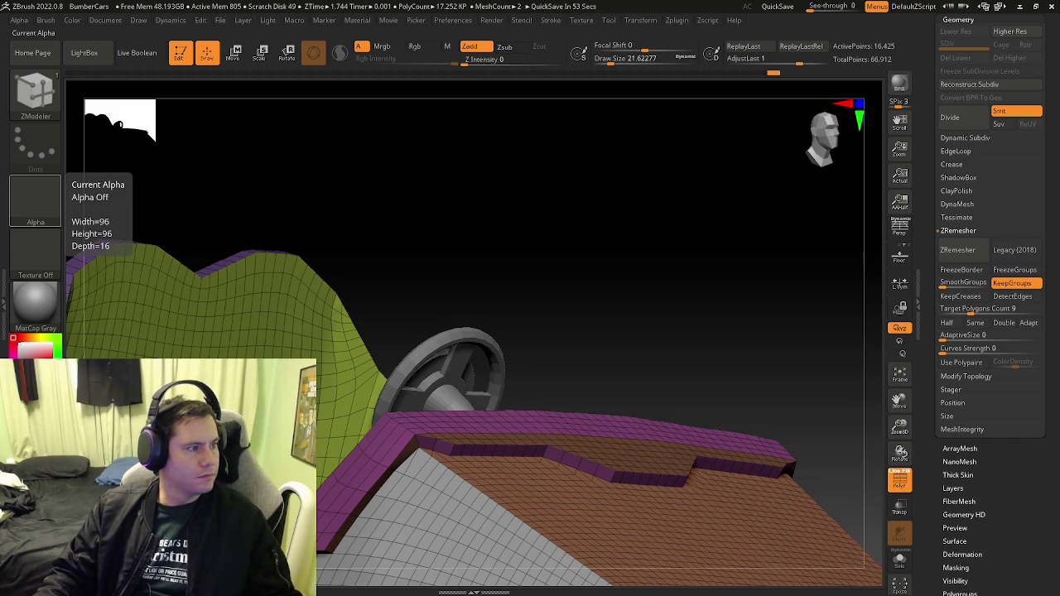
# Orbit through the car interior to the steering wheel, toggling PolyF, and bring up polygon actions
pyautogui.moveTo(401, 402); pyautogui.dragTo(532, 454)
pyautogui.hotkey('shift', 'f')
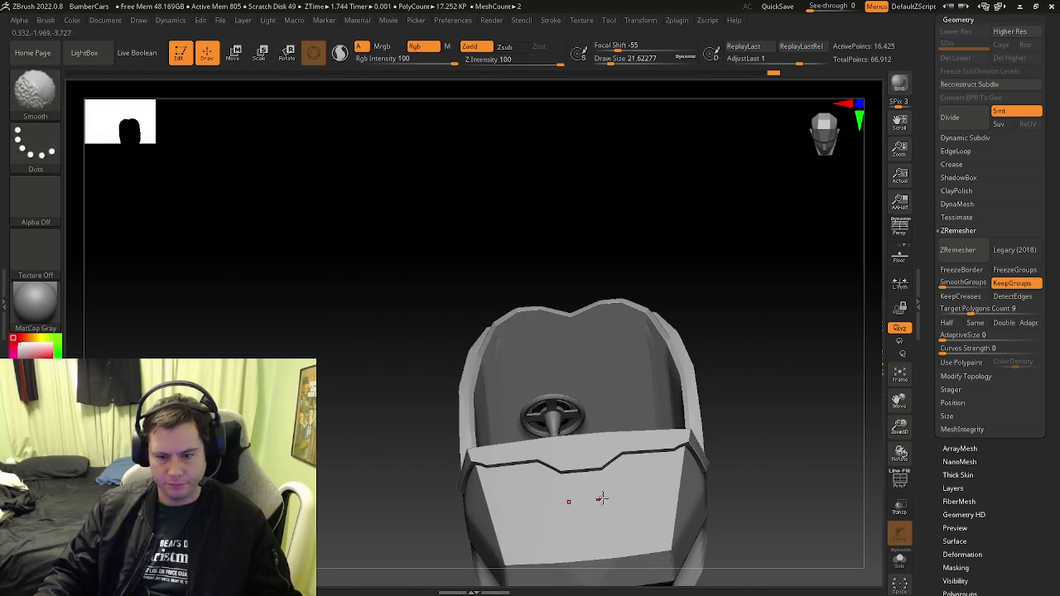
pyautogui.moveTo(532, 454); pyautogui.dragTo(493, 433, button='right')
pyautogui.hotkey('shift', 'f')
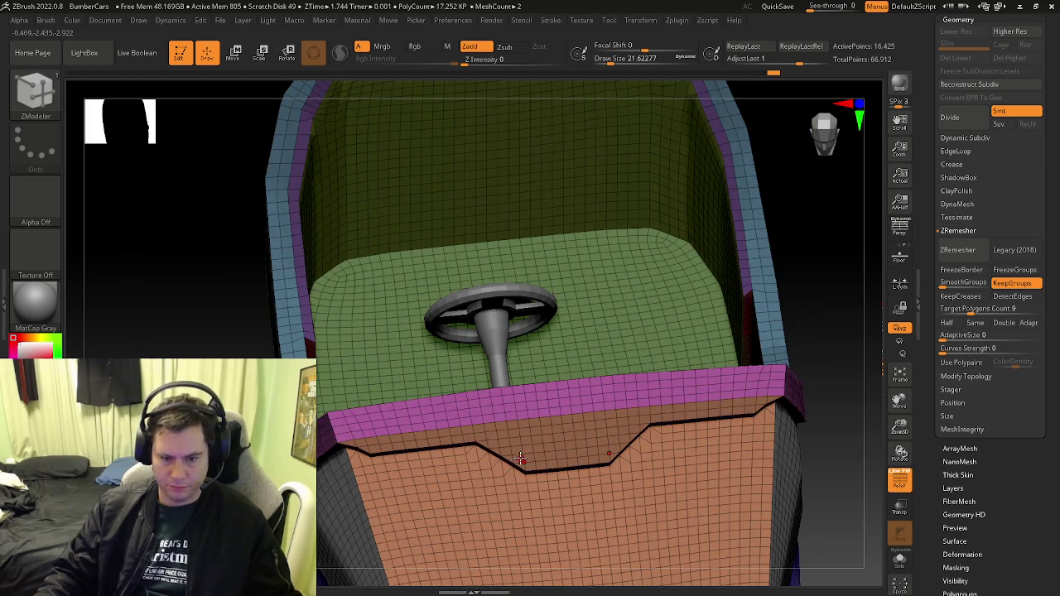
pyautogui.moveTo(493, 433); pyautogui.dragTo(549, 485, button='right')
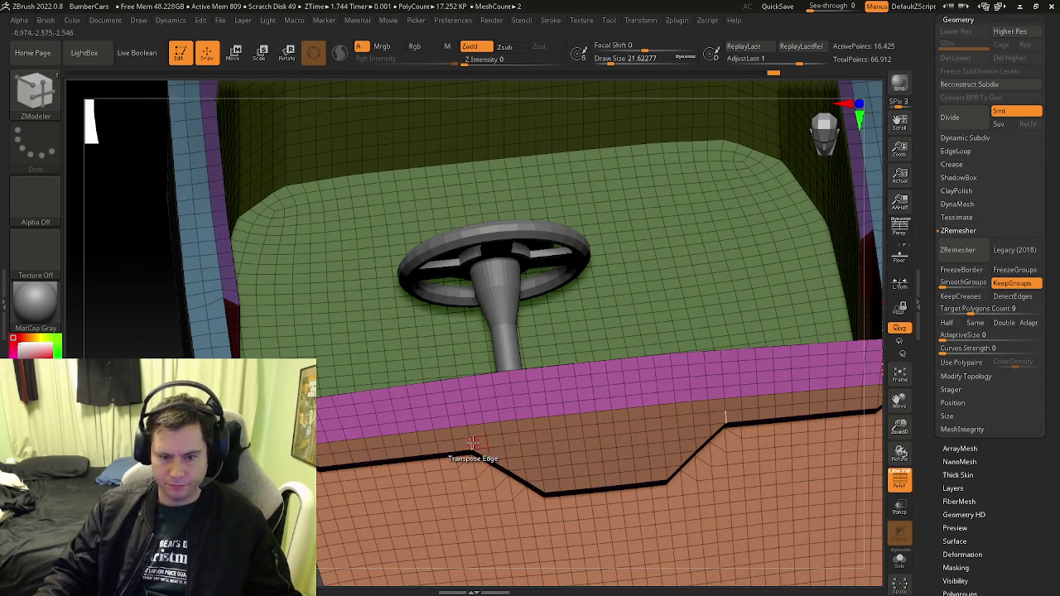
pyautogui.moveTo(478, 443)
pyautogui.mouseDown(button='right')
pyautogui.moveTo(485, 535)
pyautogui.moveTo(473, 525)
pyautogui.moveTo(472, 489)
pyautogui.moveTo(480, 516)
pyautogui.moveTo(497, 497)
pyautogui.mouseUp(button='right')
pyautogui.moveTo(579, 273)
pyautogui.mouseDown(button='right')
pyautogui.moveTo(574, 263)
pyautogui.moveTo(495, 468)
pyautogui.moveTo(509, 457)
pyautogui.mouseUp(button='right')
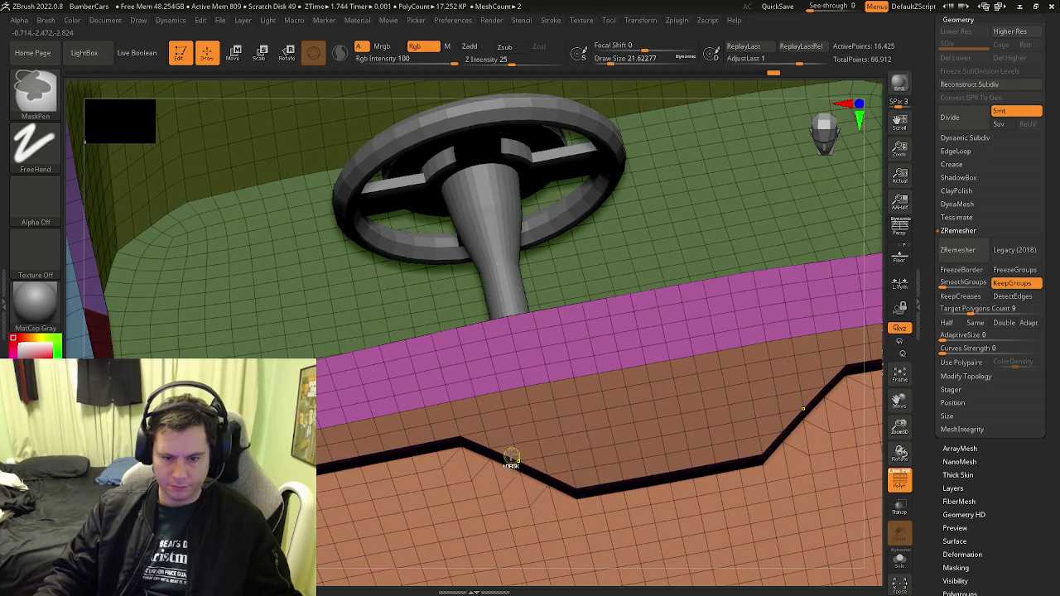
pyautogui.press('space')
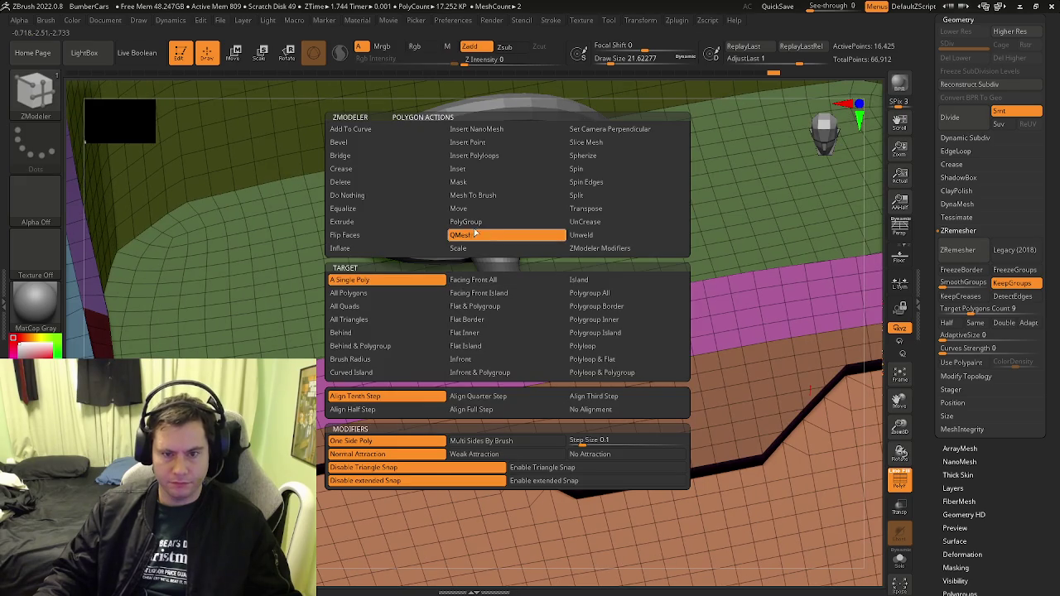
# Using the PolyGroup action, paint a yellow polygroup strip up the rim toward the pink band
pyautogui.click(465, 222)
pyautogui.click(501, 448)
pyautogui.moveTo(497, 420); pyautogui.dragTo(468, 332)
pyautogui.hotkey('ctrl', 'z')
pyautogui.hotkey('ctrl', 'z')
pyautogui.hotkey('ctrl', 'z')
pyautogui.hotkey('ctrl', 'z')
pyautogui.hotkey('ctrl', 'z')
pyautogui.hotkey('ctrl', 'z')
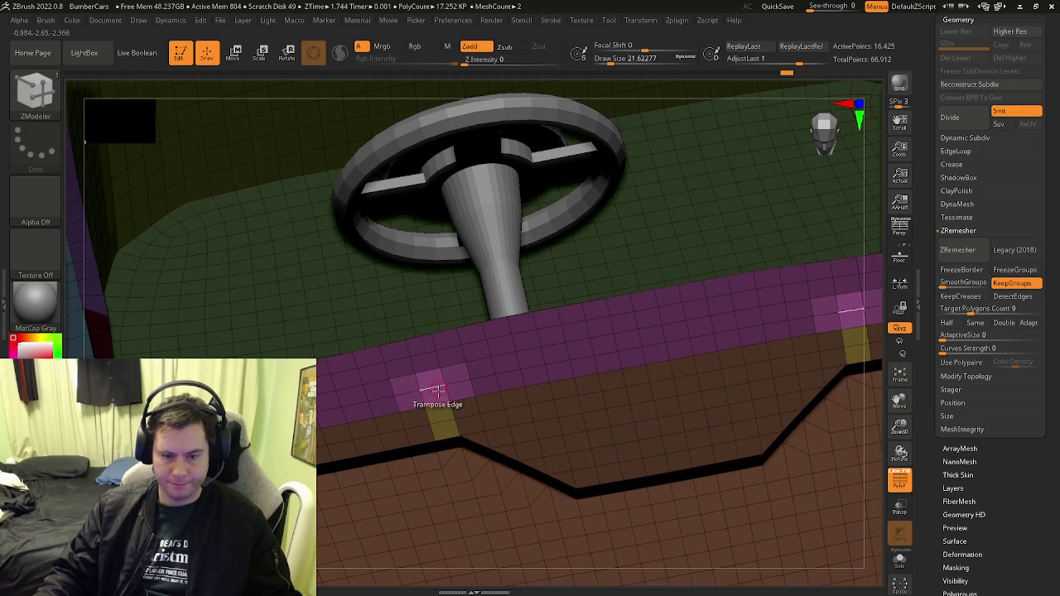
pyautogui.moveTo(442, 414); pyautogui.dragTo(421, 348)
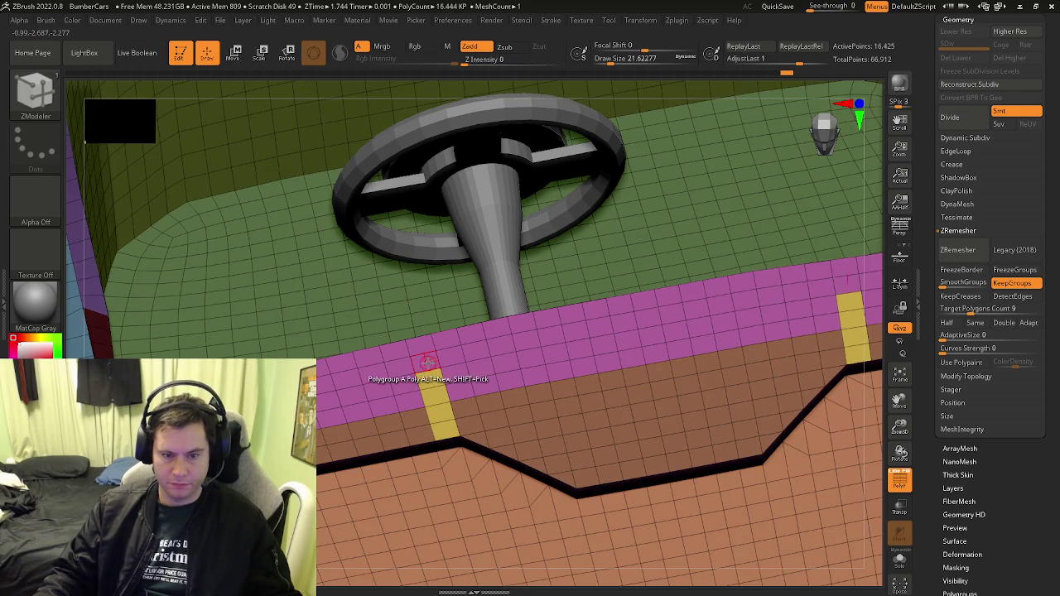
pyautogui.moveTo(421, 348); pyautogui.dragTo(485, 218, button='right')
pyautogui.press('space')
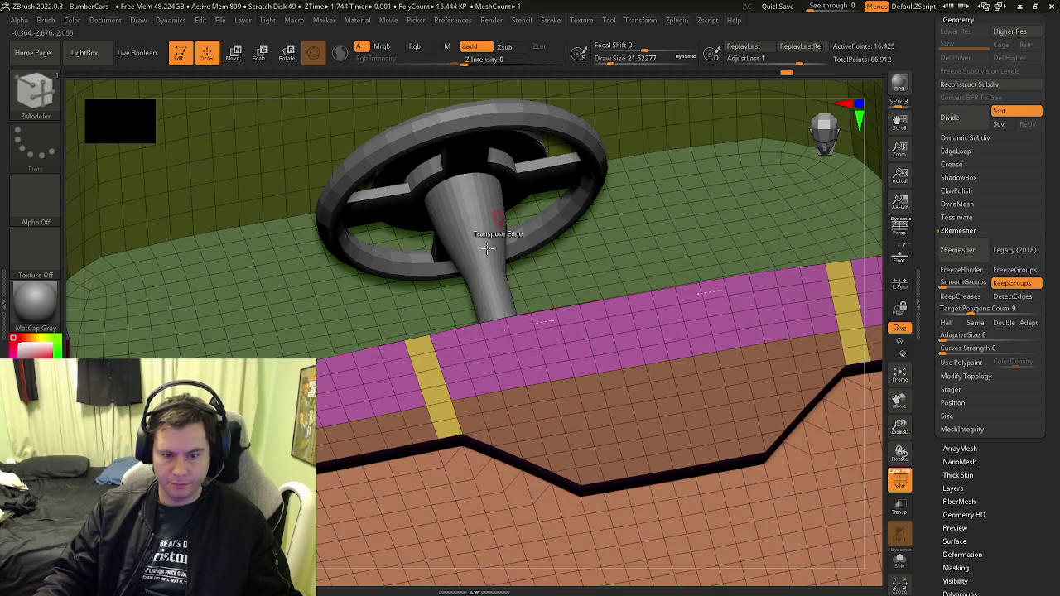
# Repaint the yellow strip to match the purple band and set the target to A Single Poly
pyautogui.moveTo(426, 365)
pyautogui.mouseDown(button='right')
pyautogui.moveTo(298, 427)
pyautogui.moveTo(412, 417)
pyautogui.moveTo(360, 394)
pyautogui.mouseUp(button='right')
pyautogui.moveTo(424, 357); pyautogui.dragTo(437, 435)
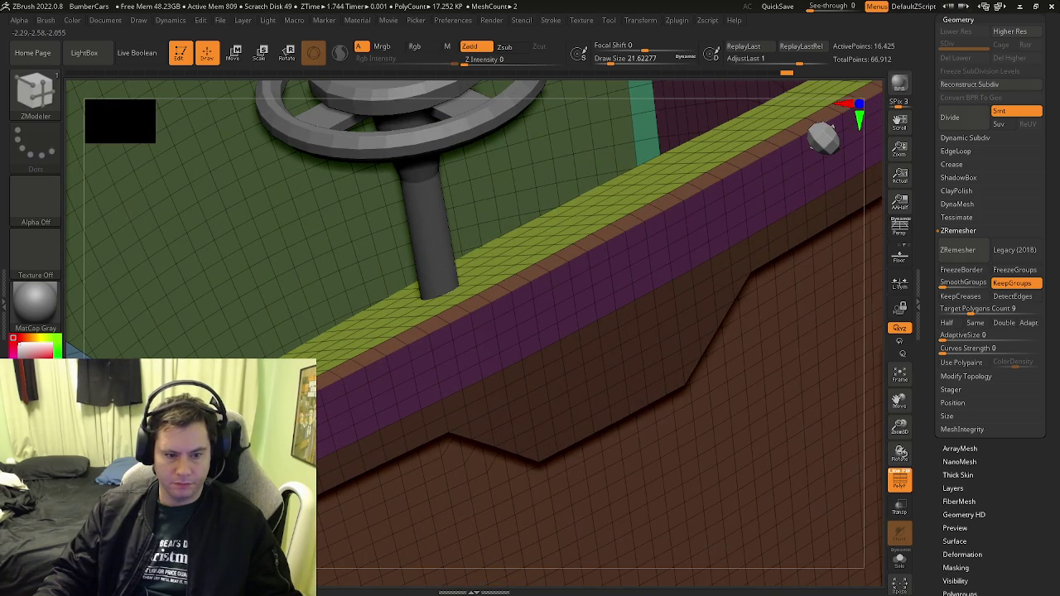
pyautogui.press('space')
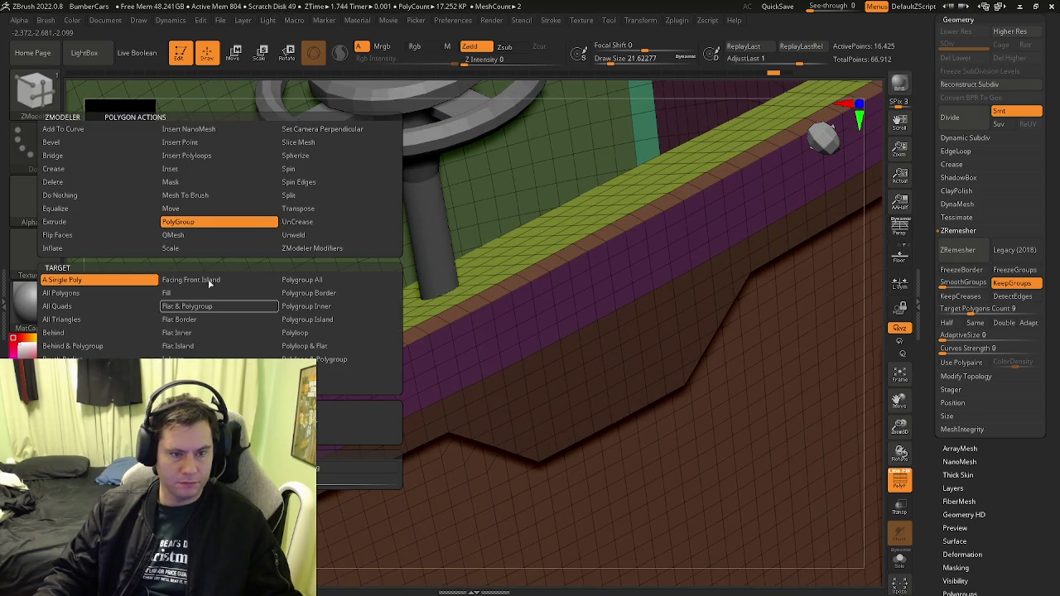
pyautogui.click(305, 345)
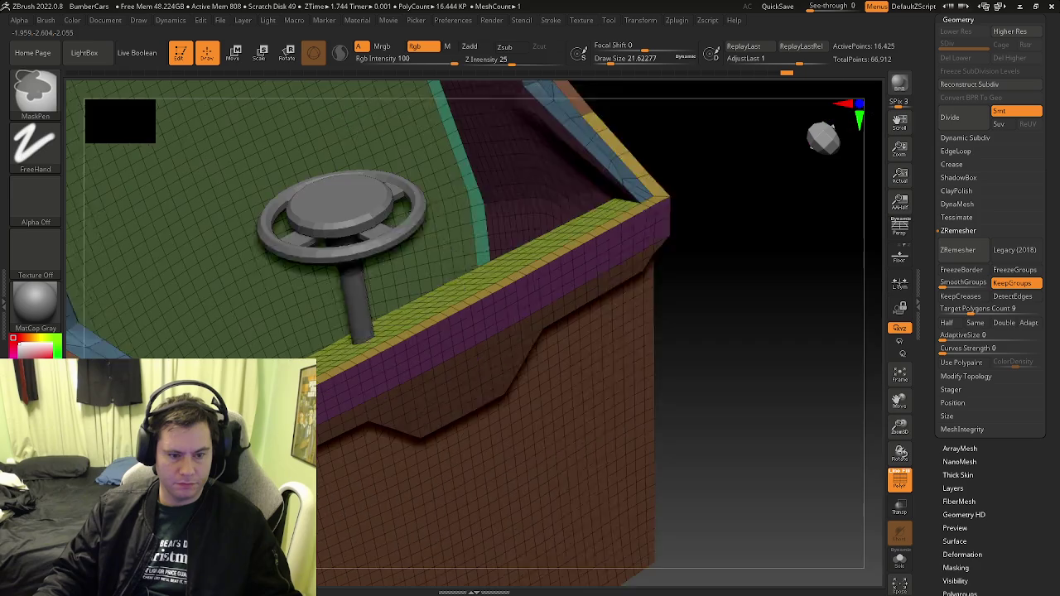
pyautogui.moveTo(320, 437)
pyautogui.mouseDown(button='right')
pyautogui.moveTo(464, 389)
pyautogui.moveTo(85, 138)
pyautogui.mouseUp(button='right')
pyautogui.press('space')
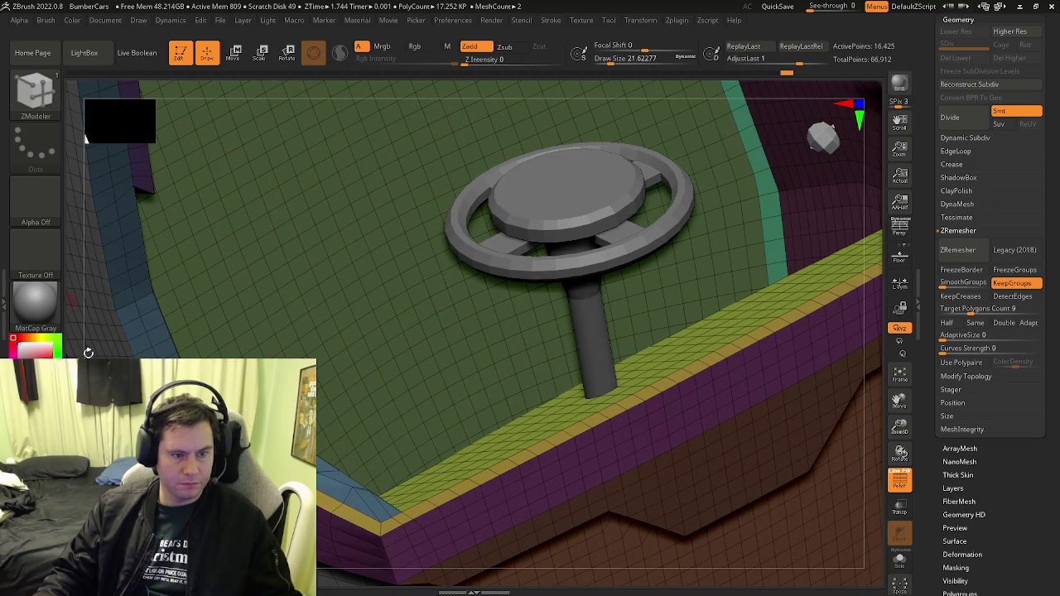
pyautogui.press('space')
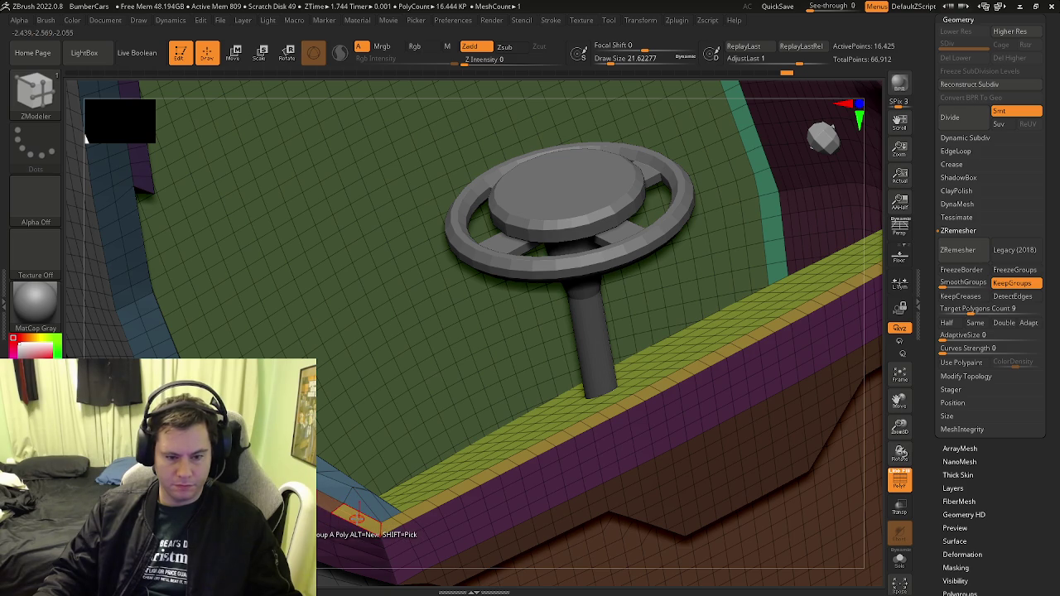
pyautogui.moveTo(356, 518); pyautogui.dragTo(330, 559, button='right')
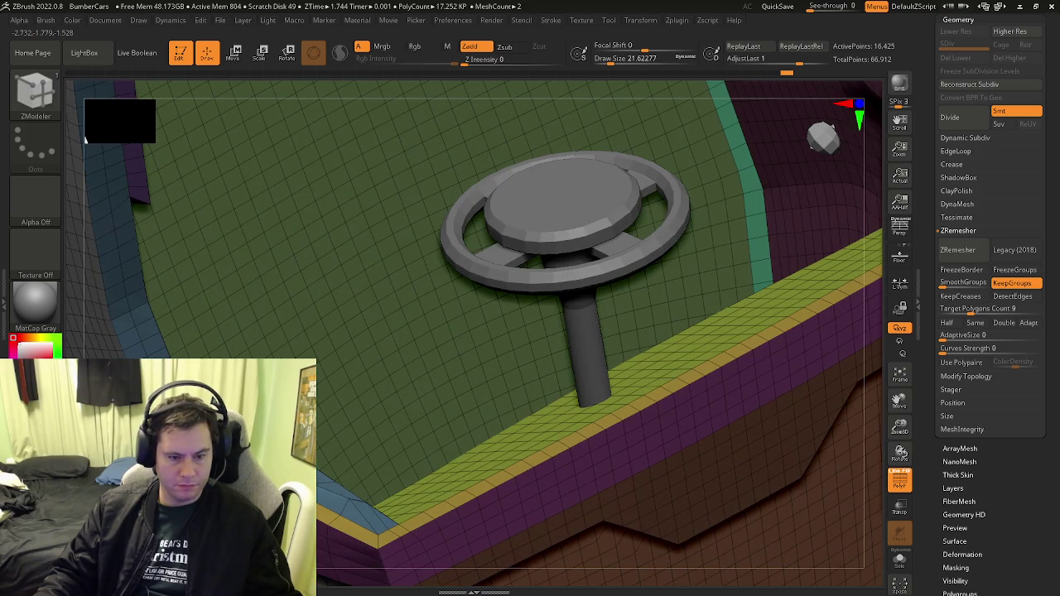
pyautogui.moveTo(497, 563); pyautogui.dragTo(338, 451, button='right')
pyautogui.press('space')
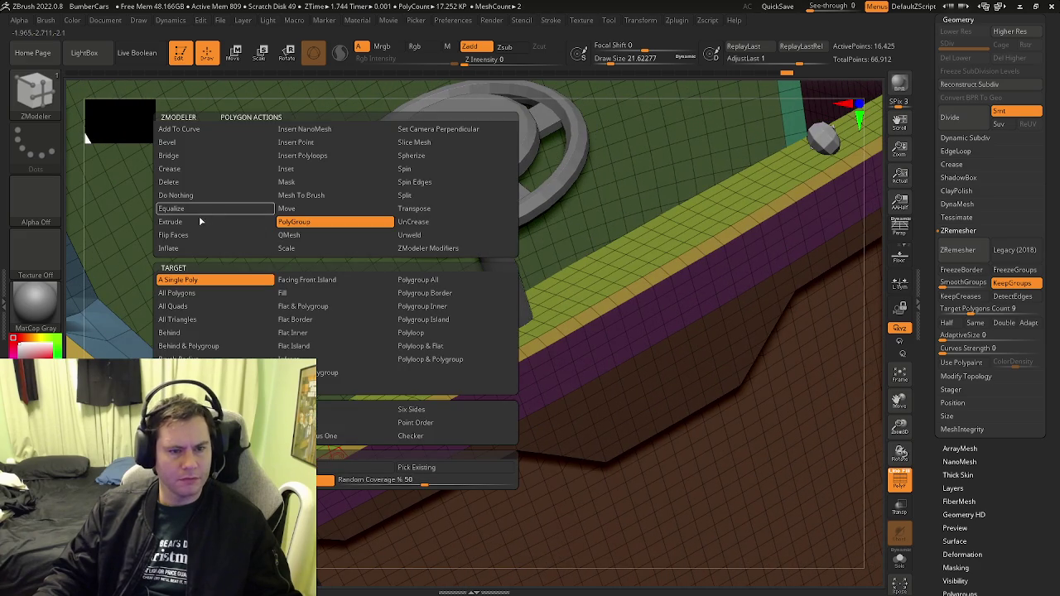
# Extrude the yellow rim polygroup upward with Polygroup All into a tall wall and inspect it
pyautogui.click(192, 222)
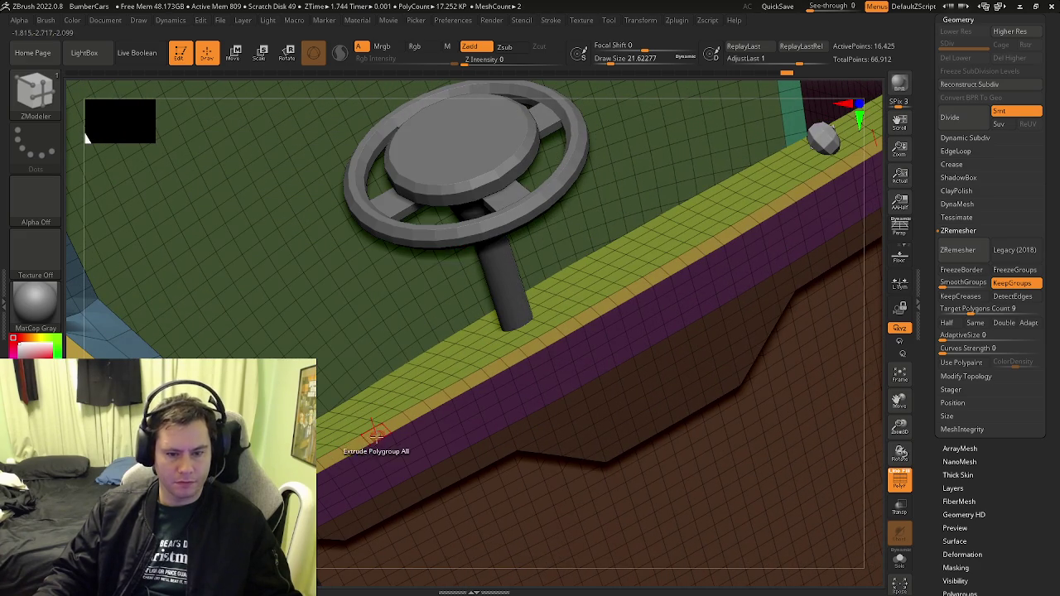
pyautogui.moveTo(373, 430); pyautogui.dragTo(345, 356)
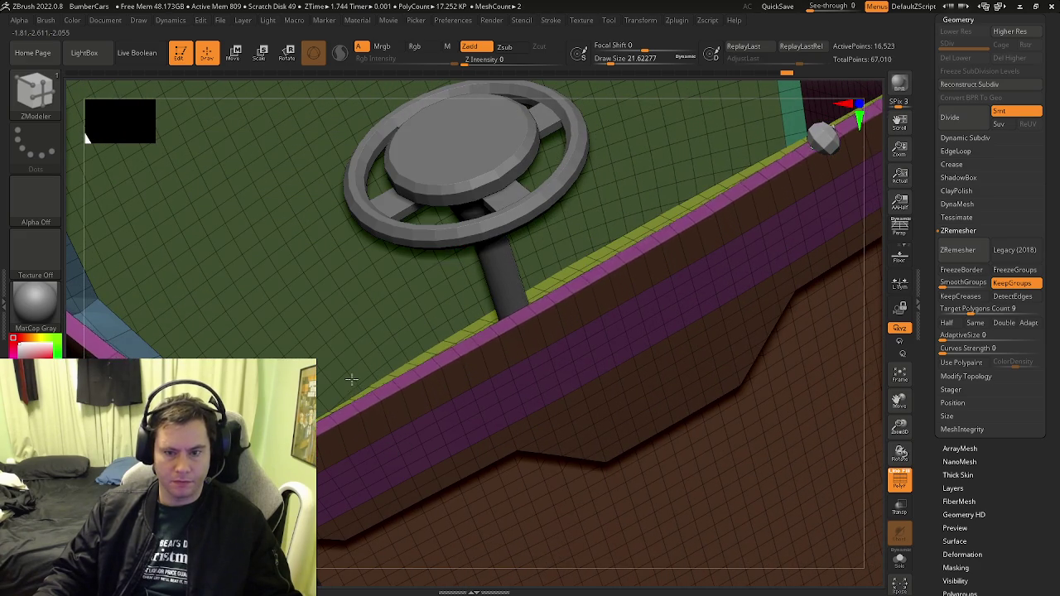
pyautogui.moveTo(397, 384); pyautogui.dragTo(384, 406, button='right')
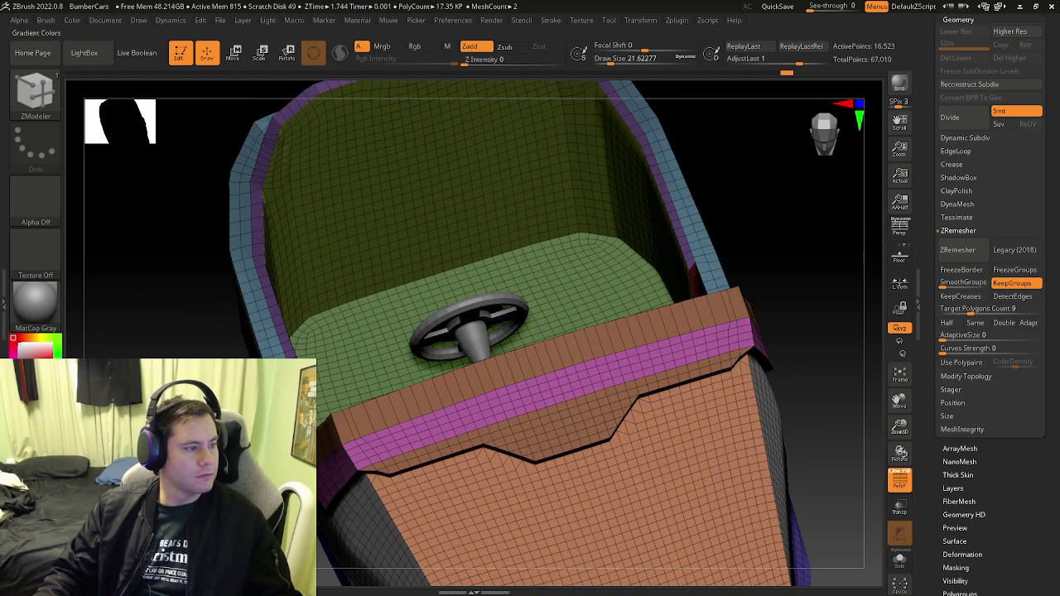
pyautogui.moveTo(381, 463)
pyautogui.mouseDown(button='right')
pyautogui.moveTo(386, 490)
pyautogui.moveTo(370, 511)
pyautogui.moveTo(480, 451)
pyautogui.moveTo(480, 386)
pyautogui.moveTo(433, 362)
pyautogui.mouseUp(button='right')
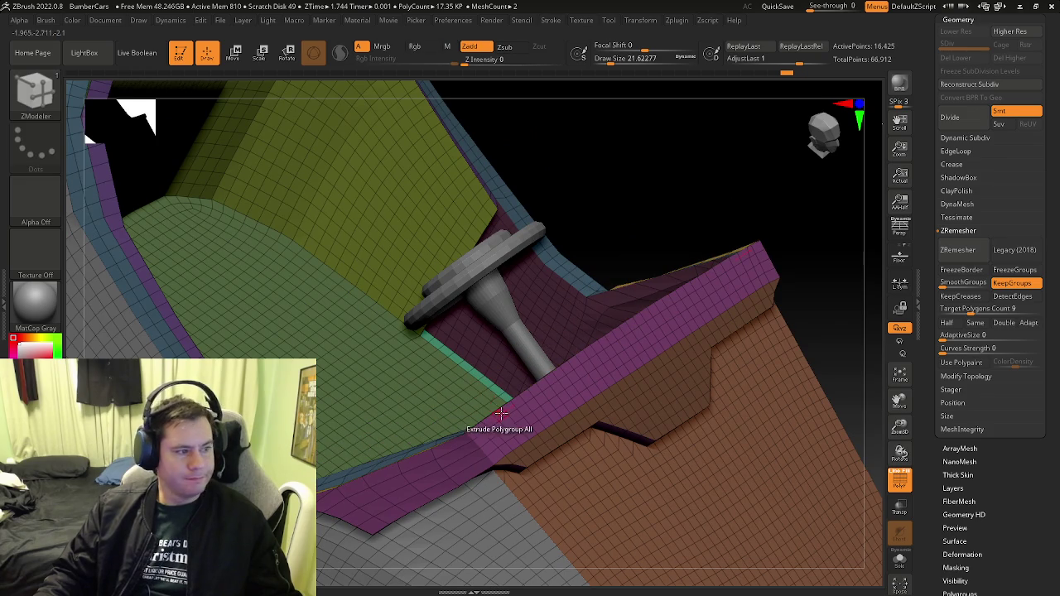
pyautogui.moveTo(497, 414)
pyautogui.mouseDown(button='right')
pyautogui.moveTo(451, 418)
pyautogui.moveTo(783, 559)
pyautogui.moveTo(614, 428)
pyautogui.mouseUp(button='right')
pyautogui.moveTo(611, 428); pyautogui.dragTo(570, 361)
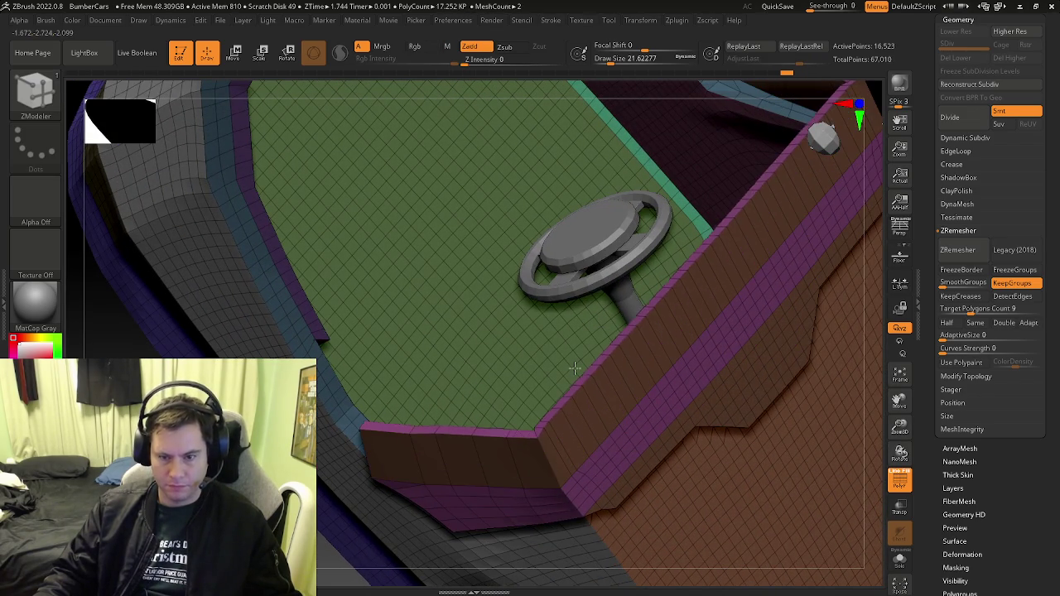
pyautogui.moveTo(571, 361)
pyautogui.mouseDown(button='right')
pyautogui.moveTo(405, 390)
pyautogui.moveTo(423, 414)
pyautogui.moveTo(407, 390)
pyautogui.moveTo(378, 381)
pyautogui.moveTo(414, 351)
pyautogui.mouseUp(button='right')
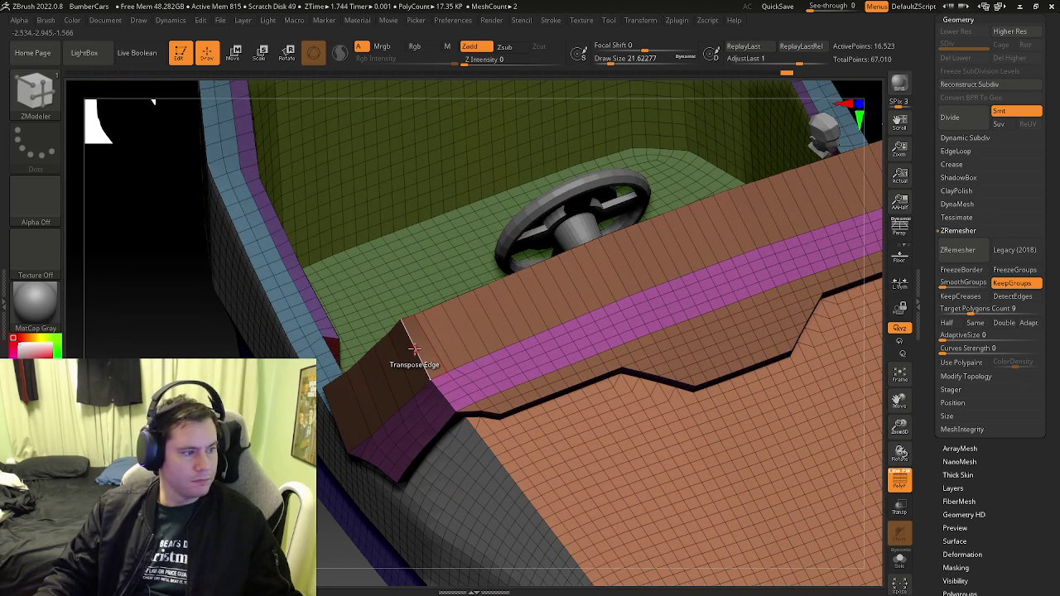
pyautogui.moveTo(455, 326)
pyautogui.mouseDown(button='right')
pyautogui.moveTo(466, 390)
pyautogui.moveTo(463, 355)
pyautogui.moveTo(451, 367)
pyautogui.mouseUp(button='right')
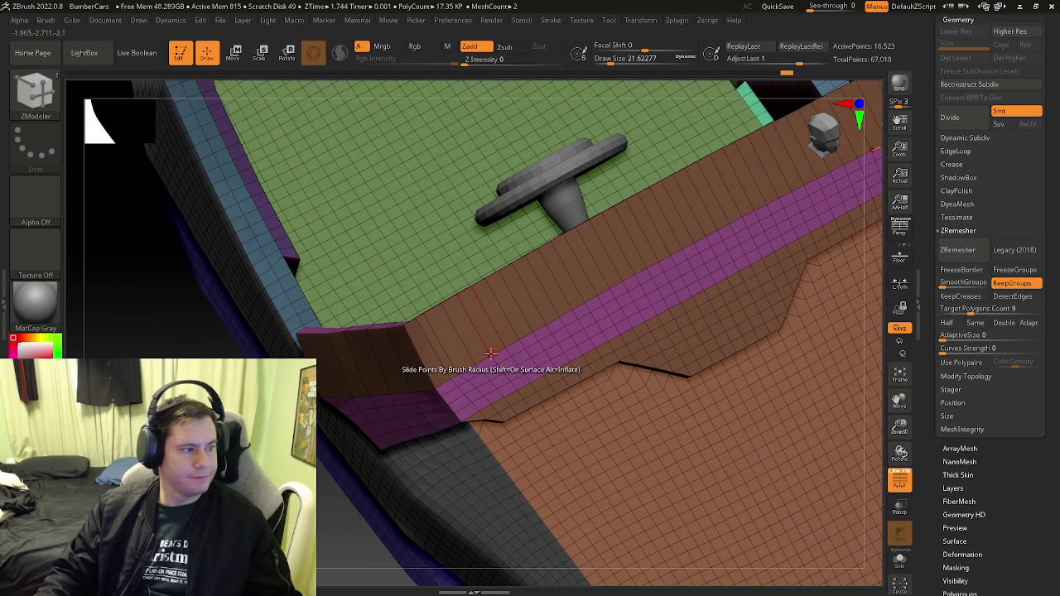
pyautogui.moveTo(557, 307)
pyautogui.mouseDown(button='right')
pyautogui.moveTo(473, 386)
pyautogui.moveTo(627, 457)
pyautogui.moveTo(603, 356)
pyautogui.moveTo(621, 378)
pyautogui.moveTo(634, 439)
pyautogui.moveTo(658, 437)
pyautogui.moveTo(647, 434)
pyautogui.moveTo(667, 544)
pyautogui.moveTo(679, 537)
pyautogui.moveTo(654, 522)
pyautogui.mouseUp(button='right')
pyautogui.moveTo(410, 431)
pyautogui.mouseDown(button='right')
pyautogui.moveTo(435, 450)
pyautogui.moveTo(409, 432)
pyautogui.mouseUp(button='right')
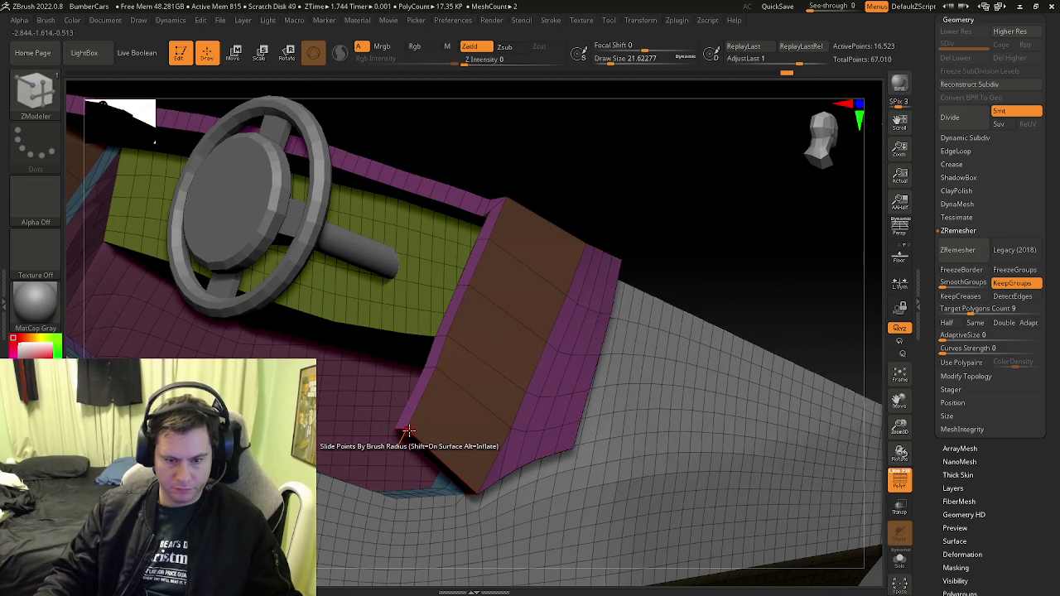
# Insert multiple edge loops across the raised wall top, creating yellow and purple stripes
pyautogui.press('space')
pyautogui.click(448, 249)
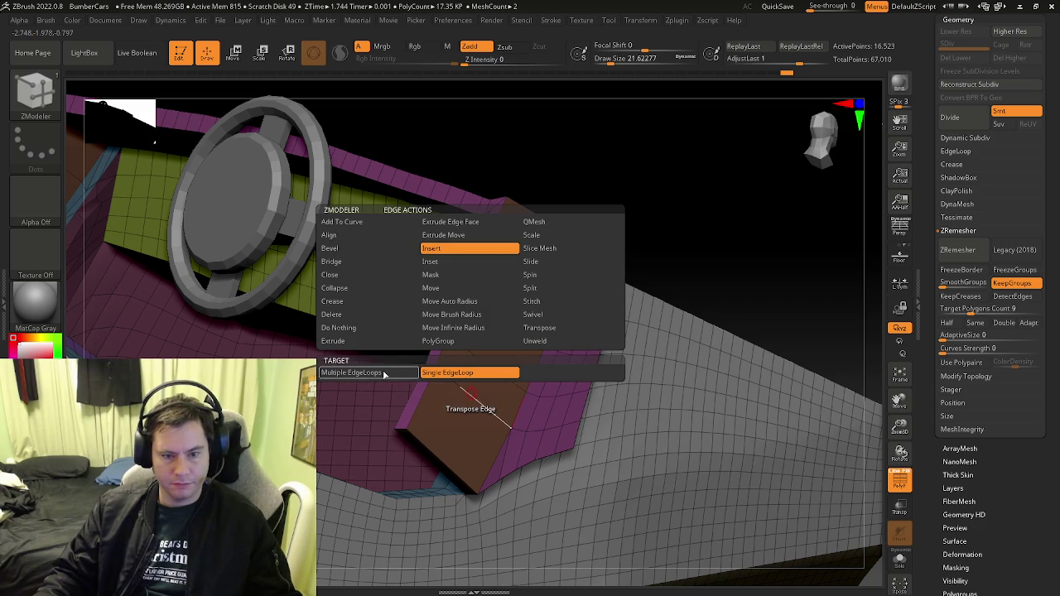
pyautogui.click(387, 372)
pyautogui.moveTo(473, 400); pyautogui.dragTo(468, 426)
pyautogui.moveTo(469, 426)
pyautogui.mouseDown(button='right')
pyautogui.moveTo(507, 372)
pyautogui.moveTo(433, 502)
pyautogui.moveTo(473, 365)
pyautogui.mouseUp(button='right')
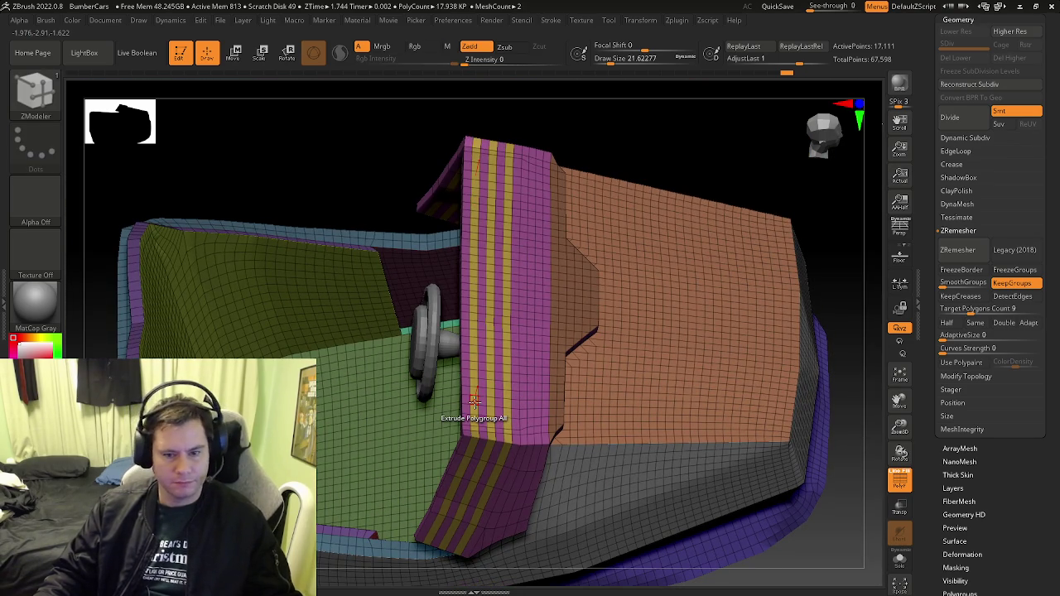
pyautogui.moveTo(474, 401); pyautogui.dragTo(486, 418, button='right')
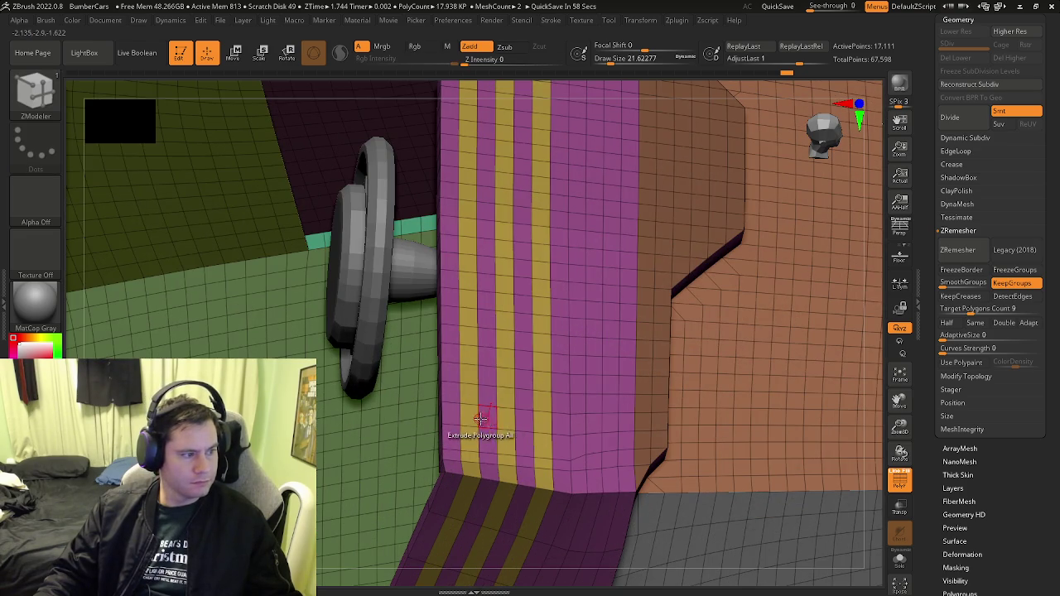
# Extrude the left strip outward using Polyloop & Flat, then undo that extrusion
pyautogui.press('space')
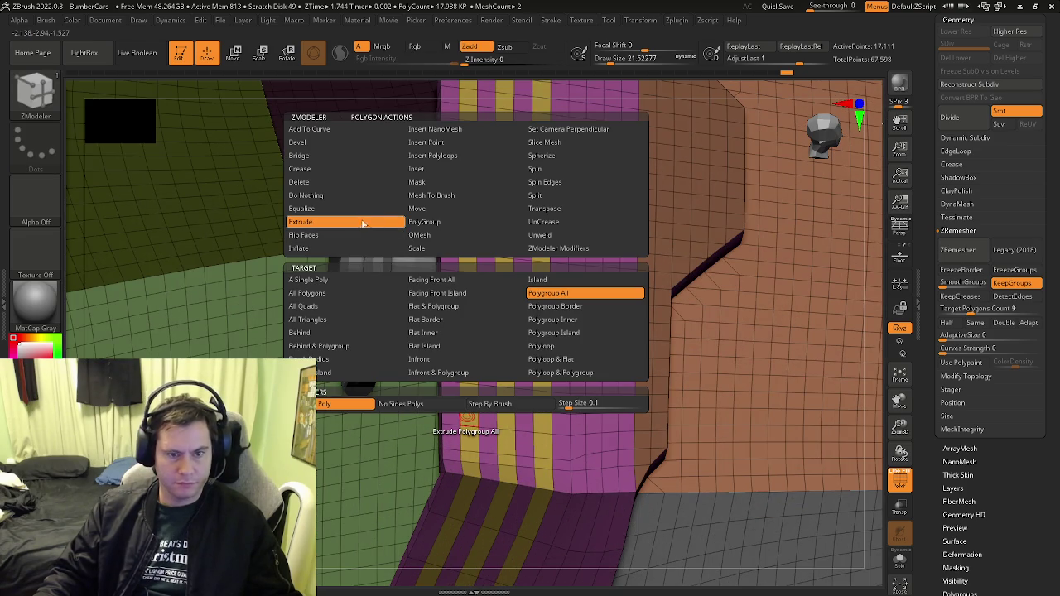
pyautogui.click(321, 182)
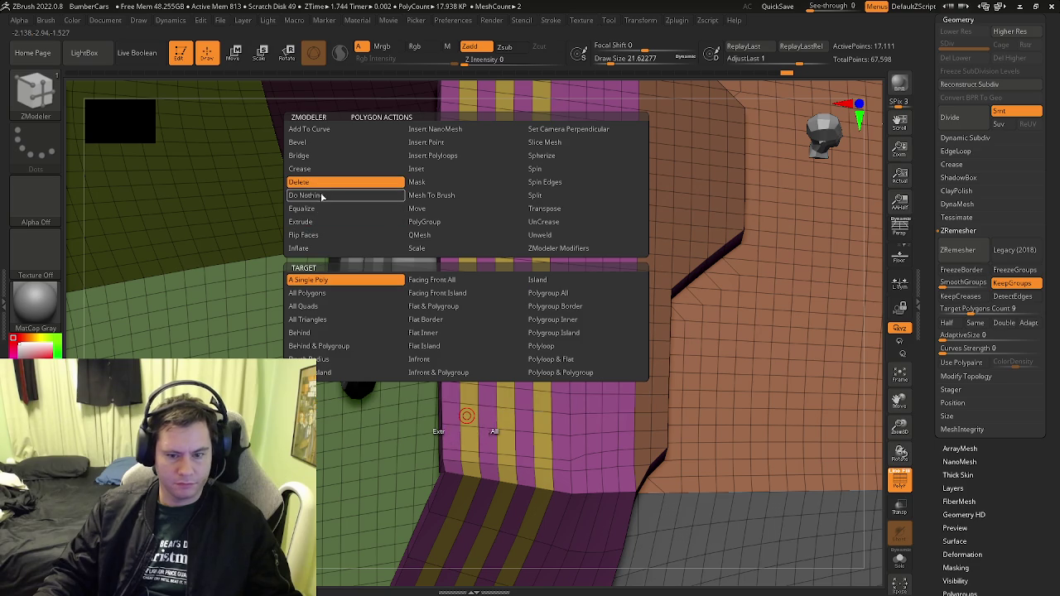
pyautogui.moveTo(328, 199); pyautogui.dragTo(433, 414, button='right')
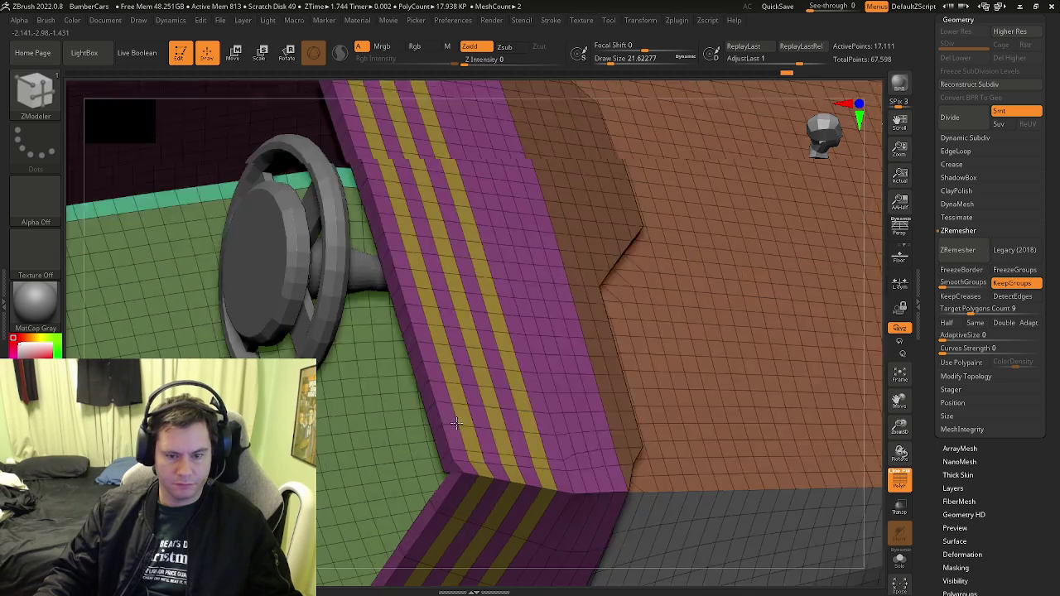
pyautogui.press('space')
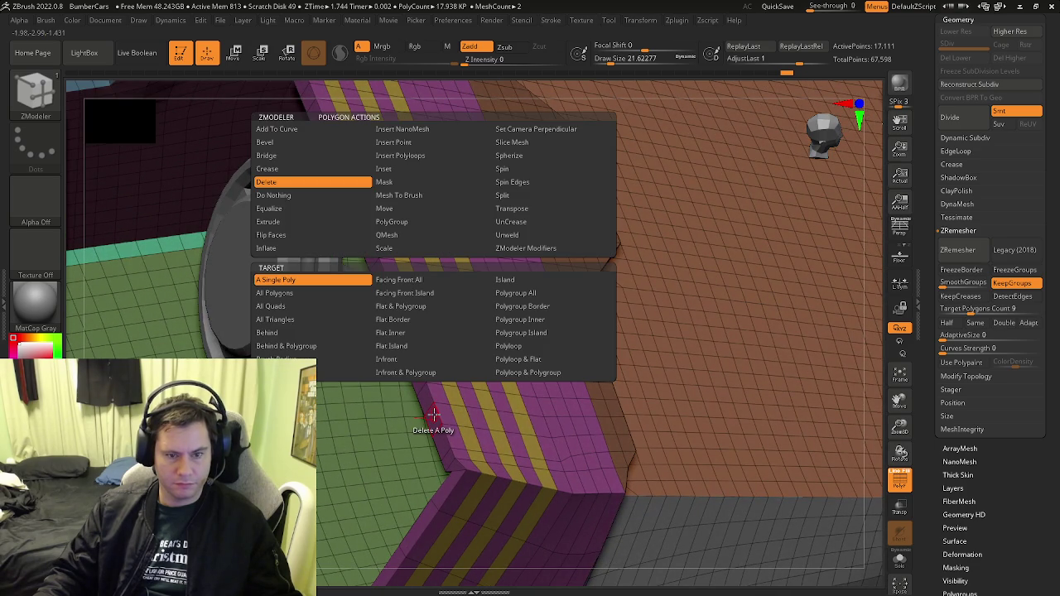
pyautogui.click(299, 224)
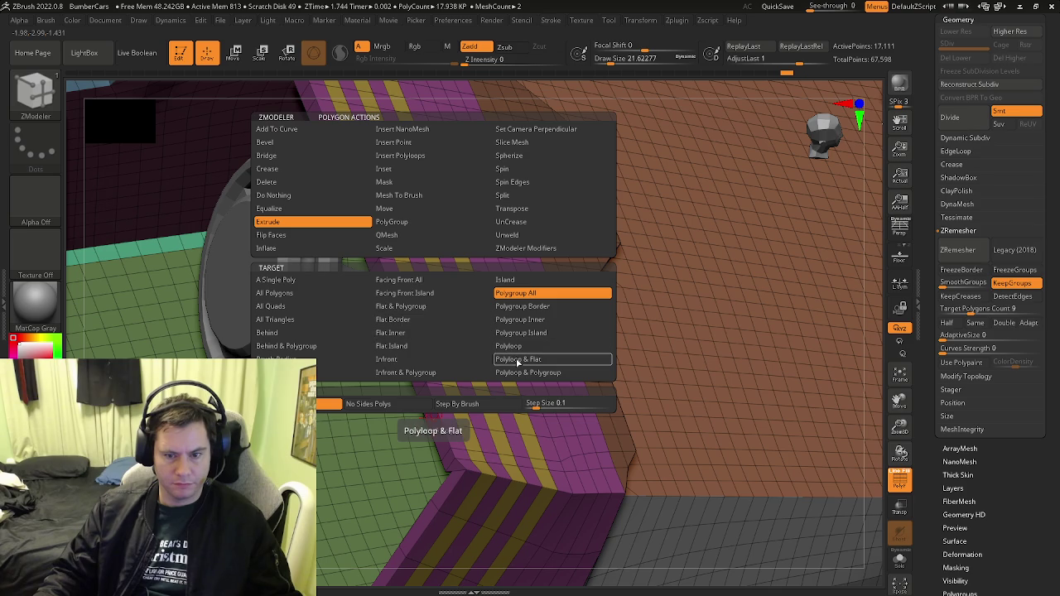
pyautogui.click(517, 359)
pyautogui.moveTo(434, 423); pyautogui.dragTo(409, 424)
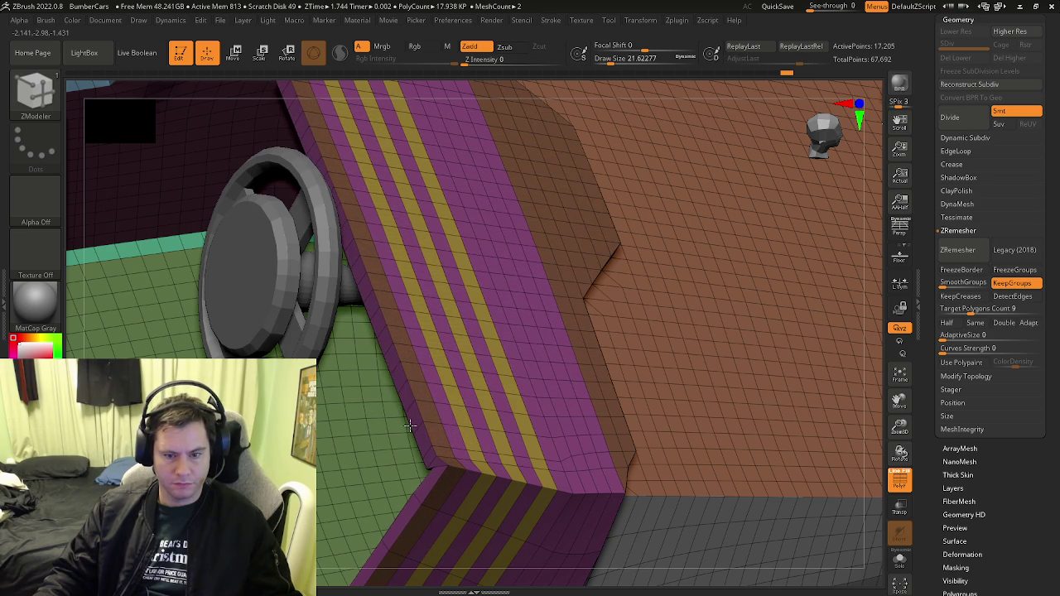
pyautogui.moveTo(414, 424)
pyautogui.mouseDown(button='right')
pyautogui.moveTo(469, 445)
pyautogui.moveTo(326, 426)
pyautogui.moveTo(456, 441)
pyautogui.moveTo(585, 428)
pyautogui.moveTo(552, 509)
pyautogui.moveTo(653, 374)
pyautogui.moveTo(680, 377)
pyautogui.moveTo(671, 262)
pyautogui.moveTo(713, 338)
pyautogui.mouseUp(button='right')
pyautogui.hotkey('ctrl', 'z')
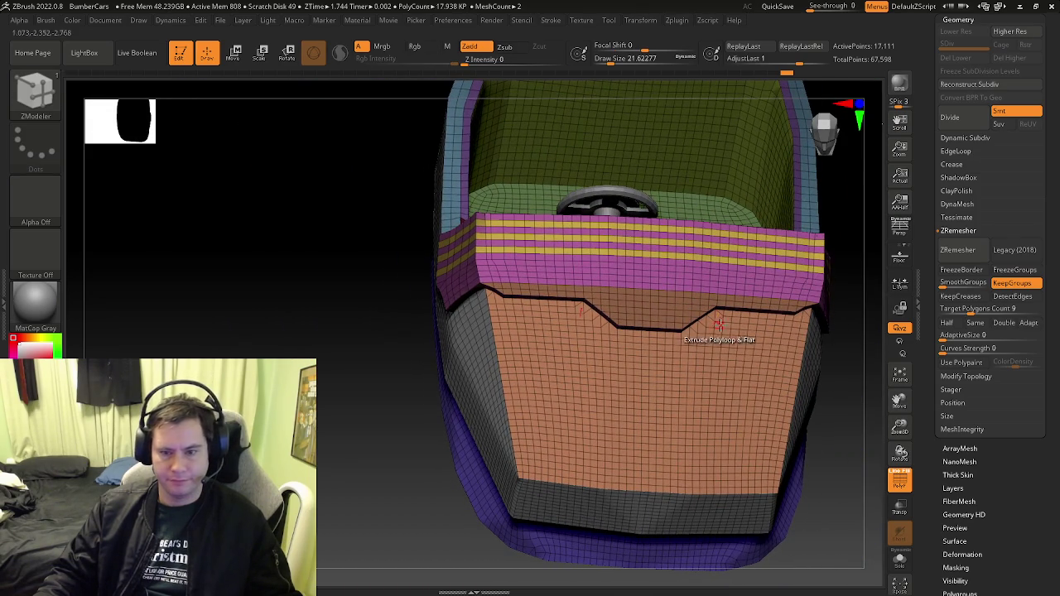
# Undo back to the original rim and give its outer top edge loop a polygroup via Polyloop & Flat
pyautogui.hotkey('ctrl', 'z')
pyautogui.hotkey('ctrl', 'z')
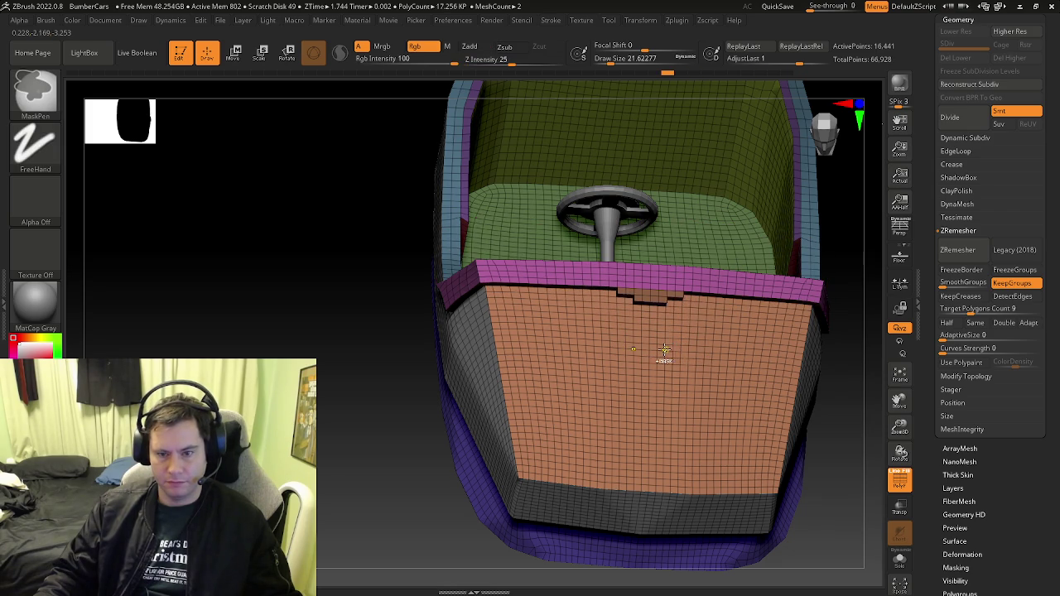
pyautogui.moveTo(656, 352)
pyautogui.mouseDown(button='right')
pyautogui.moveTo(535, 277)
pyautogui.moveTo(560, 282)
pyautogui.mouseUp(button='right')
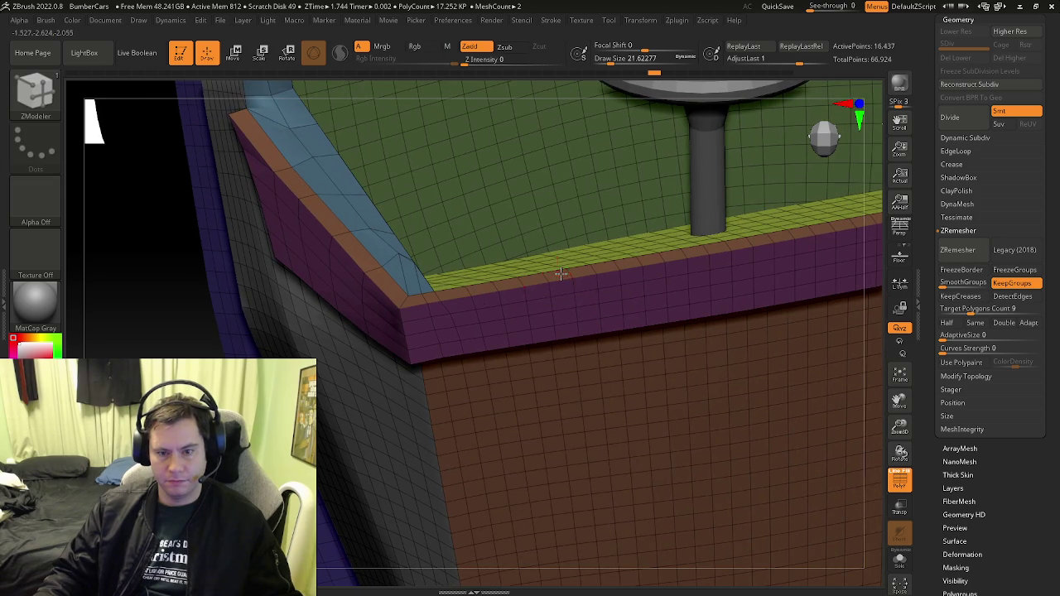
pyautogui.press('space')
pyautogui.click(519, 222)
pyautogui.click(642, 346)
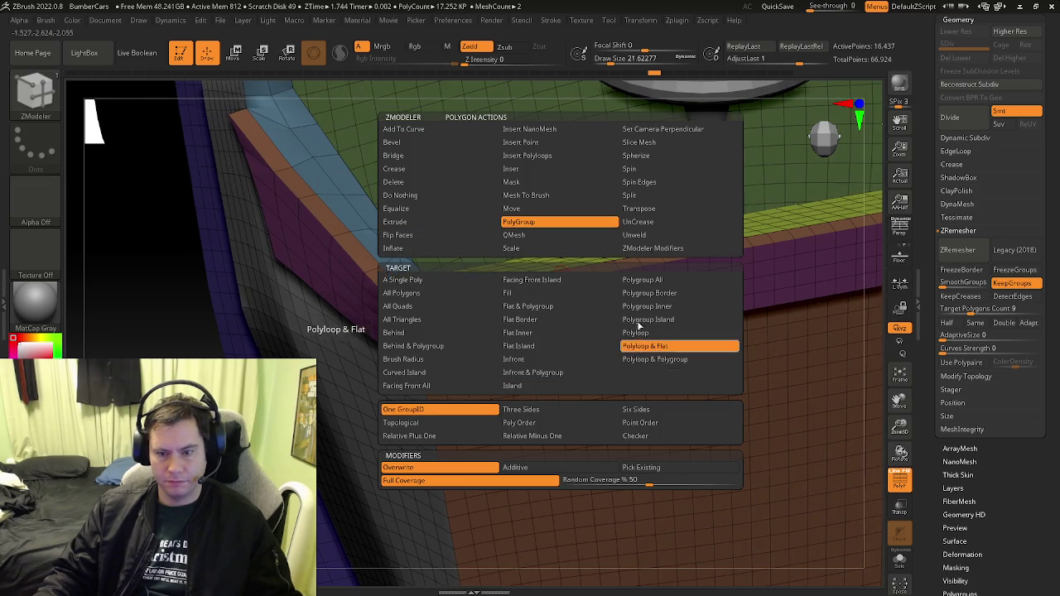
pyautogui.click(575, 278)
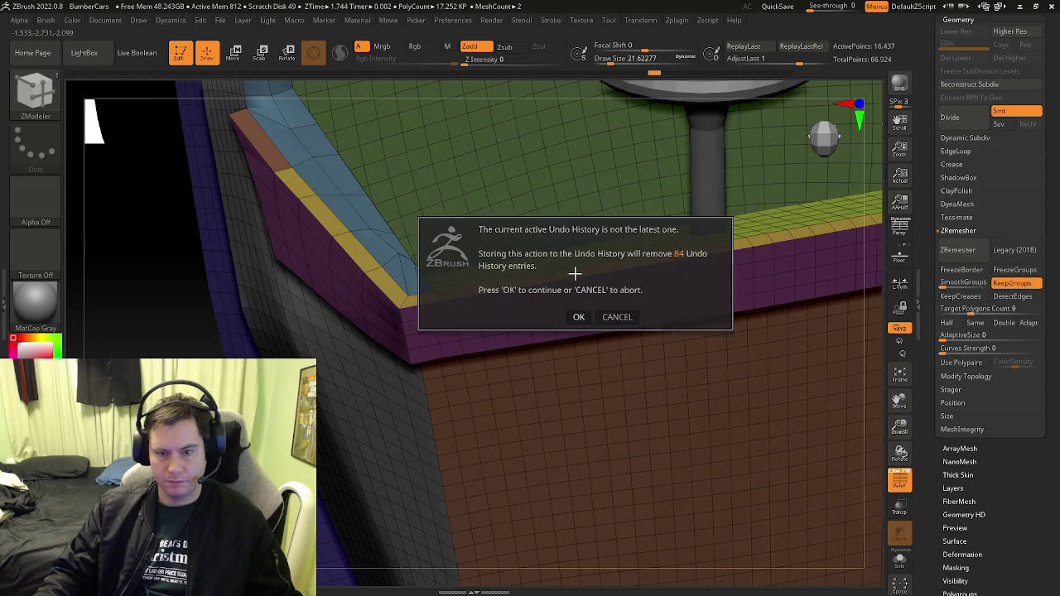
pyautogui.click(579, 317)
pyautogui.moveTo(279, 163)
pyautogui.mouseDown(button='right')
pyautogui.moveTo(355, 199)
pyautogui.moveTo(305, 146)
pyautogui.moveTo(457, 355)
pyautogui.moveTo(343, 256)
pyautogui.mouseUp(button='right')
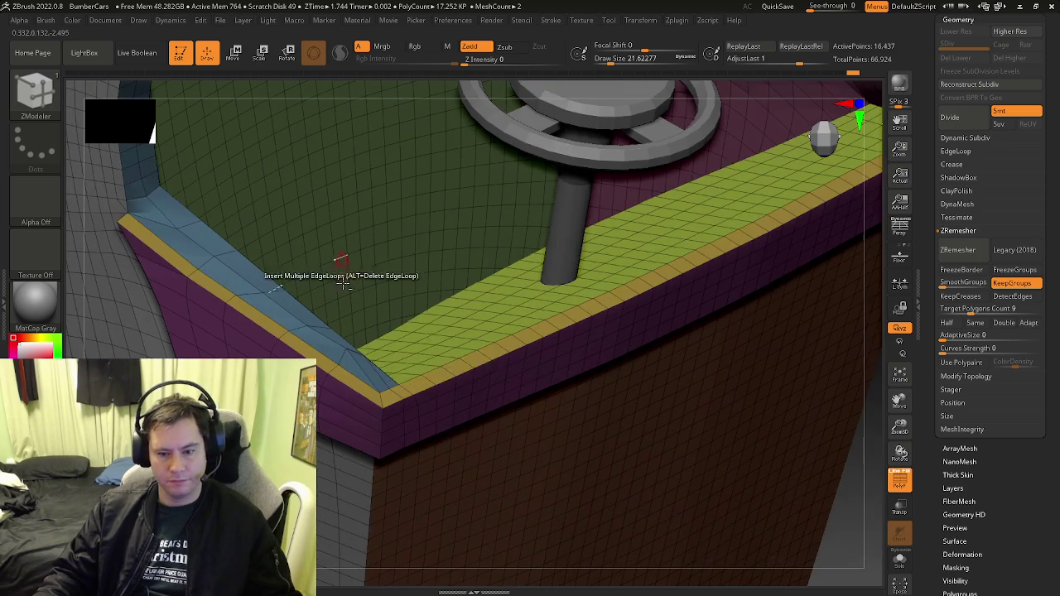
pyautogui.moveTo(35, 203)
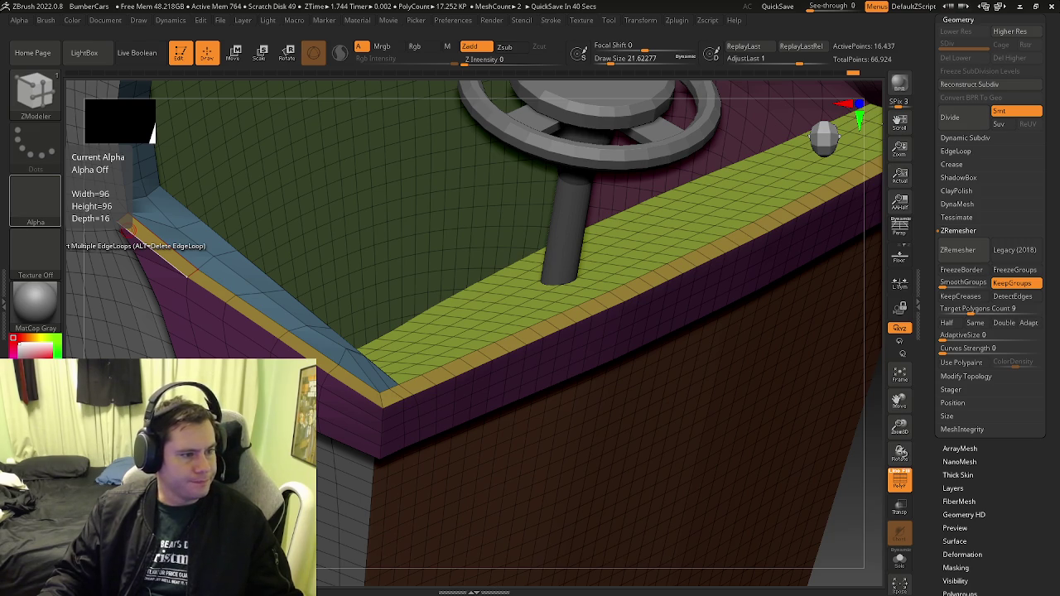
# Set the ZModeler polygon action to Extrude with the Polygroup All target
pyautogui.moveTo(379, 414); pyautogui.dragTo(390, 348)
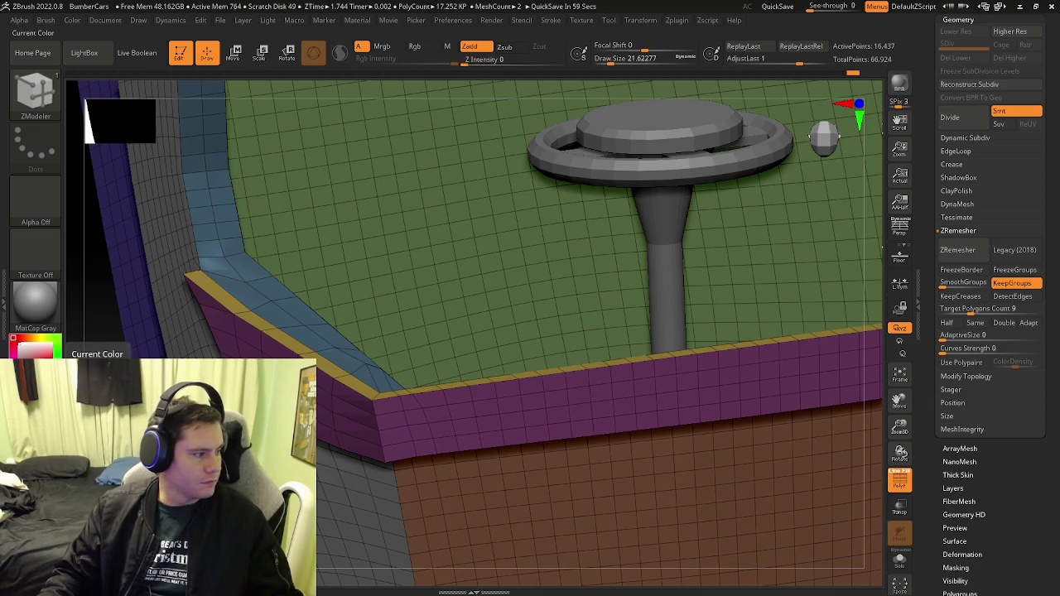
pyautogui.moveTo(497, 501)
pyautogui.mouseDown(button='right')
pyautogui.moveTo(530, 502)
pyautogui.moveTo(437, 425)
pyautogui.mouseUp(button='right')
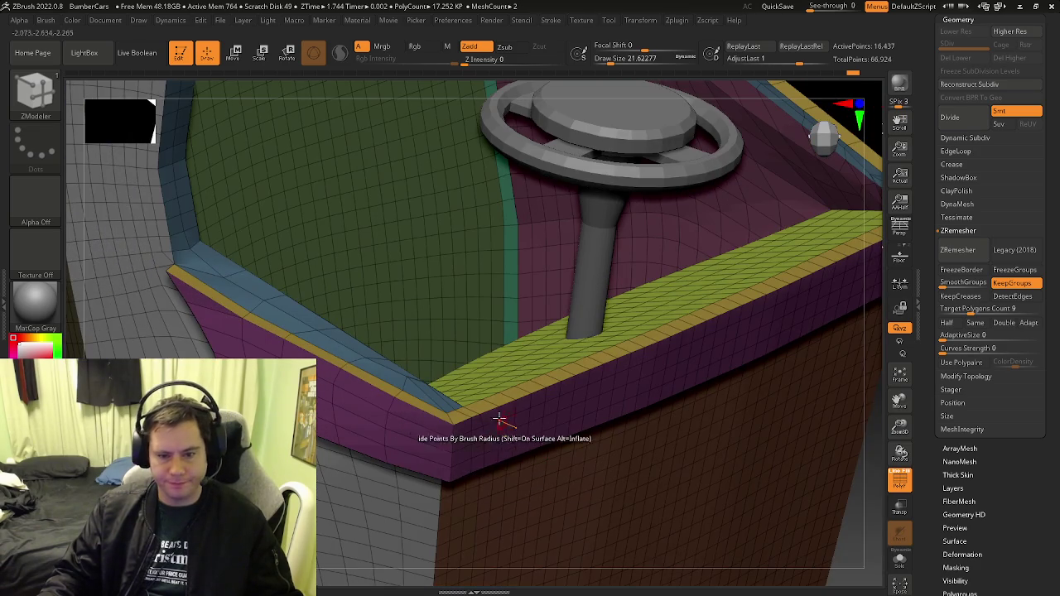
pyautogui.press('space')
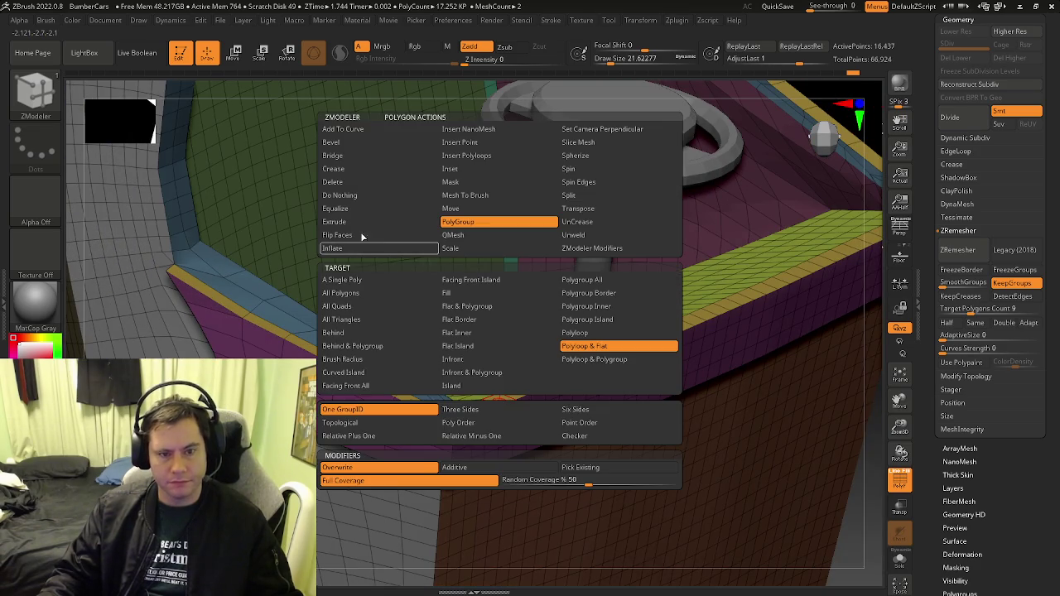
pyautogui.click(365, 221)
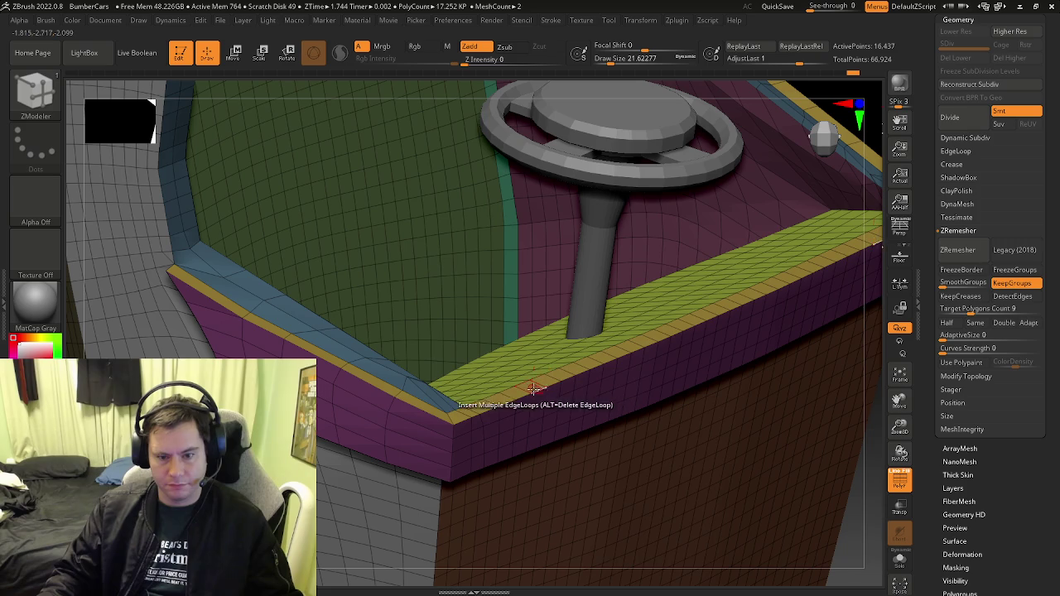
pyautogui.press('space')
pyautogui.click(605, 293)
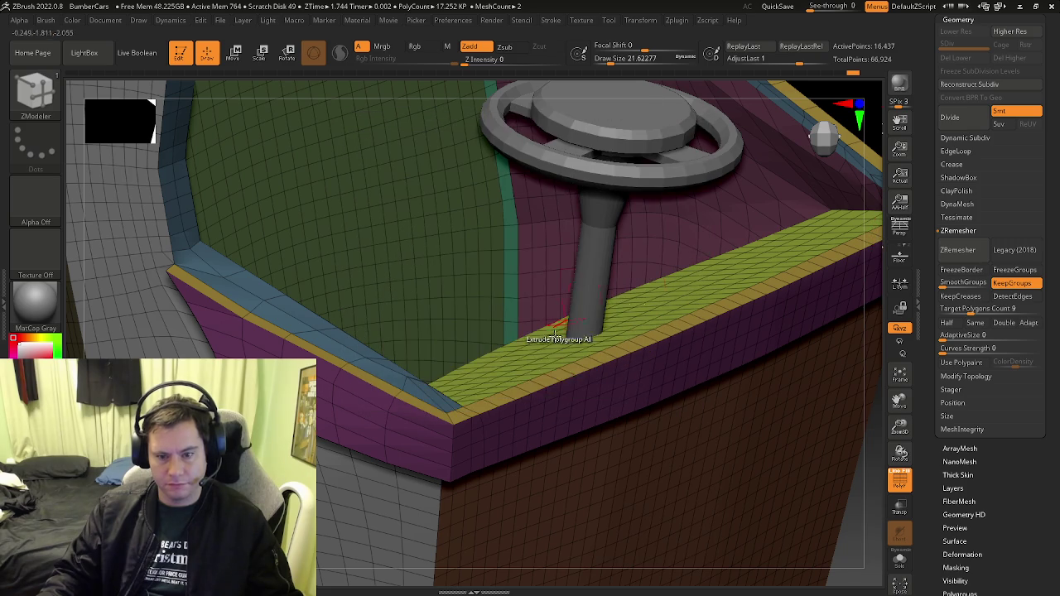
# Extrude the yellow rim top upward into a taller wall with a purple band
pyautogui.moveTo(527, 386); pyautogui.dragTo(527, 296)
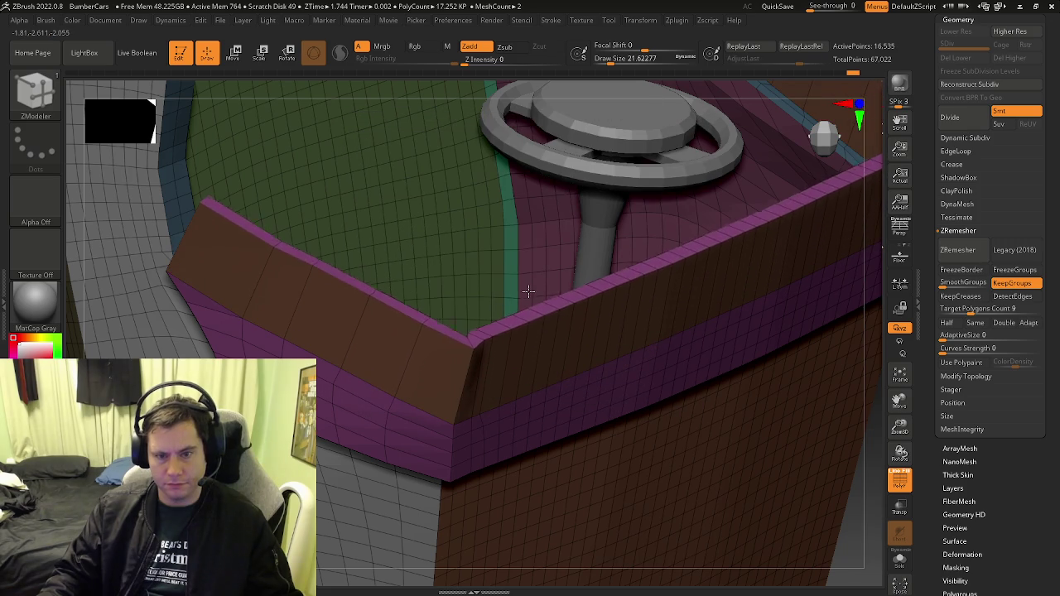
pyautogui.hotkey('ctrl', 'z')
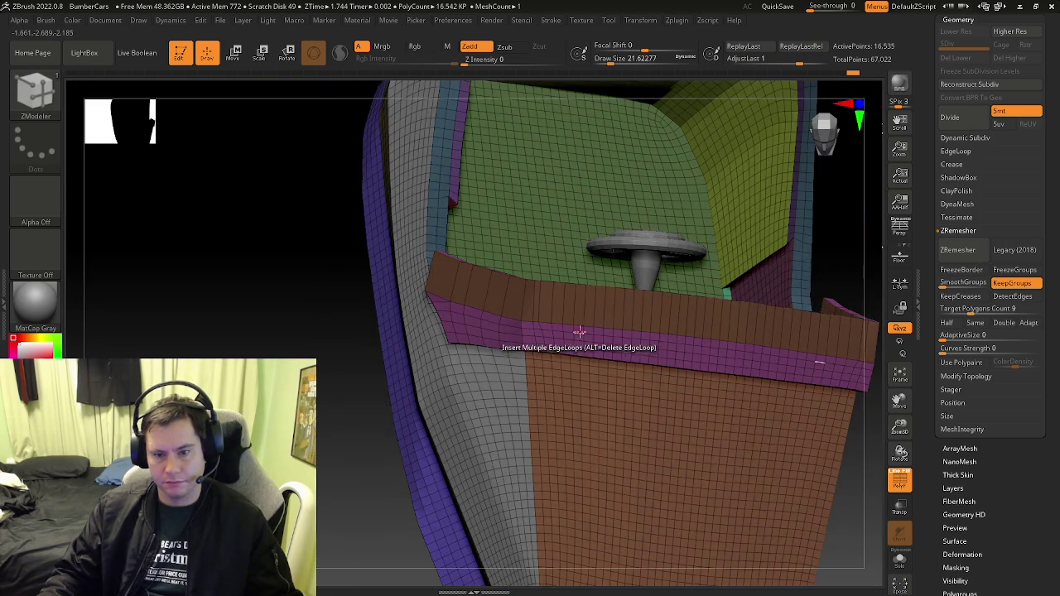
pyautogui.hotkey('ctrl', 'z')
pyautogui.moveTo(547, 335); pyautogui.dragTo(545, 216)
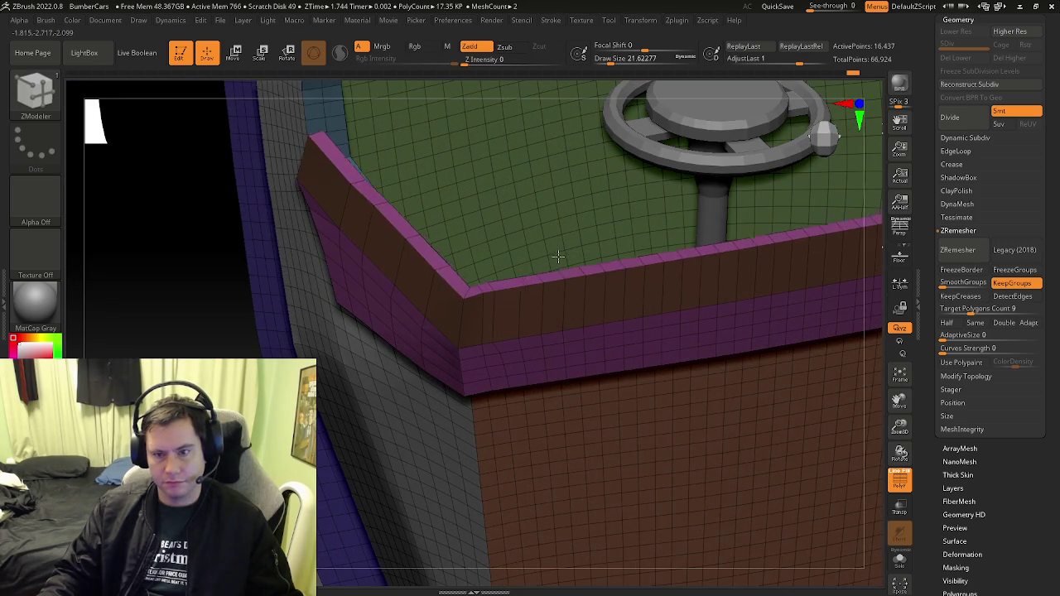
pyautogui.moveTo(545, 215)
pyautogui.mouseDown(button='right')
pyautogui.moveTo(602, 334)
pyautogui.moveTo(627, 306)
pyautogui.moveTo(586, 305)
pyautogui.moveTo(594, 355)
pyautogui.moveTo(577, 414)
pyautogui.moveTo(490, 379)
pyautogui.moveTo(477, 336)
pyautogui.moveTo(589, 447)
pyautogui.moveTo(551, 388)
pyautogui.moveTo(563, 373)
pyautogui.moveTo(247, 326)
pyautogui.moveTo(297, 307)
pyautogui.mouseUp(button='right')
pyautogui.press('space')
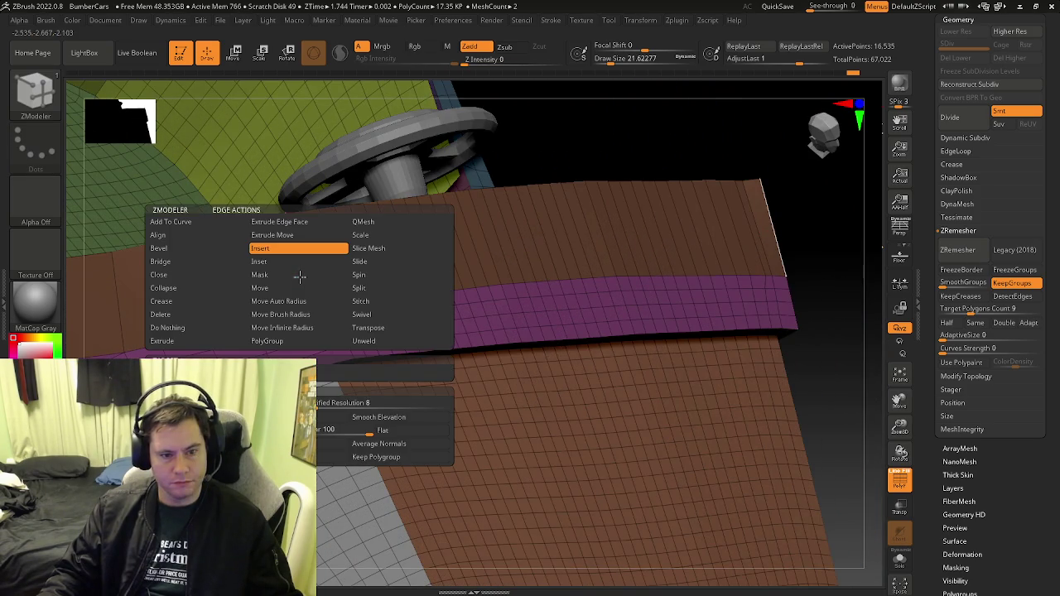
# Insert alternating-polygroup edge loops, giving the rim three thin, evenly spaced yellow stripes
pyautogui.click(300, 237)
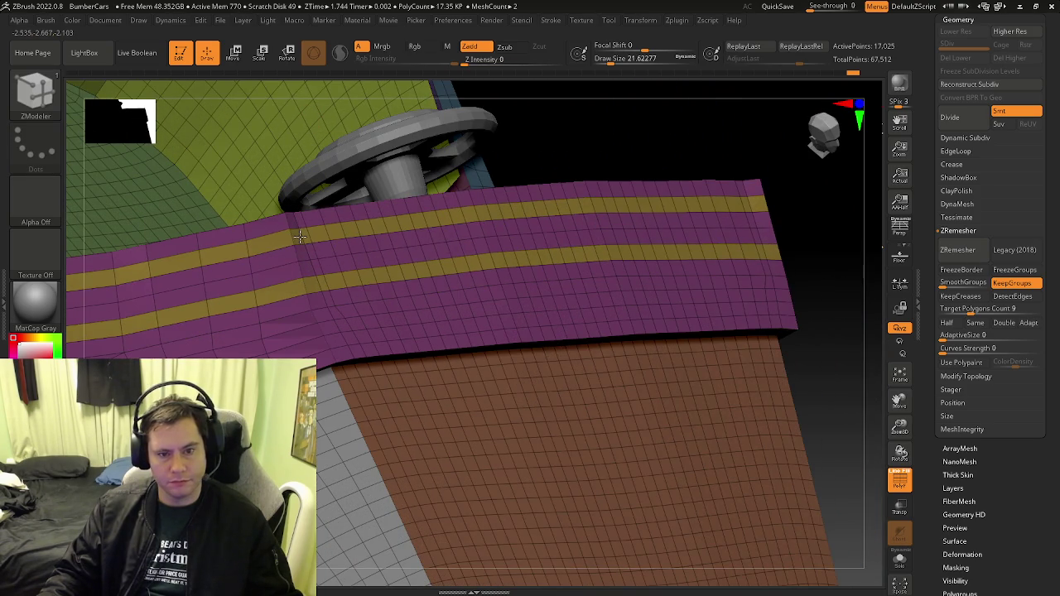
pyautogui.click(300, 233)
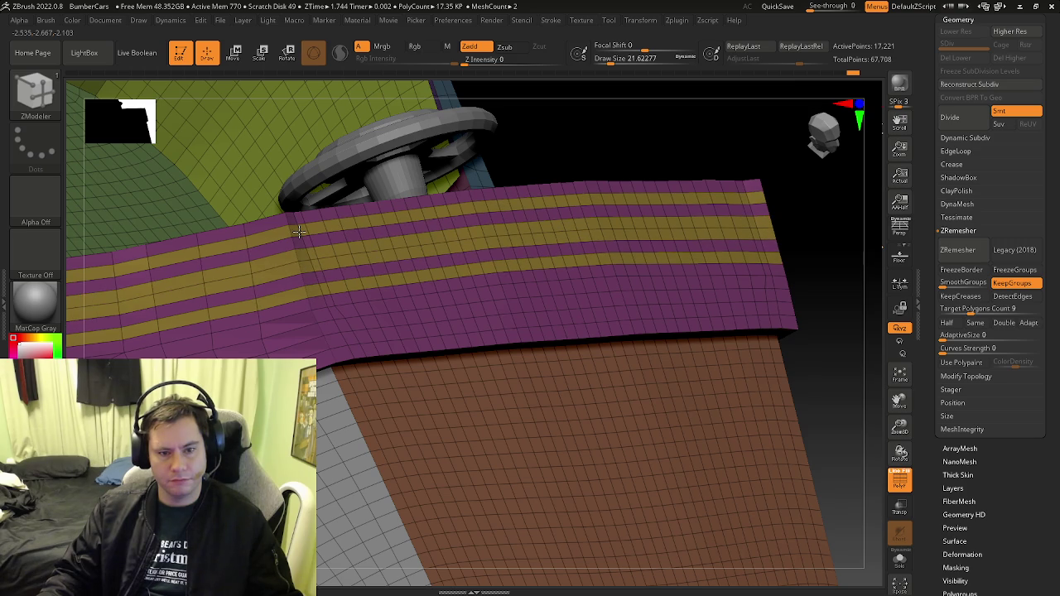
pyautogui.hotkey('ctrl', 'z')
pyautogui.hotkey('ctrl', 'z')
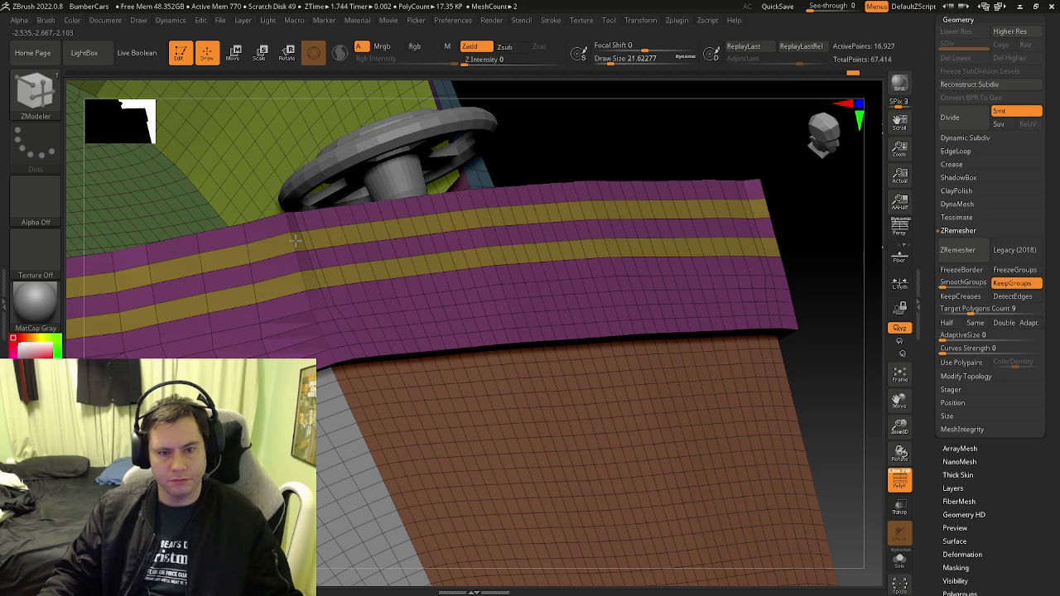
pyautogui.hotkey('ctrl', 'shift', 'z')
pyautogui.hotkey('ctrl', 'shift', 'z')
pyautogui.click(296, 232)
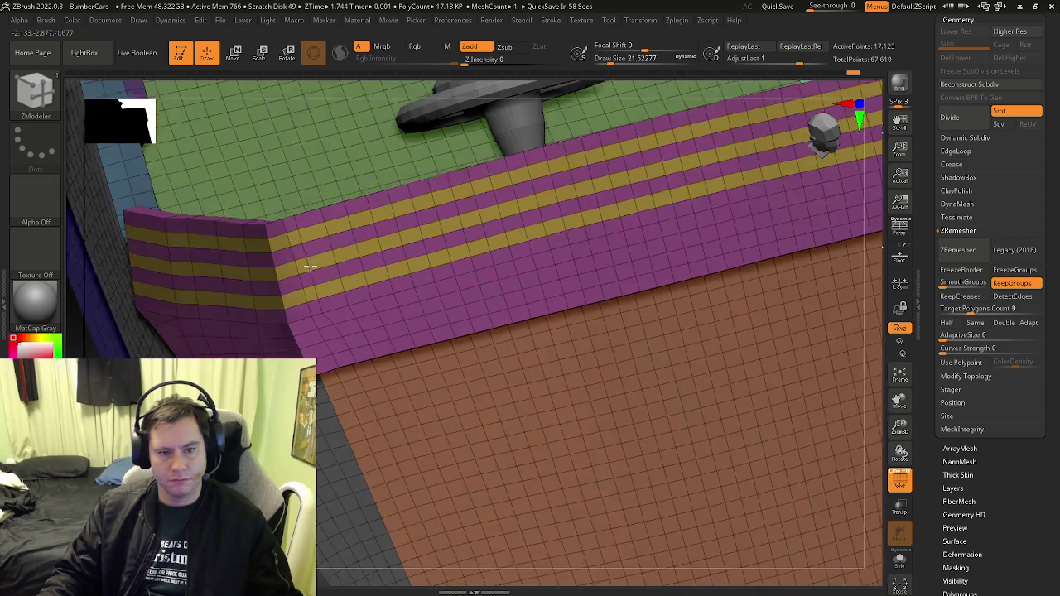
# Inspect the striped rim from above and adjust the Geometry options panel
pyautogui.moveTo(297, 232); pyautogui.dragTo(282, 332, button='right')
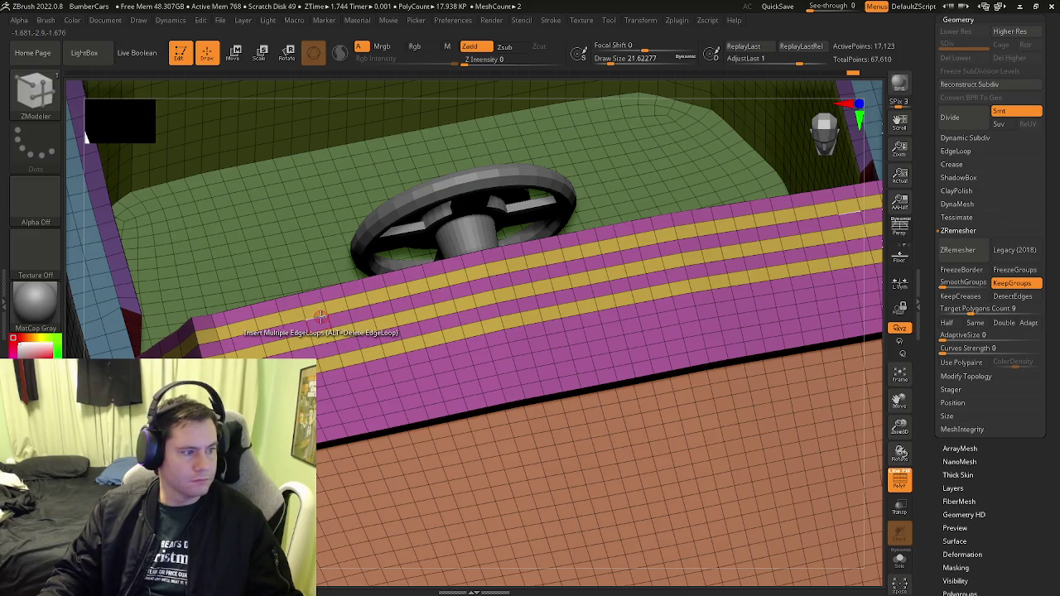
pyautogui.moveTo(356, 308); pyautogui.dragTo(464, 249, button='right')
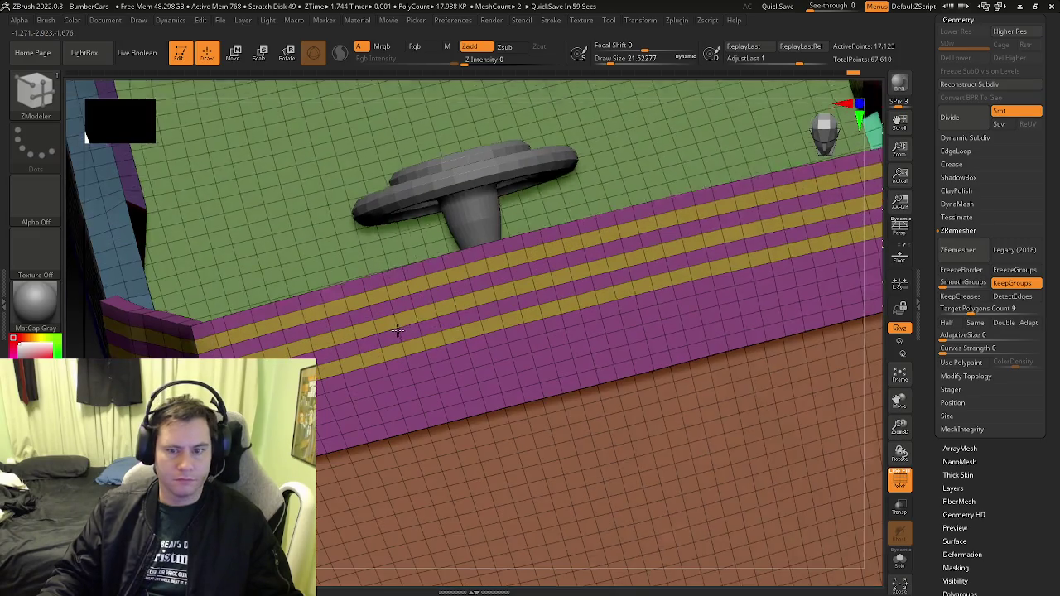
pyautogui.click(957, 19)
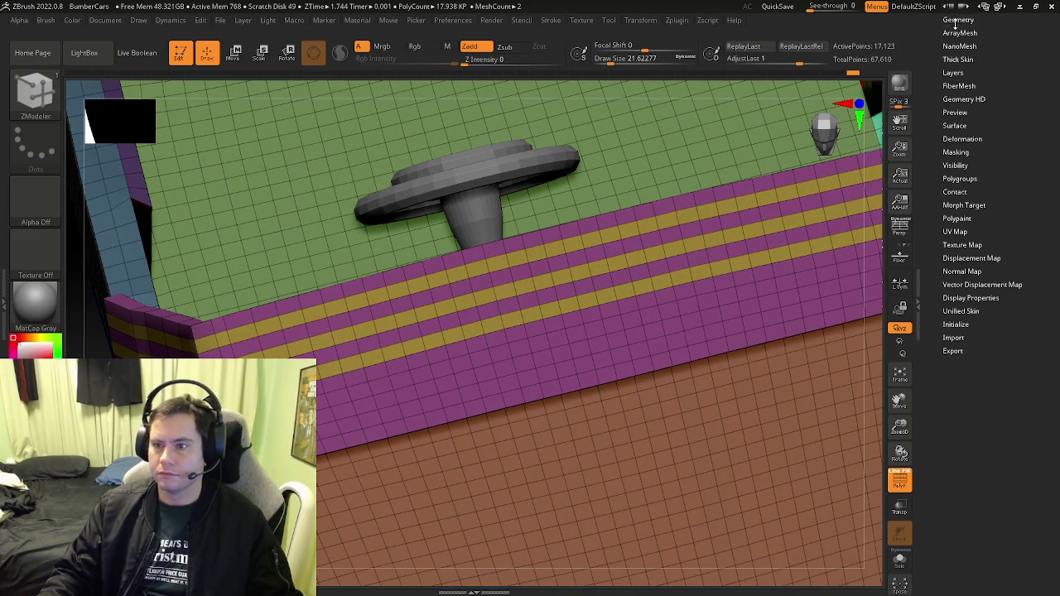
pyautogui.click(958, 20)
pyautogui.moveTo(933, 27); pyautogui.dragTo(930, 64)
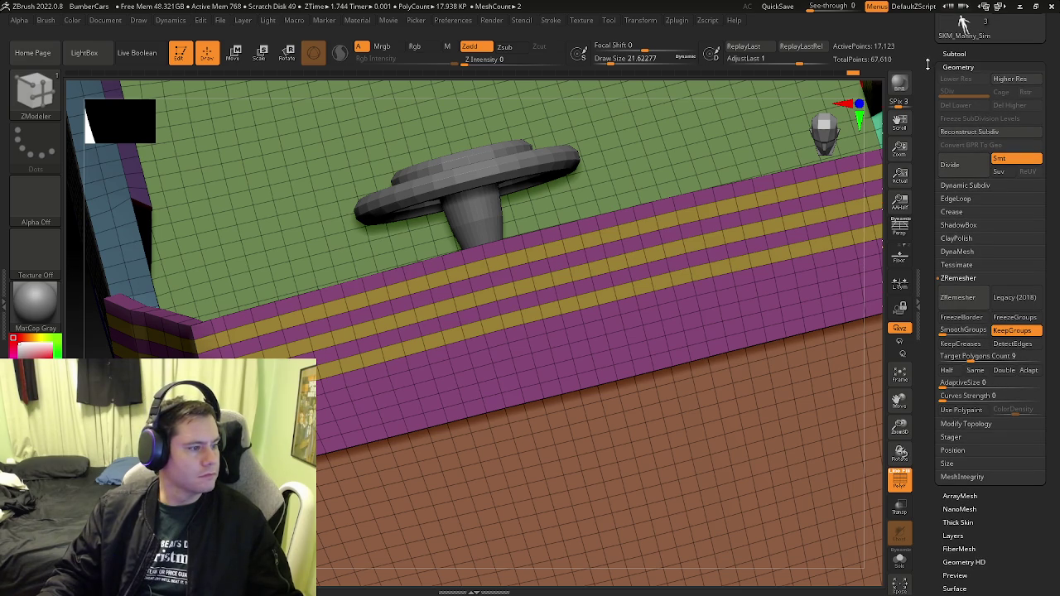
pyautogui.moveTo(927, 64); pyautogui.dragTo(924, 71)
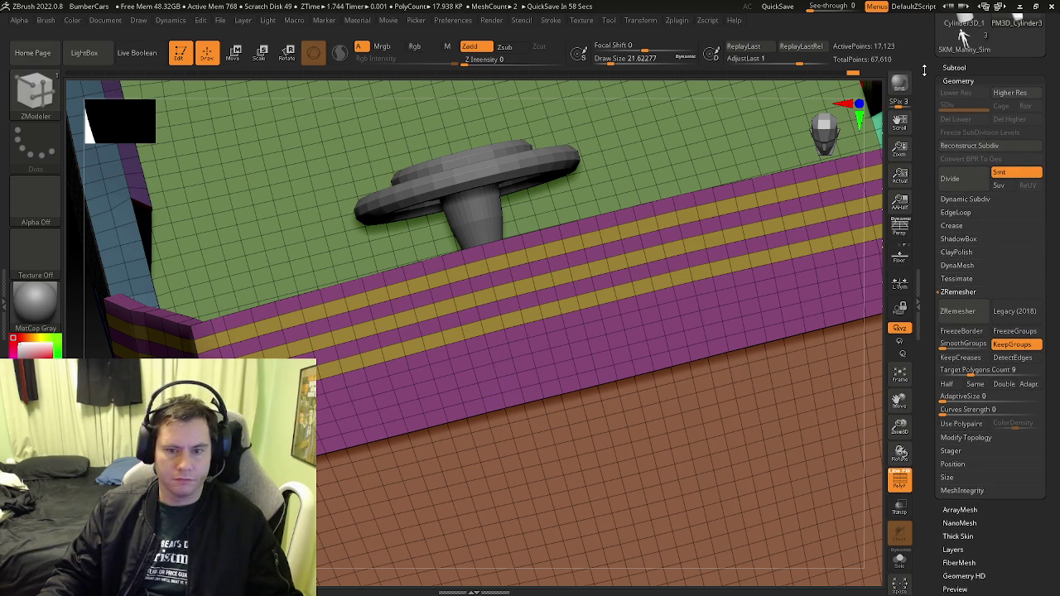
pyautogui.moveTo(701, 236)
pyautogui.keyDown('ctrl'); pyautogui.mouseDown(button='right')
pyautogui.moveTo(529, 348)
pyautogui.moveTo(563, 324)
pyautogui.mouseUp(button='right'); pyautogui.keyUp('ctrl')
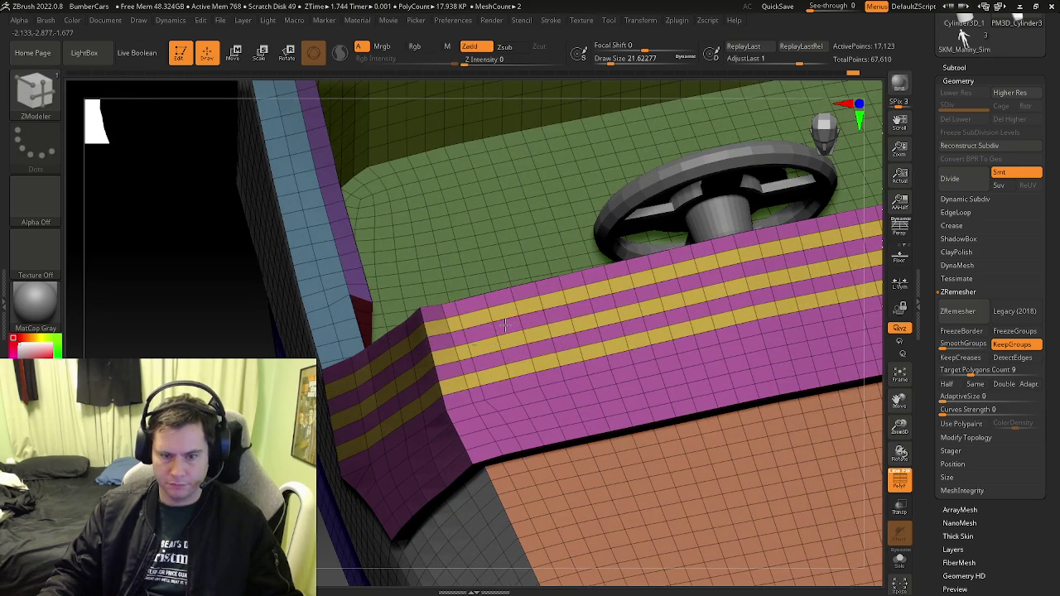
pyautogui.press('space')
# Set ZModeler to Delete a Single Poly and remove polygons from the yellow stripe
pyautogui.click(356, 182)
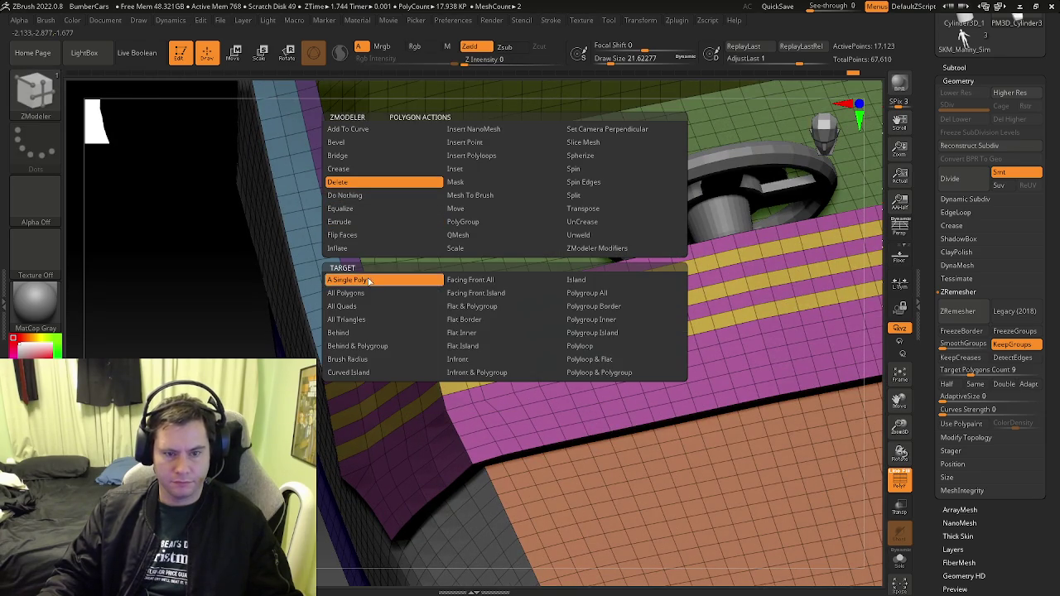
pyautogui.moveTo(497, 348)
pyautogui.mouseDown(button='right')
pyautogui.moveTo(511, 338)
pyautogui.moveTo(496, 342)
pyautogui.mouseUp(button='right')
pyautogui.click(478, 331)
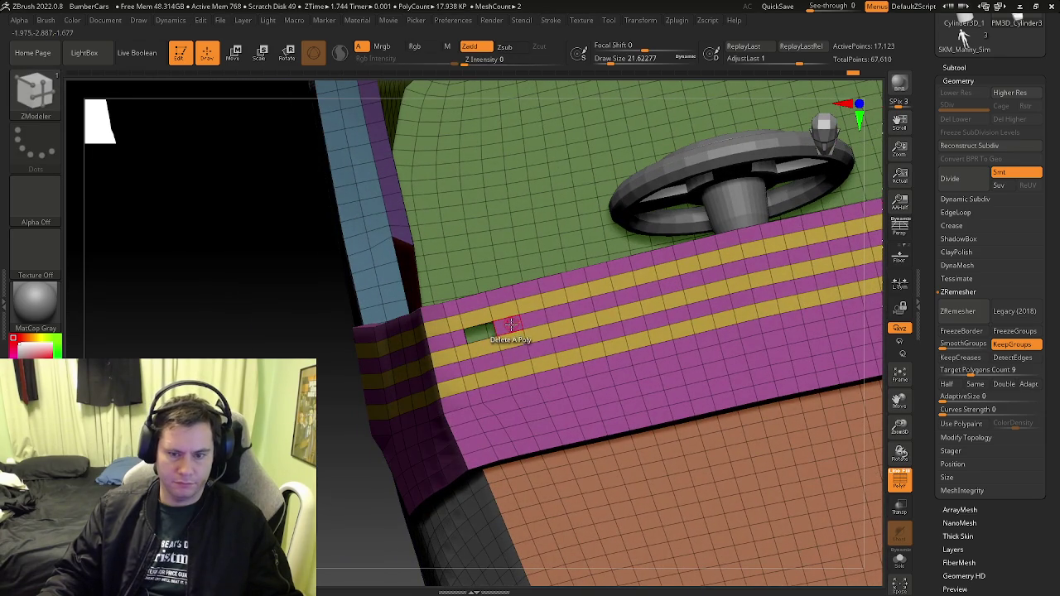
pyautogui.click(554, 313)
pyautogui.click(580, 306)
pyautogui.click(605, 300)
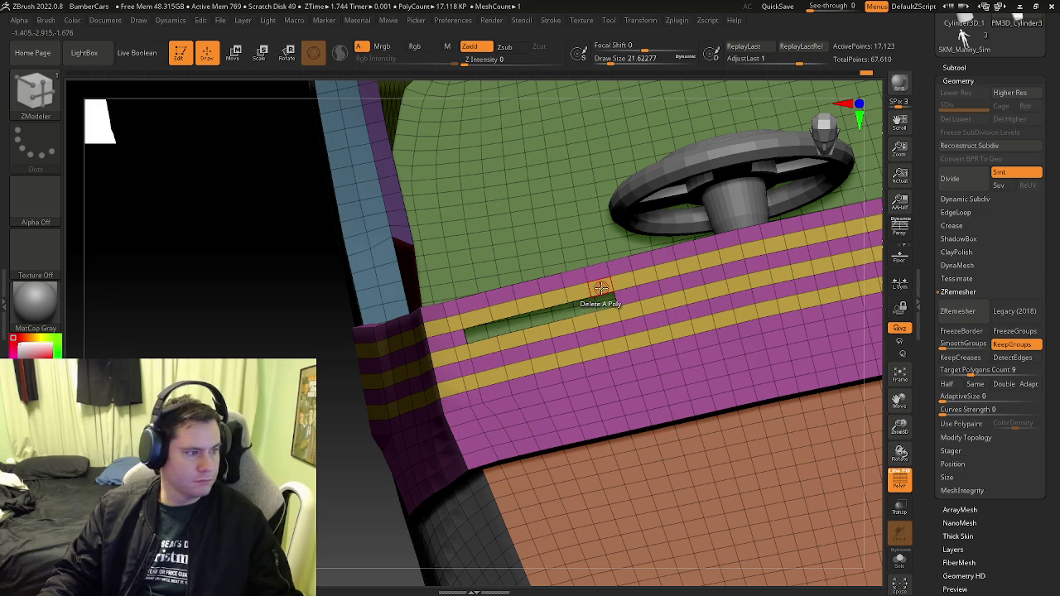
pyautogui.click(601, 288)
pyautogui.click(540, 298)
pyautogui.click(509, 308)
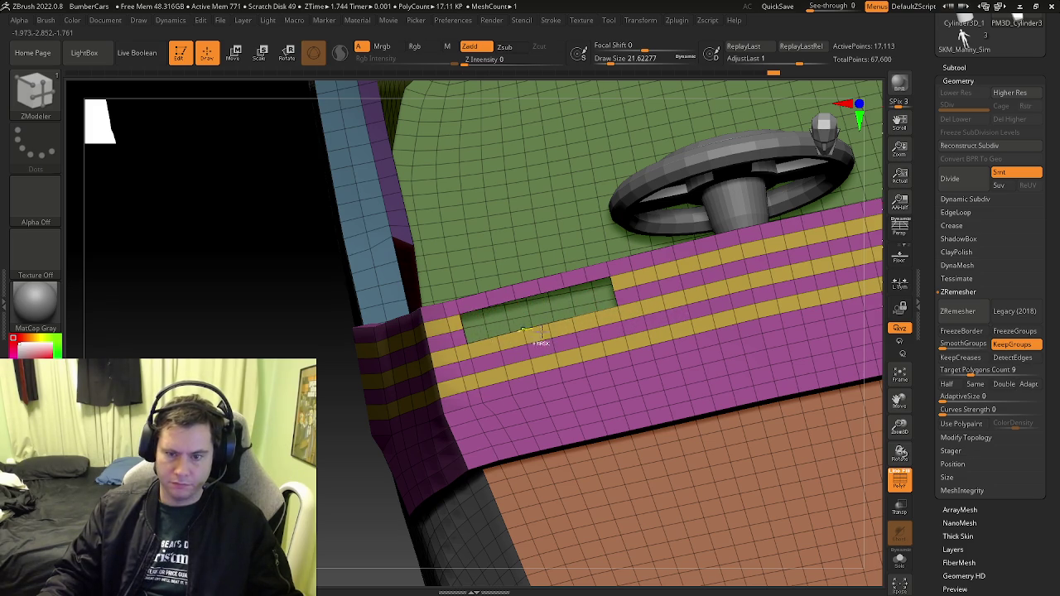
# Delete the ledge polygons beside the hole to enlarge it
pyautogui.moveTo(503, 327); pyautogui.dragTo(381, 358)
pyautogui.moveTo(382, 358)
pyautogui.keyDown('ctrl'); pyautogui.mouseDown(button='right')
pyautogui.moveTo(364, 325)
pyautogui.moveTo(395, 543)
pyautogui.moveTo(393, 339)
pyautogui.moveTo(374, 215)
pyautogui.moveTo(397, 346)
pyautogui.moveTo(380, 307)
pyautogui.moveTo(367, 190)
pyautogui.moveTo(418, 266)
pyautogui.mouseUp(button='right'); pyautogui.keyUp('ctrl')
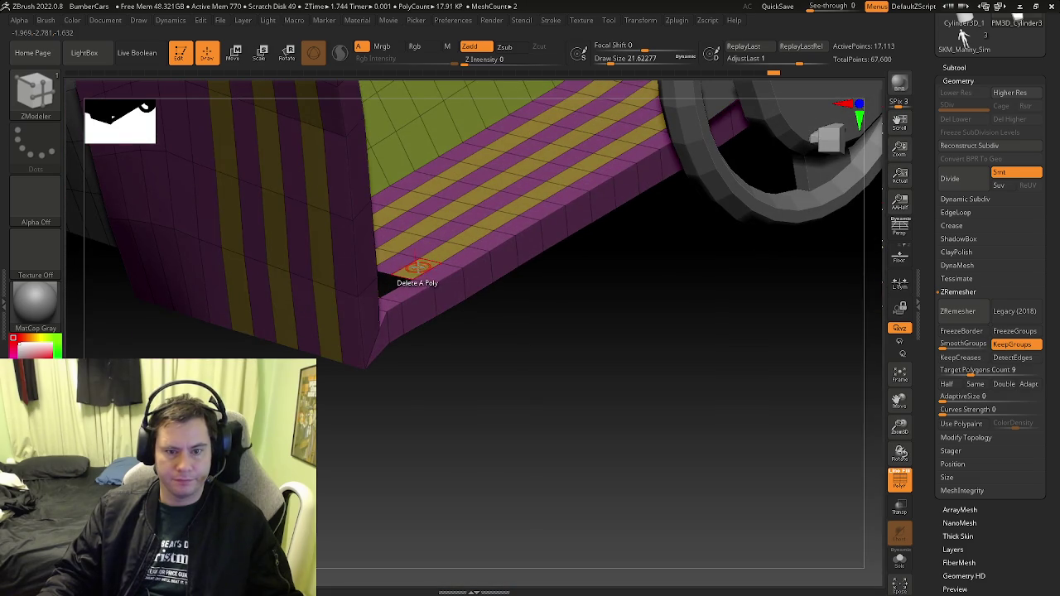
pyautogui.click(434, 247)
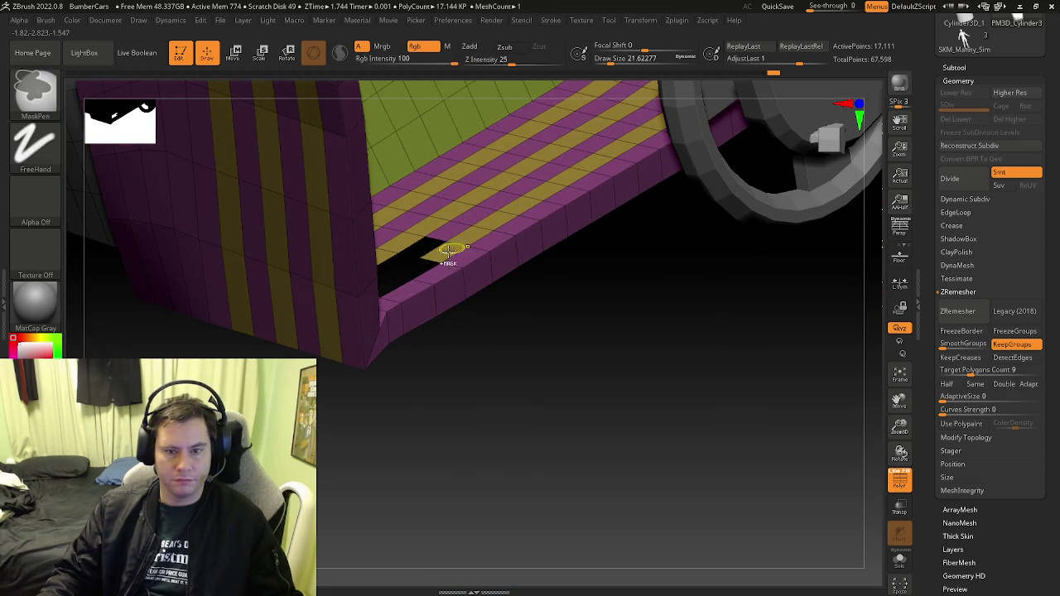
pyautogui.click(447, 229)
pyautogui.moveTo(466, 234)
pyautogui.mouseDown(button='right')
pyautogui.moveTo(448, 158)
pyautogui.moveTo(458, 223)
pyautogui.moveTo(491, 229)
pyautogui.mouseUp(button='right')
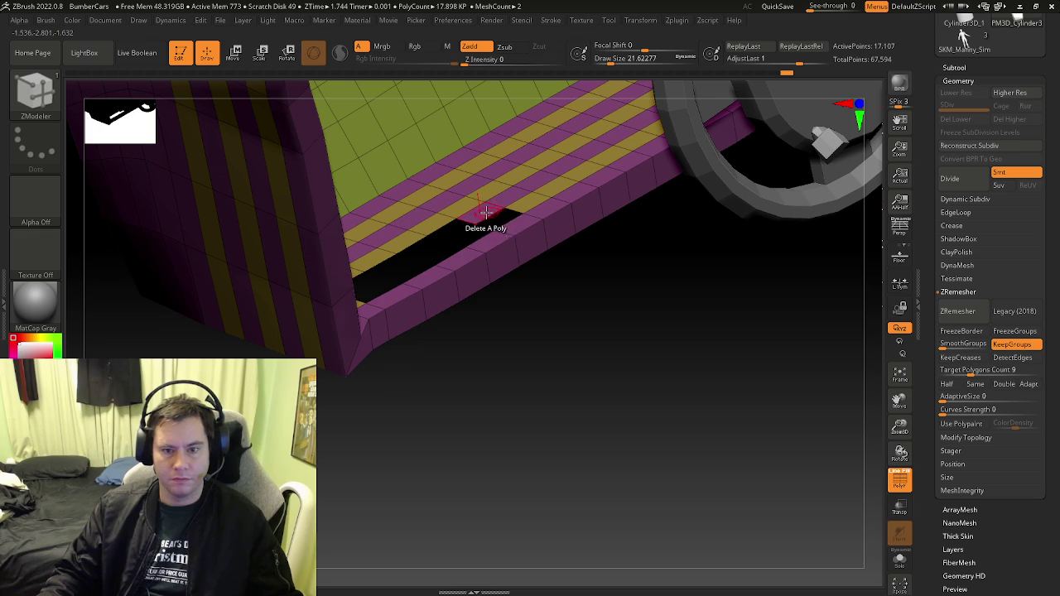
pyautogui.click(507, 198)
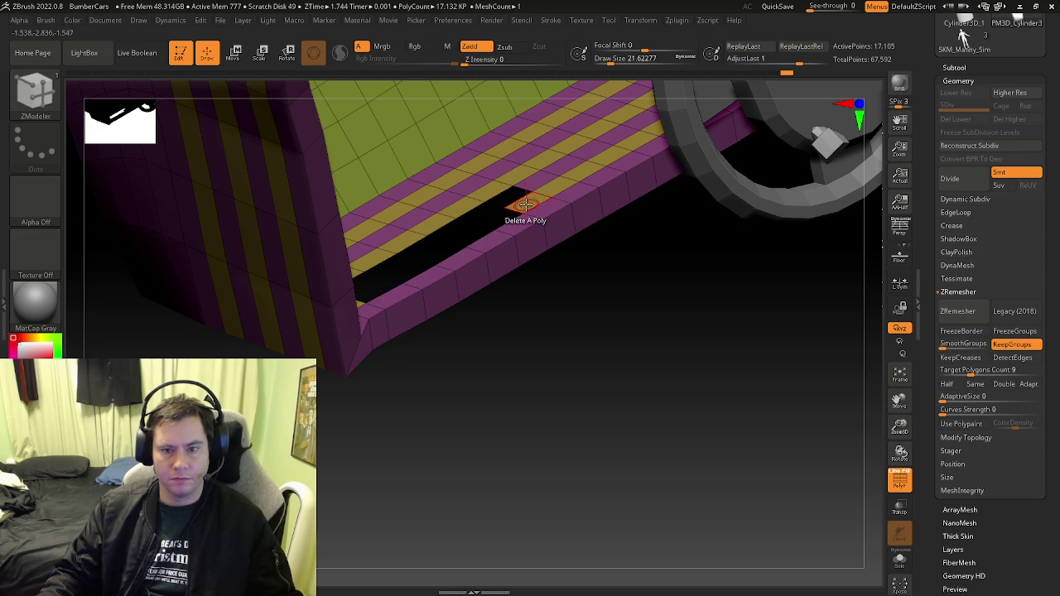
pyautogui.moveTo(509, 283); pyautogui.dragTo(478, 171, button='right')
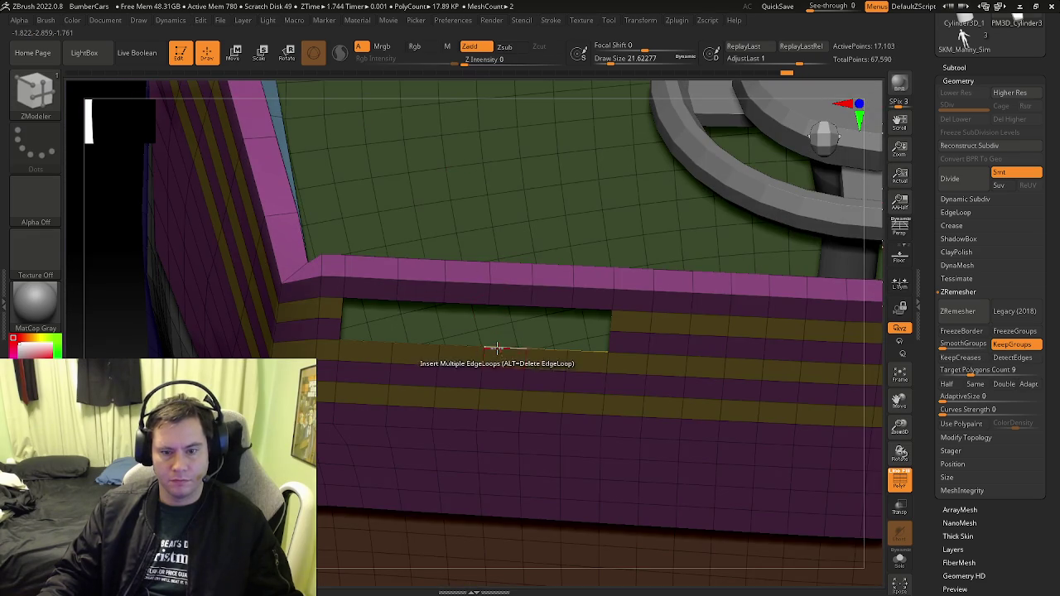
# Bridge the slot in the rim using the Bridge Two Holes edge action
pyautogui.press('space')
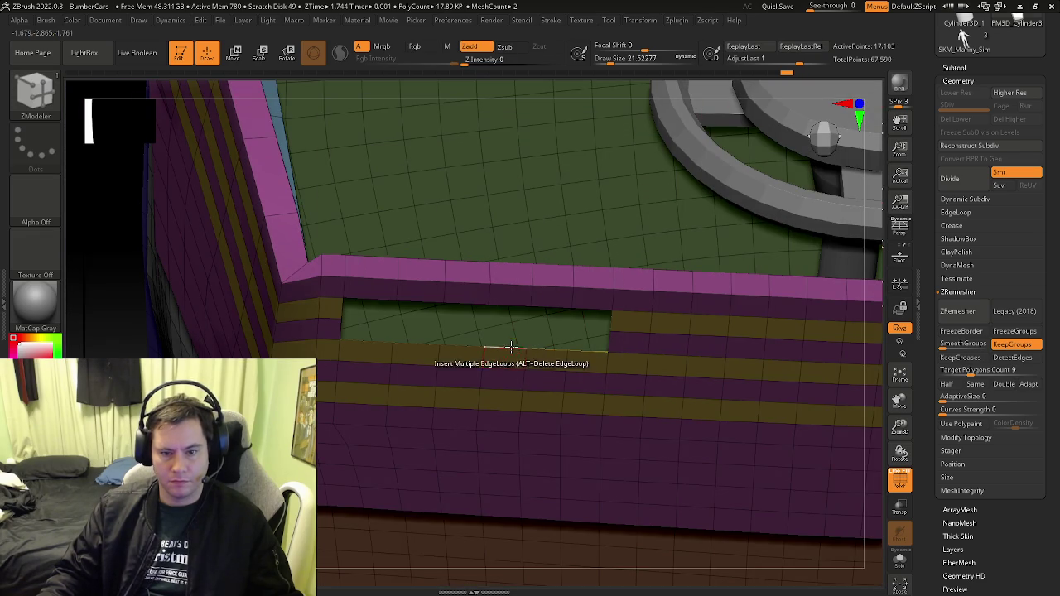
pyautogui.press('space')
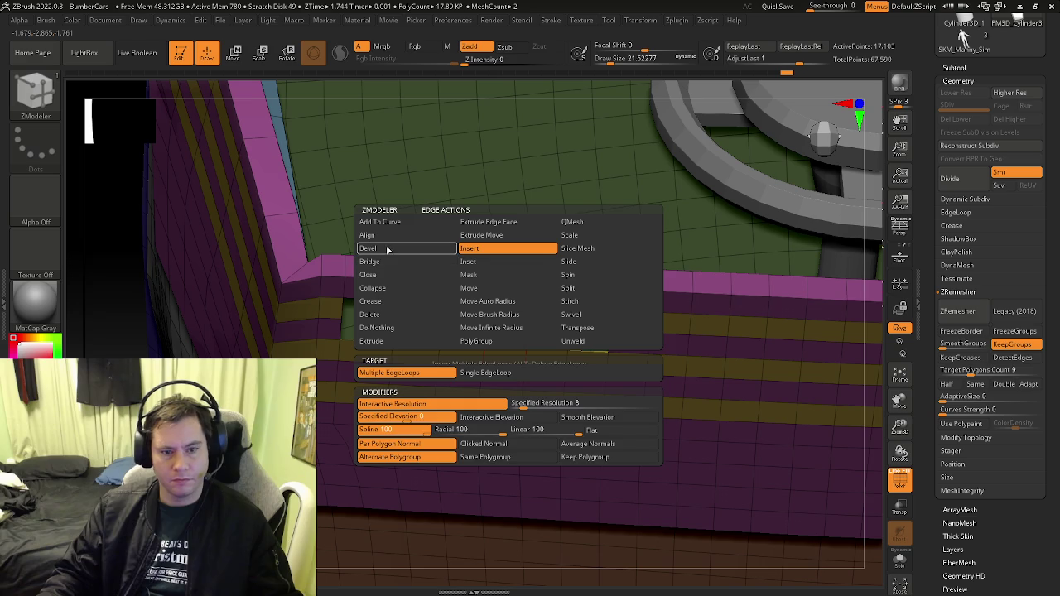
pyautogui.click(378, 262)
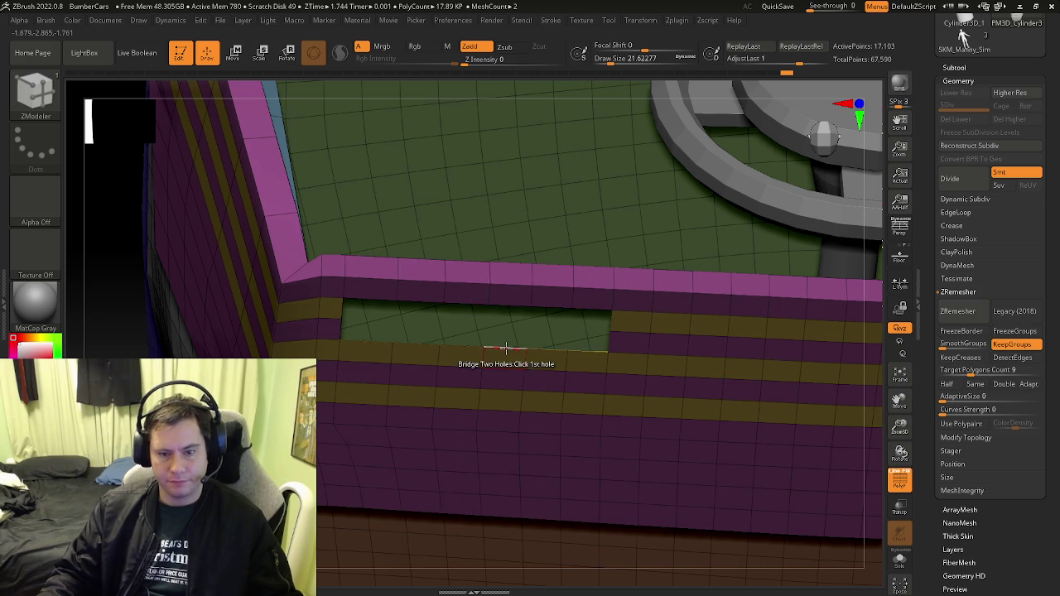
pyautogui.moveTo(556, 295)
pyautogui.mouseDown(button='right')
pyautogui.moveTo(553, 527)
pyautogui.moveTo(507, 271)
pyautogui.moveTo(494, 286)
pyautogui.mouseUp(button='right')
pyautogui.click(507, 269)
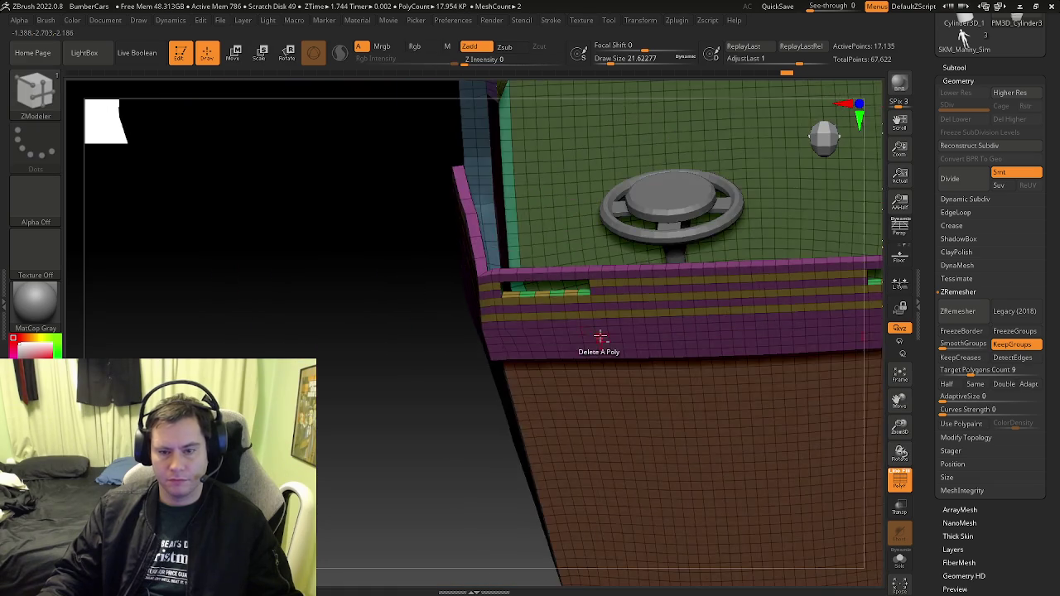
# Hide the polygroup colours and zoom in on the dash panel hole
pyautogui.moveTo(539, 286)
pyautogui.mouseDown(button='right')
pyautogui.moveTo(330, 378)
pyautogui.moveTo(412, 364)
pyautogui.mouseUp(button='right')
pyautogui.hotkey('shift', 'f')
pyautogui.hotkey('shift', 'f')
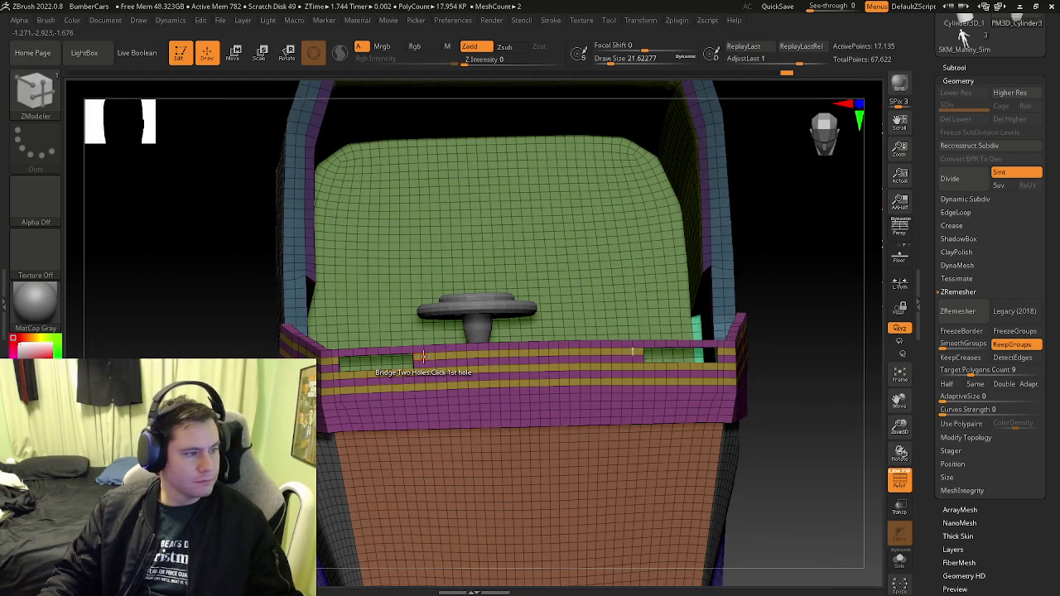
pyautogui.moveTo(416, 364)
pyautogui.mouseDown(button='right')
pyautogui.moveTo(353, 385)
pyautogui.moveTo(430, 389)
pyautogui.mouseUp(button='right')
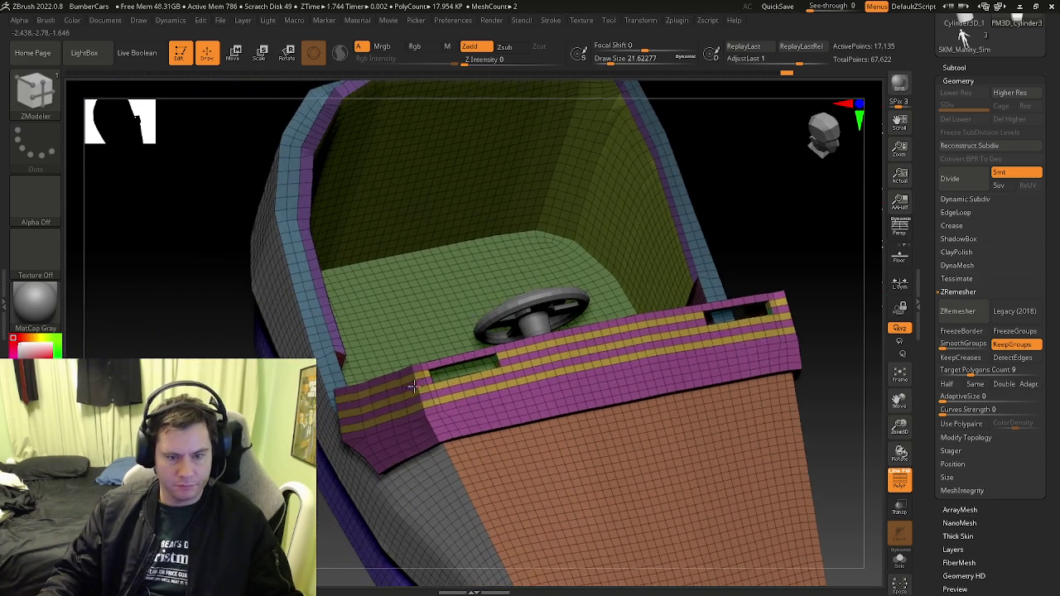
pyautogui.moveTo(316, 397)
pyautogui.mouseDown(button='right')
pyautogui.moveTo(433, 375)
pyautogui.moveTo(351, 289)
pyautogui.mouseUp(button='right')
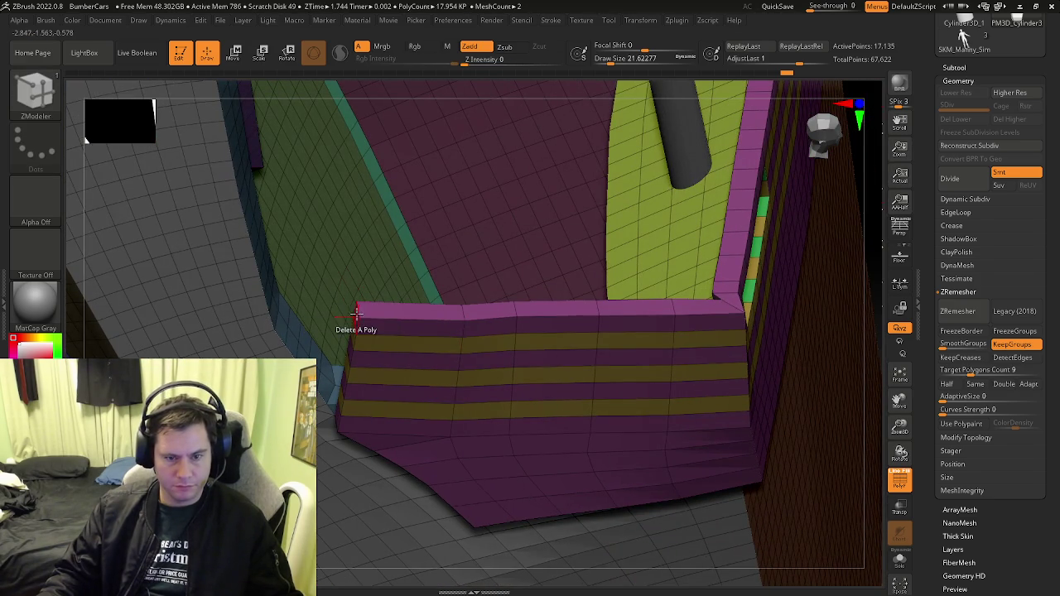
pyautogui.press('space')
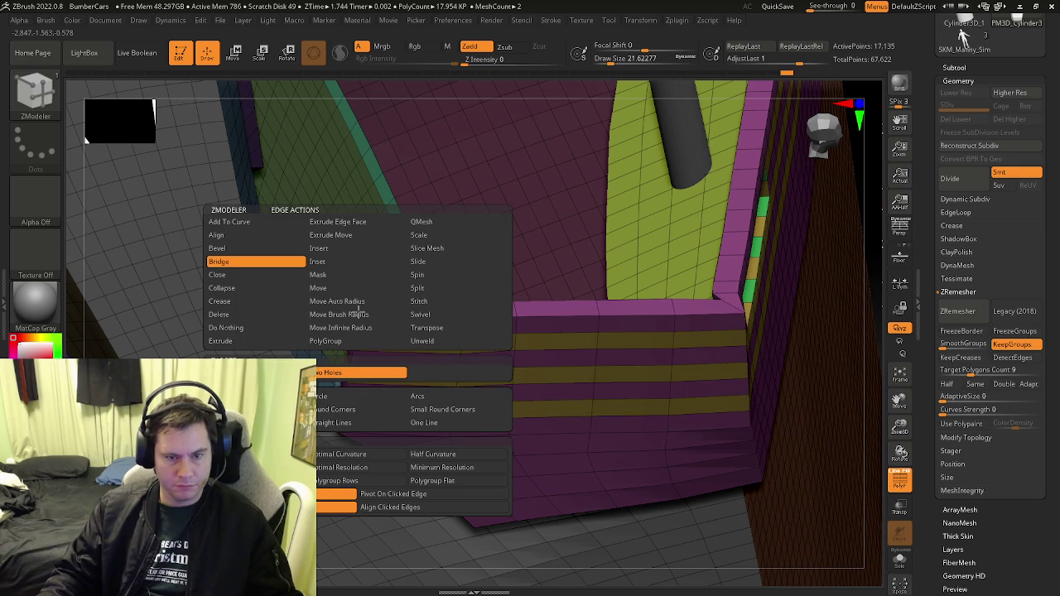
# Set Stitch as the edge and point action and weld the corner points at the rim's end
pyautogui.click(429, 303)
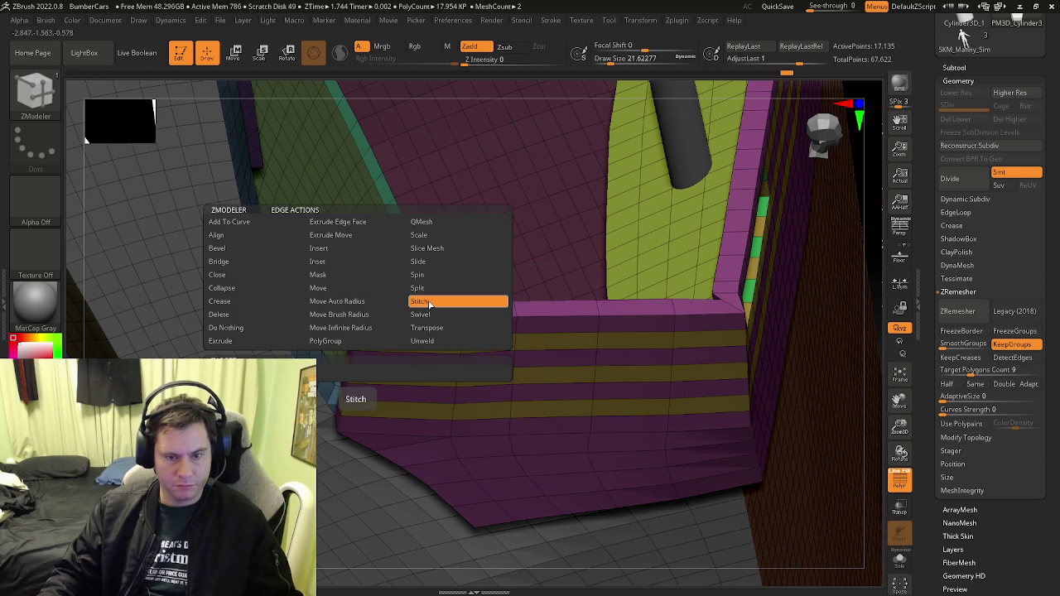
pyautogui.moveTo(429, 303); pyautogui.dragTo(372, 324, button='right')
pyautogui.press('space')
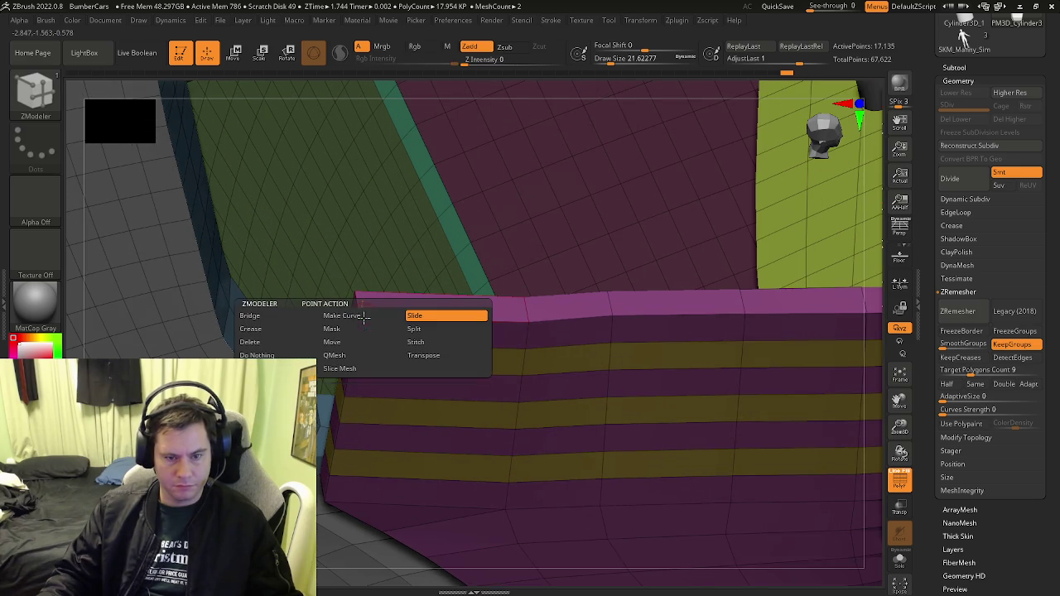
pyautogui.click(424, 346)
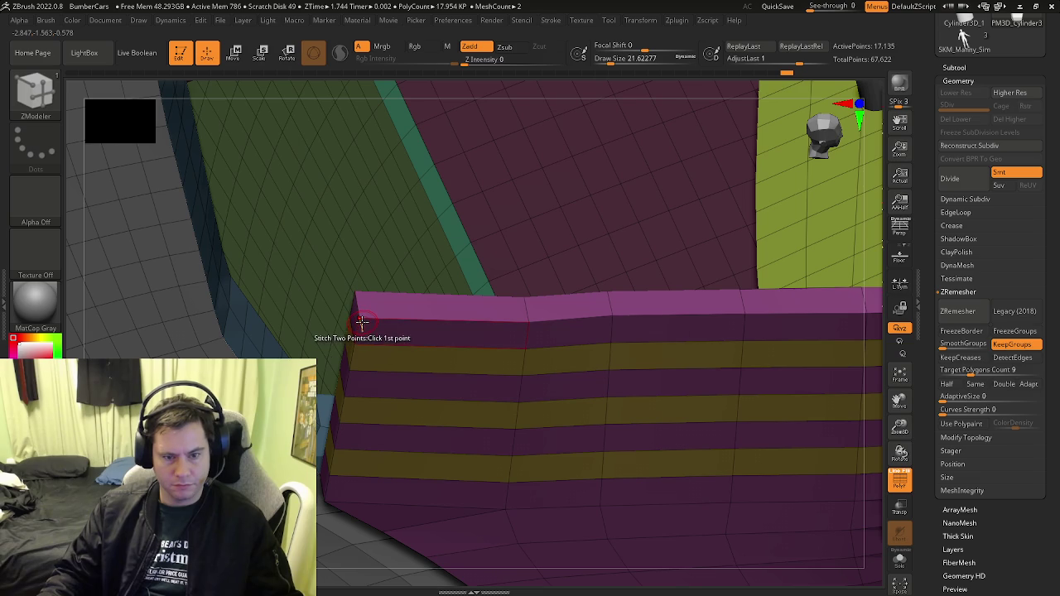
pyautogui.click(358, 344)
pyautogui.moveTo(358, 344); pyautogui.dragTo(357, 291, button='right')
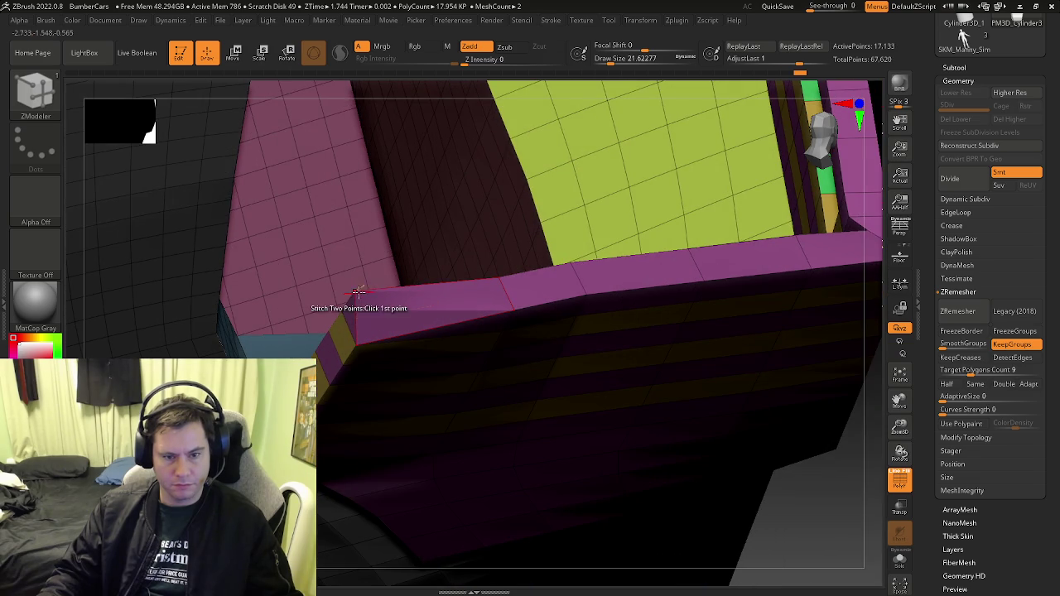
pyautogui.click(346, 309)
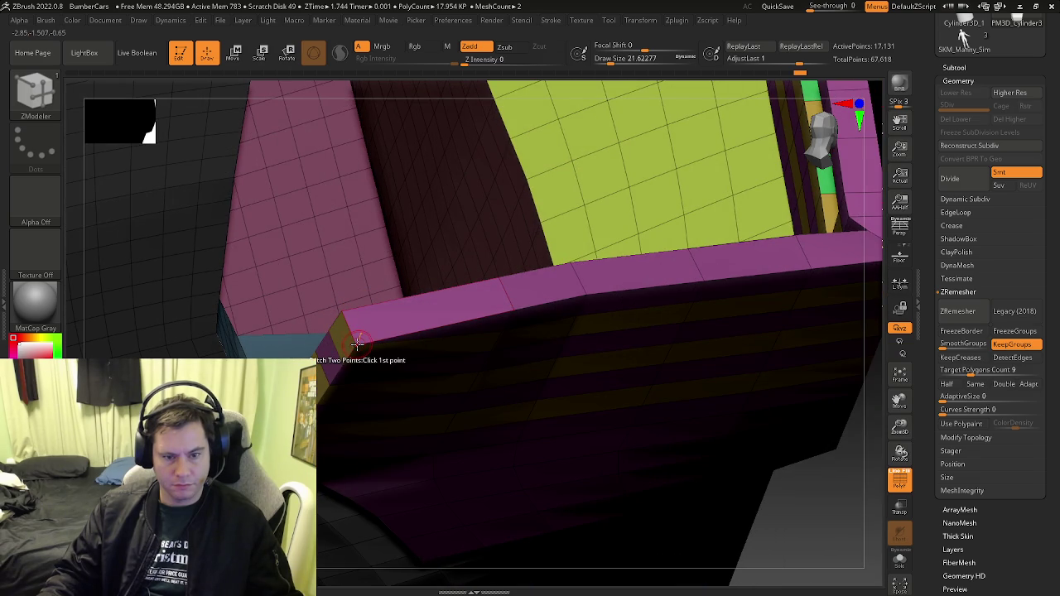
pyautogui.click(341, 320)
pyautogui.click(341, 316)
pyautogui.click(328, 331)
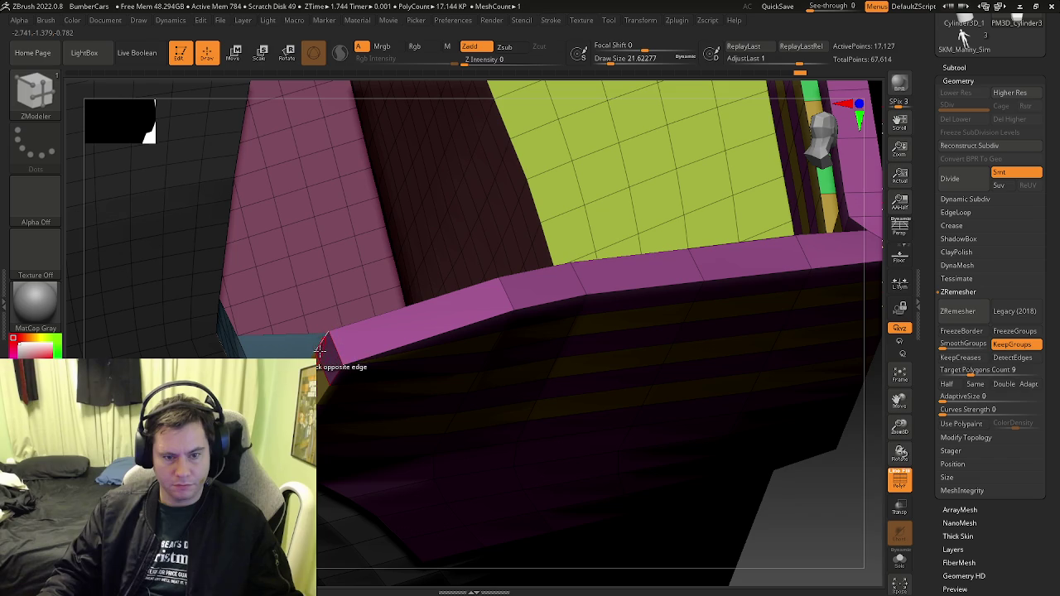
# Stitch the band corner down and close the corner points at the rim's other end
pyautogui.click(328, 331)
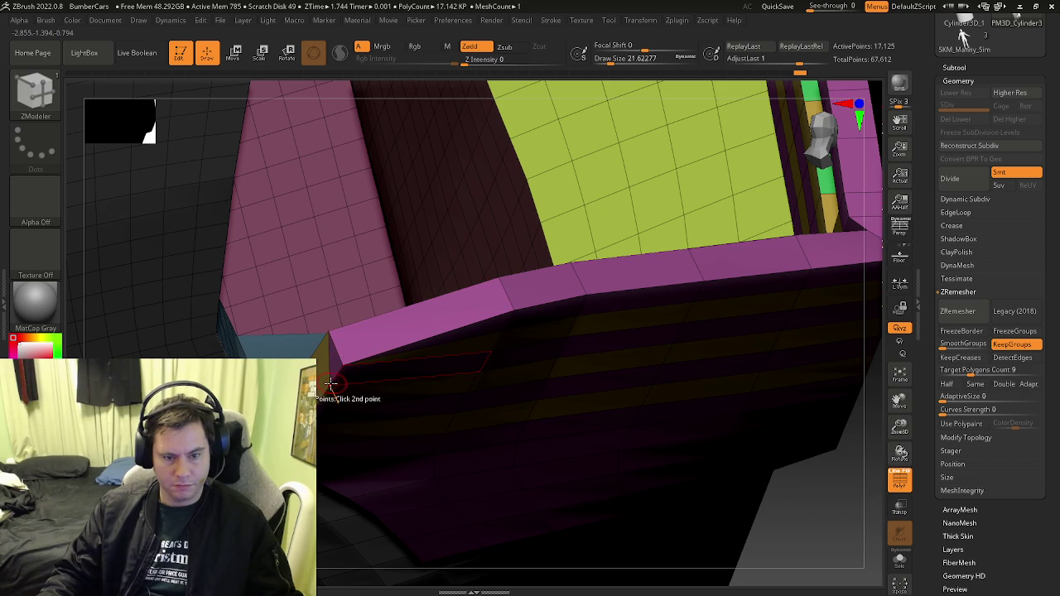
pyautogui.click(329, 354)
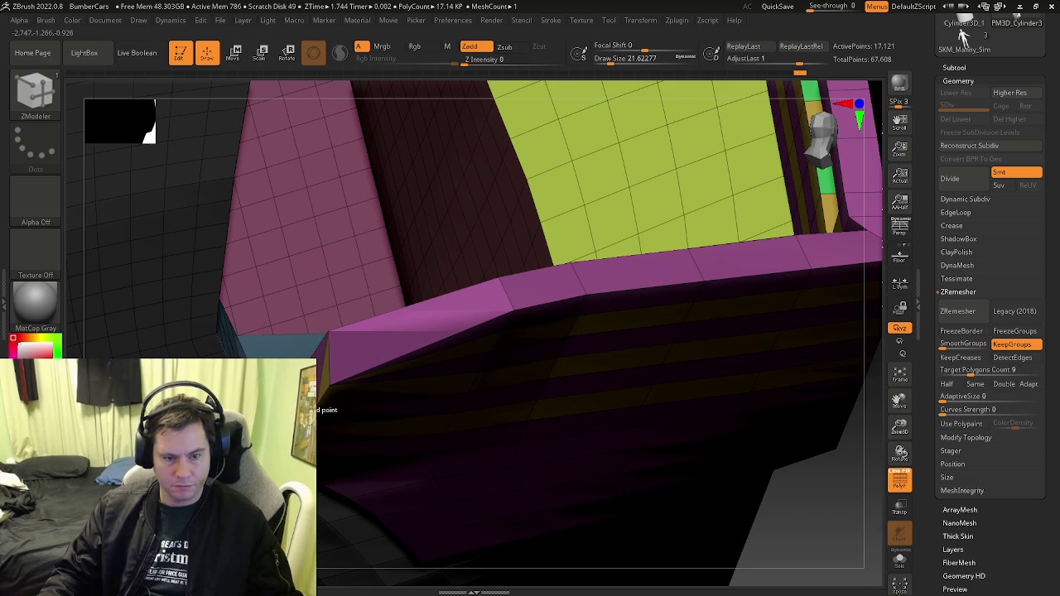
pyautogui.click(320, 389)
pyautogui.click(321, 399)
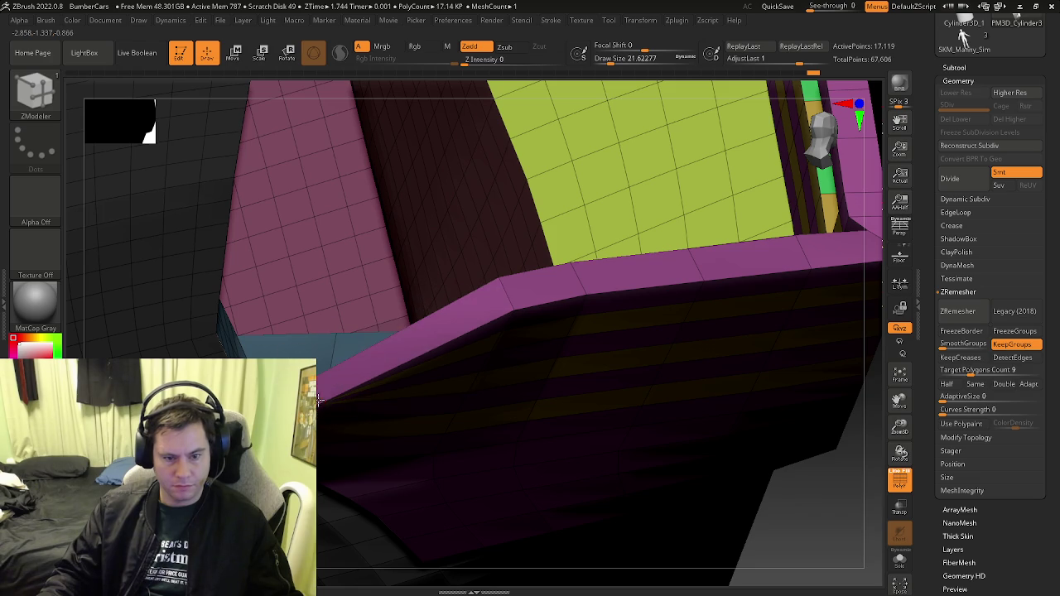
pyautogui.click(313, 425)
pyautogui.moveTo(313, 426); pyautogui.dragTo(393, 368)
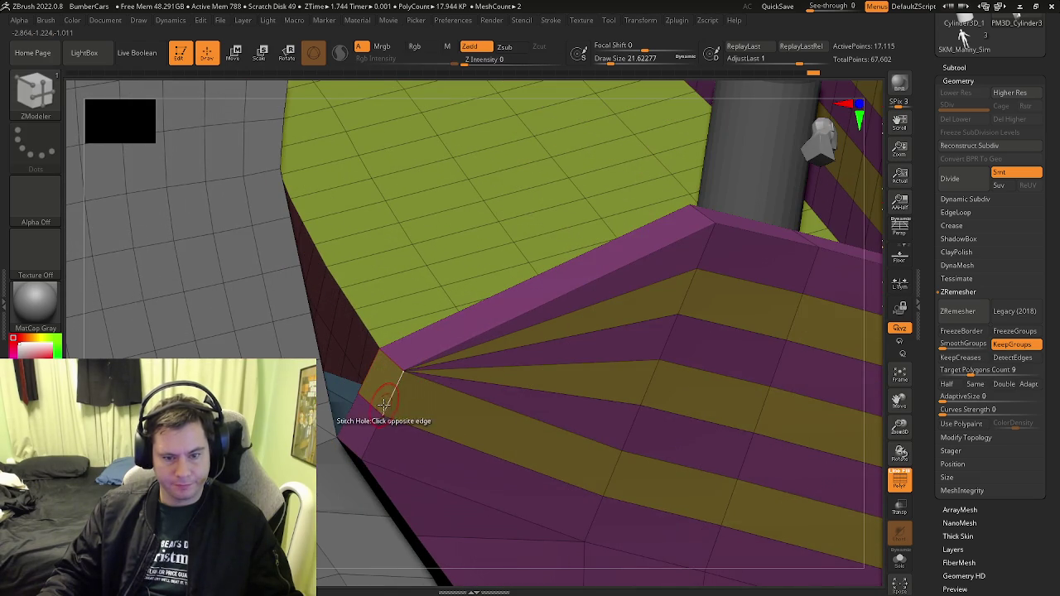
pyautogui.click(383, 404)
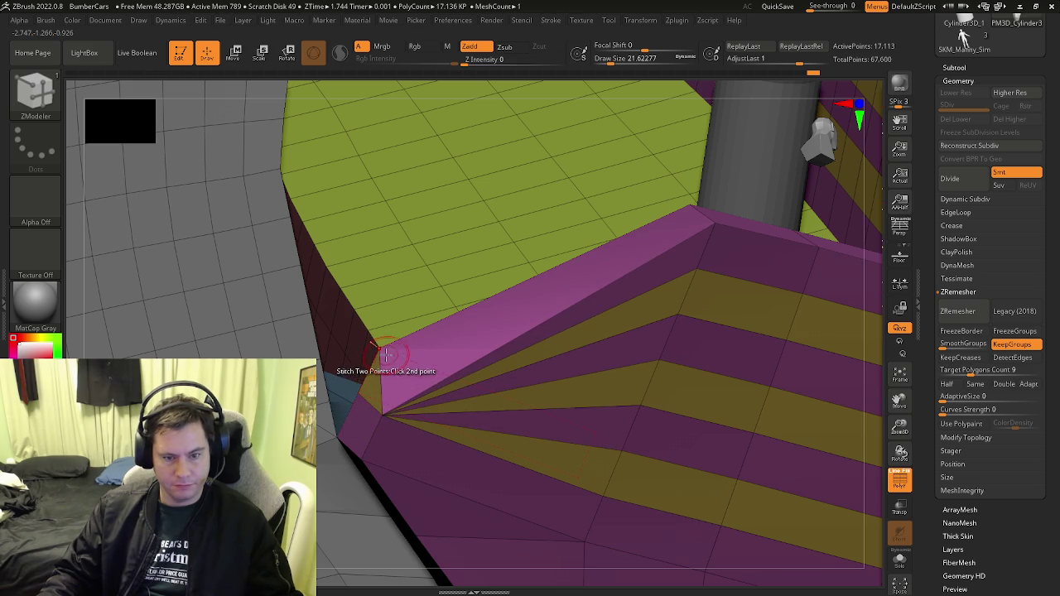
pyautogui.click(337, 435)
pyautogui.click(337, 464)
pyautogui.moveTo(336, 467)
pyautogui.mouseDown()
pyautogui.moveTo(420, 389)
pyautogui.moveTo(398, 417)
pyautogui.moveTo(412, 520)
pyautogui.moveTo(371, 394)
pyautogui.moveTo(425, 302)
pyautogui.mouseUp()
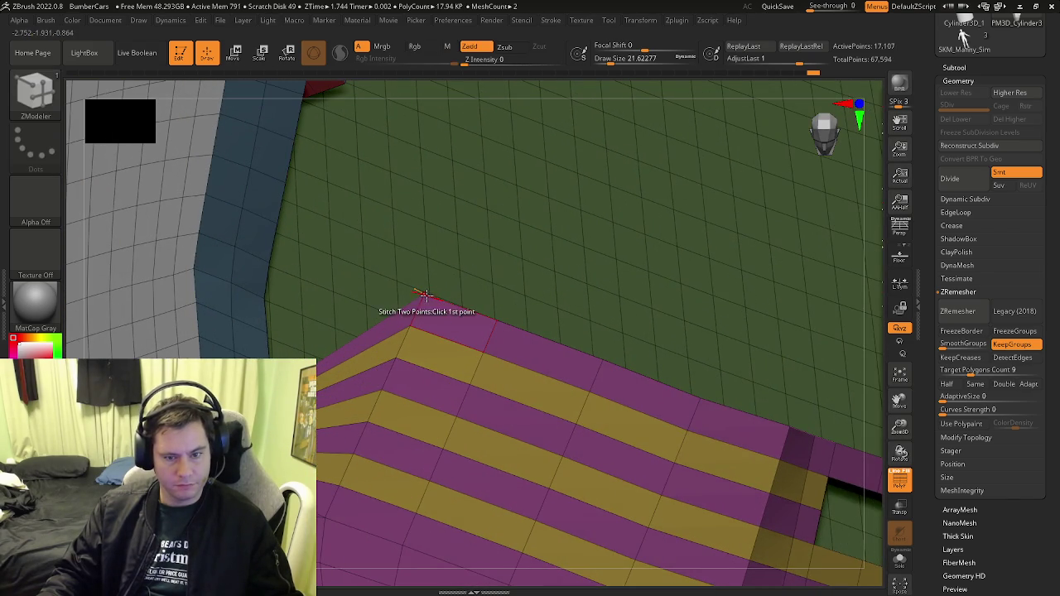
# Stitch the lower rim-edge corner and the open left corner so the stripes converge
pyautogui.click(424, 296)
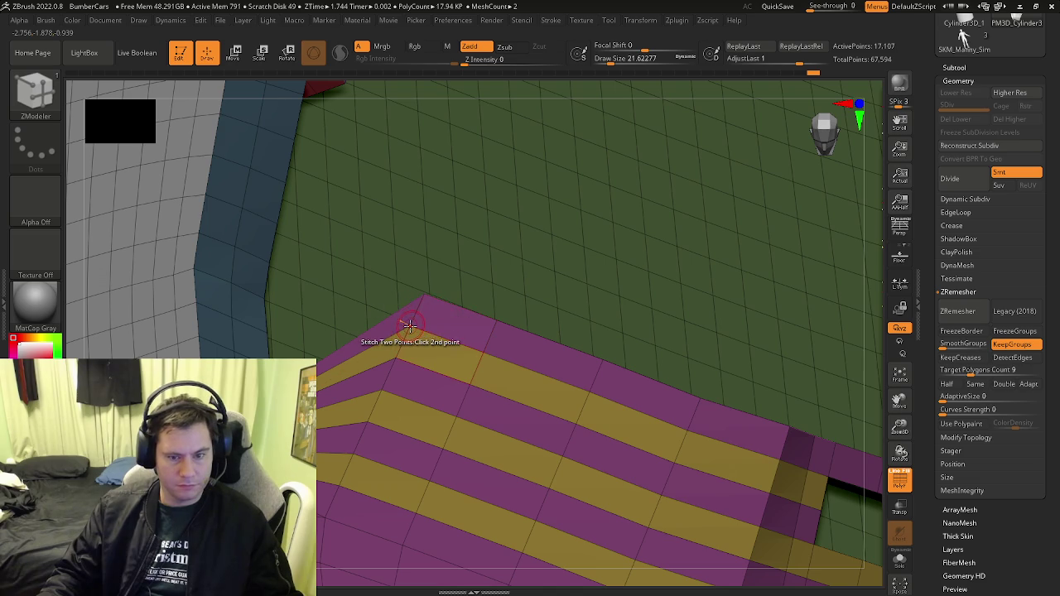
pyautogui.moveTo(419, 323); pyautogui.dragTo(441, 294)
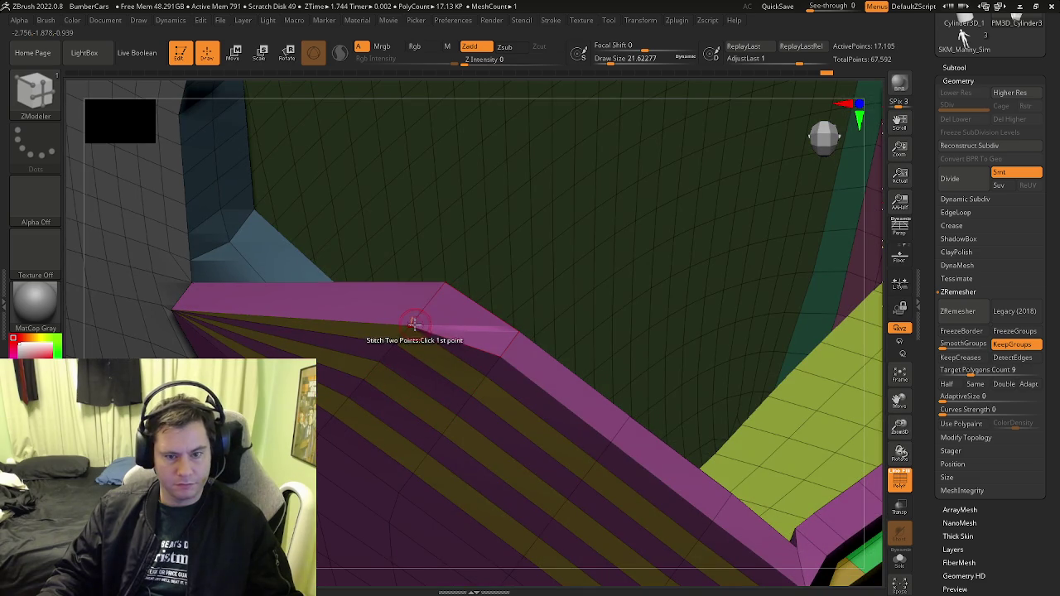
pyautogui.click(399, 346)
pyautogui.click(368, 377)
pyautogui.click(351, 398)
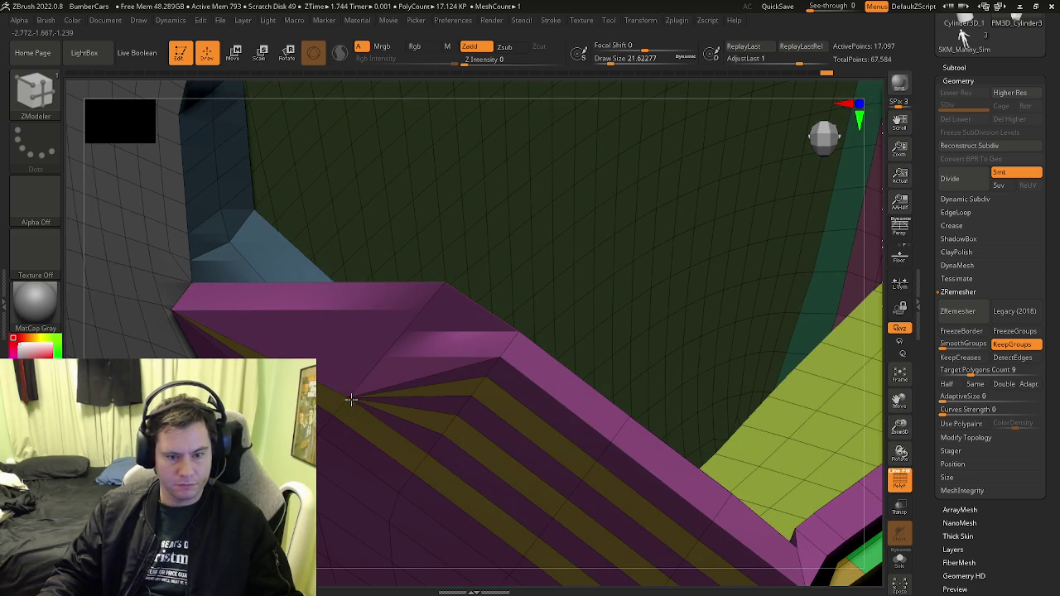
pyautogui.click(334, 411)
pyautogui.moveTo(334, 411)
pyautogui.mouseDown(button='right')
pyautogui.moveTo(315, 364)
pyautogui.moveTo(350, 406)
pyautogui.moveTo(331, 339)
pyautogui.mouseUp(button='right')
pyautogui.click(323, 327)
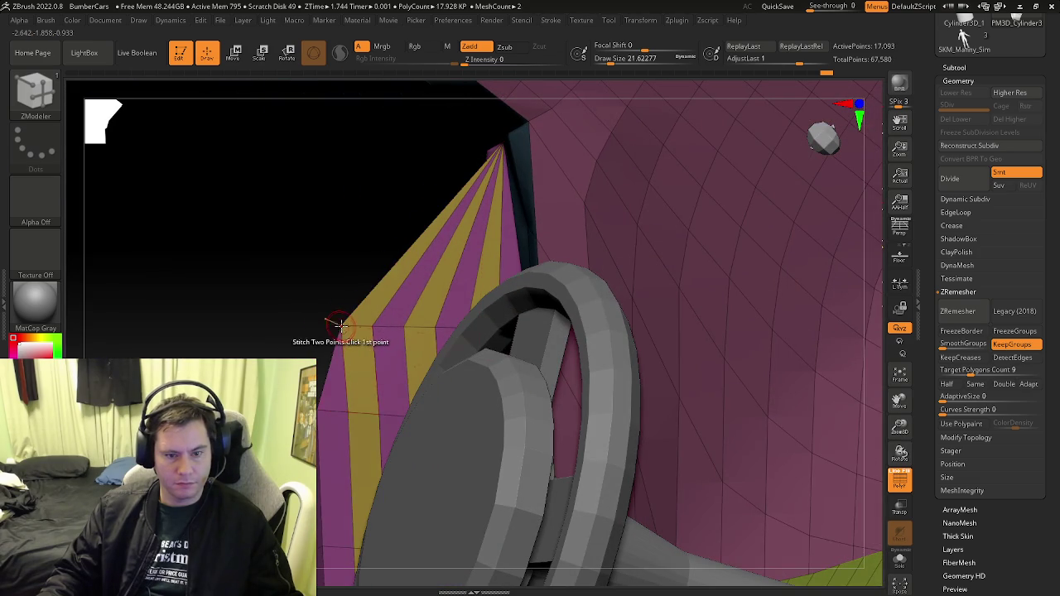
pyautogui.click(399, 326)
pyautogui.click(399, 326)
# Stitch the stripe points at the cone tip and close the magenta and blue corner hole
pyautogui.moveTo(399, 326)
pyautogui.mouseDown(button='right')
pyautogui.moveTo(379, 414)
pyautogui.moveTo(385, 402)
pyautogui.mouseUp(button='right')
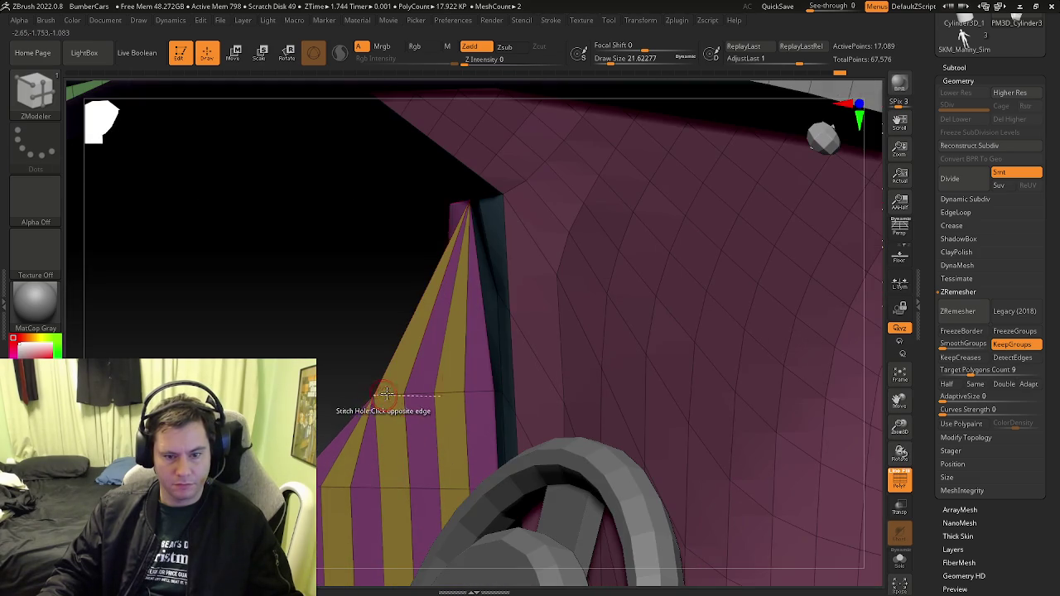
pyautogui.click(404, 394)
pyautogui.click(432, 391)
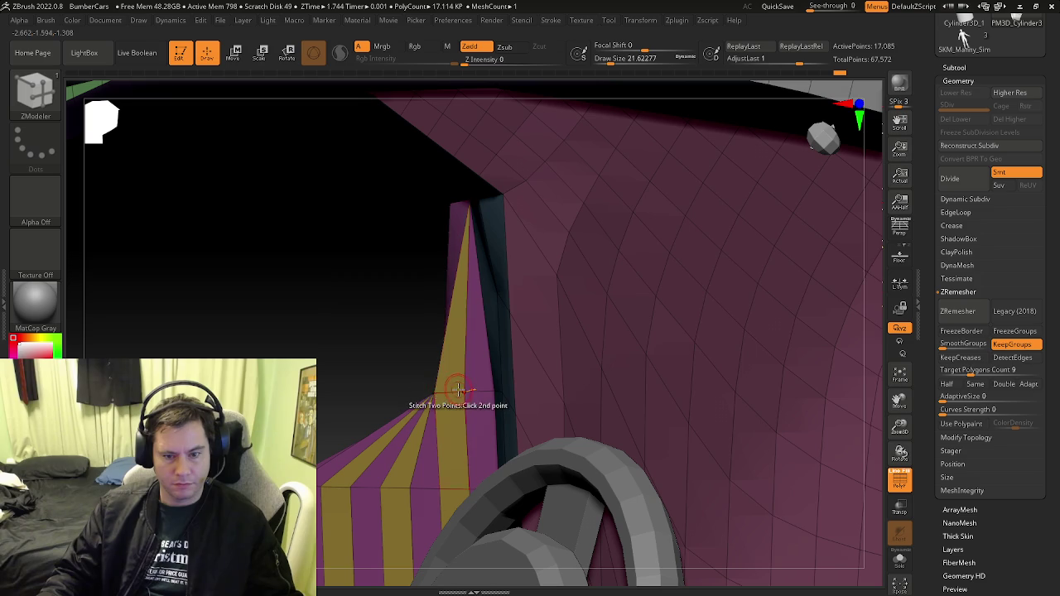
pyautogui.click(447, 391)
pyautogui.click(459, 391)
pyautogui.click(472, 391)
pyautogui.click(490, 391)
pyautogui.moveTo(490, 391)
pyautogui.mouseDown(button='right')
pyautogui.moveTo(532, 389)
pyautogui.moveTo(556, 364)
pyautogui.mouseUp(button='right')
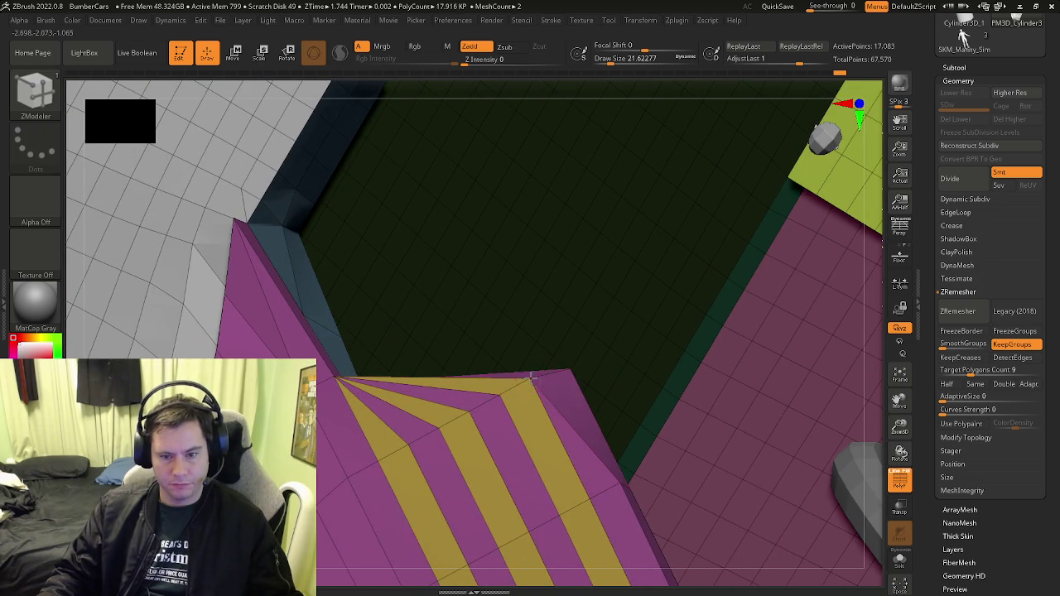
pyautogui.click(447, 414)
pyautogui.moveTo(447, 417)
pyautogui.mouseDown(button='right')
pyautogui.moveTo(423, 414)
pyautogui.moveTo(454, 400)
pyautogui.moveTo(337, 395)
pyautogui.moveTo(394, 397)
pyautogui.moveTo(372, 444)
pyautogui.moveTo(381, 422)
pyautogui.mouseUp(button='right')
pyautogui.click(441, 394)
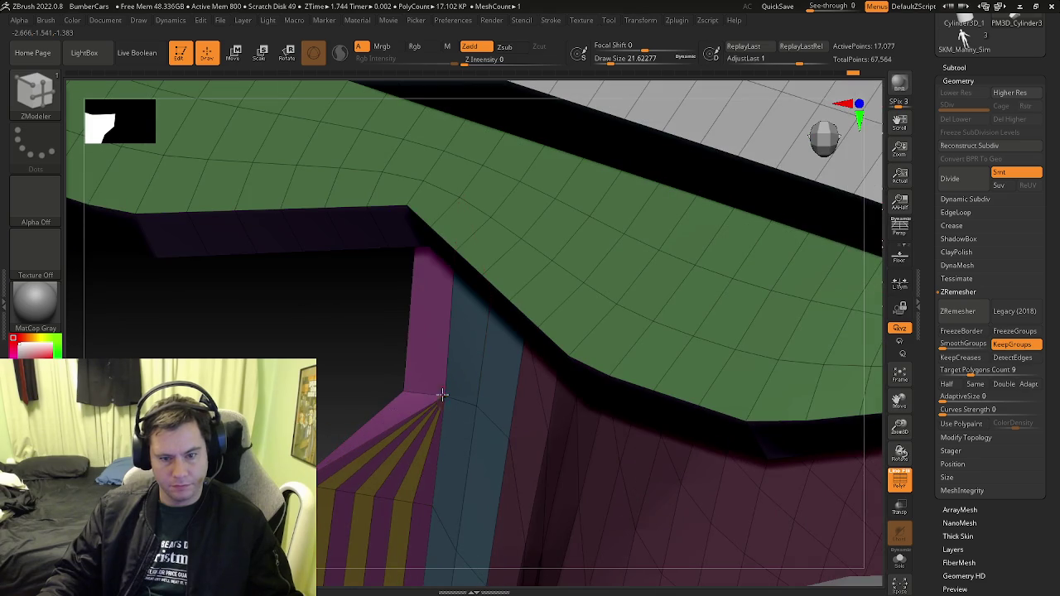
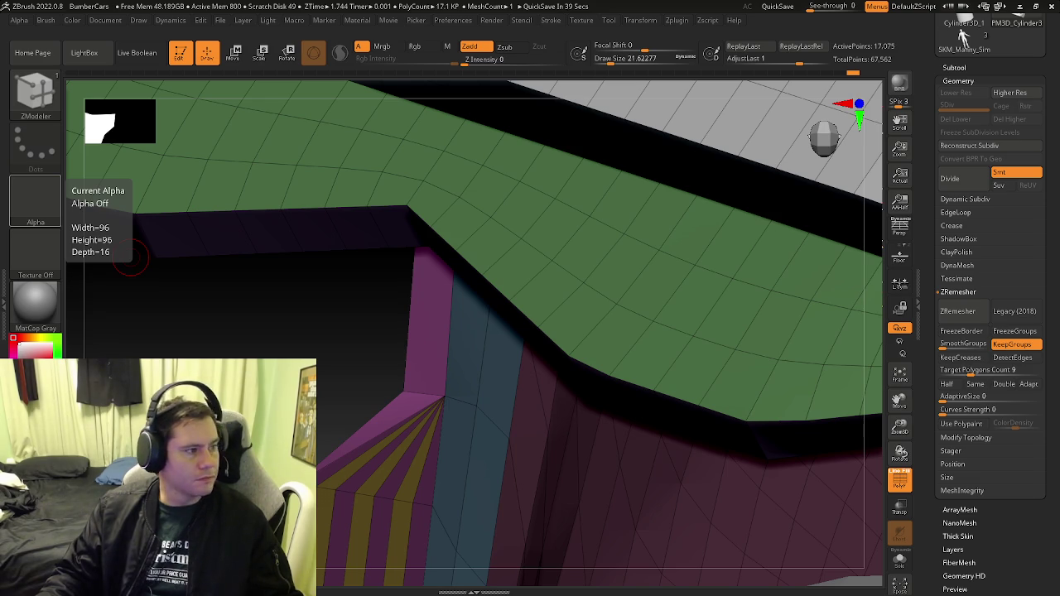
# Stitch pairs of fan vertices onto the strip corners with ZModeler Stitch Two Points
pyautogui.moveTo(509, 487)
pyautogui.mouseDown(button='right')
pyautogui.moveTo(280, 301)
pyautogui.moveTo(391, 282)
pyautogui.mouseUp(button='right')
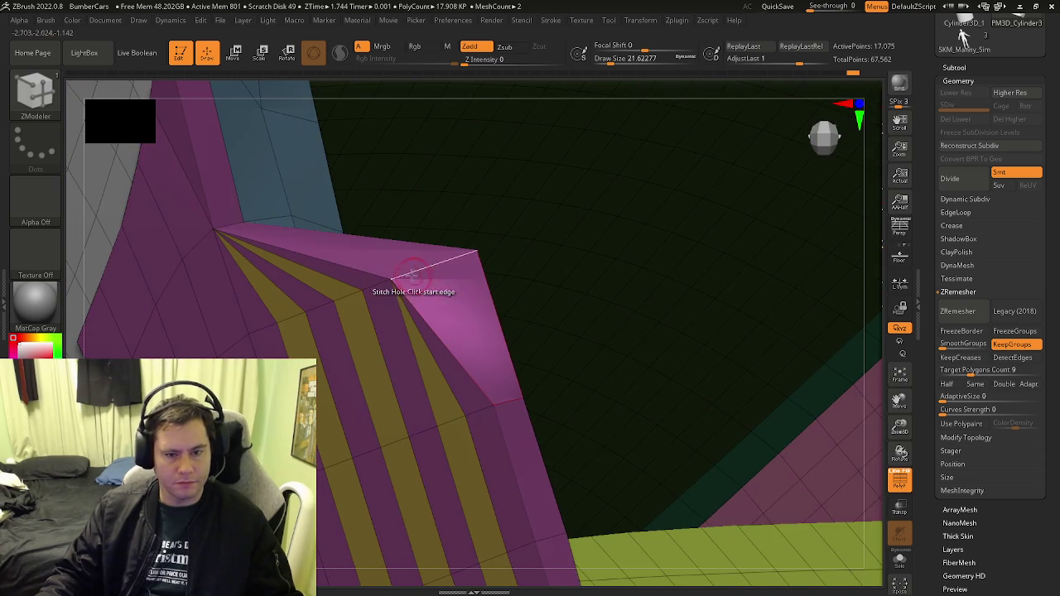
pyautogui.click(391, 281)
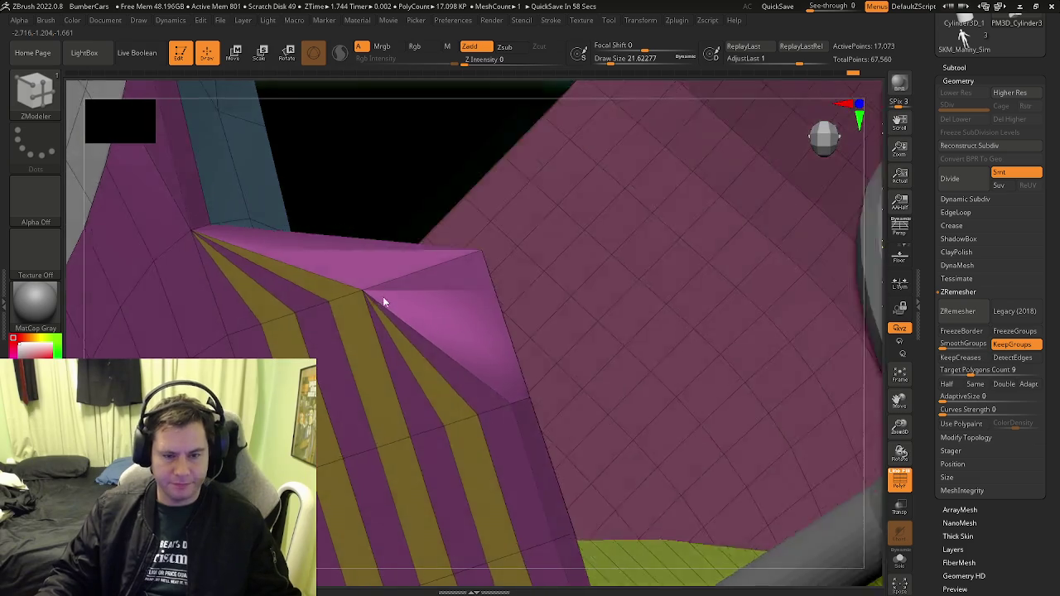
pyautogui.moveTo(368, 304); pyautogui.dragTo(327, 305, button='right')
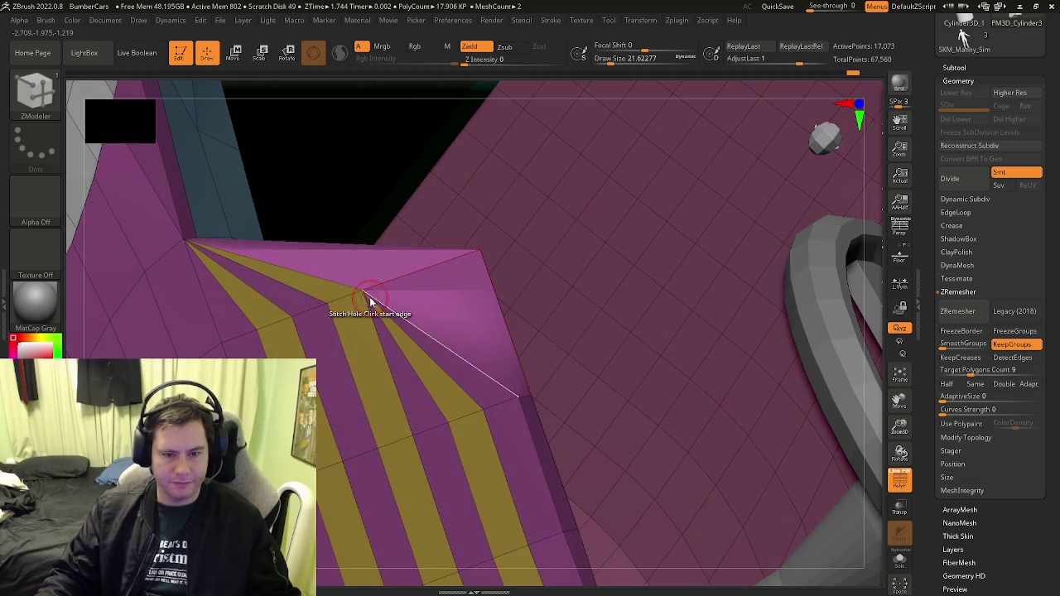
pyautogui.click(295, 317)
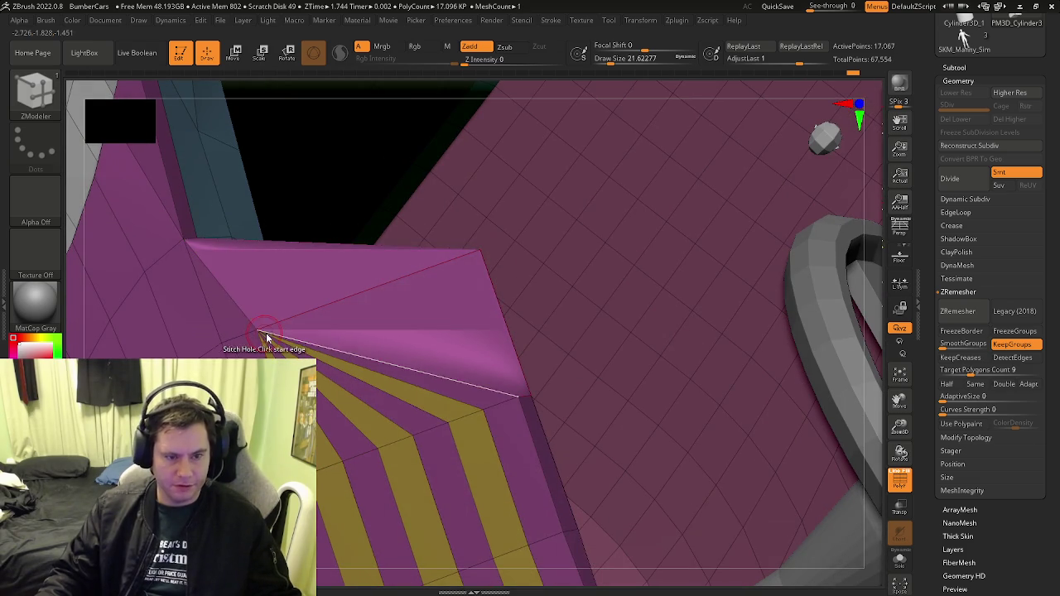
pyautogui.click(514, 381)
pyautogui.moveTo(426, 329); pyautogui.dragTo(507, 330)
pyautogui.moveTo(508, 330)
pyautogui.mouseDown(button='right')
pyautogui.moveTo(338, 346)
pyautogui.moveTo(353, 343)
pyautogui.moveTo(155, 315)
pyautogui.moveTo(170, 295)
pyautogui.moveTo(337, 307)
pyautogui.moveTo(343, 384)
pyautogui.moveTo(416, 442)
pyautogui.moveTo(345, 379)
pyautogui.moveTo(356, 398)
pyautogui.moveTo(402, 414)
pyautogui.moveTo(364, 406)
pyautogui.moveTo(420, 403)
pyautogui.mouseUp(button='right')
pyautogui.click(376, 395)
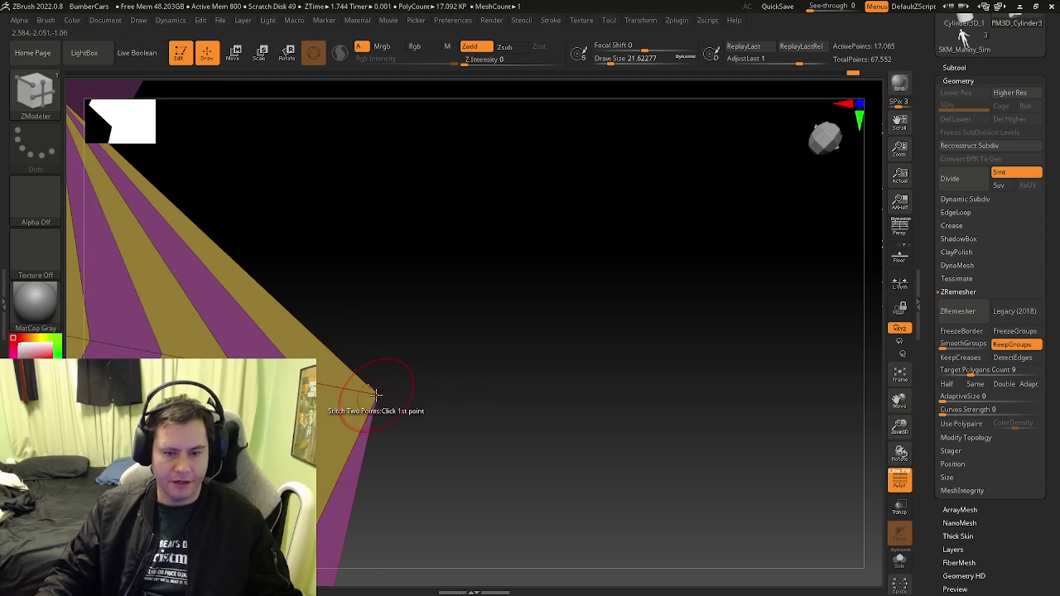
pyautogui.click(323, 389)
# Undo one wrong stitch, then merge the fan's lower and gold strip points, reaching 17,055 points
pyautogui.moveTo(323, 389); pyautogui.dragTo(425, 408, button='right')
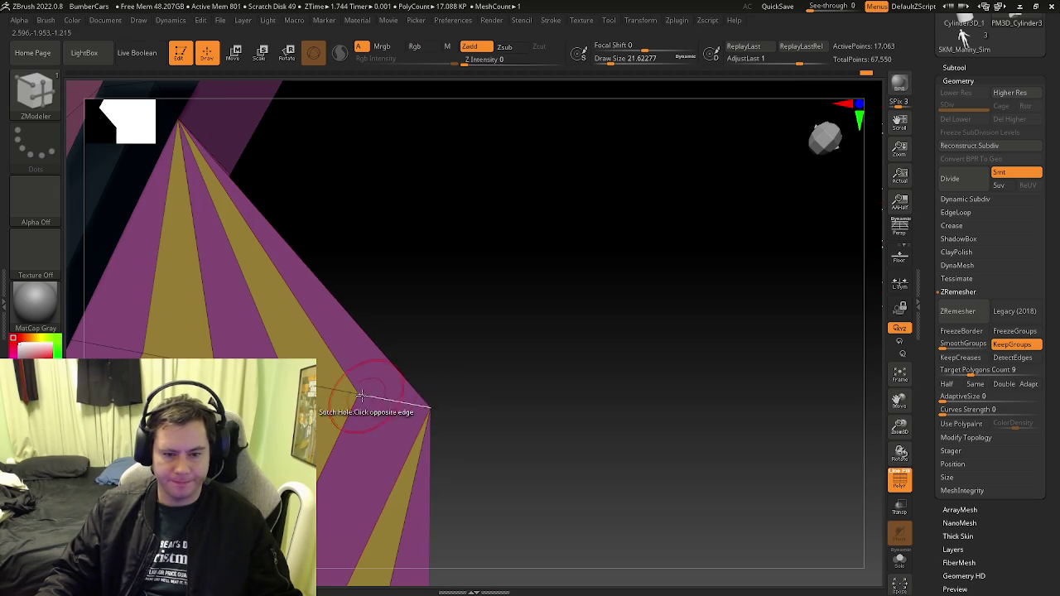
pyautogui.click(428, 404)
pyautogui.hotkey('ctrl', 'z')
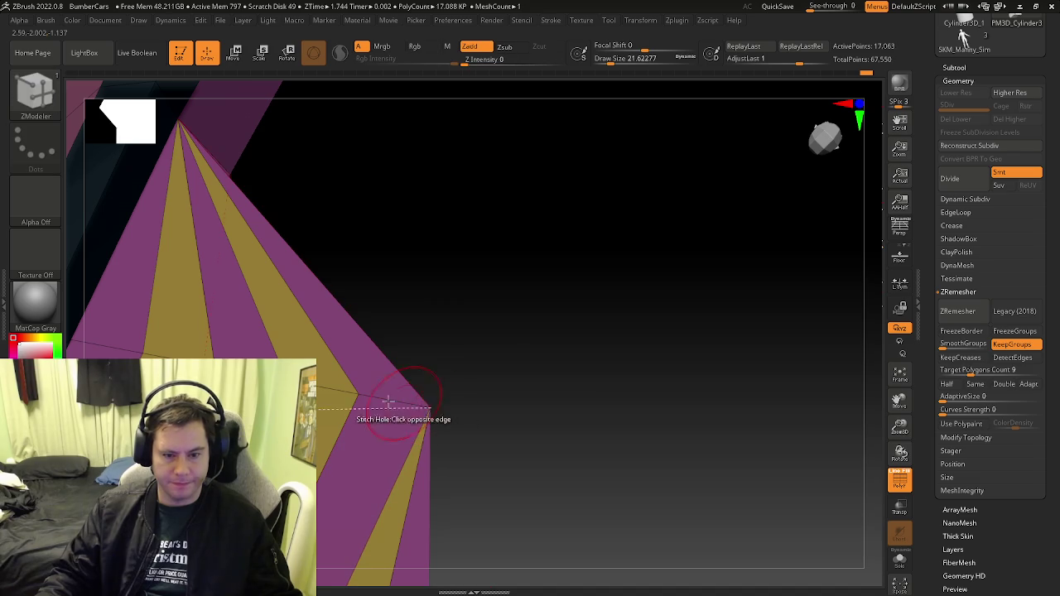
pyautogui.click(356, 392)
pyautogui.click(317, 395)
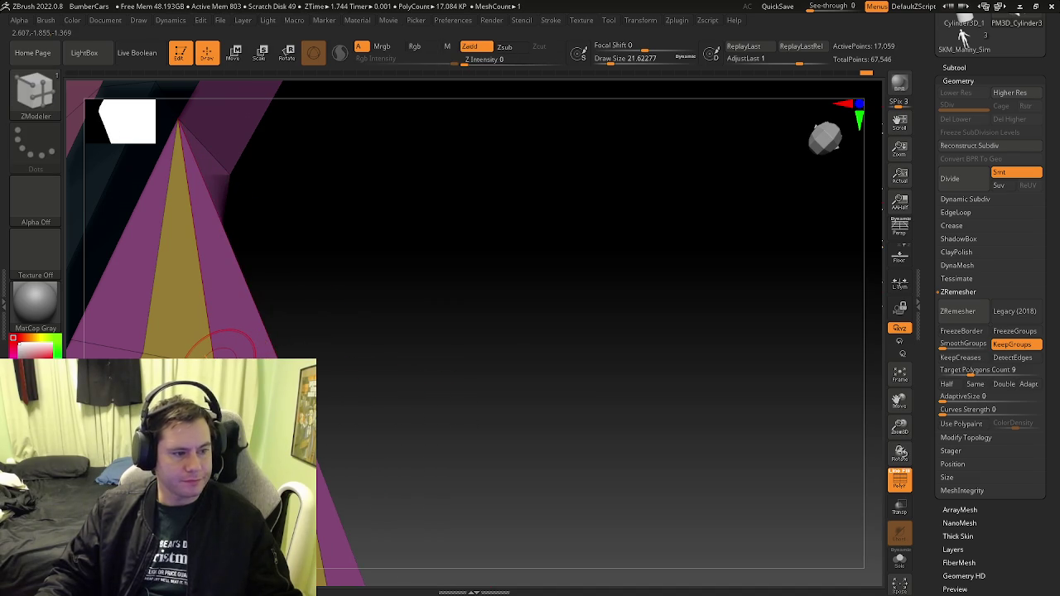
pyautogui.click(224, 356)
pyautogui.moveTo(249, 348); pyautogui.dragTo(485, 414, button='right')
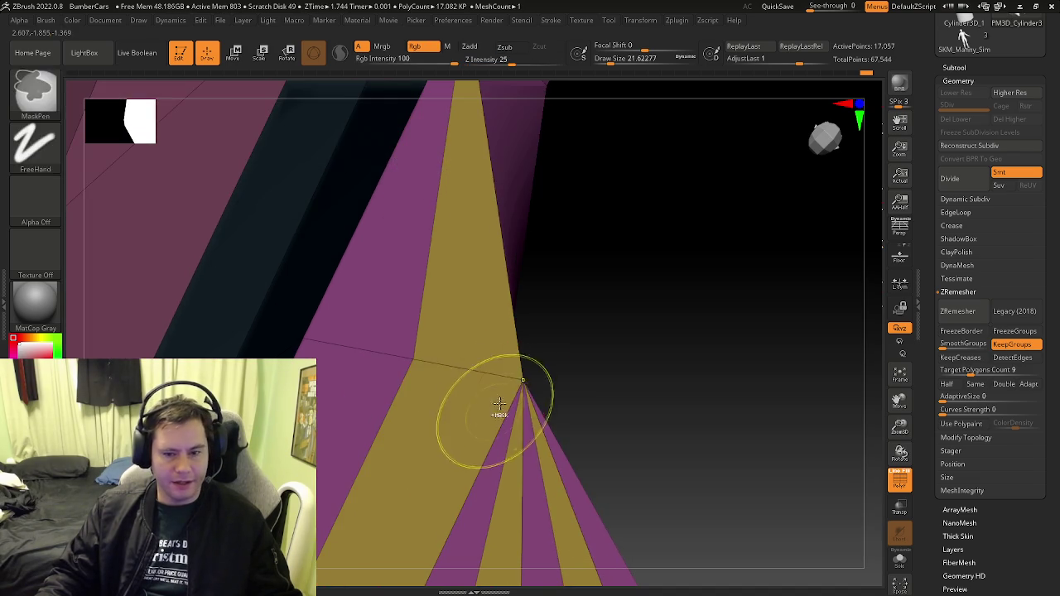
pyautogui.click(409, 356)
pyautogui.moveTo(409, 356)
pyautogui.mouseDown(button='right')
pyautogui.moveTo(395, 345)
pyautogui.moveTo(393, 402)
pyautogui.moveTo(497, 314)
pyautogui.moveTo(225, 309)
pyautogui.mouseUp(button='right')
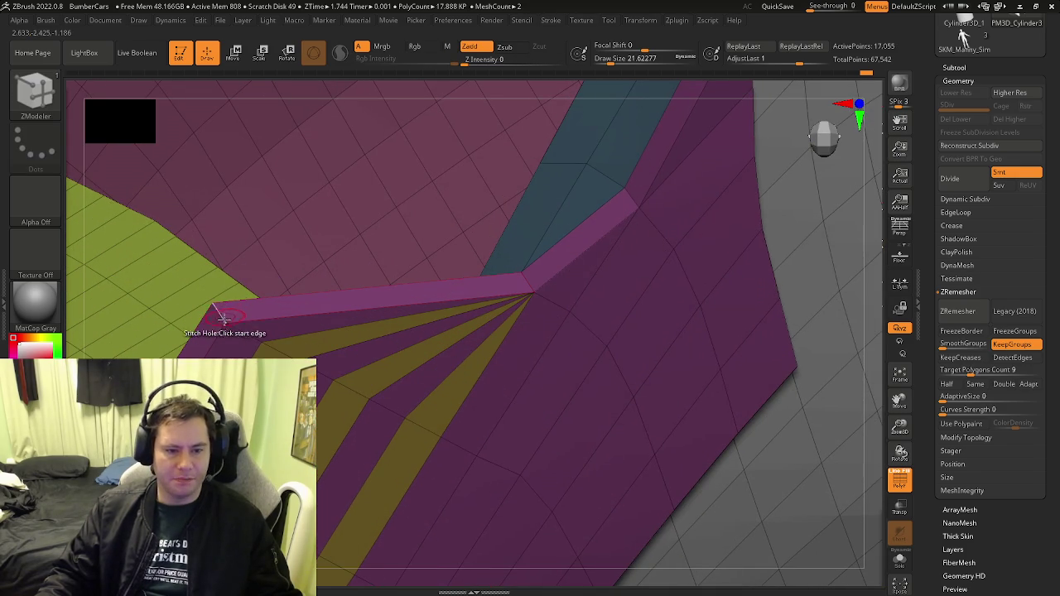
# Stitch shut the thin strips beside the pink face of the fan
pyautogui.click(261, 343)
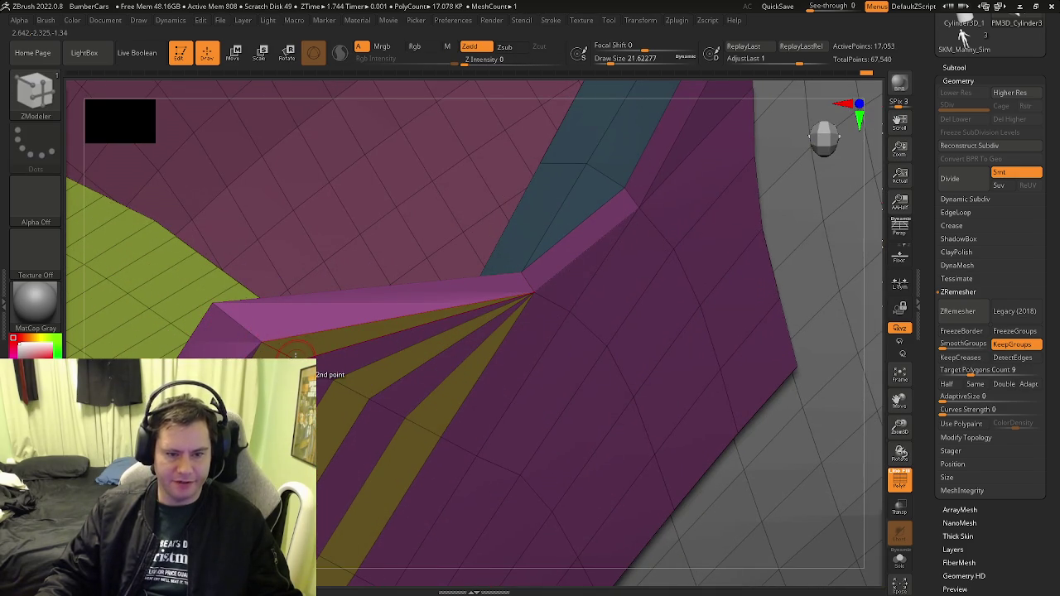
pyautogui.click(295, 355)
pyautogui.click(333, 385)
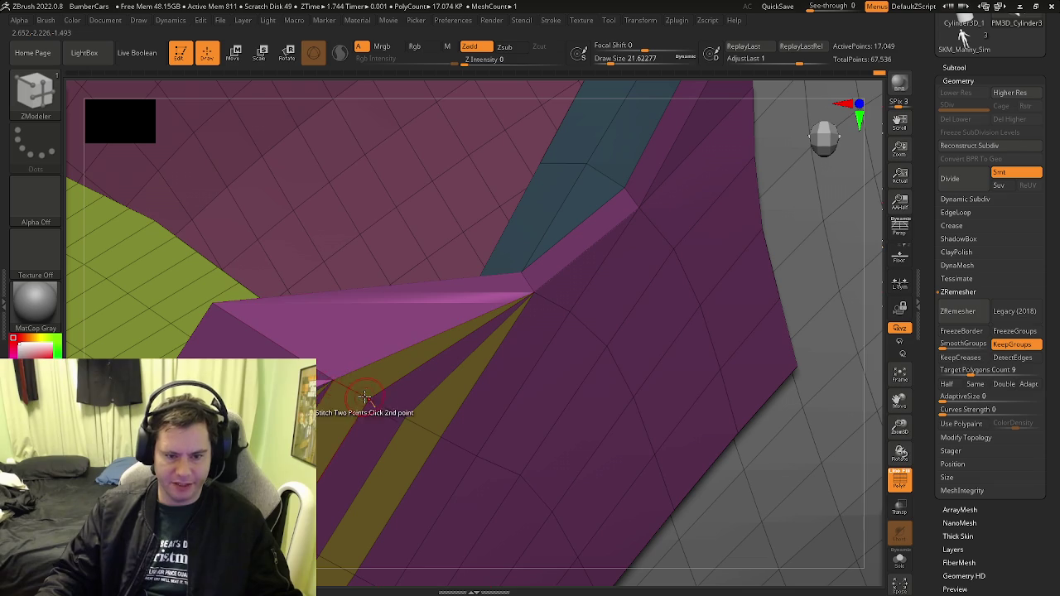
pyautogui.click(365, 398)
pyautogui.moveTo(364, 397); pyautogui.dragTo(340, 358, button='right')
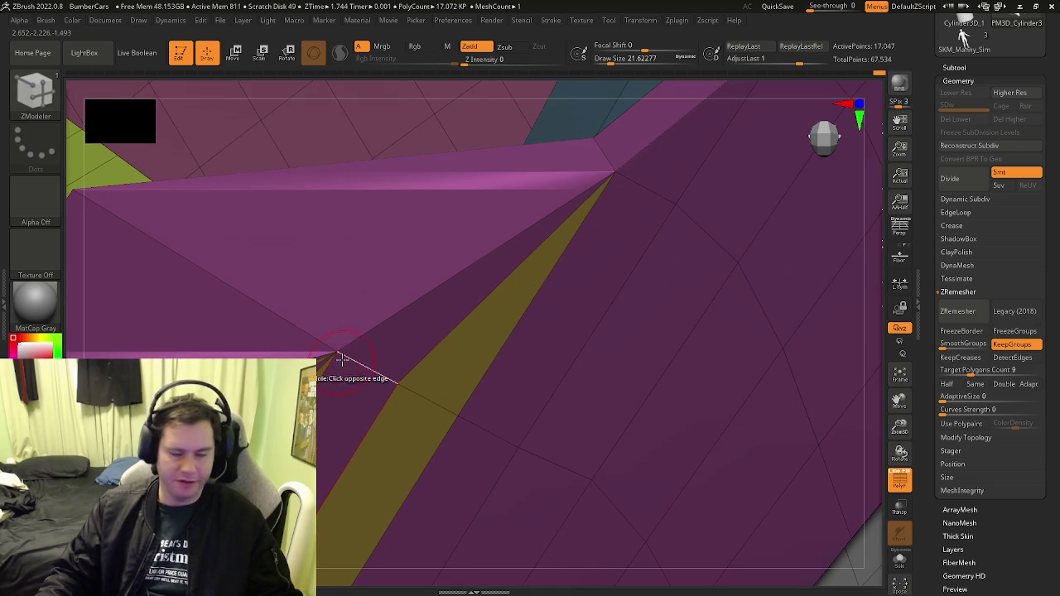
pyautogui.click(396, 385)
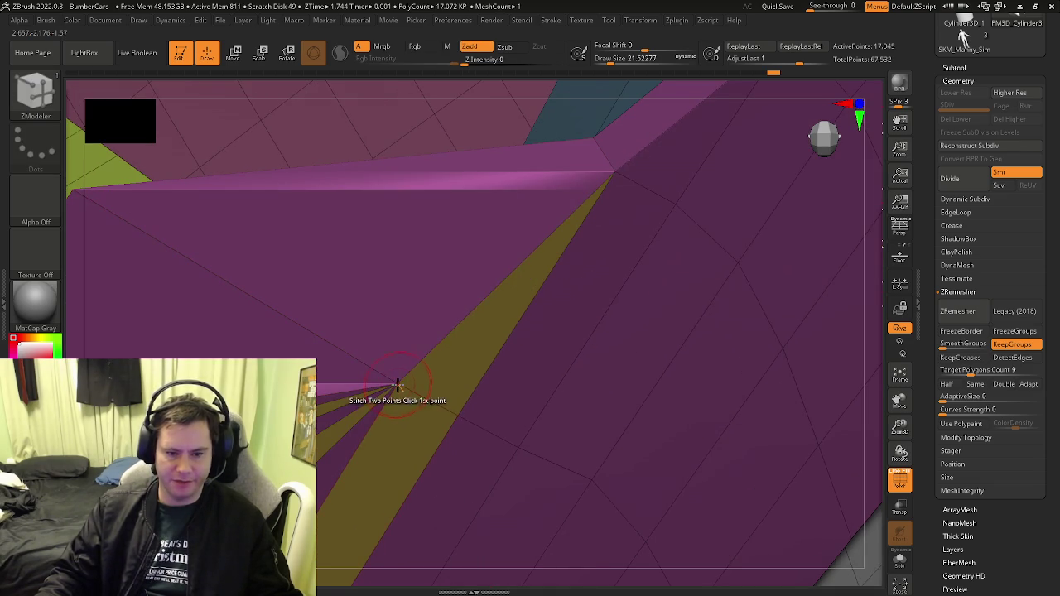
pyautogui.click(444, 410)
# Collapse the magenta and yellow strips near the fan tip, leaving 17,031 active points
pyautogui.moveTo(450, 414)
pyautogui.mouseDown(button='right')
pyautogui.moveTo(378, 355)
pyautogui.moveTo(450, 407)
pyautogui.moveTo(407, 382)
pyautogui.moveTo(442, 391)
pyautogui.mouseUp(button='right')
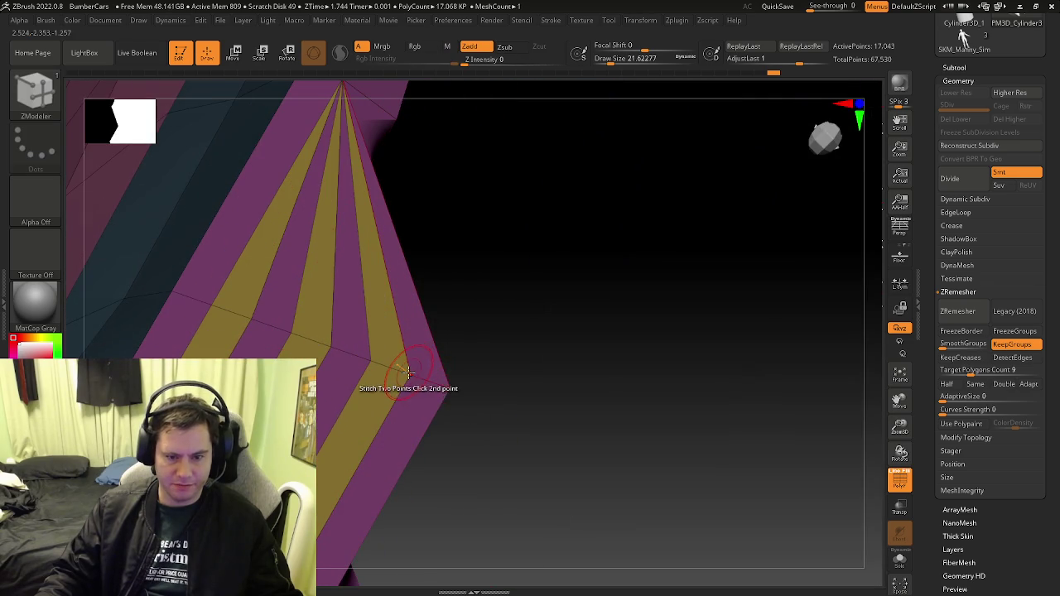
pyautogui.click(407, 373)
pyautogui.click(370, 356)
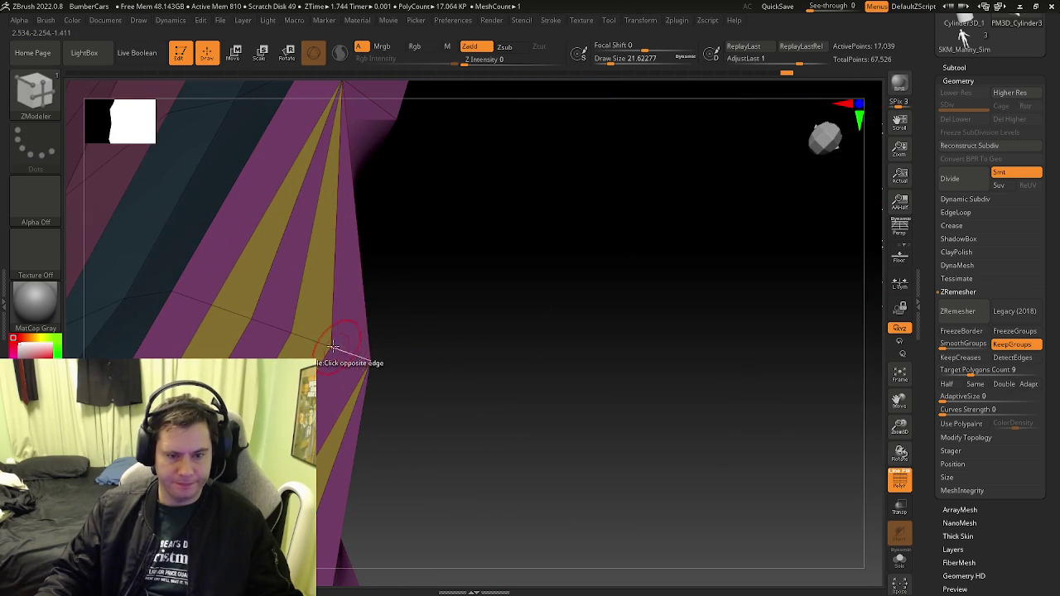
pyautogui.click(331, 346)
pyautogui.click(293, 331)
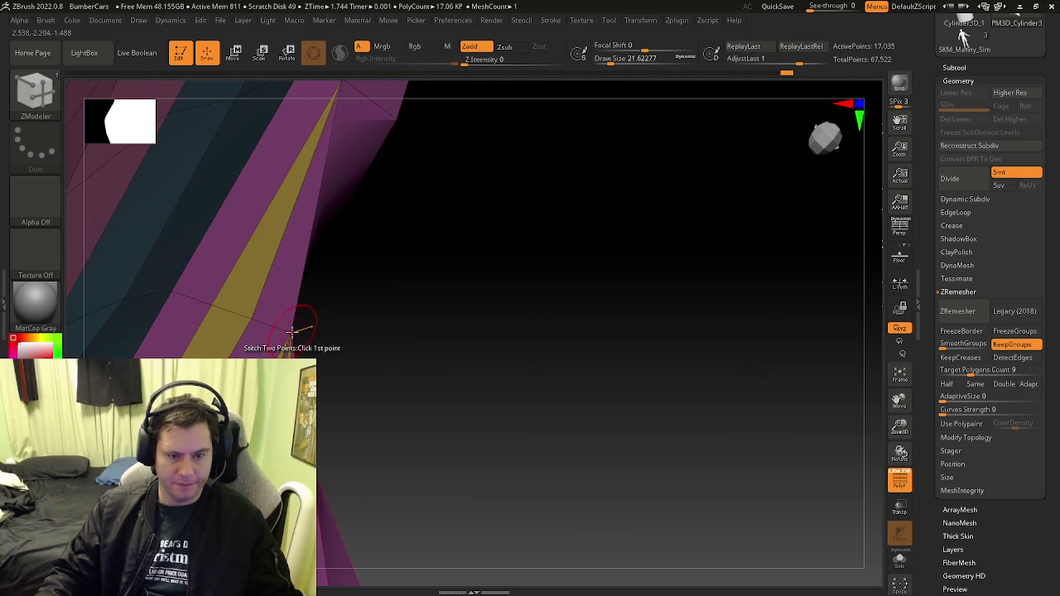
pyautogui.click(250, 321)
pyautogui.click(226, 300)
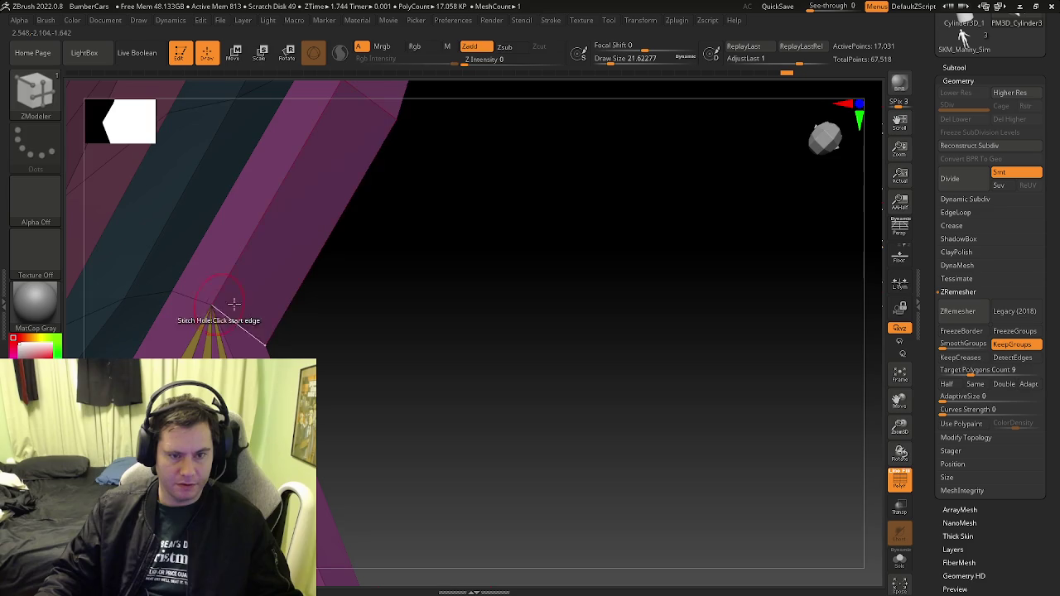
pyautogui.moveTo(225, 300)
pyautogui.mouseDown()
pyautogui.moveTo(300, 345)
pyautogui.moveTo(452, 284)
pyautogui.mouseUp()
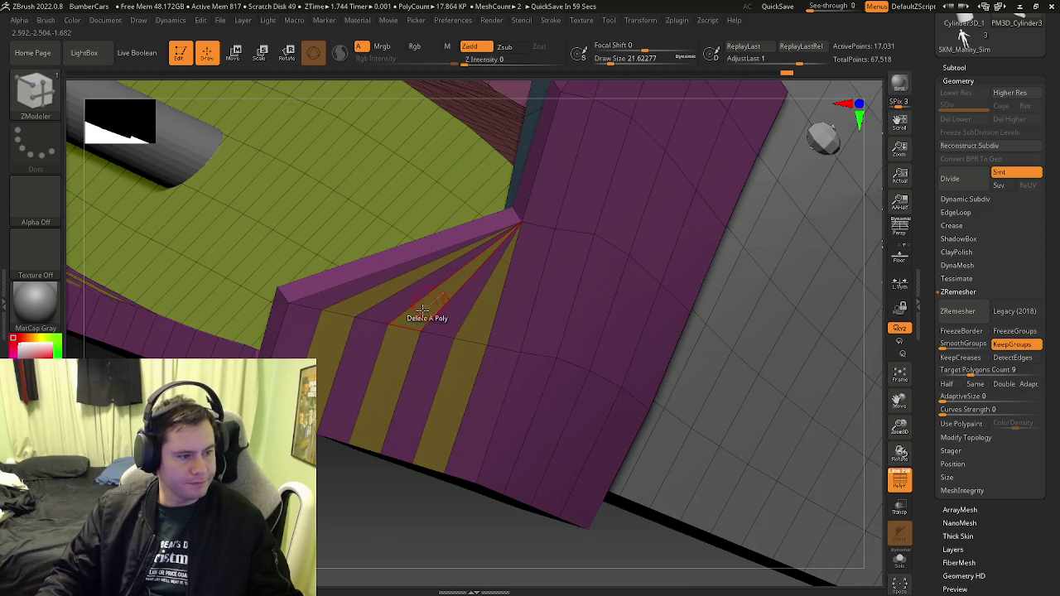
# Close the open gap along the strip edge at the seat corner with Stitch Hole
pyautogui.moveTo(424, 317)
pyautogui.mouseDown()
pyautogui.moveTo(476, 286)
pyautogui.moveTo(497, 323)
pyautogui.mouseUp()
pyautogui.moveTo(497, 323)
pyautogui.keyDown('ctrl'); pyautogui.mouseDown(button='right')
pyautogui.moveTo(521, 354)
pyautogui.moveTo(515, 391)
pyautogui.mouseUp(button='right'); pyautogui.keyUp('ctrl')
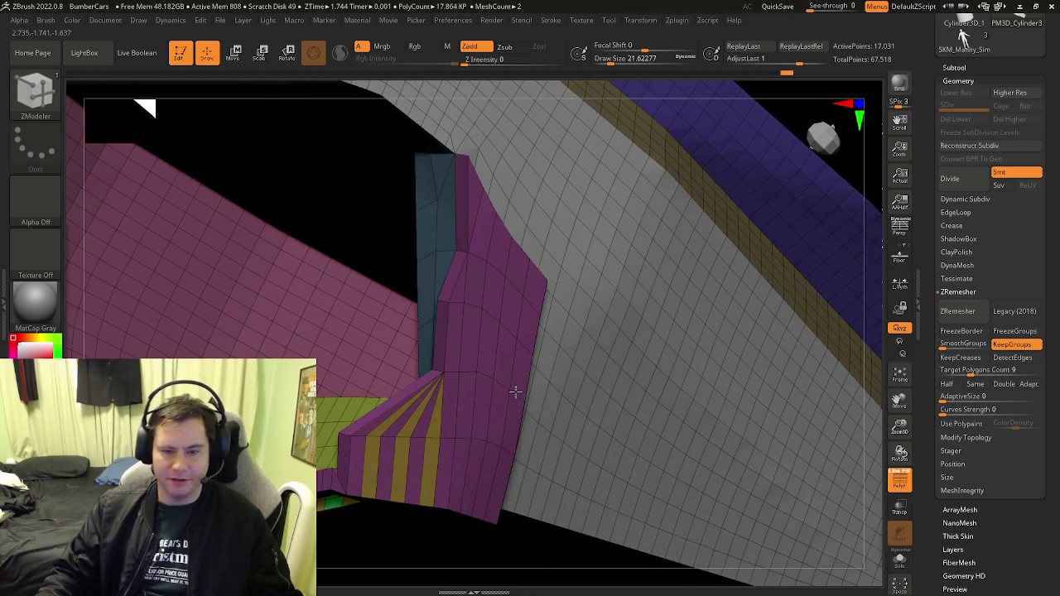
pyautogui.keyDown('ctrl'); pyautogui.moveTo(443, 313); pyautogui.dragTo(415, 290, button='right'); pyautogui.keyUp('ctrl')
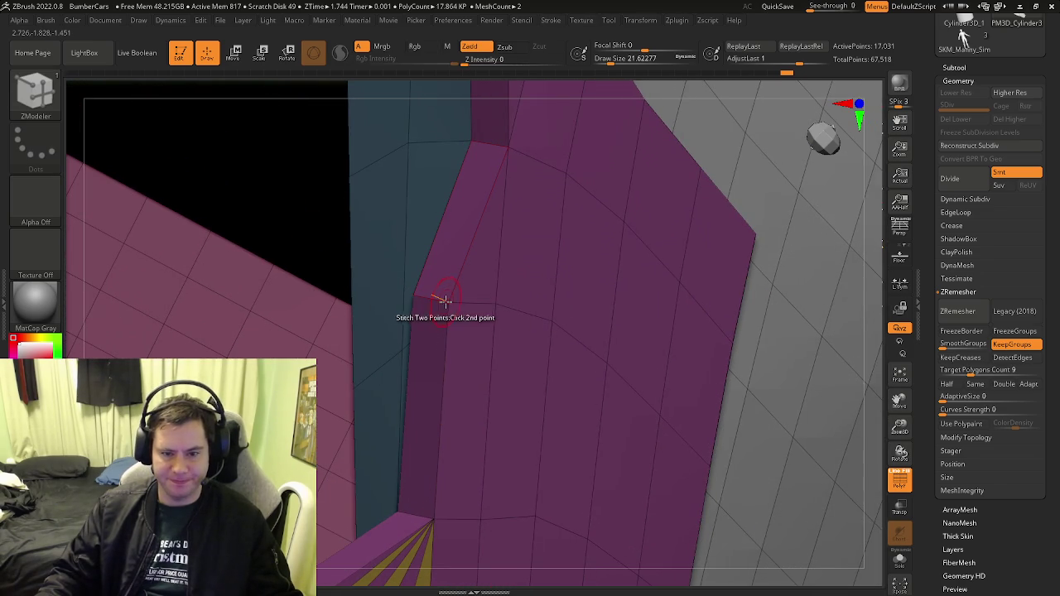
pyautogui.moveTo(484, 307)
pyautogui.mouseDown(button='right')
pyautogui.moveTo(511, 307)
pyautogui.moveTo(478, 362)
pyautogui.moveTo(489, 341)
pyautogui.mouseUp(button='right')
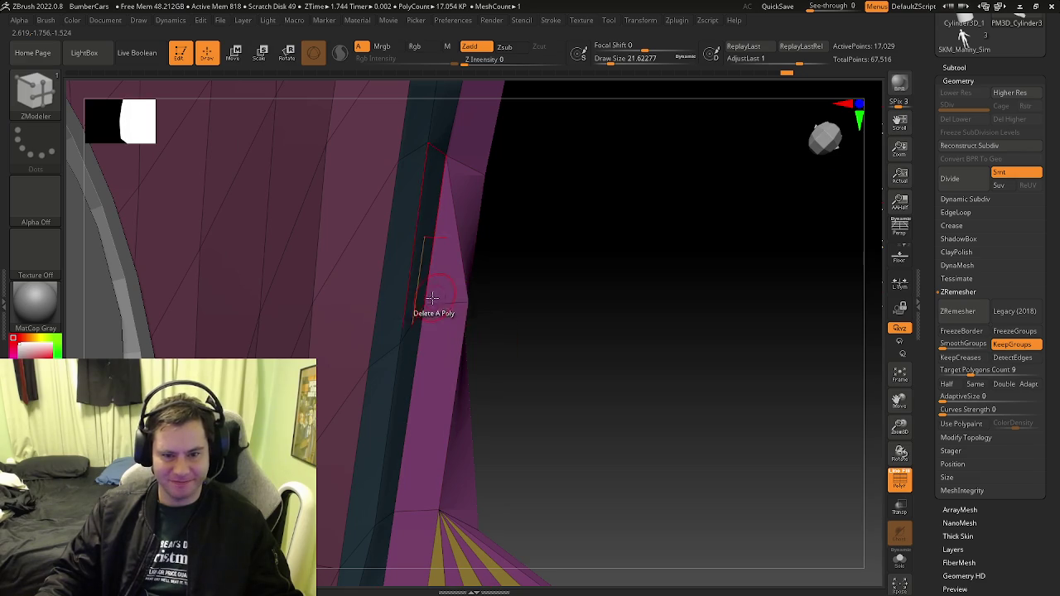
pyautogui.moveTo(424, 303)
pyautogui.mouseDown(button='right')
pyautogui.moveTo(357, 317)
pyautogui.moveTo(421, 430)
pyautogui.moveTo(352, 348)
pyautogui.moveTo(348, 324)
pyautogui.moveTo(381, 334)
pyautogui.mouseUp(button='right')
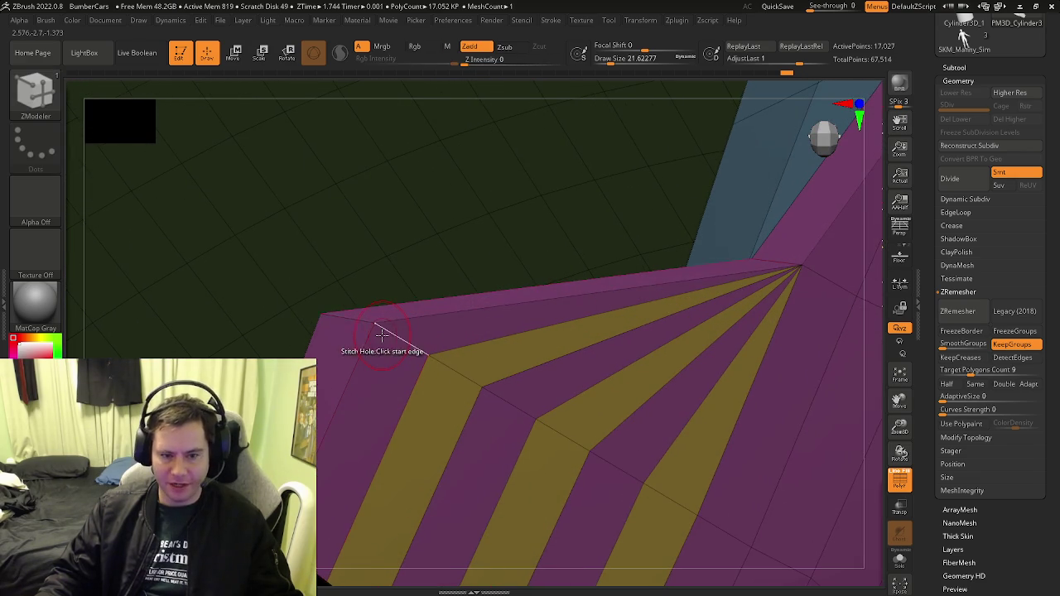
pyautogui.click(436, 360)
pyautogui.moveTo(437, 360); pyautogui.dragTo(395, 346, button='right')
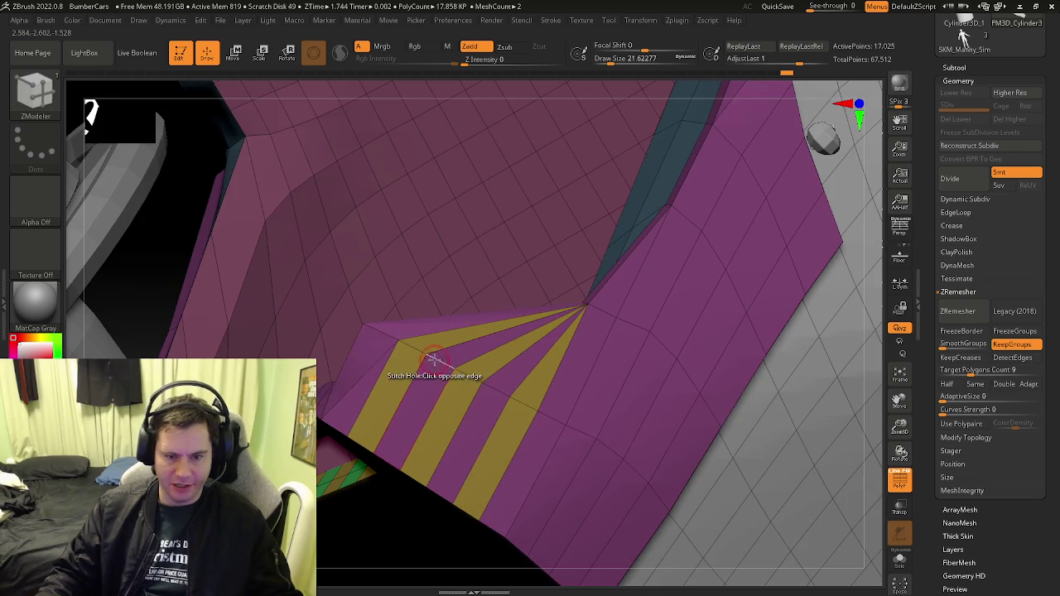
pyautogui.moveTo(480, 379)
pyautogui.mouseDown(button='right')
pyautogui.moveTo(450, 374)
pyautogui.moveTo(442, 422)
pyautogui.moveTo(427, 334)
pyautogui.moveTo(462, 442)
pyautogui.moveTo(445, 371)
pyautogui.moveTo(491, 379)
pyautogui.moveTo(447, 365)
pyautogui.mouseUp(button='right')
# Switch the ZModeler action to Stitch Two Points and inspect the striped edge
pyautogui.press('space')
pyautogui.click(535, 300)
pyautogui.moveTo(535, 301); pyautogui.dragTo(453, 337, button='right')
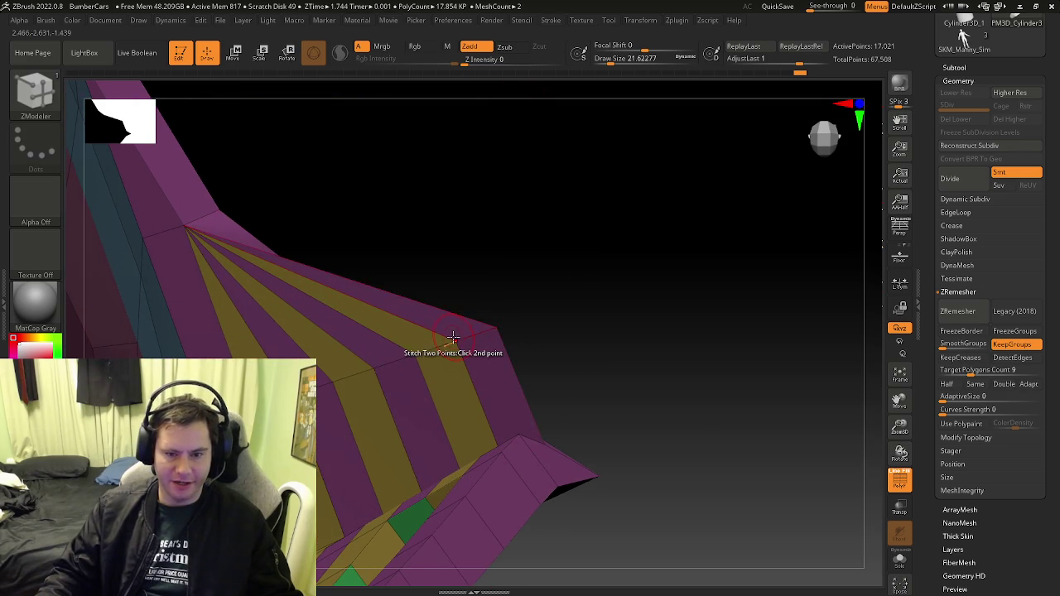
pyautogui.moveTo(367, 370); pyautogui.dragTo(320, 356, button='right')
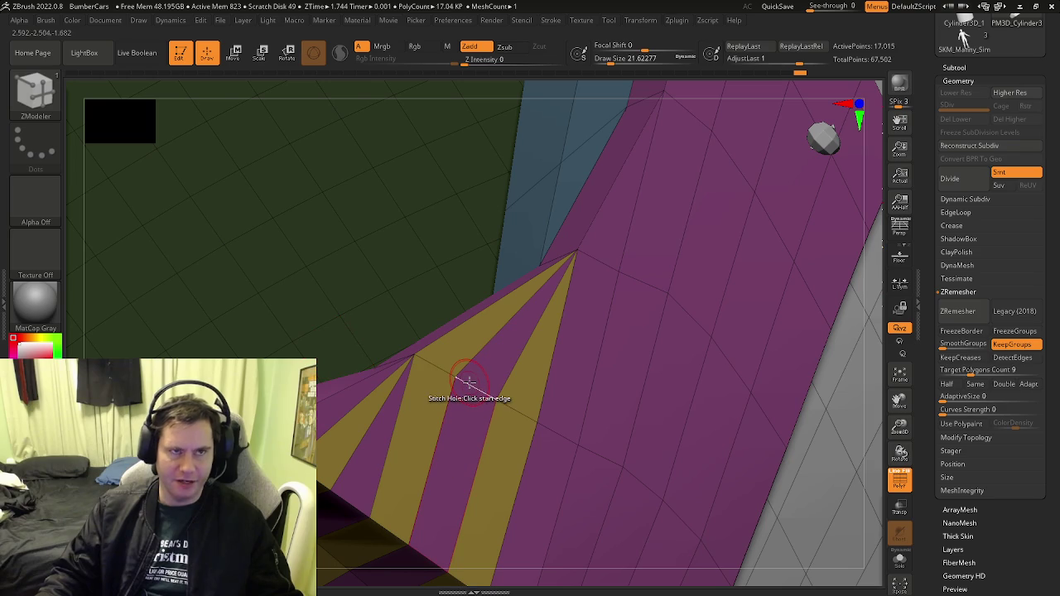
pyautogui.moveTo(469, 383)
pyautogui.mouseDown(button='right')
pyautogui.moveTo(500, 362)
pyautogui.moveTo(573, 388)
pyautogui.moveTo(530, 360)
pyautogui.moveTo(553, 367)
pyautogui.moveTo(509, 320)
pyautogui.moveTo(500, 461)
pyautogui.moveTo(539, 346)
pyautogui.moveTo(386, 248)
pyautogui.moveTo(367, 289)
pyautogui.moveTo(383, 220)
pyautogui.moveTo(402, 393)
pyautogui.moveTo(430, 379)
pyautogui.moveTo(377, 473)
pyautogui.moveTo(410, 417)
pyautogui.moveTo(393, 409)
pyautogui.moveTo(424, 385)
pyautogui.moveTo(485, 403)
pyautogui.moveTo(613, 376)
pyautogui.moveTo(596, 386)
pyautogui.moveTo(597, 445)
pyautogui.moveTo(646, 433)
pyautogui.moveTo(436, 438)
pyautogui.moveTo(559, 400)
pyautogui.moveTo(492, 472)
pyautogui.moveTo(489, 417)
pyautogui.moveTo(375, 429)
pyautogui.moveTo(564, 430)
pyautogui.moveTo(552, 468)
pyautogui.moveTo(547, 406)
pyautogui.moveTo(600, 441)
pyautogui.moveTo(601, 405)
pyautogui.mouseUp(button='right')
# Hide the PolyF wireframe, frame the whole bumper car, and enter Move mode with the Transpose gizmo
pyautogui.hotkey('shift', 'f')
pyautogui.hotkey('shift', 'f')
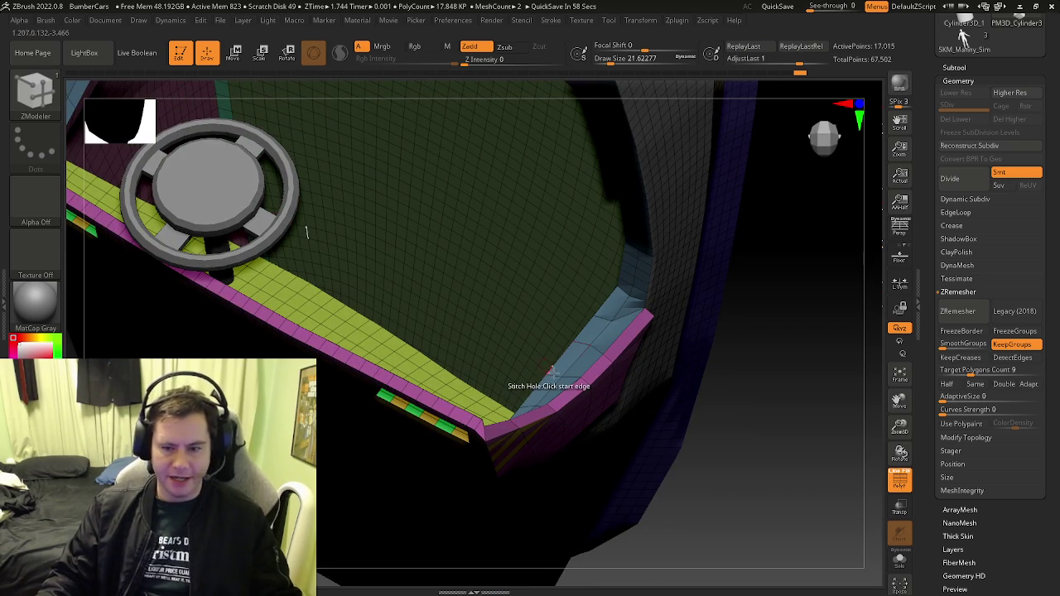
pyautogui.moveTo(573, 356)
pyautogui.mouseDown(button='right')
pyautogui.moveTo(549, 249)
pyautogui.moveTo(467, 256)
pyautogui.moveTo(624, 249)
pyautogui.moveTo(611, 274)
pyautogui.moveTo(458, 323)
pyautogui.moveTo(497, 296)
pyautogui.moveTo(428, 301)
pyautogui.moveTo(500, 229)
pyautogui.moveTo(417, 266)
pyautogui.mouseUp(button='right')
pyautogui.press('w')
pyautogui.moveTo(574, 352)
pyautogui.keyDown('ctrl'); pyautogui.mouseDown(button='right')
pyautogui.moveTo(506, 321)
pyautogui.moveTo(577, 398)
pyautogui.moveTo(422, 272)
pyautogui.mouseUp(button='right'); pyautogui.keyUp('ctrl')
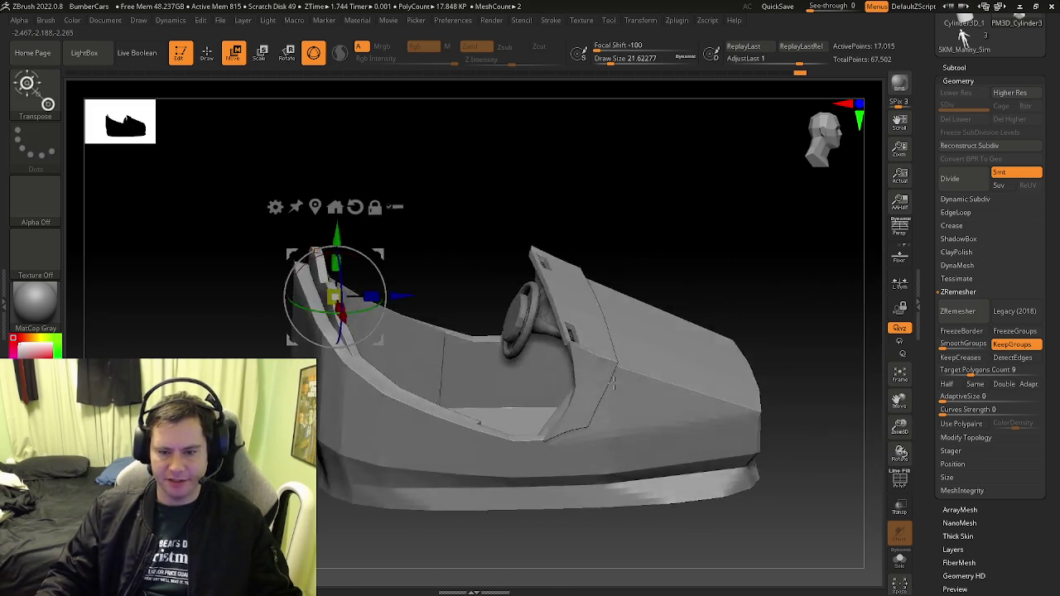
# Show the PolyF wireframe, centre the move gizmo on the mesh, and orbit to a straight side view
pyautogui.hotkey('shift', 'f')
pyautogui.moveTo(353, 258)
pyautogui.keyDown('alt'); pyautogui.mouseDown()
pyautogui.moveTo(308, 312)
pyautogui.moveTo(334, 217)
pyautogui.mouseUp(); pyautogui.keyUp('alt')
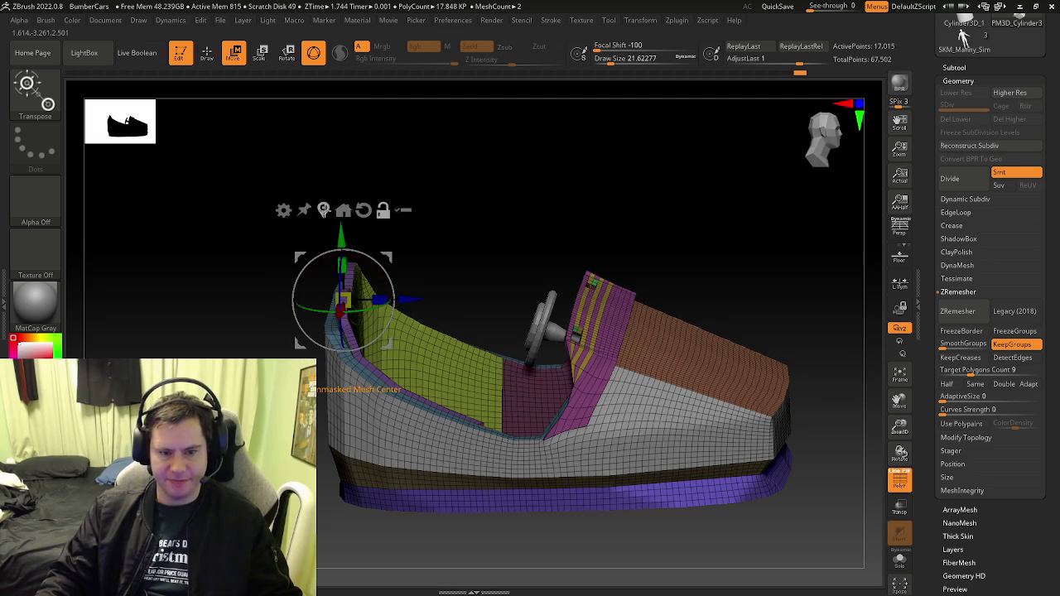
pyautogui.click(343, 209)
pyautogui.moveTo(207, 207); pyautogui.dragTo(248, 198)
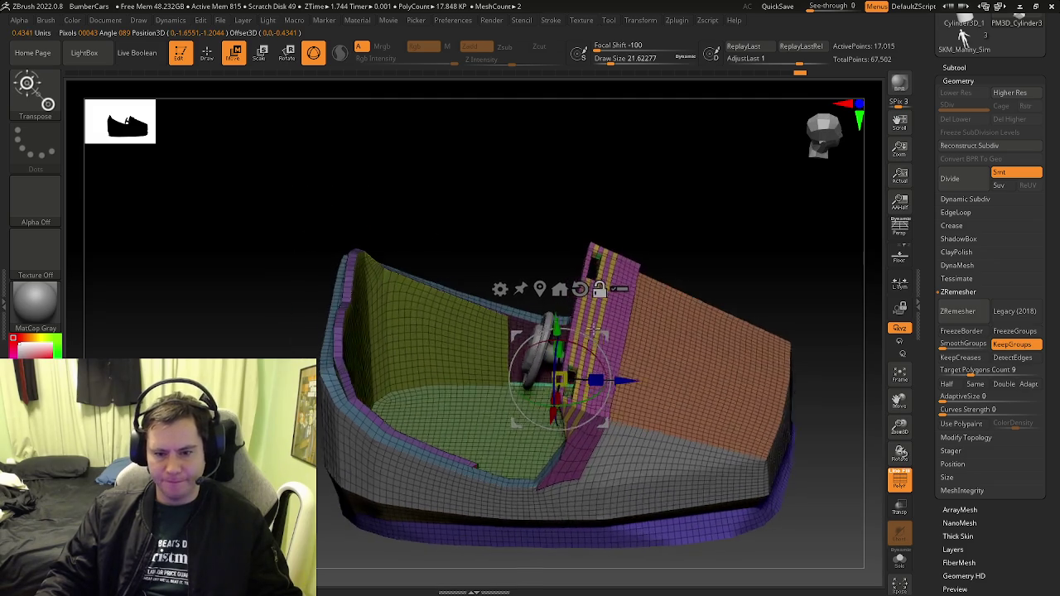
pyautogui.moveTo(605, 257)
pyautogui.mouseDown()
pyautogui.moveTo(590, 292)
pyautogui.moveTo(504, 291)
pyautogui.moveTo(446, 259)
pyautogui.moveTo(464, 274)
pyautogui.mouseUp()
pyautogui.scroll(-3, 430, 286)
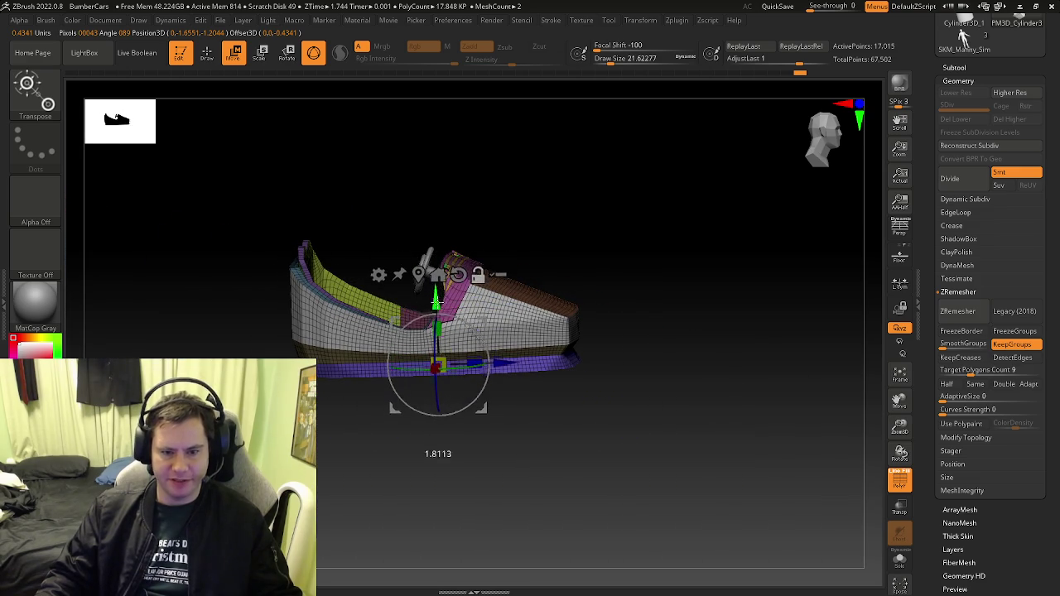
pyautogui.scroll(3, 505, 362)
pyautogui.scroll(2, 505, 362)
pyautogui.moveTo(505, 362)
pyautogui.mouseDown()
pyautogui.moveTo(502, 307)
pyautogui.moveTo(400, 367)
pyautogui.moveTo(401, 328)
pyautogui.mouseUp()
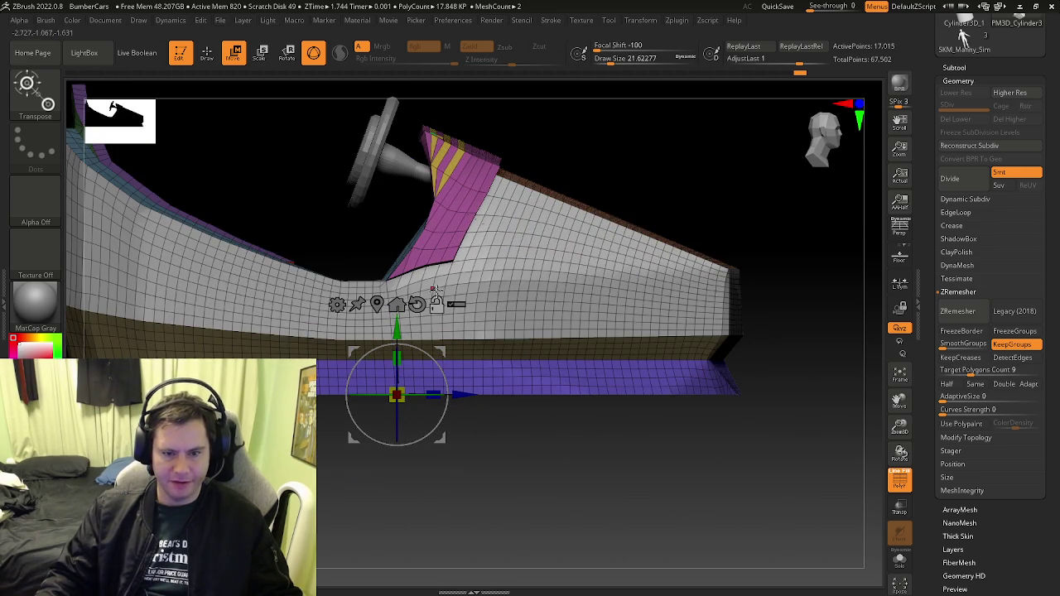
pyautogui.scroll(-3, 524, 336)
pyautogui.moveTo(450, 455)
pyautogui.mouseDown()
pyautogui.moveTo(560, 284)
pyautogui.moveTo(537, 241)
pyautogui.moveTo(527, 381)
pyautogui.moveTo(472, 252)
pyautogui.mouseUp()
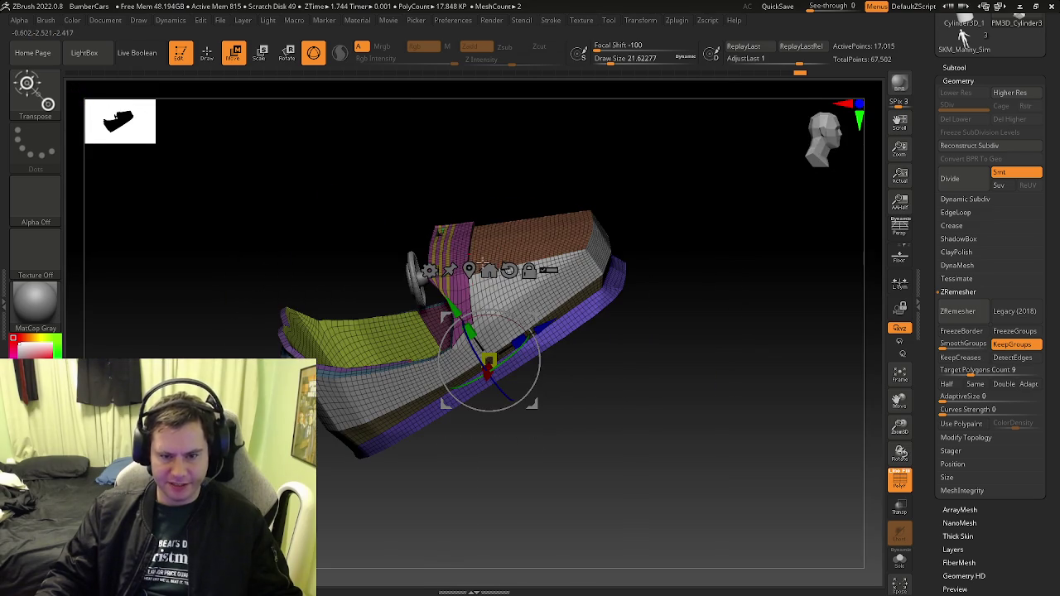
pyautogui.keyDown('shift'); pyautogui.moveTo(651, 256); pyautogui.dragTo(483, 341); pyautogui.keyUp('shift')
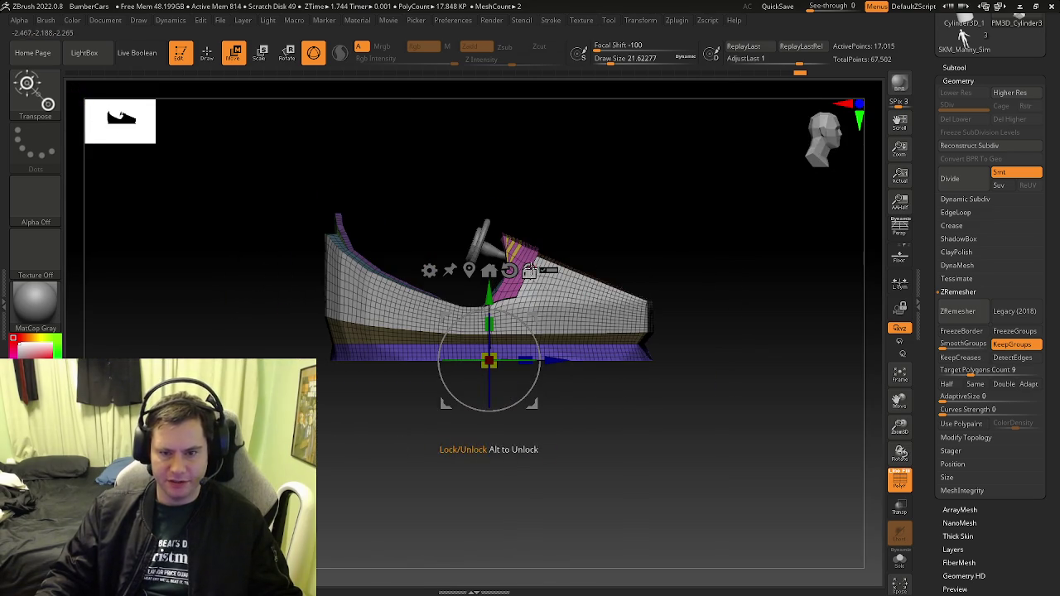
# Place the gizmo on the steering wheel and check it against the Floor grid
pyautogui.moveTo(494, 291)
pyautogui.mouseDown()
pyautogui.moveTo(497, 174)
pyautogui.moveTo(547, 208)
pyautogui.moveTo(538, 199)
pyautogui.mouseUp()
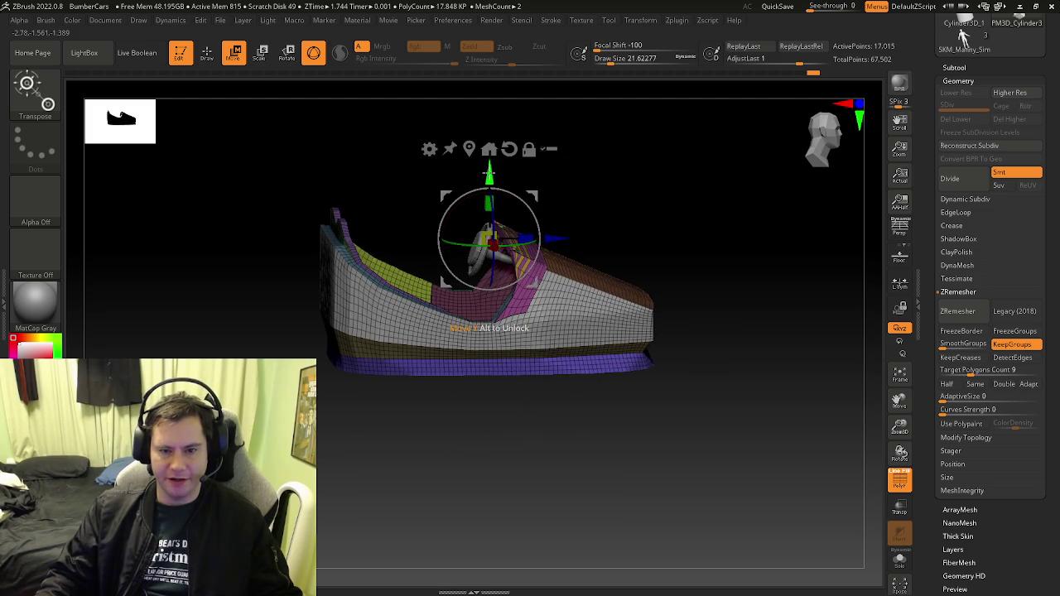
pyautogui.click(894, 260)
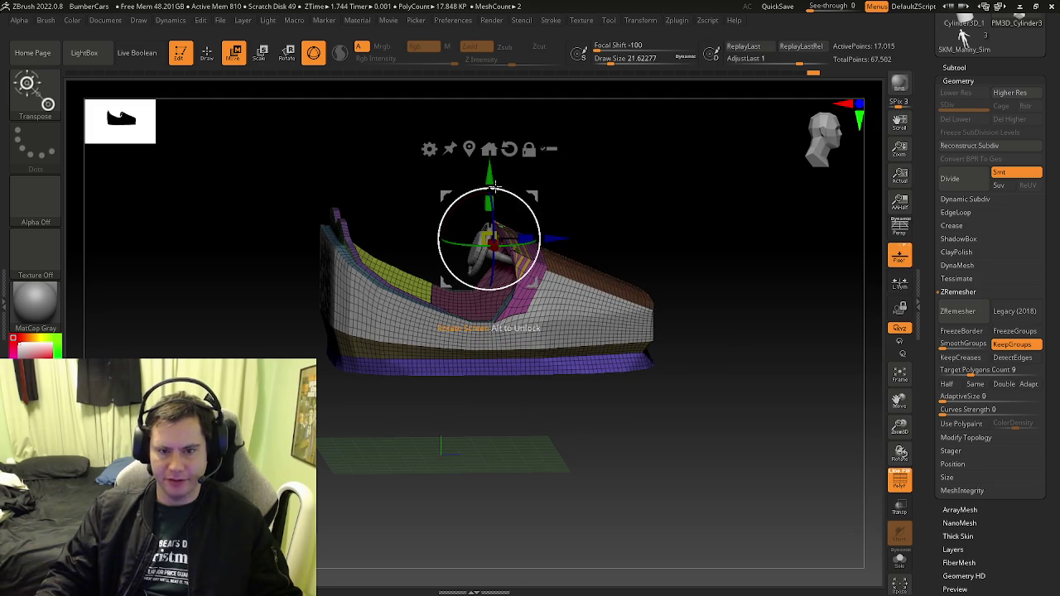
pyautogui.hotkey('ctrl', 'z')
pyautogui.hotkey('ctrl', 'z')
pyautogui.hotkey('ctrl', 'shift', 'z')
pyautogui.hotkey('ctrl', 'shift', 'z')
pyautogui.hotkey('ctrl', 'shift', 'z')
pyautogui.hotkey('ctrl', 'shift', 'z')
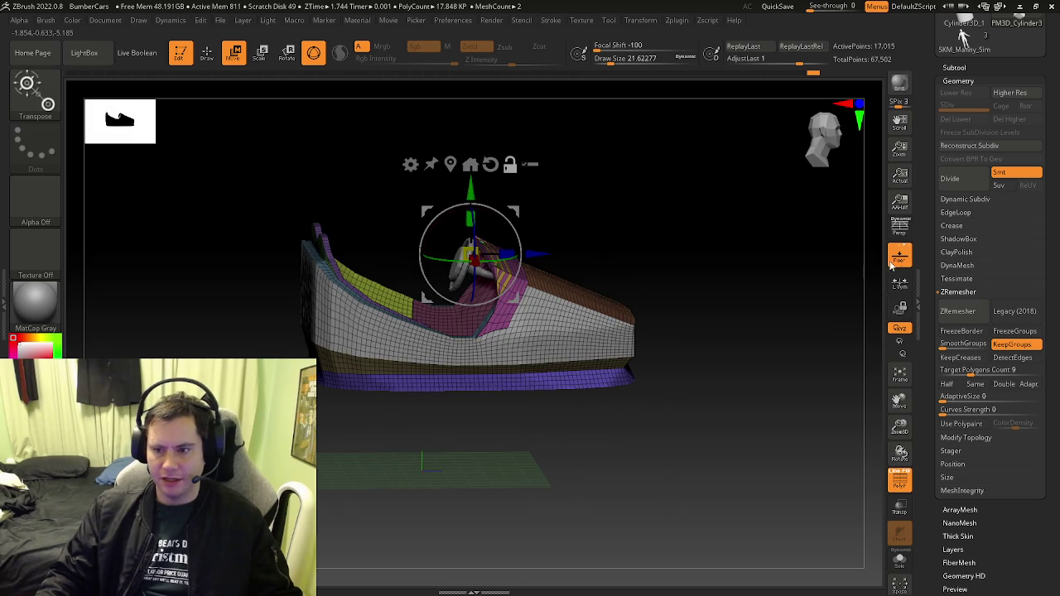
pyautogui.click(904, 261)
pyautogui.moveTo(696, 265)
pyautogui.mouseDown()
pyautogui.moveTo(683, 260)
pyautogui.moveTo(658, 315)
pyautogui.moveTo(686, 294)
pyautogui.moveTo(688, 265)
pyautogui.moveTo(663, 244)
pyautogui.moveTo(600, 280)
pyautogui.mouseUp()
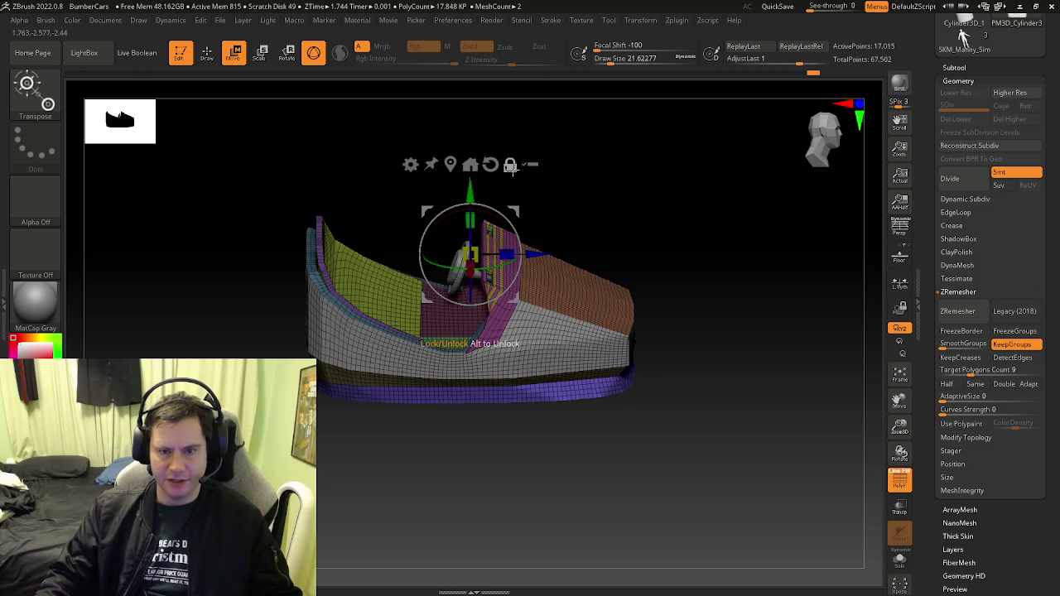
# Move and rotate the steering wheel around the vertical axis, then show the other meshes
pyautogui.moveTo(537, 249)
pyautogui.mouseDown()
pyautogui.moveTo(658, 241)
pyautogui.moveTo(436, 244)
pyautogui.moveTo(618, 294)
pyautogui.mouseUp()
pyautogui.hotkey('ctrl', 'z')
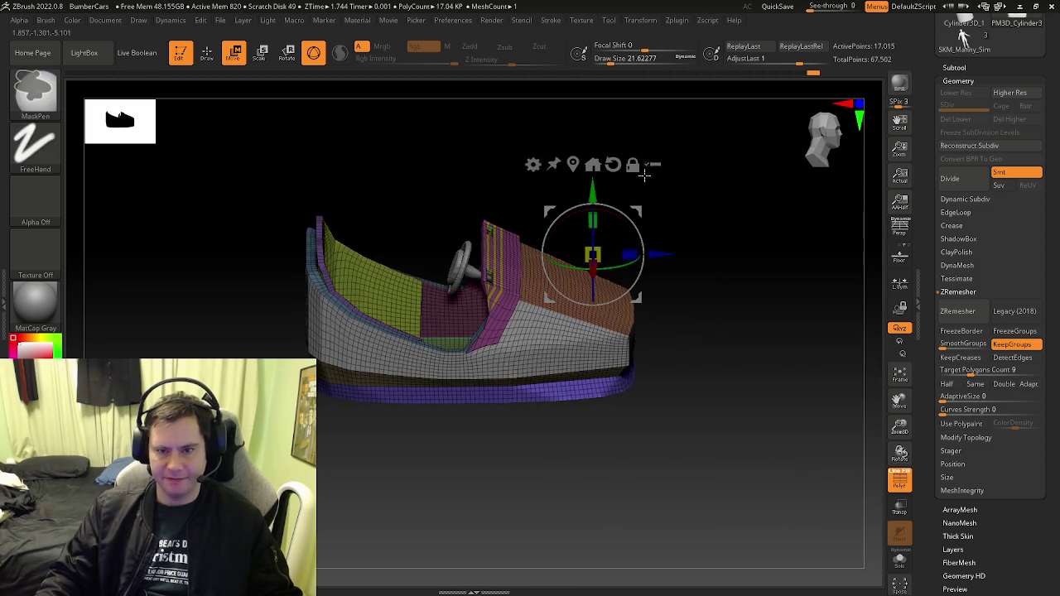
pyautogui.click(590, 163)
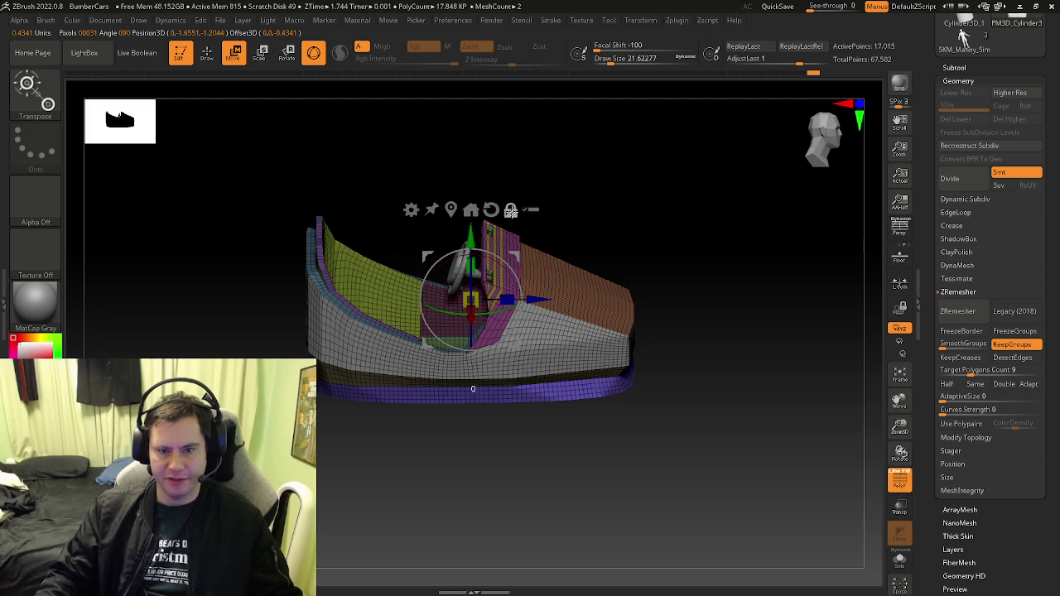
pyautogui.moveTo(505, 299)
pyautogui.mouseDown()
pyautogui.moveTo(343, 313)
pyautogui.moveTo(496, 305)
pyautogui.mouseUp()
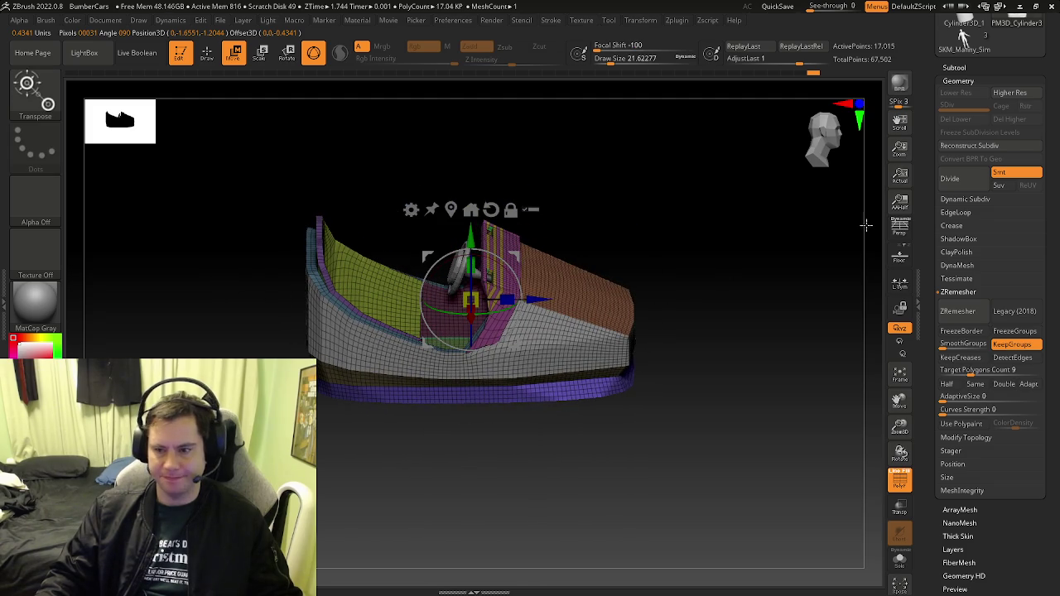
pyautogui.keyDown('ctrl'); pyautogui.click(541, 306); pyautogui.keyUp('ctrl')
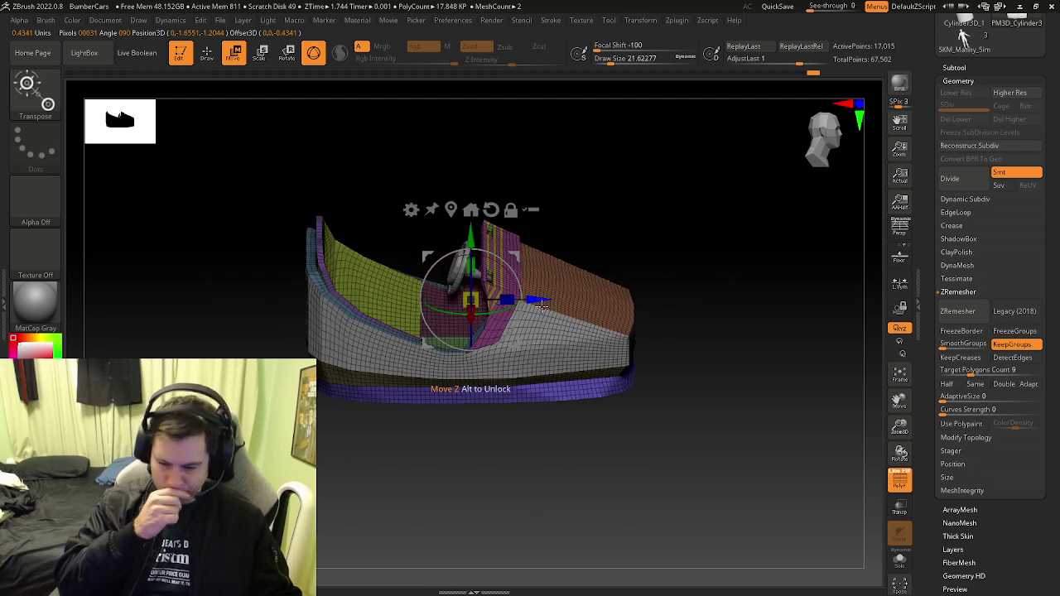
# Return to Draw mode and select the ZModeler brush (B, Z, M)
pyautogui.press('q')
pyautogui.moveTo(577, 290)
pyautogui.mouseDown(button='right')
pyautogui.moveTo(648, 315)
pyautogui.moveTo(651, 334)
pyautogui.moveTo(632, 315)
pyautogui.moveTo(401, 302)
pyautogui.moveTo(699, 374)
pyautogui.moveTo(586, 422)
pyautogui.moveTo(465, 424)
pyautogui.mouseUp(button='right')
pyautogui.press('b')
pyautogui.press('z')
pyautogui.press('m')
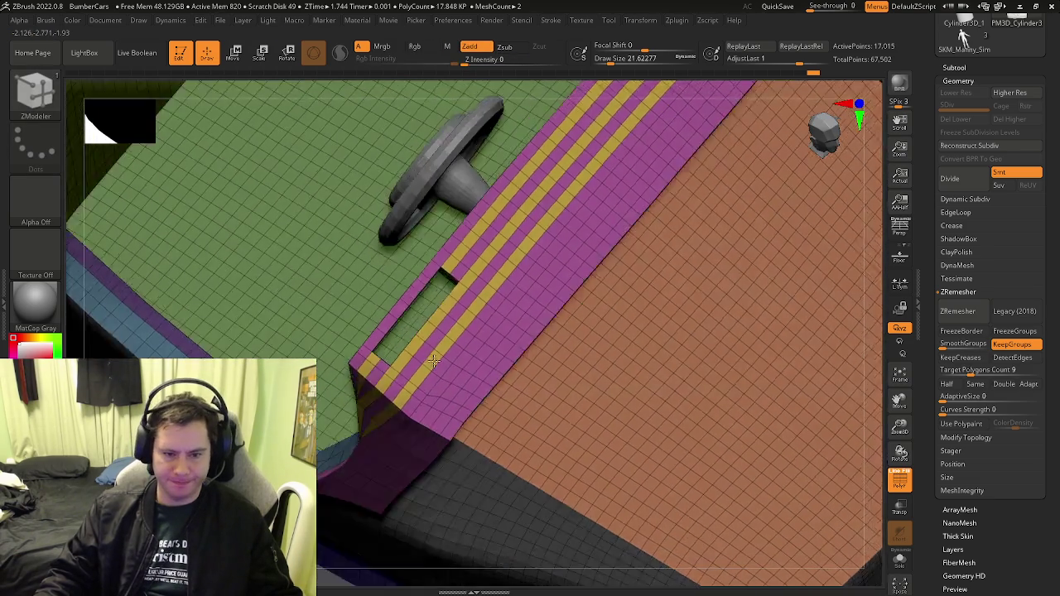
# Zoom along the striped dashboard strip beside the steering wheel, then zoom out to the whole car
pyautogui.moveTo(391, 464); pyautogui.dragTo(466, 315, button='right')
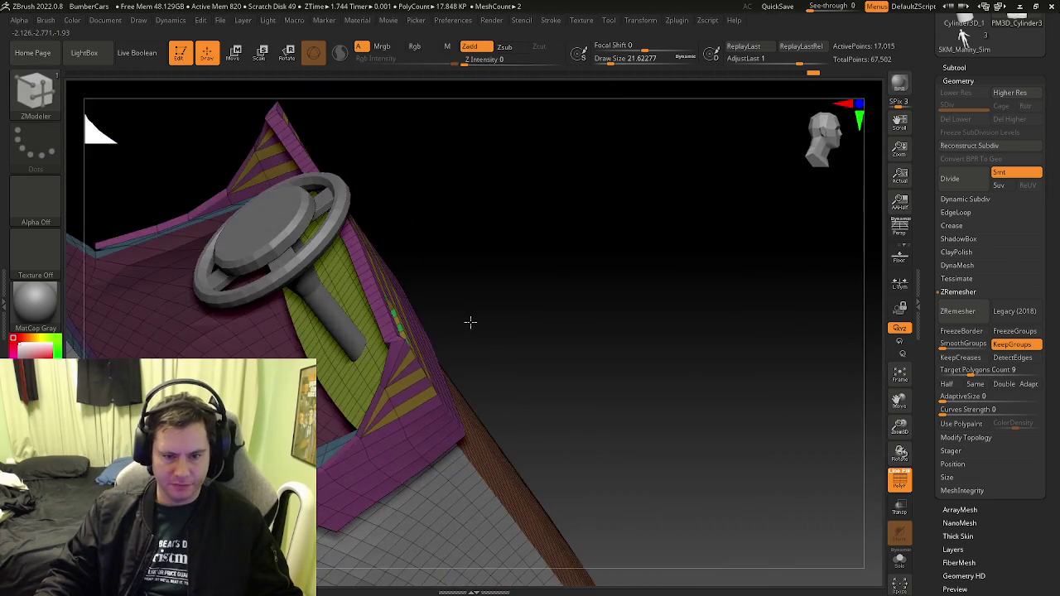
pyautogui.moveTo(491, 375)
pyautogui.mouseDown(button='right')
pyautogui.moveTo(411, 355)
pyautogui.moveTo(372, 362)
pyautogui.moveTo(328, 339)
pyautogui.moveTo(375, 407)
pyautogui.moveTo(80, 251)
pyautogui.mouseUp(button='right')
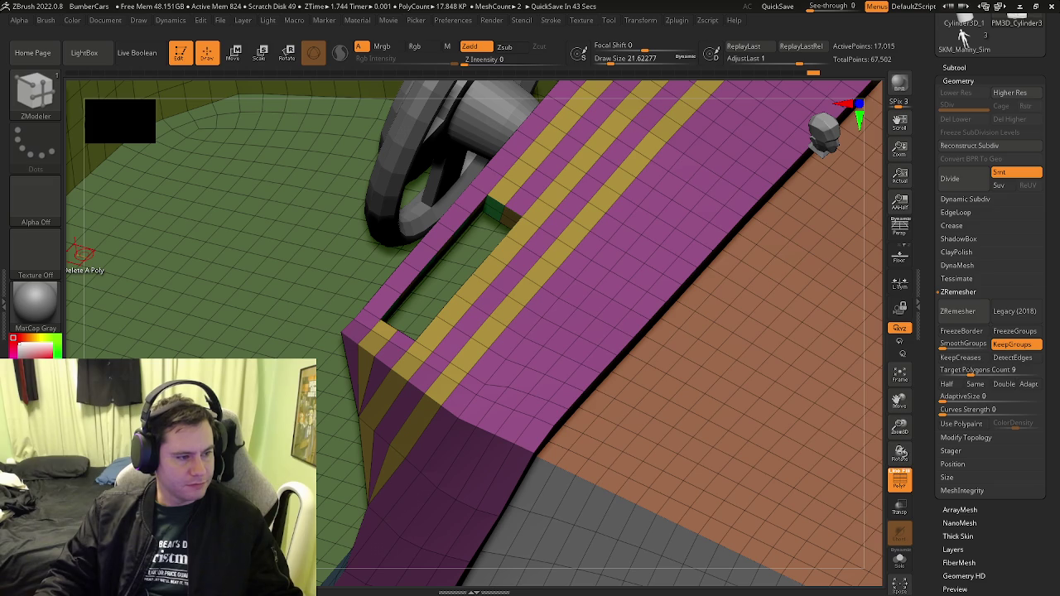
pyautogui.moveTo(552, 451)
pyautogui.mouseDown(button='right')
pyautogui.moveTo(567, 411)
pyautogui.moveTo(461, 419)
pyautogui.moveTo(578, 419)
pyautogui.moveTo(563, 397)
pyautogui.moveTo(612, 414)
pyautogui.moveTo(632, 444)
pyautogui.moveTo(530, 488)
pyautogui.moveTo(504, 468)
pyautogui.moveTo(515, 503)
pyautogui.moveTo(437, 433)
pyautogui.mouseUp(button='right')
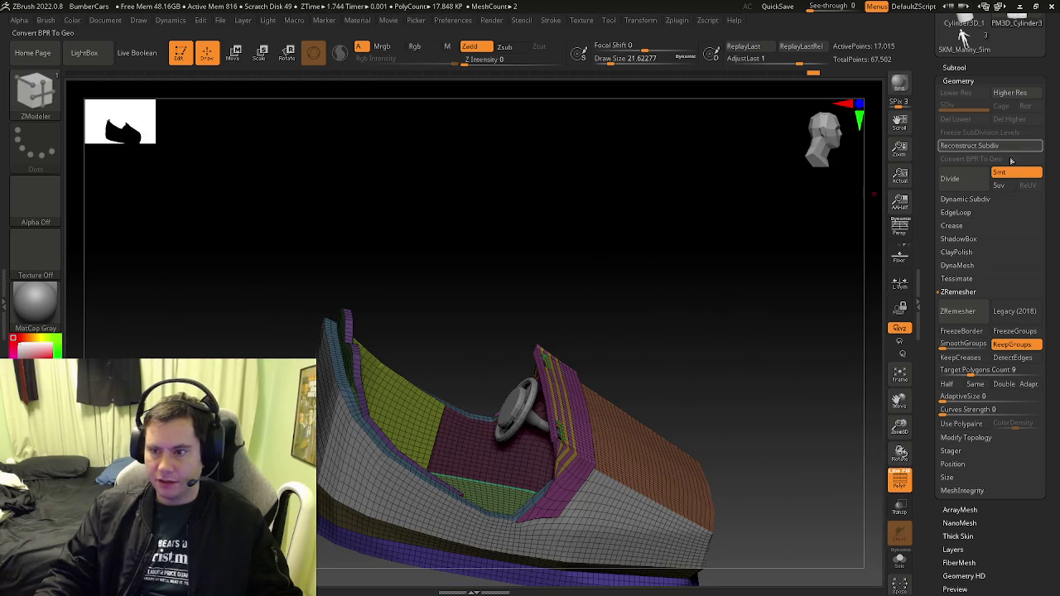
# Divide the car body to SDiv 3, hide PolyF, and compare smooth and low-poly levels
pyautogui.click(960, 180)
pyautogui.click(960, 181)
pyautogui.moveTo(580, 463); pyautogui.dragTo(619, 513, button='right')
pyautogui.hotkey('shift', 'f')
pyautogui.hotkey('shift', 'd')
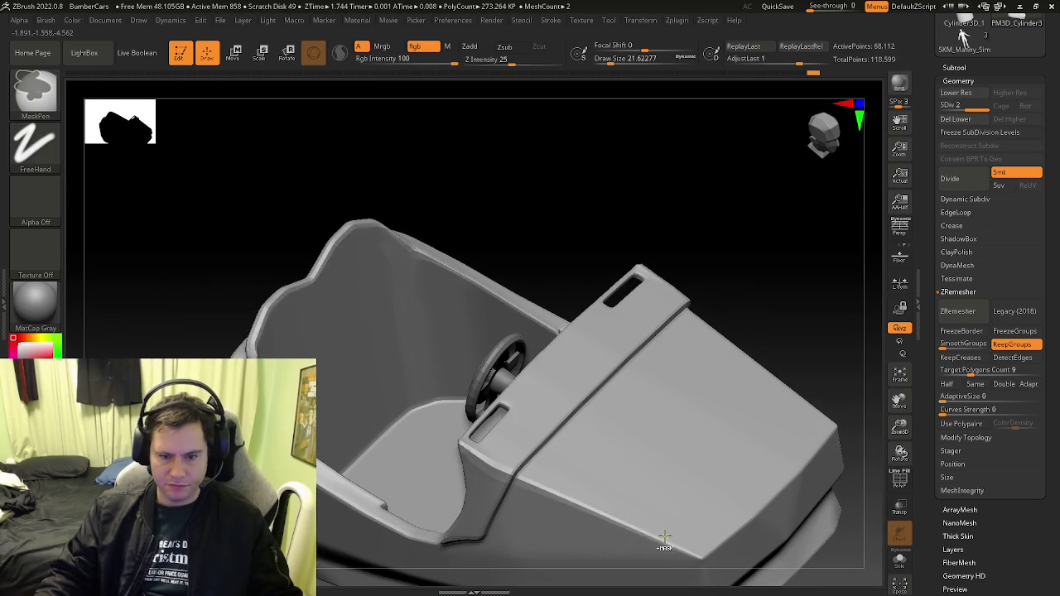
pyautogui.press('d')
pyautogui.press('b')
pyautogui.press('z')
pyautogui.press('m')
pyautogui.moveTo(615, 508); pyautogui.dragTo(849, 561, button='right')
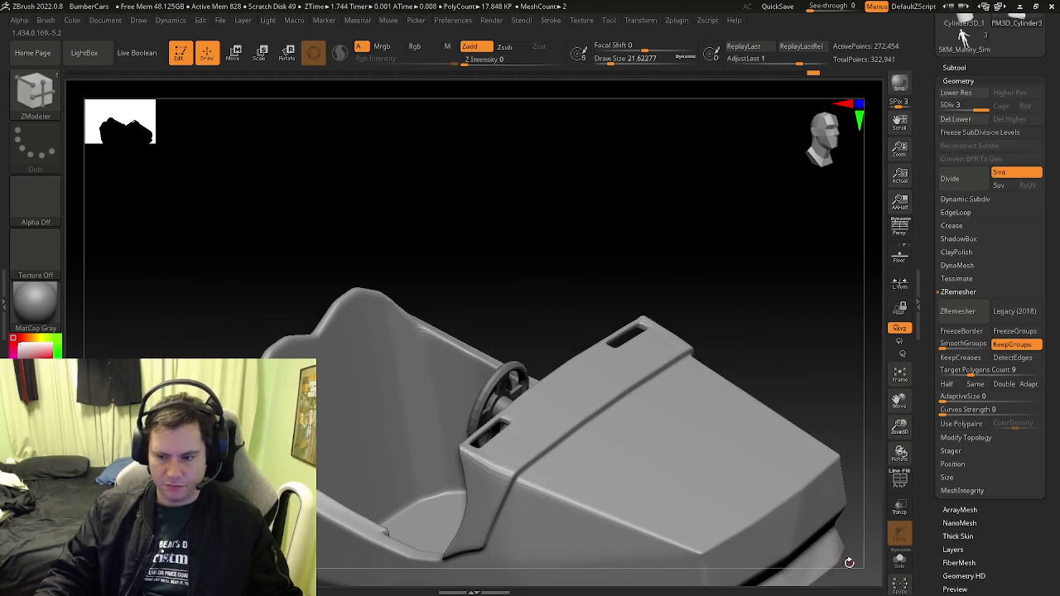
pyautogui.keyDown('alt'); pyautogui.moveTo(702, 493); pyautogui.dragTo(719, 402, button='right'); pyautogui.keyUp('alt')
# Keep toggling subdivision levels, settle on the SDiv 1 base, and show PolyF again
pyautogui.hotkey('shift', 'd')
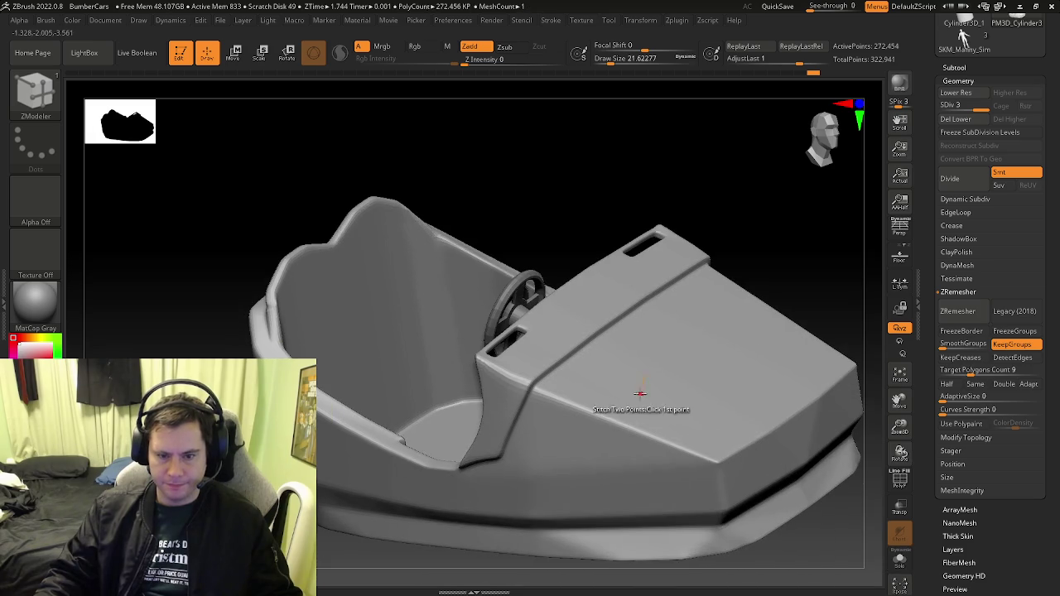
pyautogui.hotkey('ctrl', 'd')
pyautogui.moveTo(639, 395)
pyautogui.mouseDown(button='right')
pyautogui.moveTo(535, 377)
pyautogui.moveTo(541, 434)
pyautogui.mouseUp(button='right')
pyautogui.hotkey('shift', 'd')
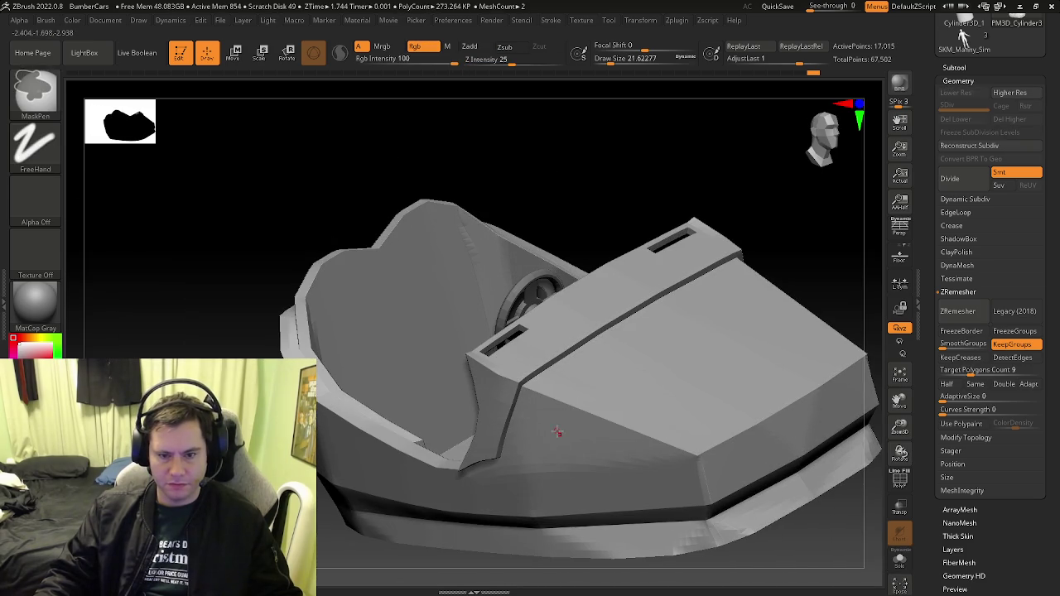
pyautogui.hotkey('shift', 'd')
pyautogui.press('d')
pyautogui.press('d')
pyautogui.moveTo(552, 433)
pyautogui.mouseDown(button='right')
pyautogui.moveTo(610, 426)
pyautogui.moveTo(558, 433)
pyautogui.mouseUp(button='right')
pyautogui.hotkey('shift', 'd')
pyautogui.hotkey('shift', 'd')
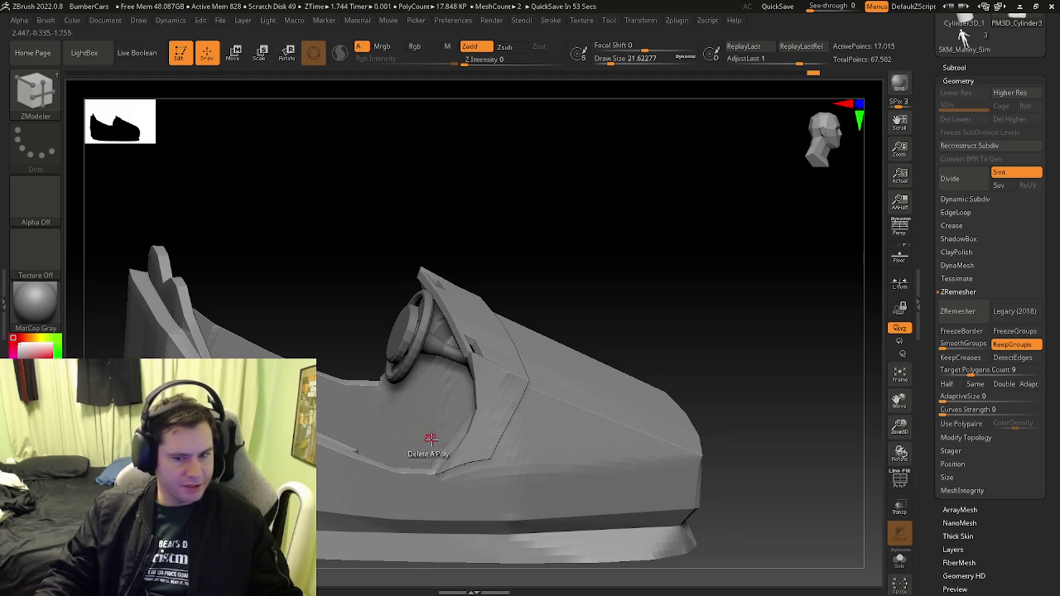
pyautogui.moveTo(403, 438); pyautogui.dragTo(534, 447)
pyautogui.hotkey('shift', 'f')
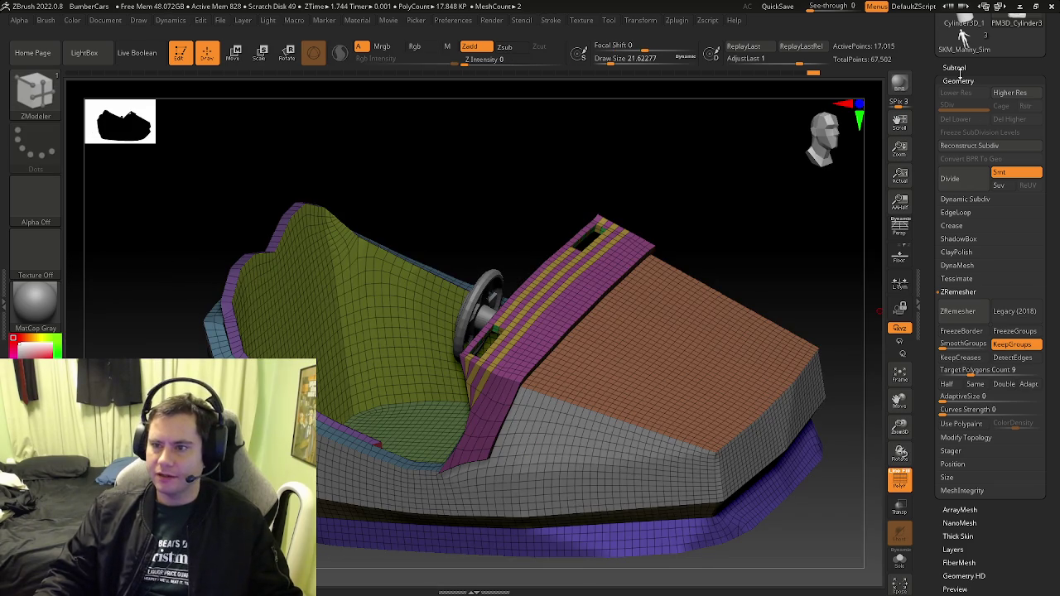
# Duplicate the car body subtool from the Subtool list
pyautogui.click(954, 68)
pyautogui.click(966, 100)
pyautogui.click(955, 417)
pyautogui.moveTo(710, 323); pyautogui.dragTo(795, 389, button='right')
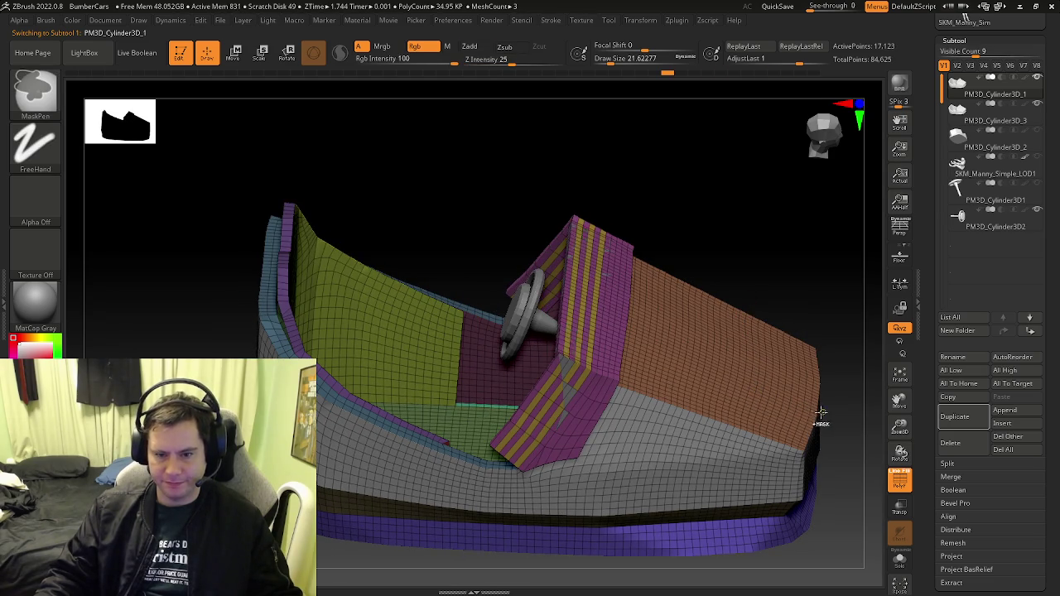
# Strip the dashboard strip from the copy, reduce it to its low-poly base, and inspect it with PolyF
pyautogui.hotkey('ctrl', 'z')
pyautogui.click(1037, 105)
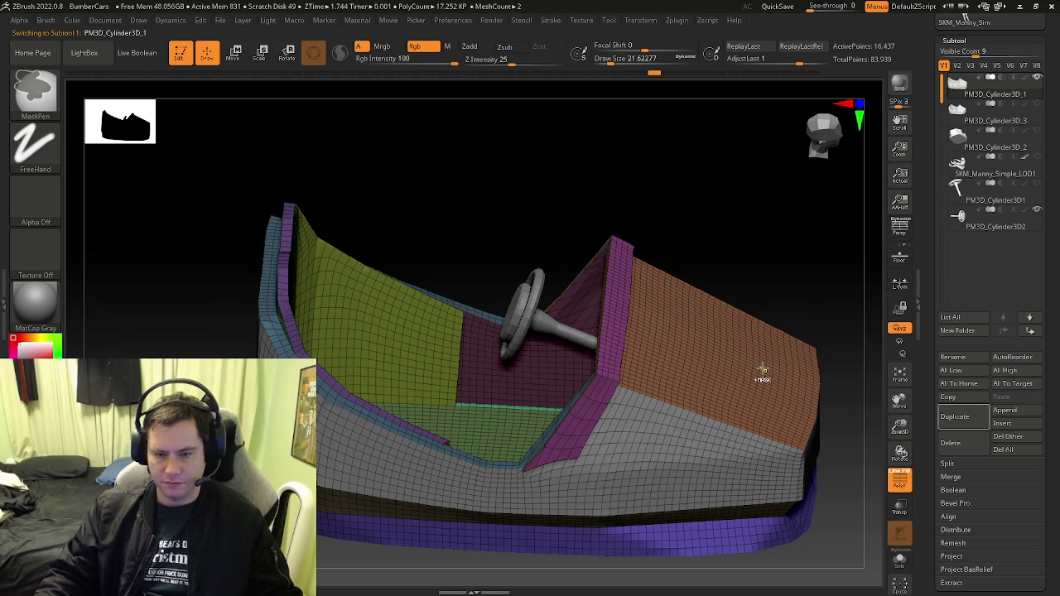
pyautogui.hotkey('ctrl', 'z')
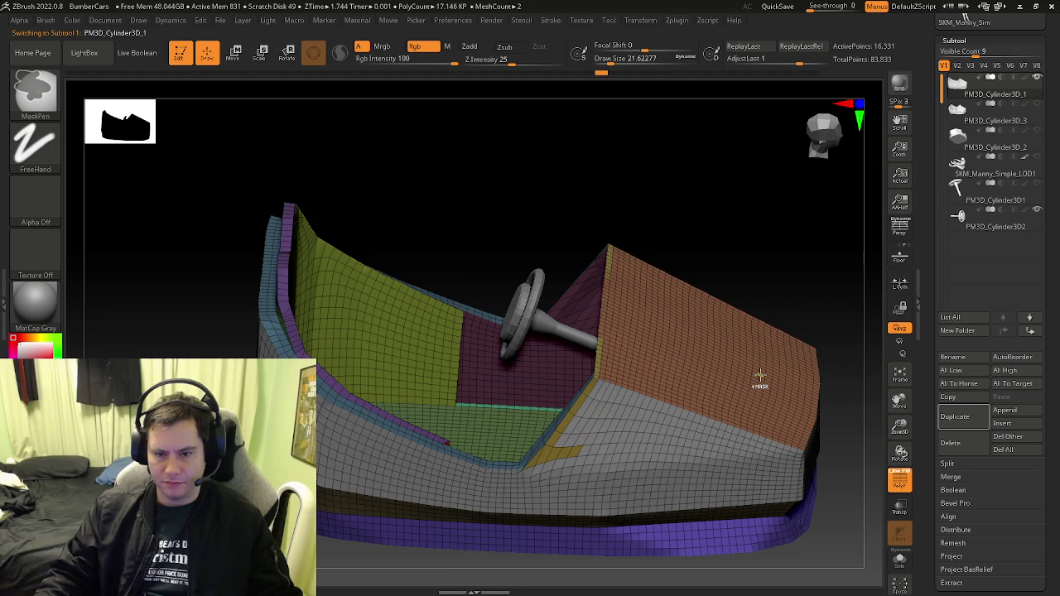
pyautogui.hotkey('ctrl', 'z')
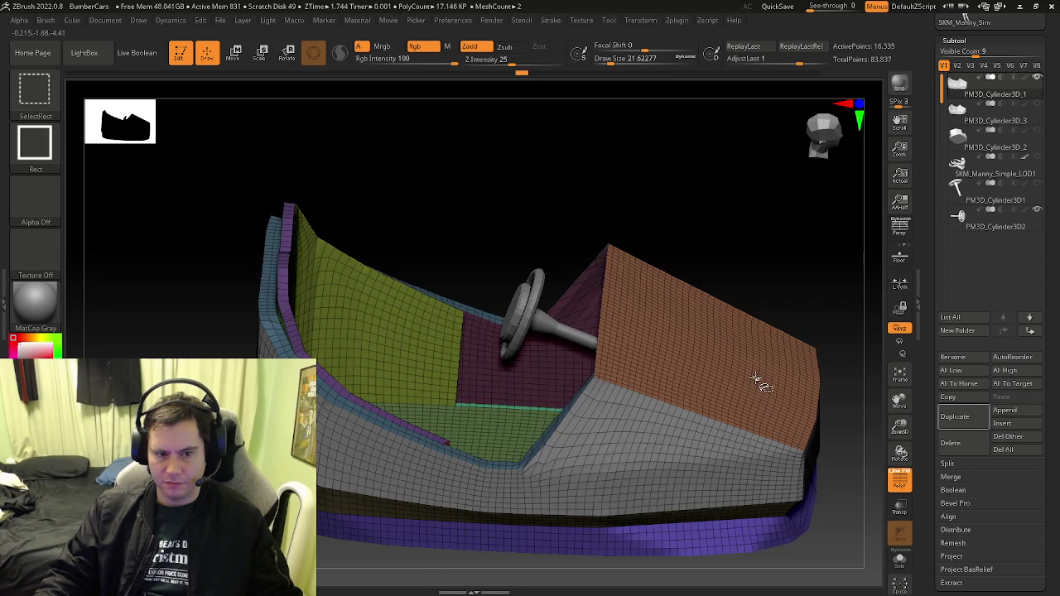
pyautogui.press('b')
pyautogui.press('z')
pyautogui.press('m')
pyautogui.moveTo(734, 431)
pyautogui.keyDown('alt'); pyautogui.mouseDown(button='right')
pyautogui.moveTo(631, 305)
pyautogui.moveTo(587, 414)
pyautogui.moveTo(563, 346)
pyautogui.mouseUp(button='right'); pyautogui.keyUp('alt')
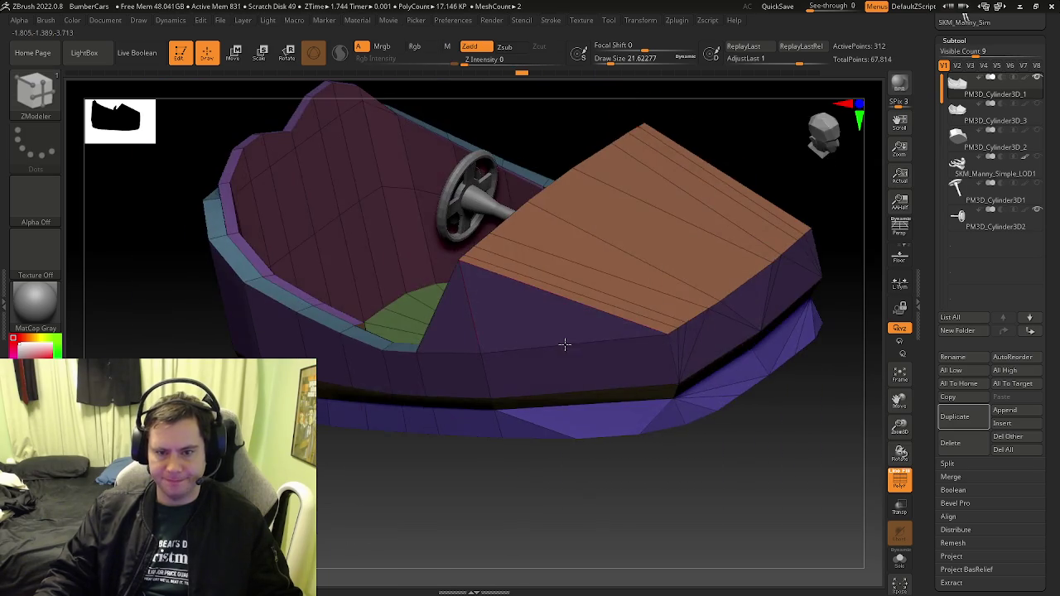
pyautogui.hotkey('shift', 'f')
pyautogui.moveTo(620, 367)
pyautogui.mouseDown(button='right')
pyautogui.moveTo(593, 432)
pyautogui.moveTo(565, 447)
pyautogui.moveTo(577, 421)
pyautogui.moveTo(497, 401)
pyautogui.moveTo(533, 417)
pyautogui.moveTo(544, 376)
pyautogui.moveTo(535, 402)
pyautogui.moveTo(567, 410)
pyautogui.moveTo(540, 409)
pyautogui.moveTo(568, 442)
pyautogui.moveTo(569, 416)
pyautogui.moveTo(555, 404)
pyautogui.mouseUp(button='right')
pyautogui.hotkey('shift', 'f')
pyautogui.click(987, 121)
# Delete the PM3D_Cylinder3D_3 subtool, confirm with OK, and reselect PM3D_Cylinder3D_1
pyautogui.moveTo(596, 331); pyautogui.dragTo(621, 313, button='right')
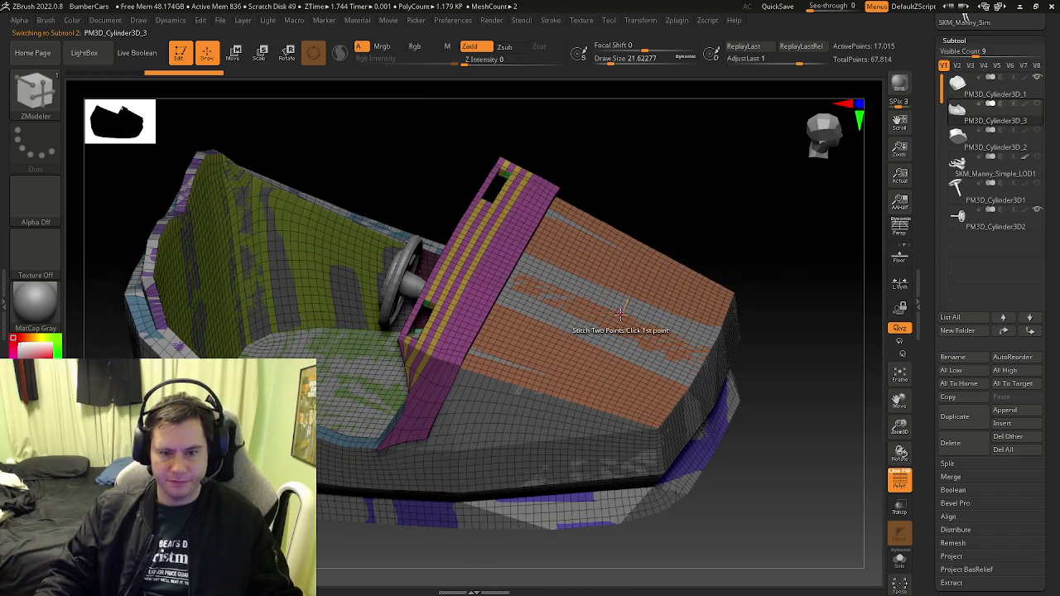
pyautogui.click(967, 81)
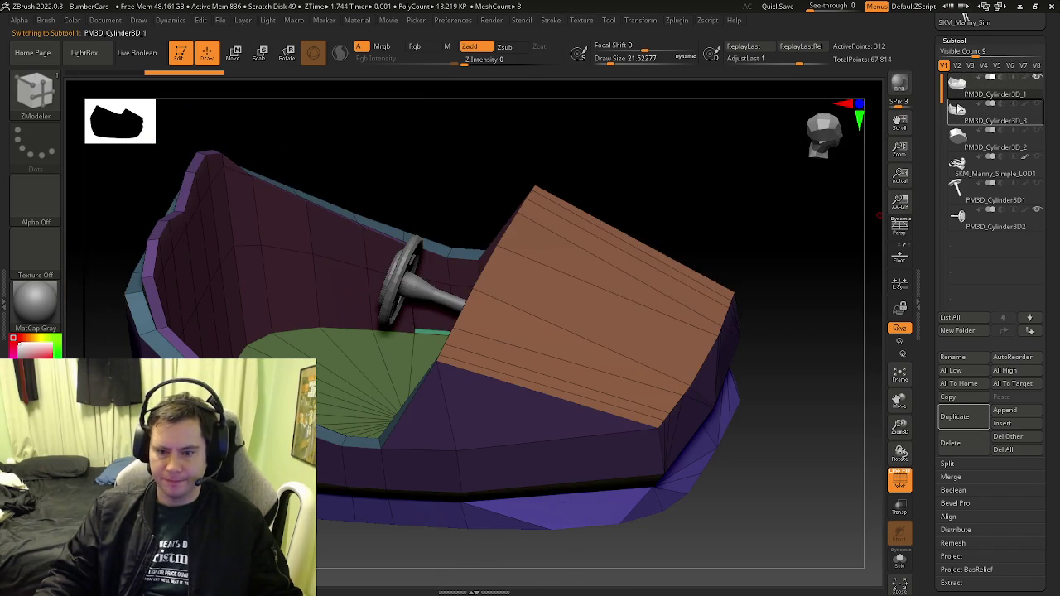
pyautogui.click(957, 111)
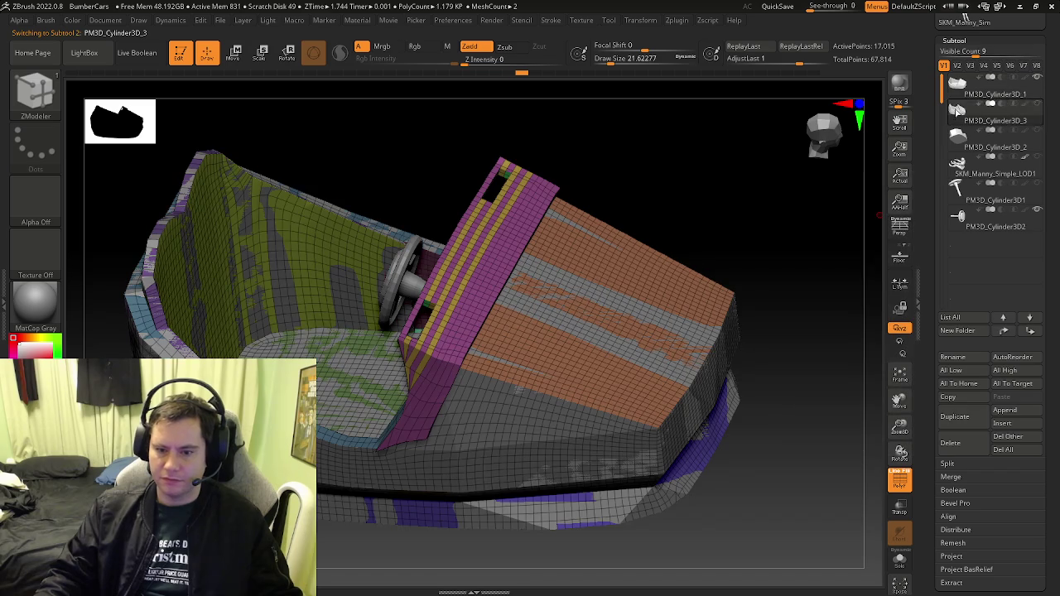
pyautogui.click(954, 444)
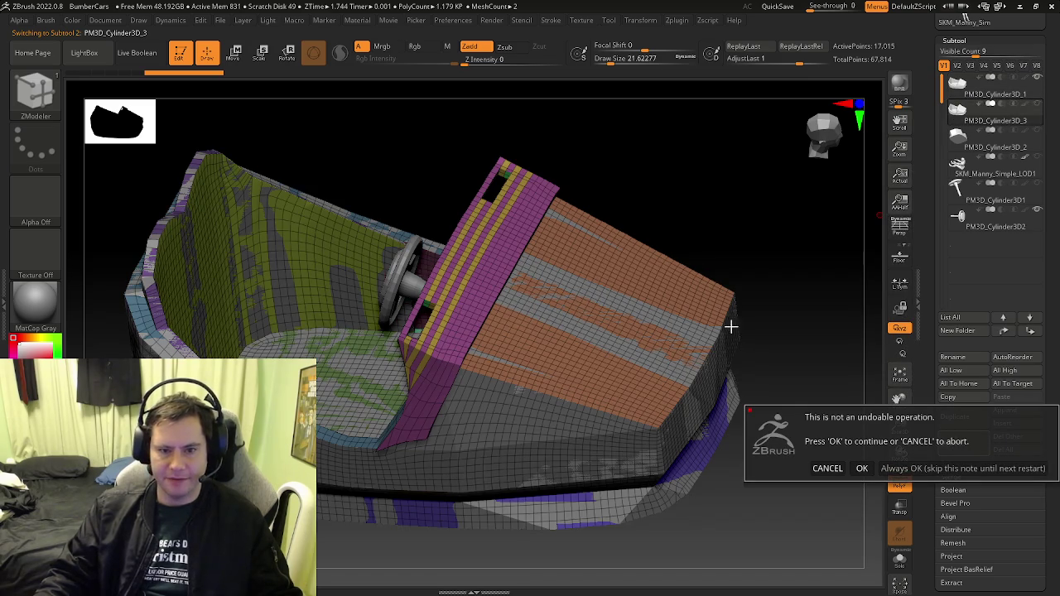
pyautogui.click(913, 469)
pyautogui.moveTo(828, 215)
pyautogui.mouseDown()
pyautogui.moveTo(845, 253)
pyautogui.moveTo(745, 332)
pyautogui.mouseUp()
pyautogui.keyDown('alt'); pyautogui.click(721, 353); pyautogui.keyUp('alt')
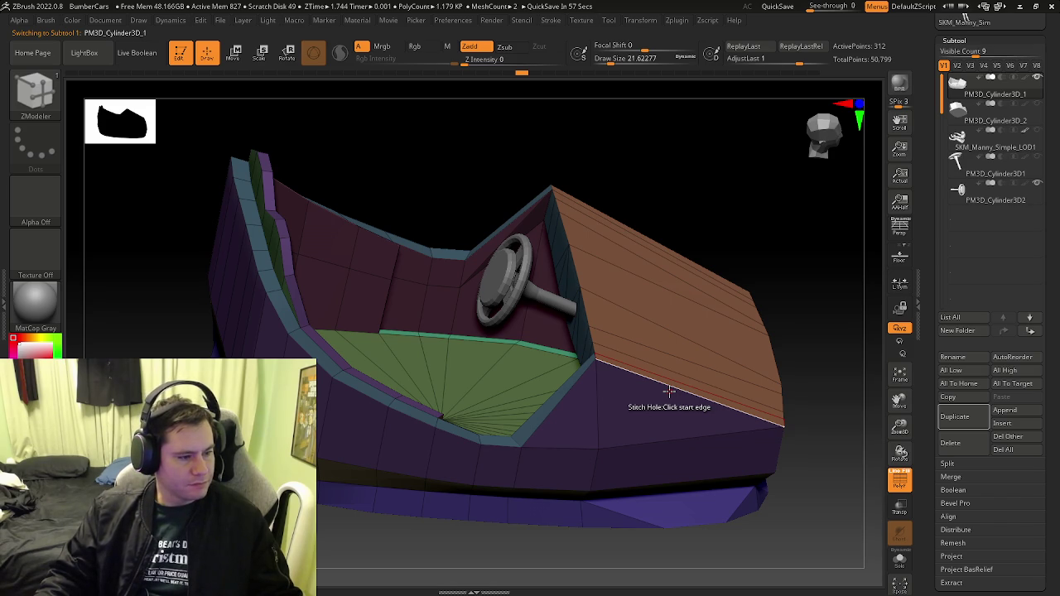
# Set the ZModeler hood edge action to Insert, then switch to the Twitch Stream Manager
pyautogui.moveTo(686, 402); pyautogui.dragTo(704, 381, button='right')
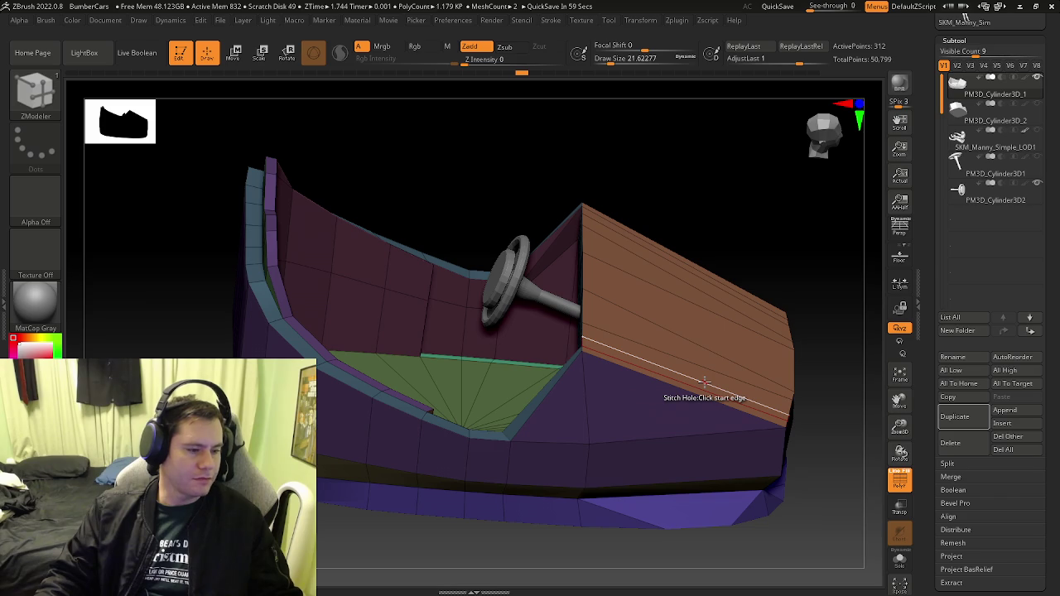
pyautogui.moveTo(629, 387)
pyautogui.mouseDown(button='right')
pyautogui.moveTo(646, 398)
pyautogui.moveTo(623, 329)
pyautogui.mouseUp(button='right')
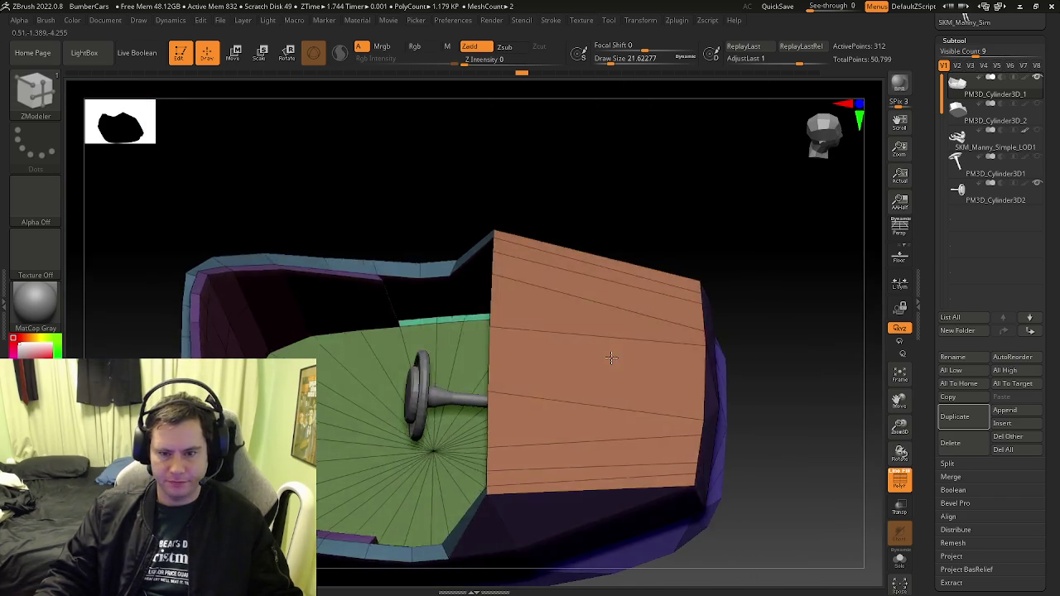
pyautogui.moveTo(390, 289)
pyautogui.mouseDown(button='right')
pyautogui.moveTo(389, 308)
pyautogui.moveTo(487, 365)
pyautogui.mouseUp(button='right')
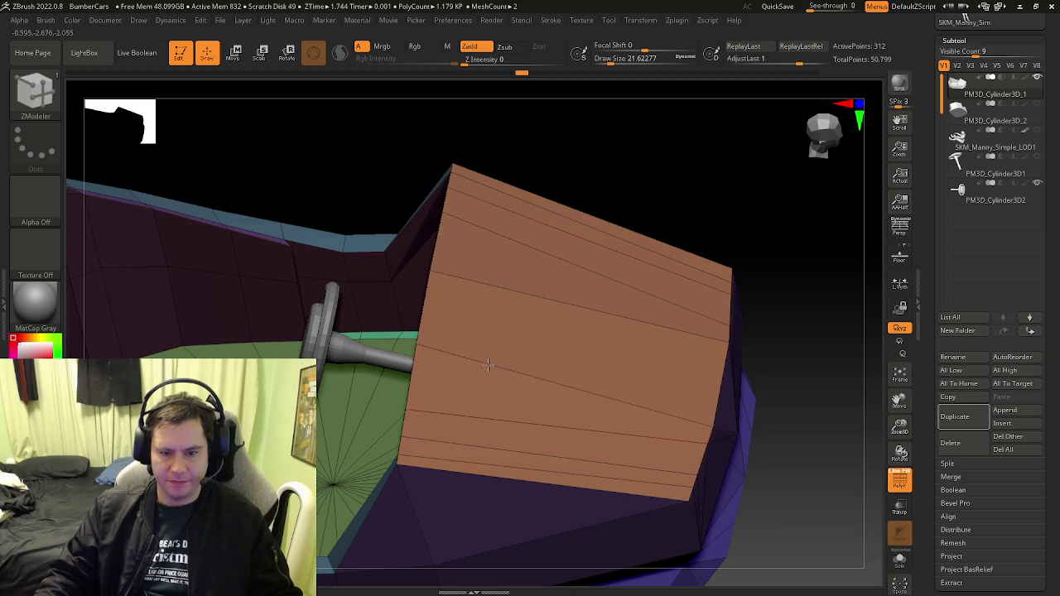
pyautogui.press('space')
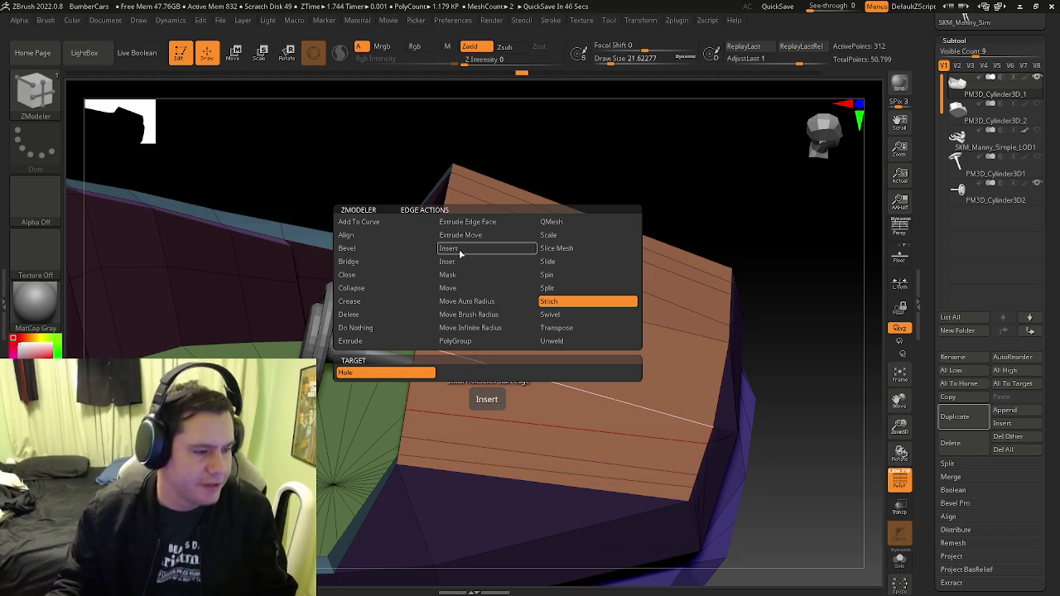
pyautogui.click(455, 251)
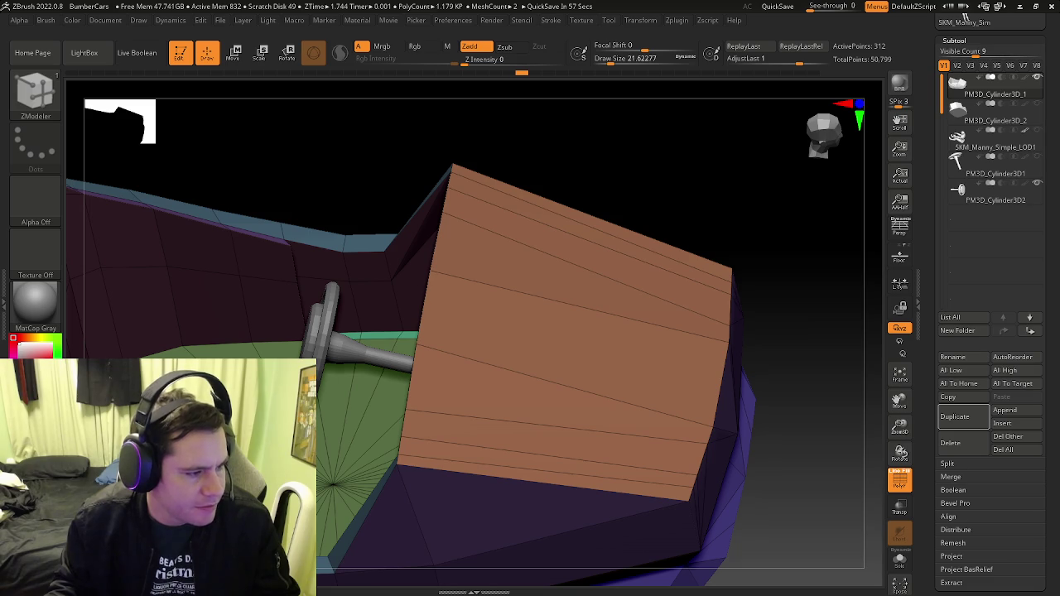
pyautogui.hotkey('alt', 'Tab')
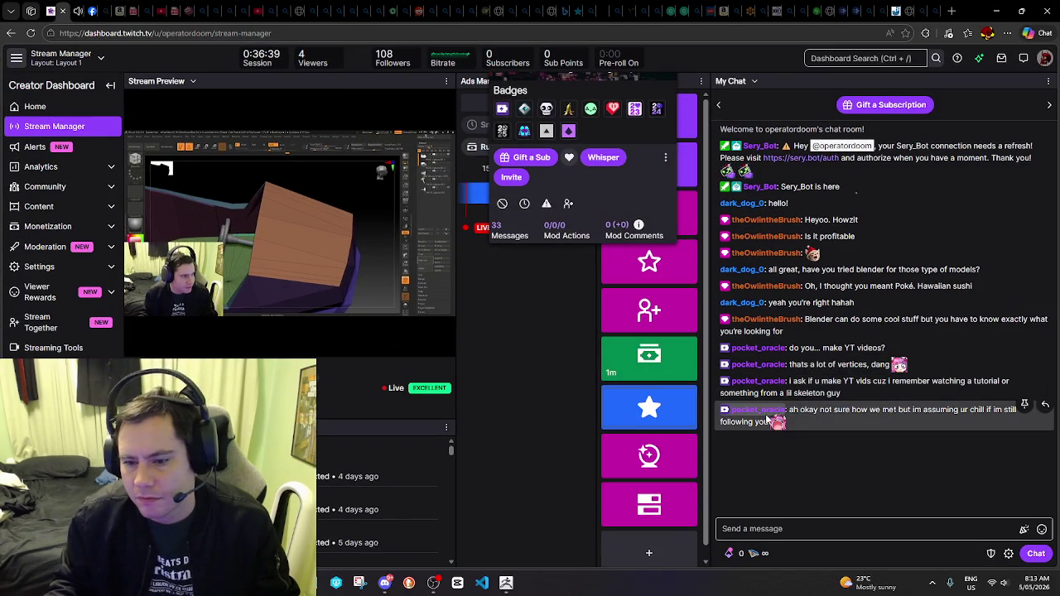
# Review the latest chatter's viewer card, checking and dismissing its block and report options
pyautogui.click(767, 418)
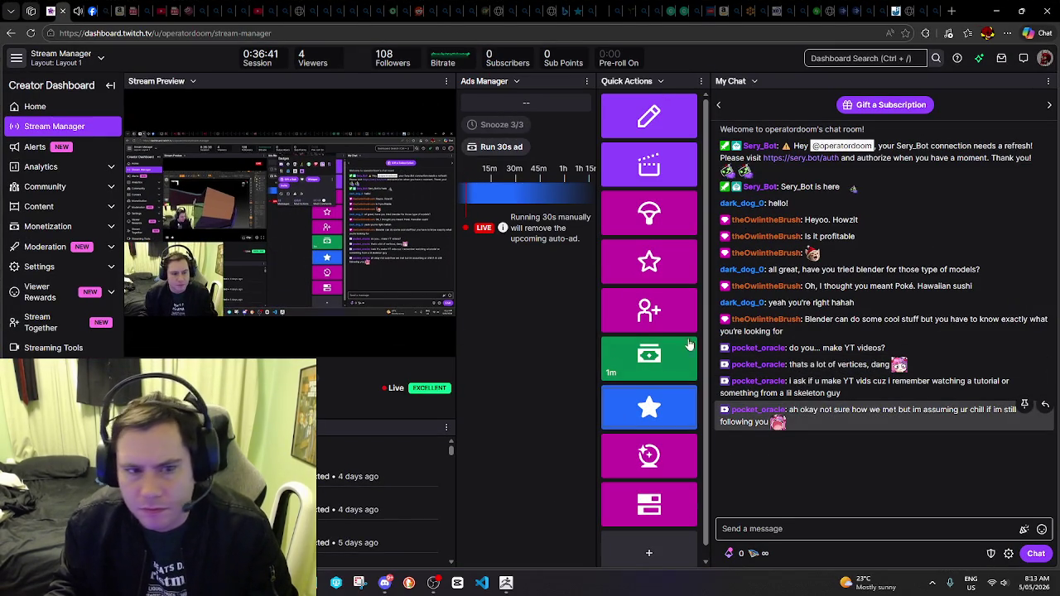
pyautogui.click(765, 411)
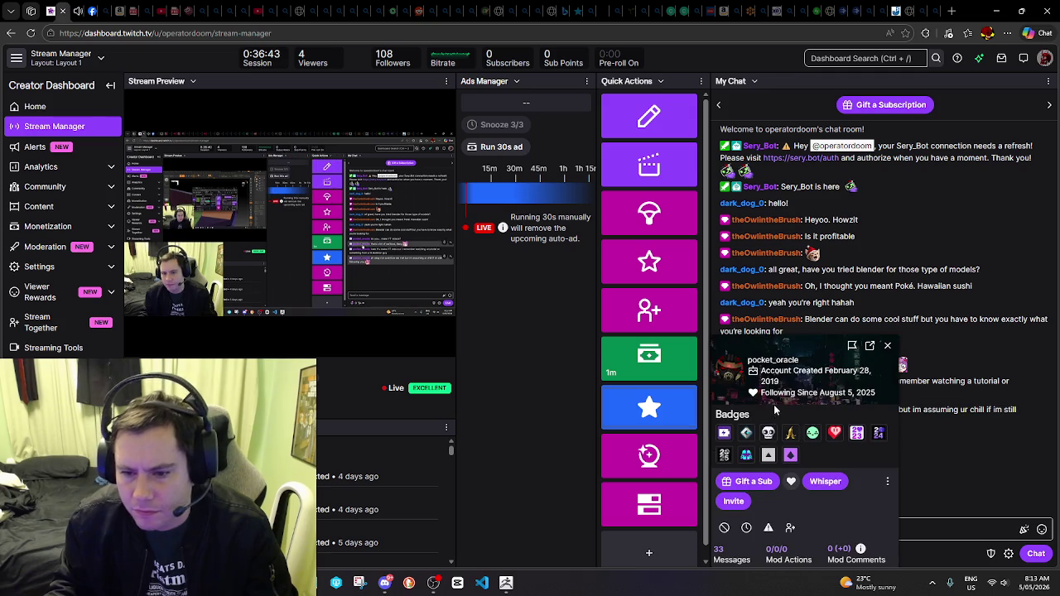
pyautogui.click(887, 482)
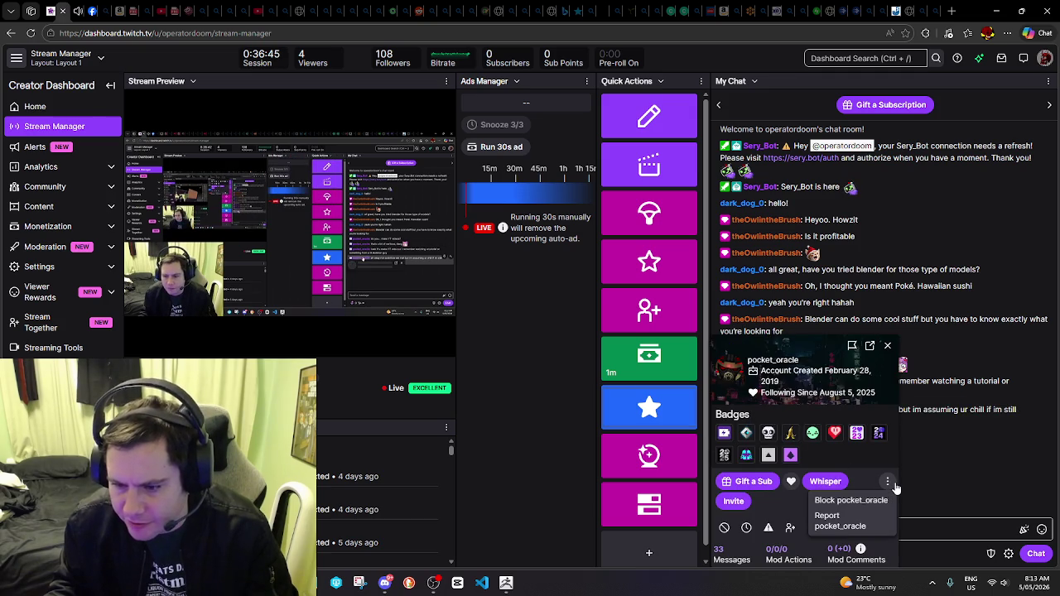
pyautogui.click(892, 487)
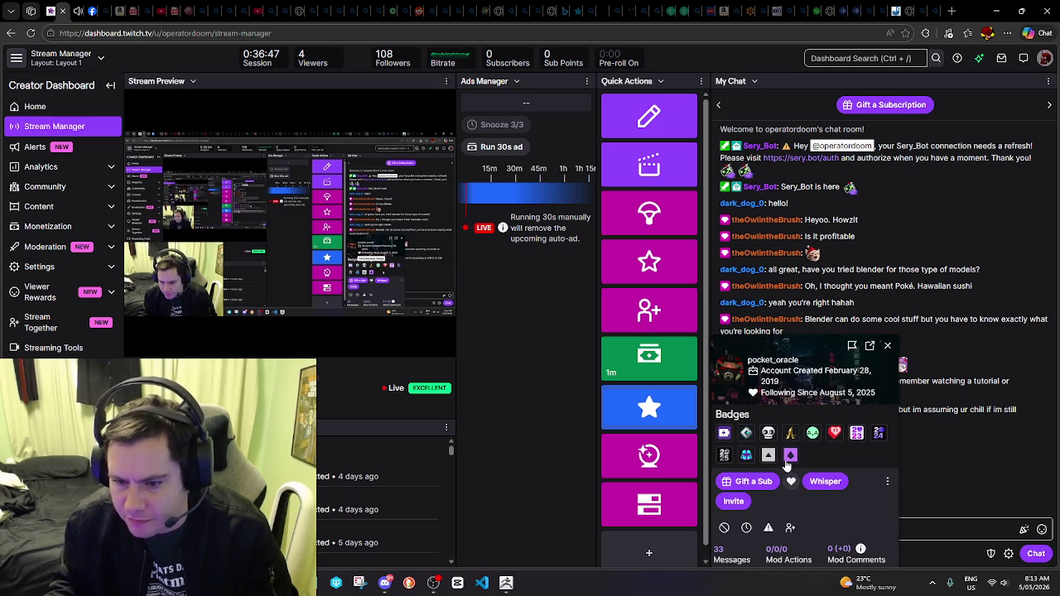
pyautogui.click(887, 348)
pyautogui.rightClick(777, 419)
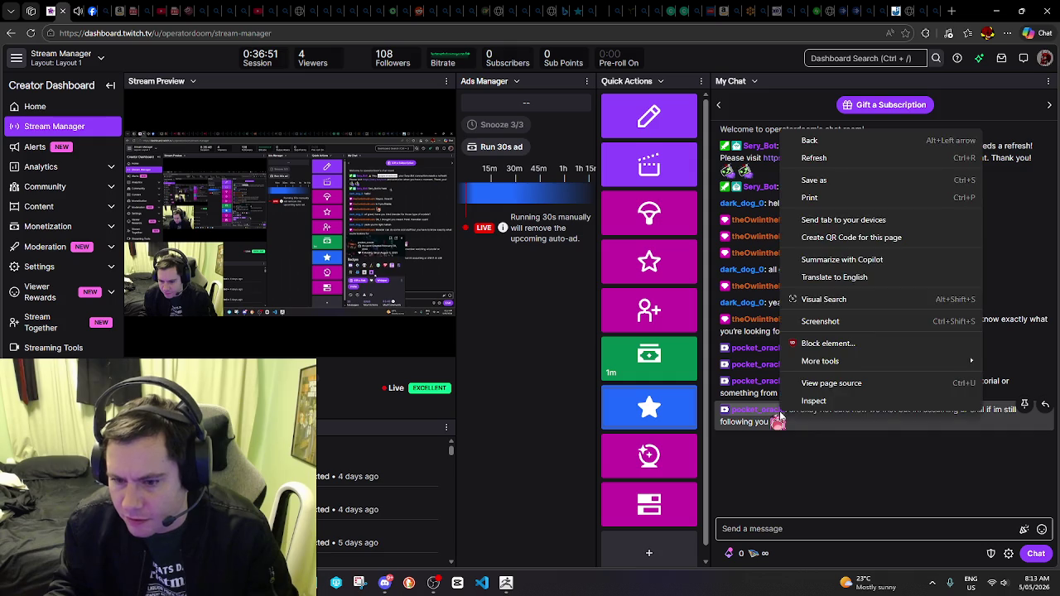
pyautogui.click(775, 417)
pyautogui.click(772, 412)
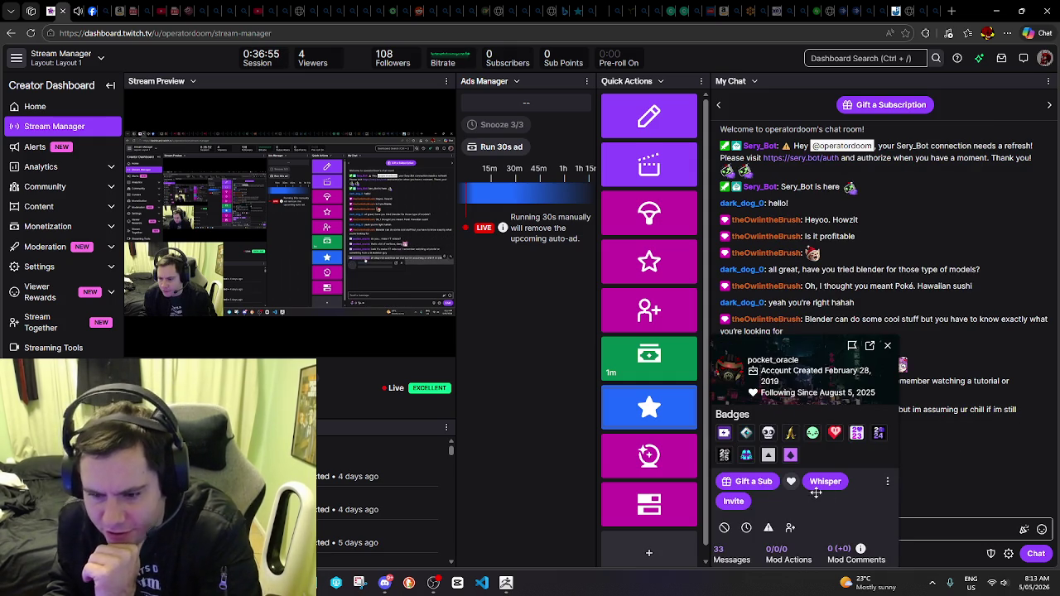
pyautogui.click(887, 346)
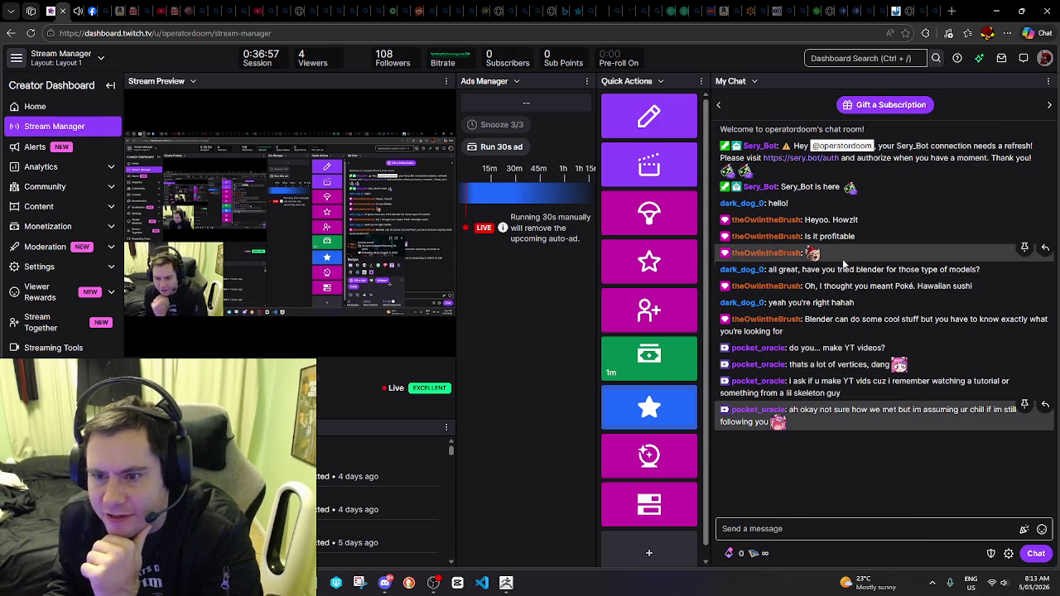
pyautogui.click(768, 349)
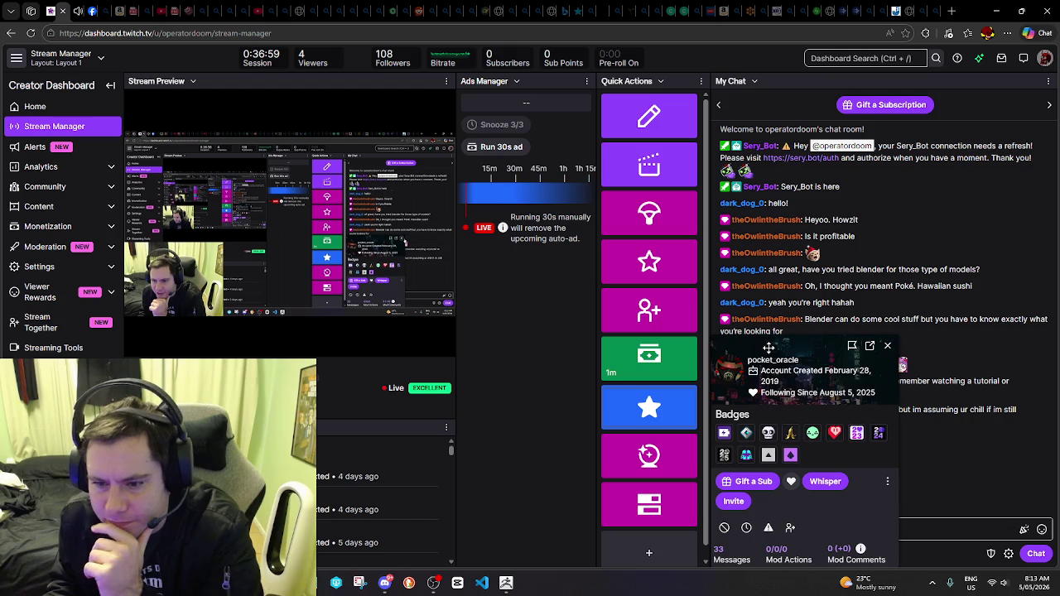
pyautogui.click(888, 484)
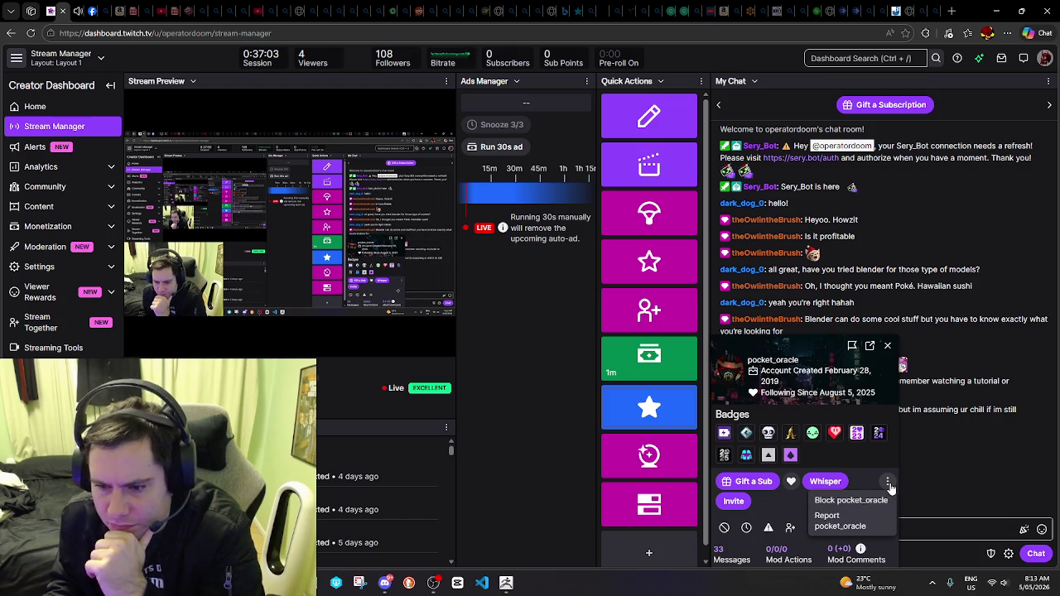
pyautogui.click(888, 485)
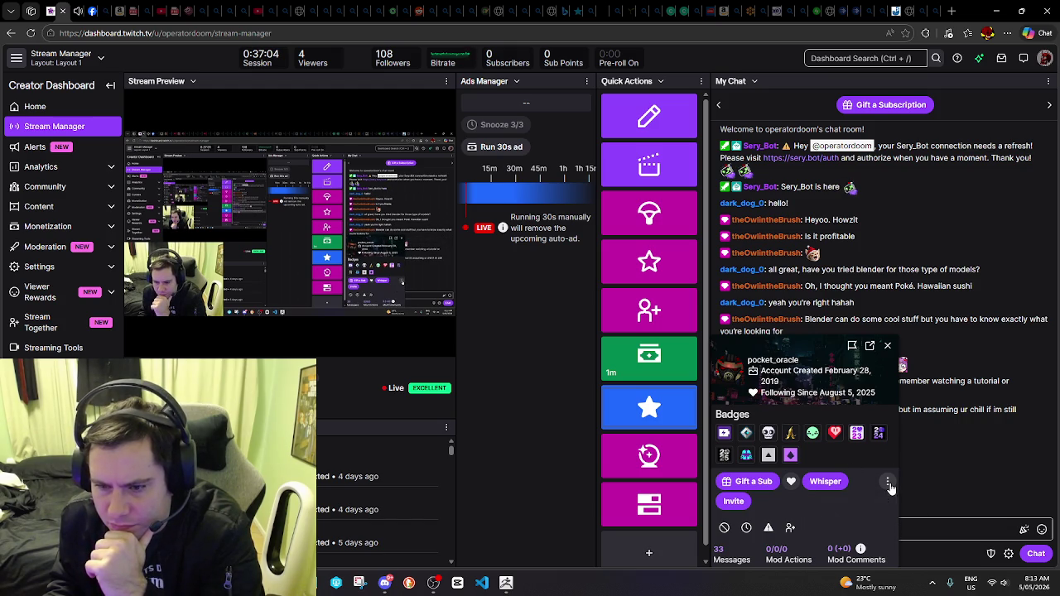
pyautogui.click(888, 347)
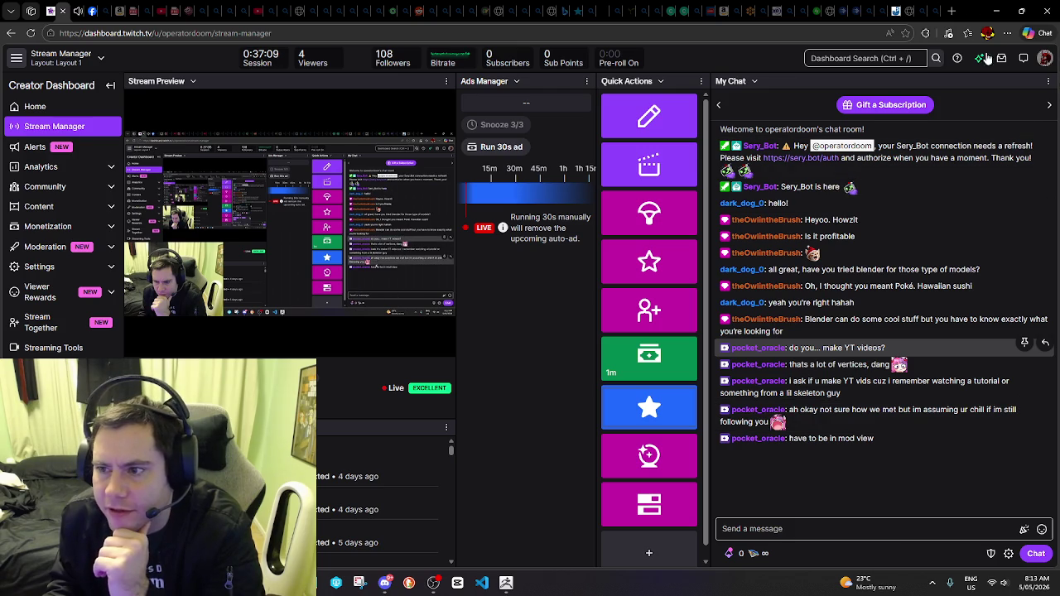
# Open the Users in Chat list and browse a listed viewer's past chat messages
pyautogui.click(1048, 80)
pyautogui.click(1009, 102)
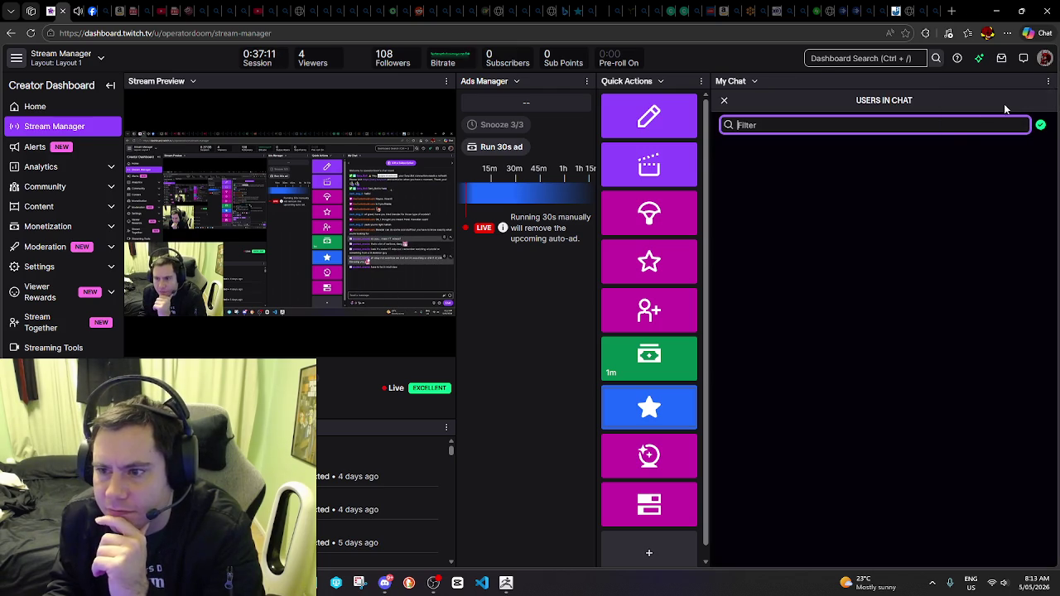
pyautogui.click(750, 277)
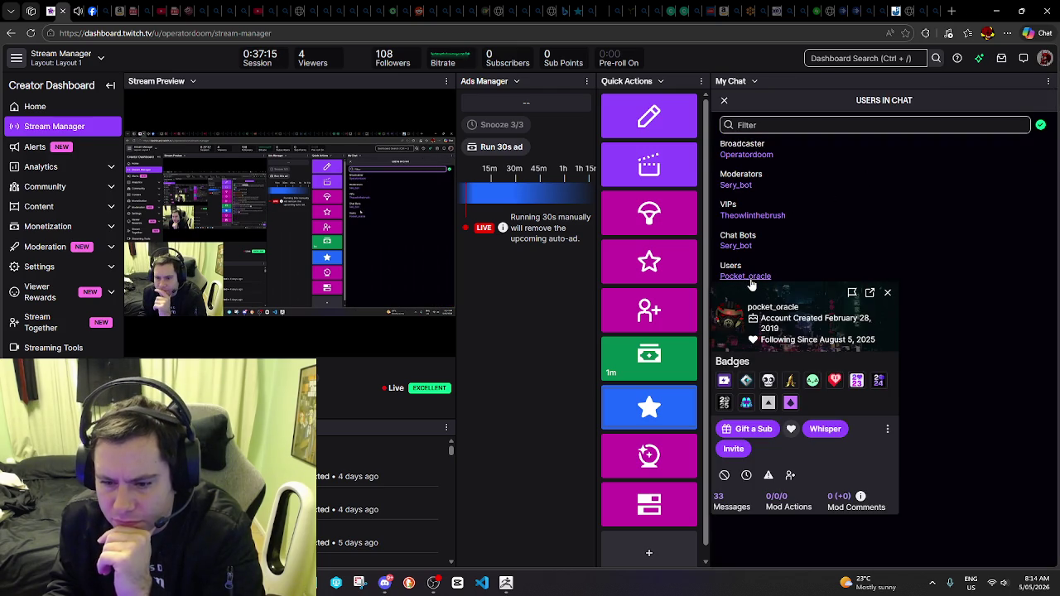
pyautogui.click(732, 499)
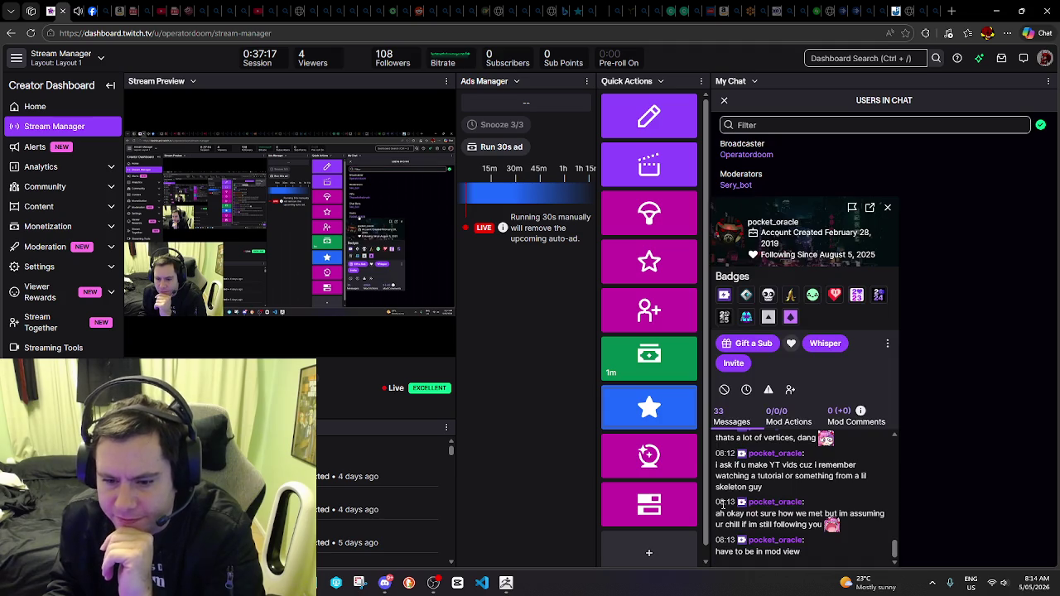
pyautogui.scroll(5, 844, 477)
pyautogui.scroll(5, 844, 477)
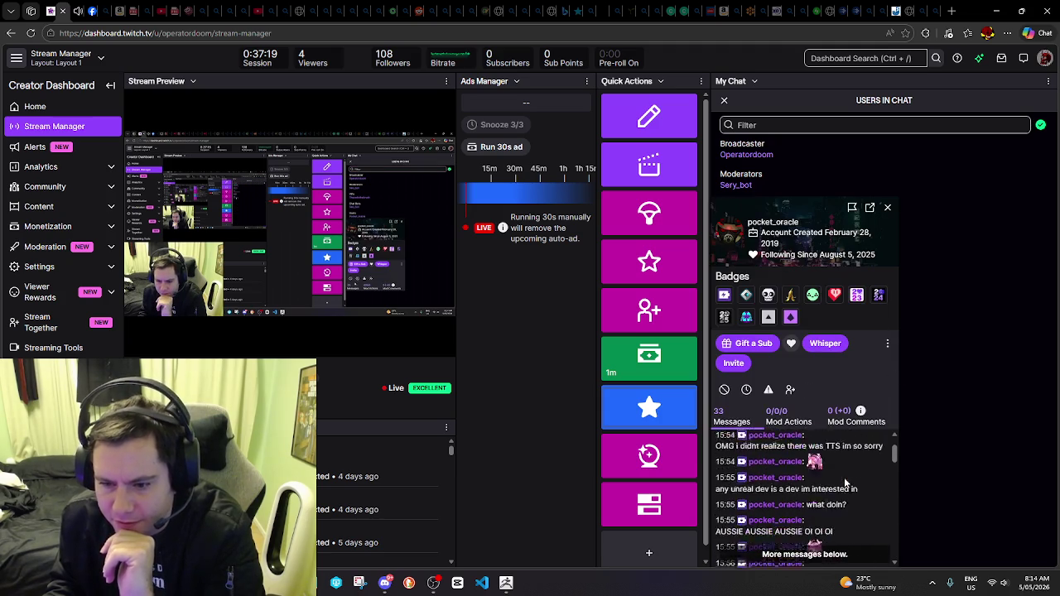
pyautogui.scroll(3, 844, 477)
pyautogui.scroll(-1, 808, 482)
pyautogui.scroll(1, 795, 479)
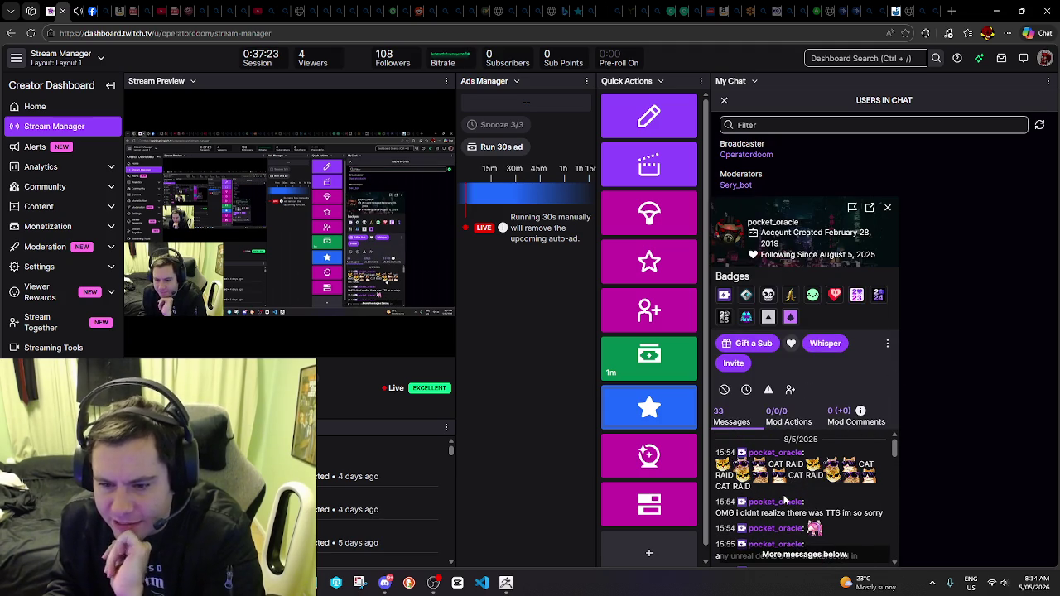
pyautogui.scroll(-1, 784, 499)
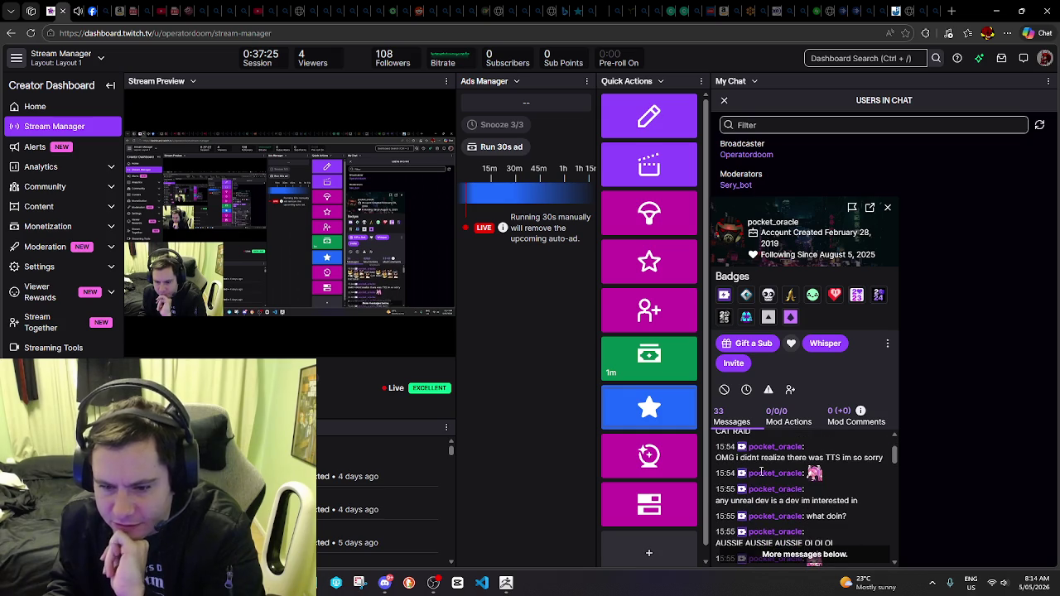
pyautogui.scroll(-2, 770, 461)
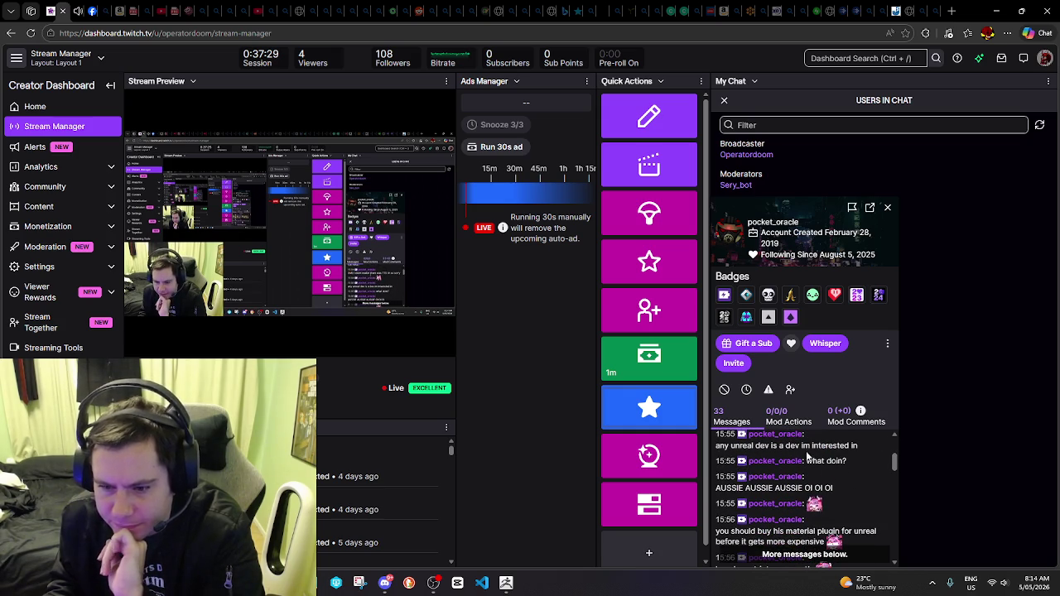
pyautogui.scroll(-2, 853, 468)
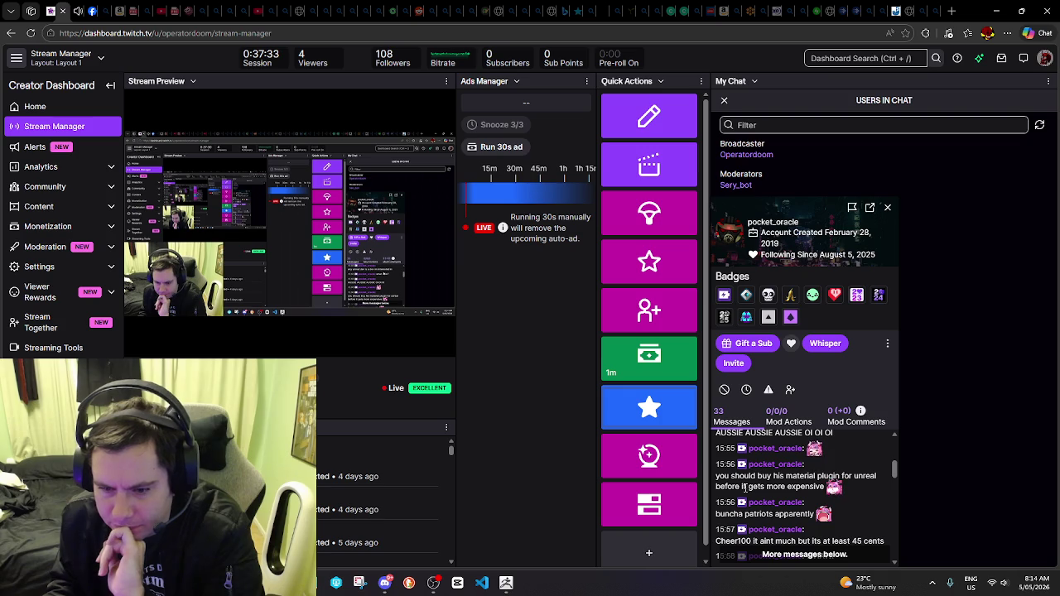
pyautogui.scroll(3, 759, 480)
pyautogui.scroll(2, 781, 494)
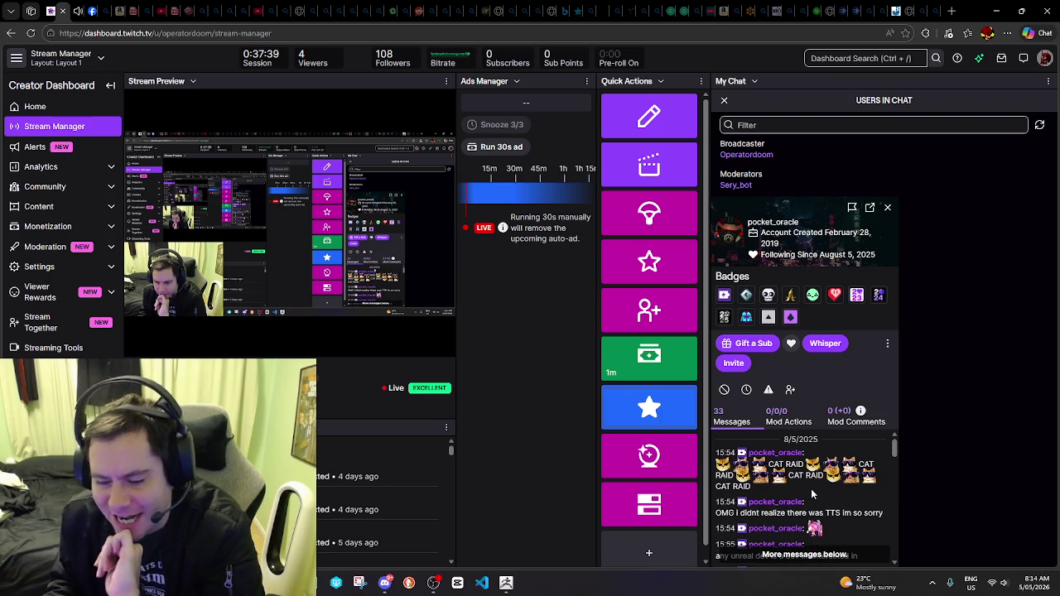
pyautogui.scroll(-3, 812, 490)
pyautogui.scroll(2, 810, 452)
pyautogui.scroll(1, 805, 468)
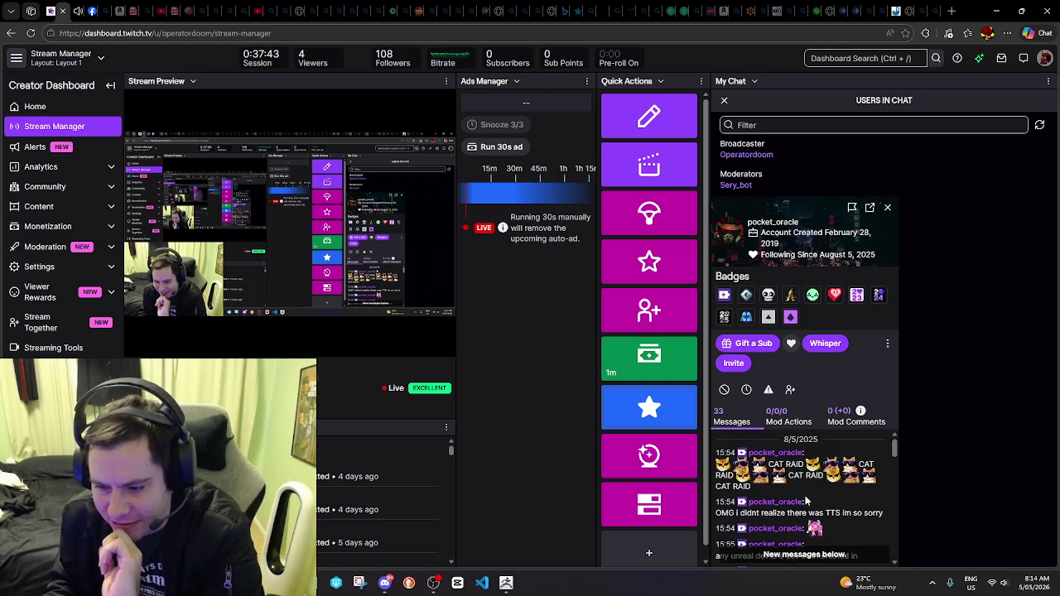
pyautogui.scroll(-2, 805, 500)
pyautogui.scroll(-2, 805, 500)
pyautogui.scroll(-2, 805, 501)
pyautogui.scroll(-2, 803, 530)
pyautogui.scroll(-2, 805, 527)
pyautogui.scroll(-2, 807, 524)
pyautogui.scroll(-2, 808, 521)
pyautogui.scroll(-3, 808, 521)
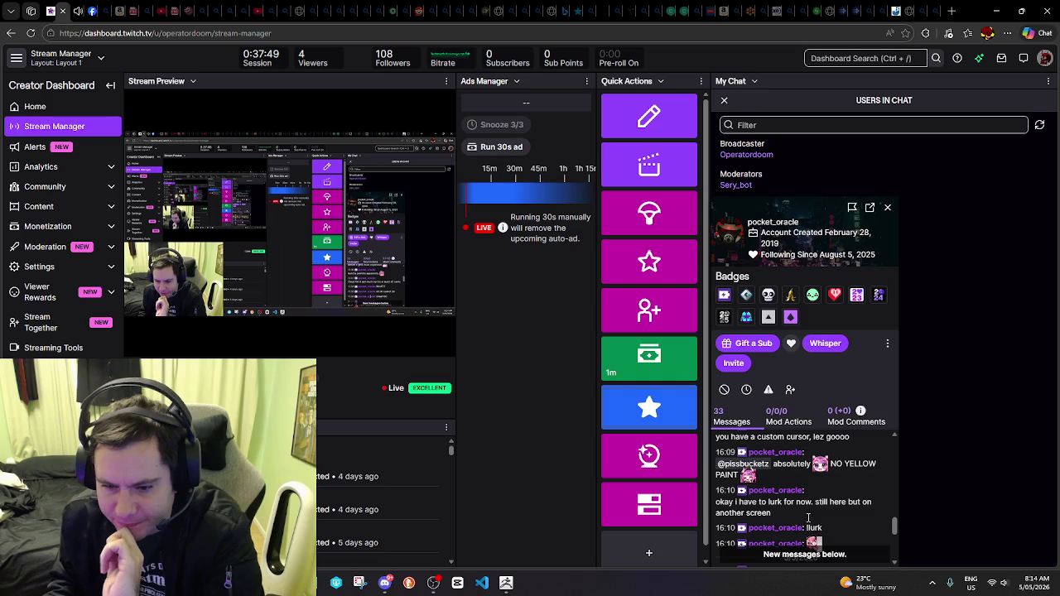
pyautogui.scroll(-2, 803, 516)
pyautogui.scroll(-2, 804, 515)
pyautogui.scroll(-2, 803, 514)
pyautogui.scroll(-2, 803, 512)
pyautogui.scroll(2, 804, 512)
pyautogui.scroll(-2, 853, 483)
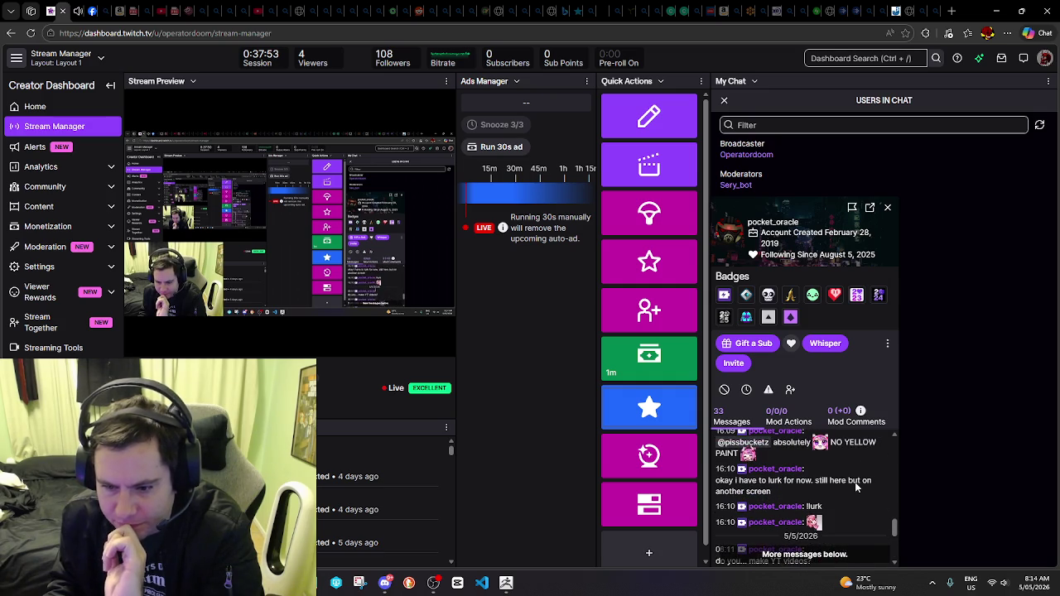
pyautogui.scroll(2, 828, 505)
pyautogui.scroll(2, 825, 499)
pyautogui.scroll(2, 825, 500)
pyautogui.scroll(2, 826, 501)
pyautogui.scroll(1, 827, 502)
pyautogui.scroll(2, 826, 502)
pyautogui.scroll(2, 825, 502)
pyautogui.scroll(2, 825, 502)
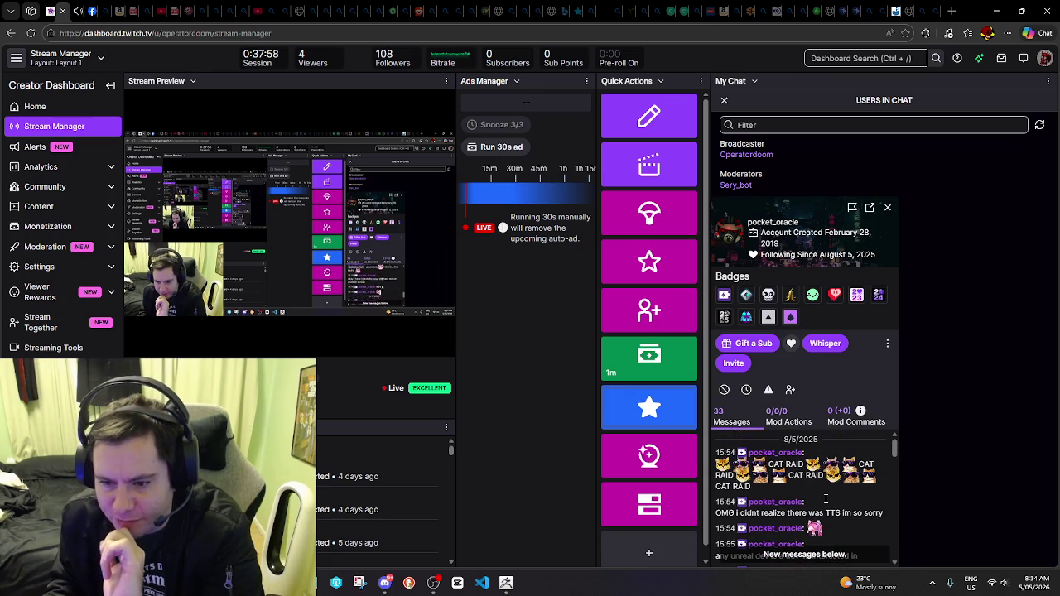
# Close the viewer card and Users in Chat panel so chat messages show, then return to ZBrush
pyautogui.click(919, 347)
pyautogui.click(1048, 80)
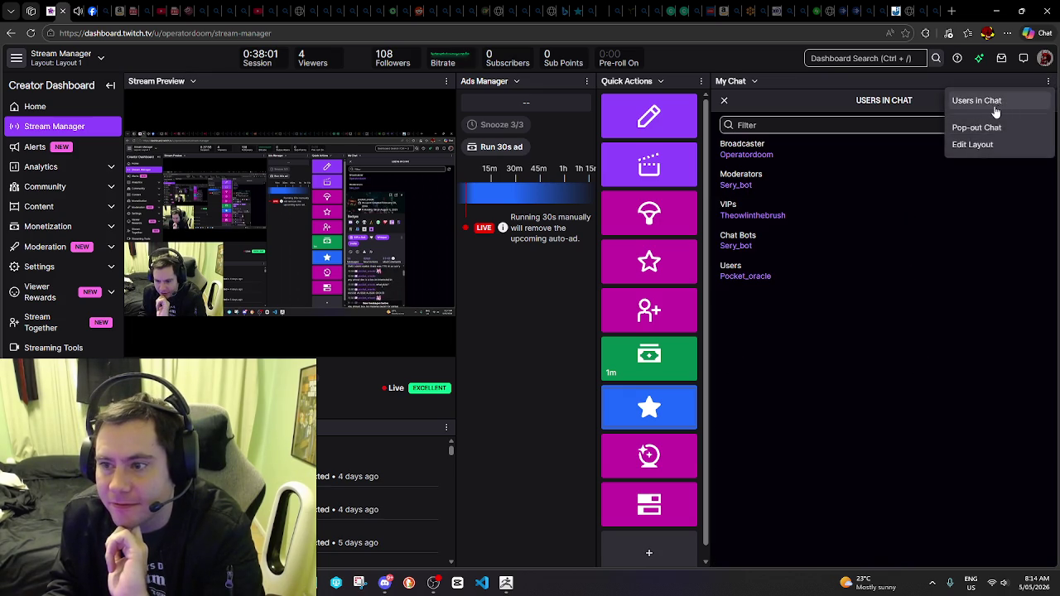
pyautogui.click(998, 108)
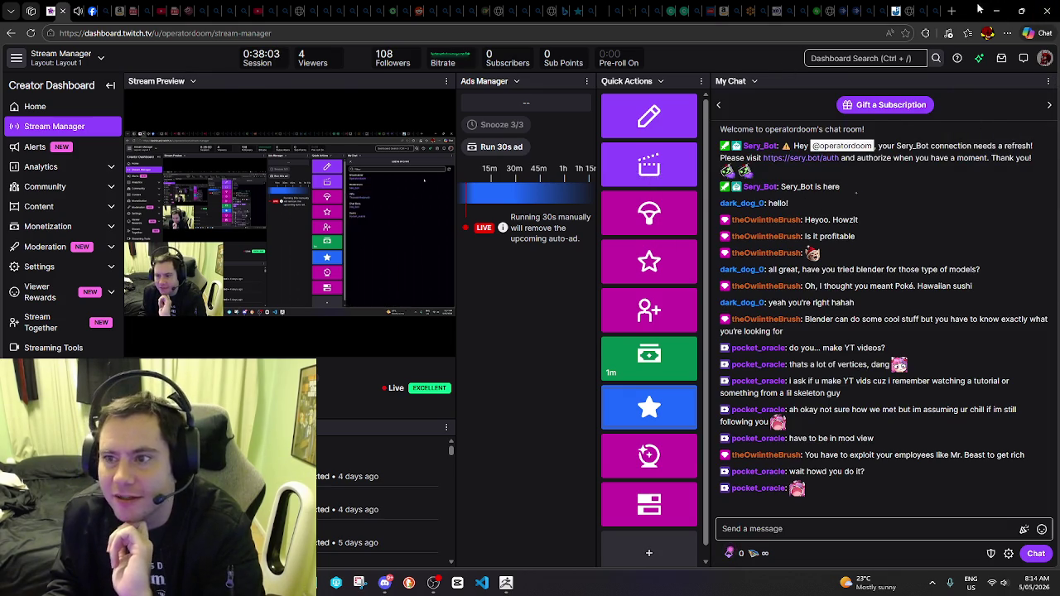
pyautogui.click(996, 10)
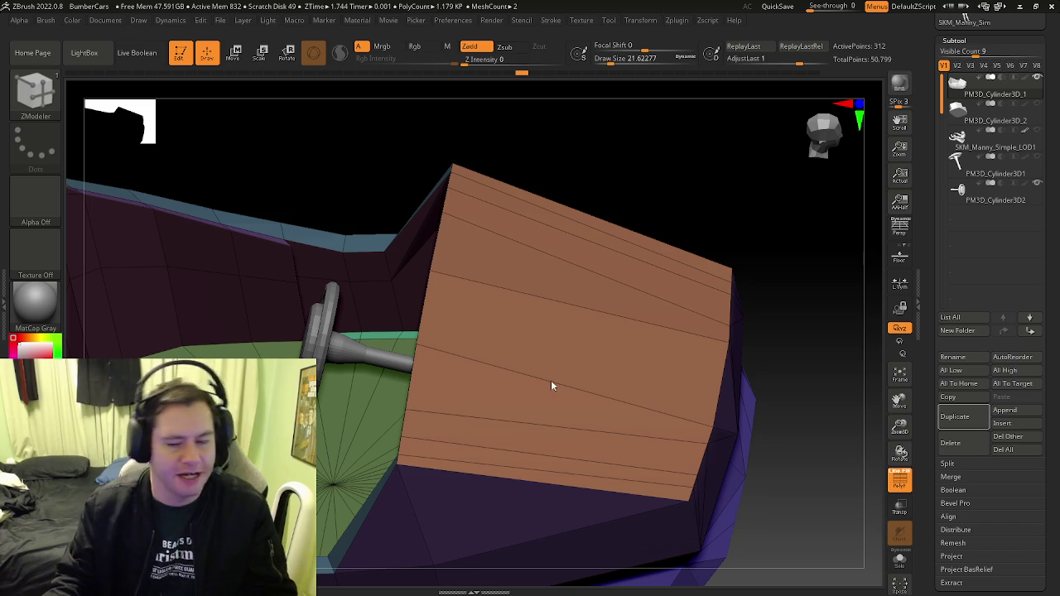
pyautogui.moveTo(531, 360)
pyautogui.mouseDown(button='right')
pyautogui.moveTo(553, 334)
pyautogui.moveTo(512, 387)
pyautogui.moveTo(483, 382)
pyautogui.mouseUp(button='right')
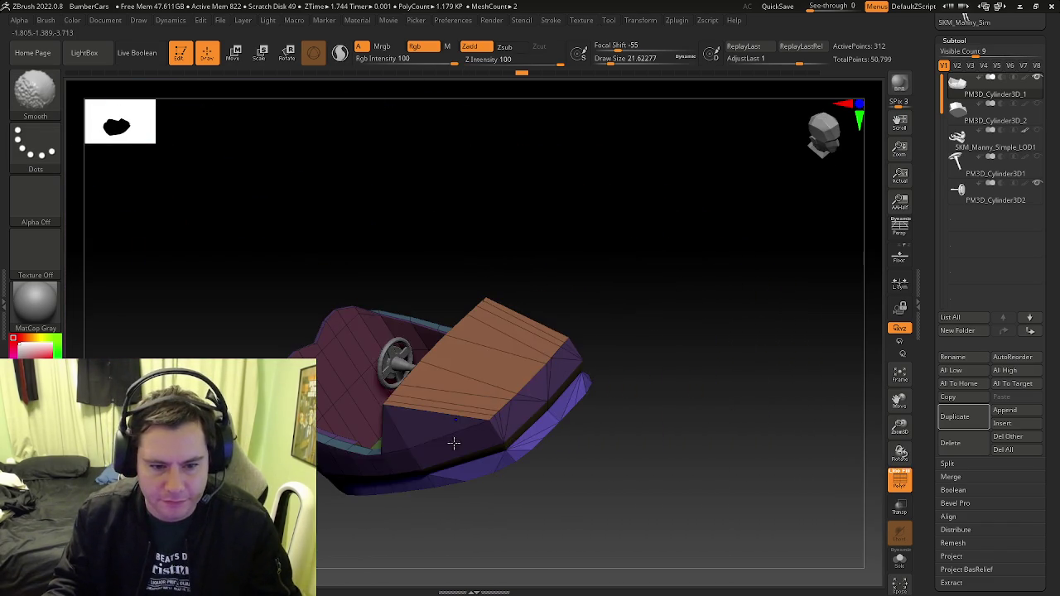
pyautogui.moveTo(457, 443)
pyautogui.keyDown('shift'); pyautogui.mouseDown(button='right')
pyautogui.moveTo(566, 316)
pyautogui.moveTo(551, 334)
pyautogui.mouseUp(button='right'); pyautogui.keyUp('shift')
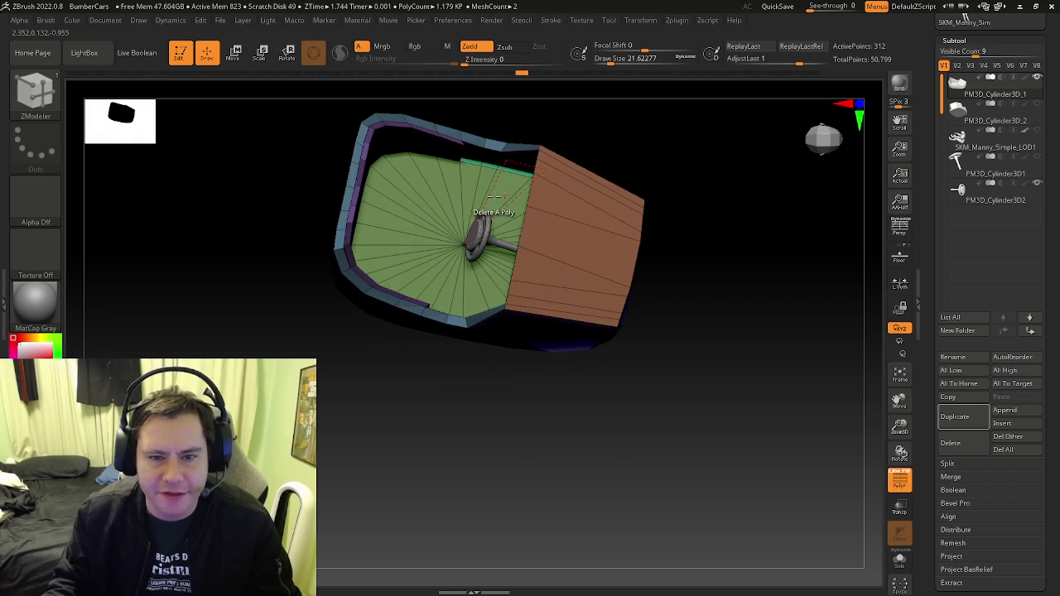
pyautogui.moveTo(520, 241)
pyautogui.keyDown('ctrl'); pyautogui.mouseDown(button='right')
pyautogui.moveTo(489, 286)
pyautogui.moveTo(510, 307)
pyautogui.moveTo(499, 307)
pyautogui.mouseUp(button='right'); pyautogui.keyUp('ctrl')
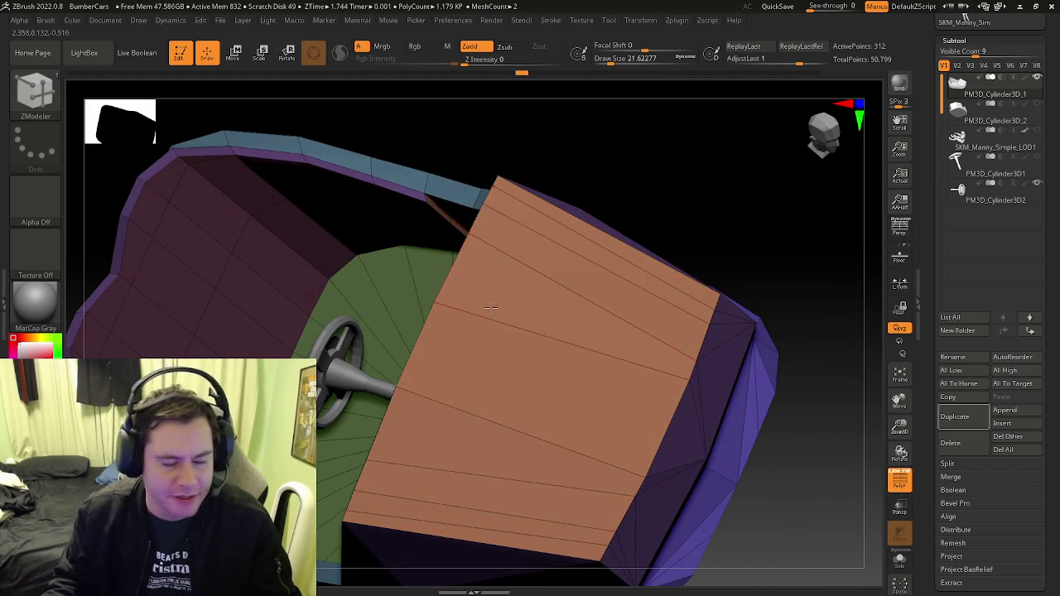
pyautogui.moveTo(437, 331)
pyautogui.mouseDown(button='right')
pyautogui.moveTo(433, 345)
pyautogui.moveTo(462, 343)
pyautogui.moveTo(502, 309)
pyautogui.moveTo(442, 341)
pyautogui.moveTo(452, 281)
pyautogui.mouseUp(button='right')
pyautogui.moveTo(395, 304)
pyautogui.mouseDown(button='right')
pyautogui.moveTo(414, 323)
pyautogui.moveTo(407, 342)
pyautogui.moveTo(479, 331)
pyautogui.mouseUp(button='right')
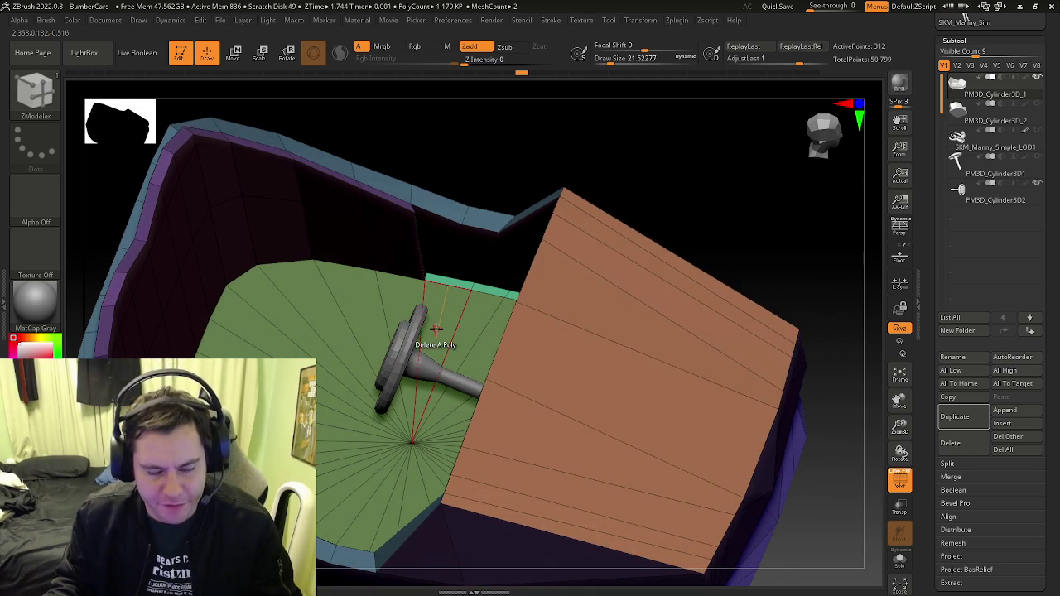
pyautogui.moveTo(435, 329)
pyautogui.mouseDown(button='right')
pyautogui.moveTo(571, 283)
pyautogui.moveTo(565, 240)
pyautogui.moveTo(540, 241)
pyautogui.moveTo(541, 232)
pyautogui.moveTo(487, 311)
pyautogui.moveTo(457, 390)
pyautogui.moveTo(472, 339)
pyautogui.moveTo(703, 266)
pyautogui.moveTo(530, 352)
pyautogui.mouseUp(button='right')
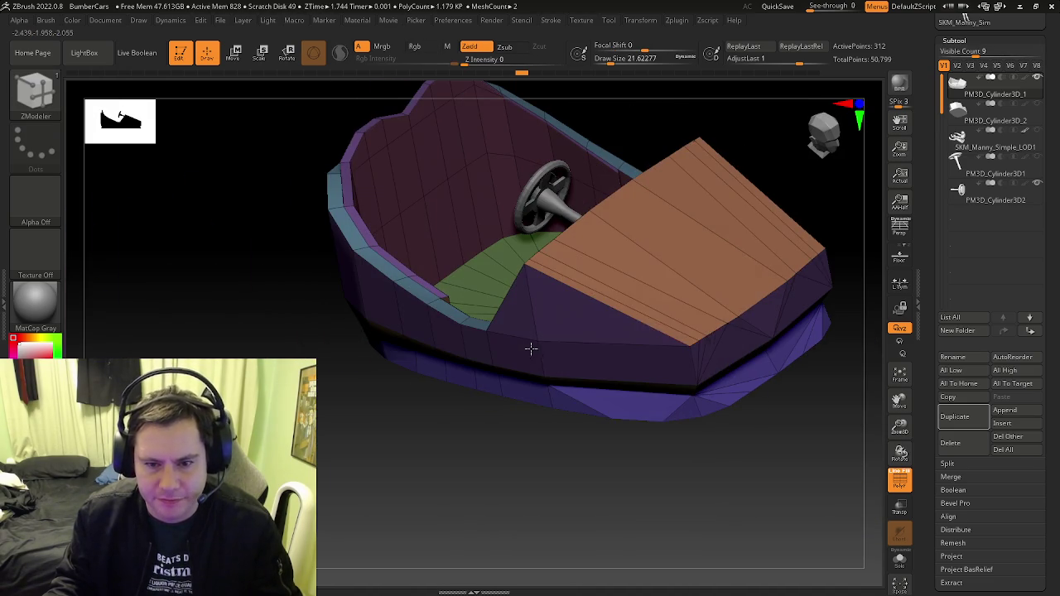
pyautogui.keyDown('ctrl'); pyautogui.moveTo(681, 301); pyautogui.dragTo(527, 344, button='right'); pyautogui.keyUp('ctrl')
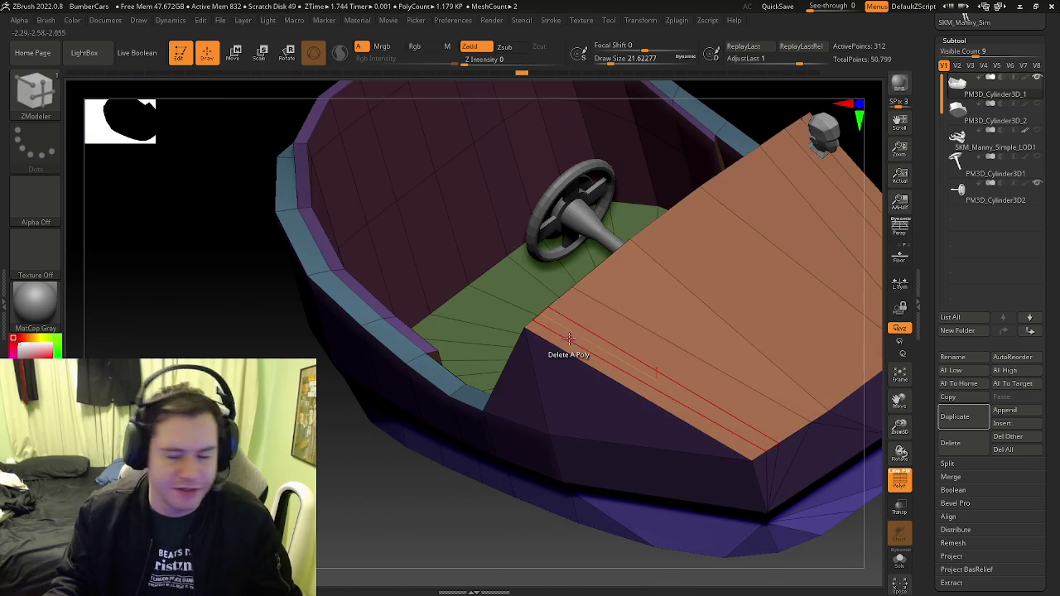
pyautogui.moveTo(669, 305)
pyautogui.mouseDown(button='right')
pyautogui.moveTo(709, 289)
pyautogui.moveTo(591, 294)
pyautogui.moveTo(588, 314)
pyautogui.moveTo(586, 289)
pyautogui.moveTo(500, 326)
pyautogui.mouseUp(button='right')
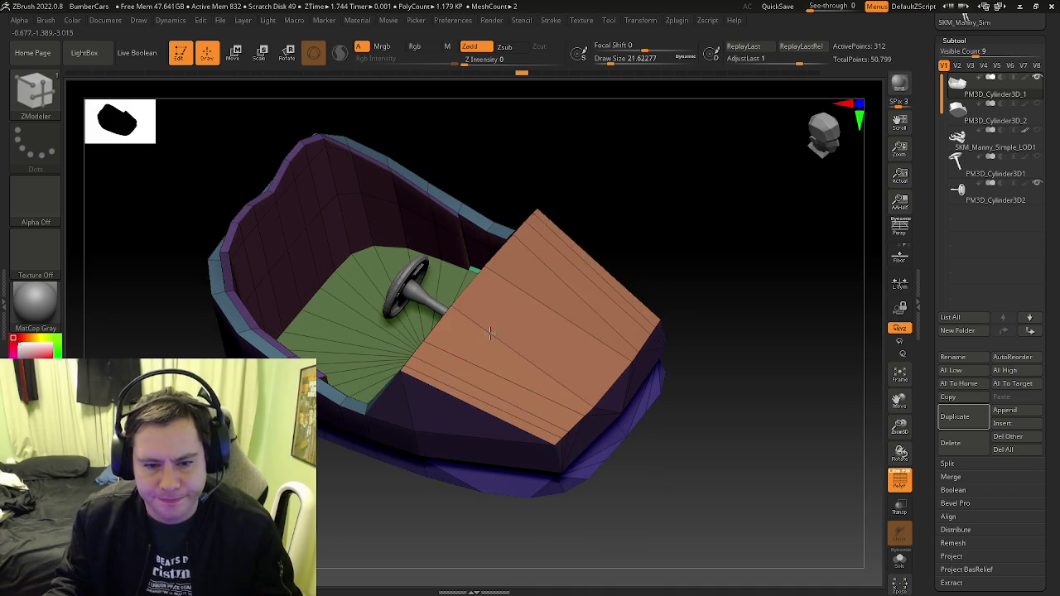
pyautogui.press('space')
# Insert a band of multiple edge loops on the orange panel, then undo it
pyautogui.click(450, 249)
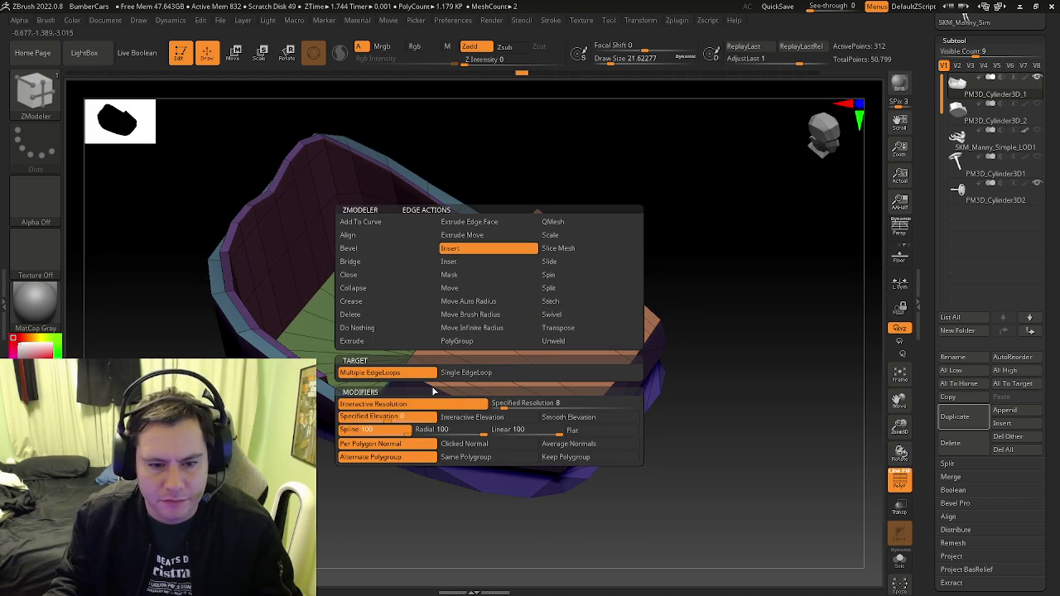
pyautogui.click(480, 341)
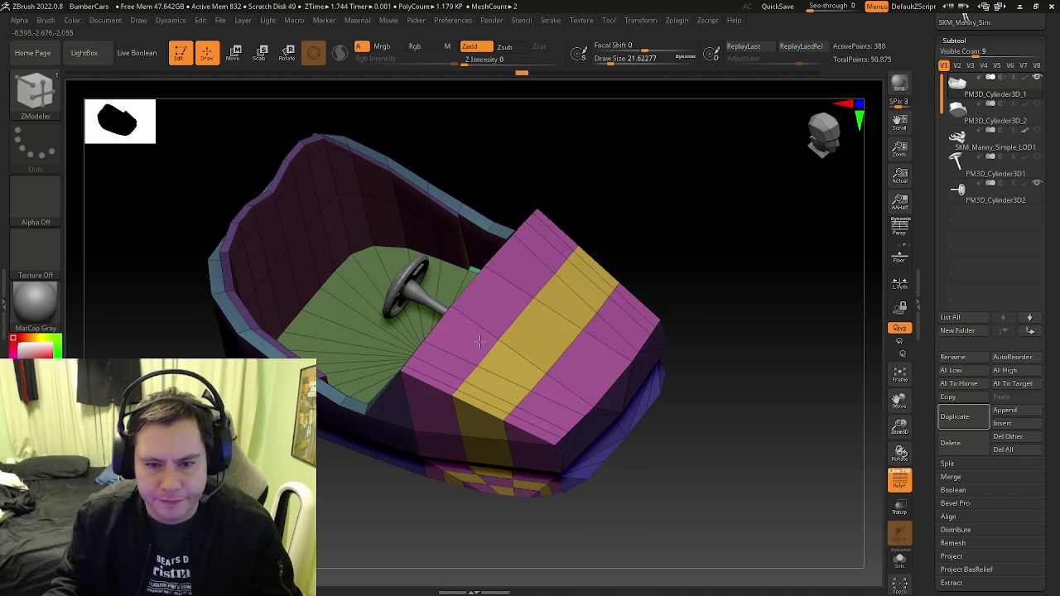
pyautogui.click(480, 341)
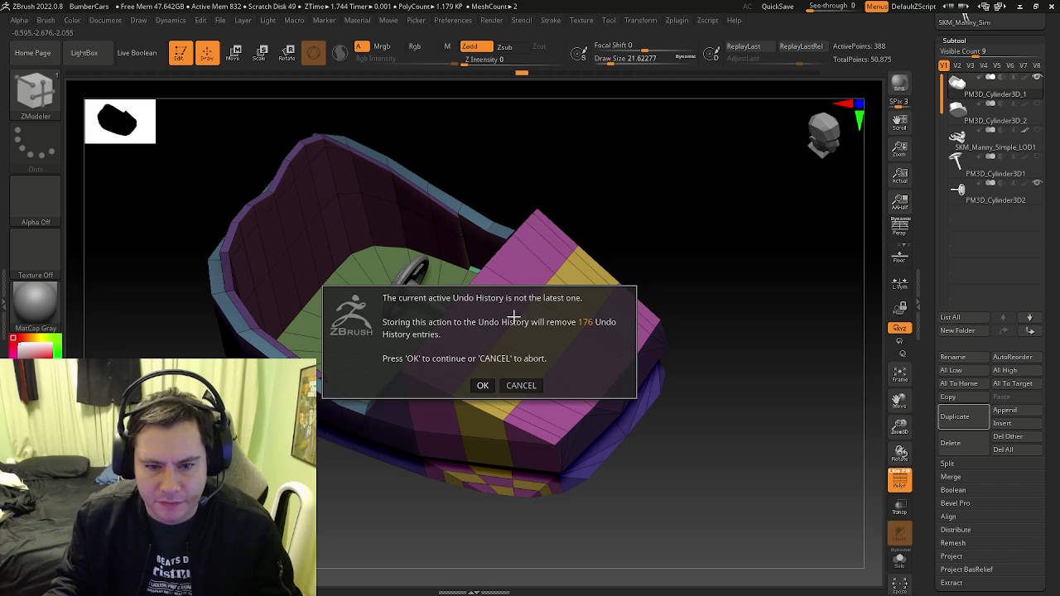
pyautogui.click(500, 386)
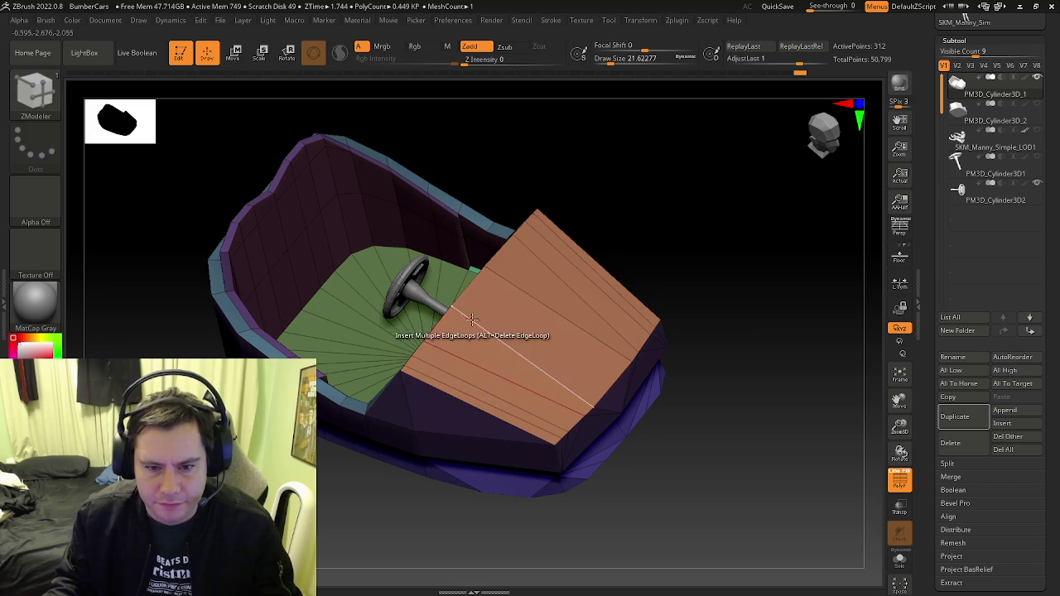
# Insert a single edge loop across the orange front panel with Single EdgeLoop
pyautogui.press('space')
pyautogui.click(448, 372)
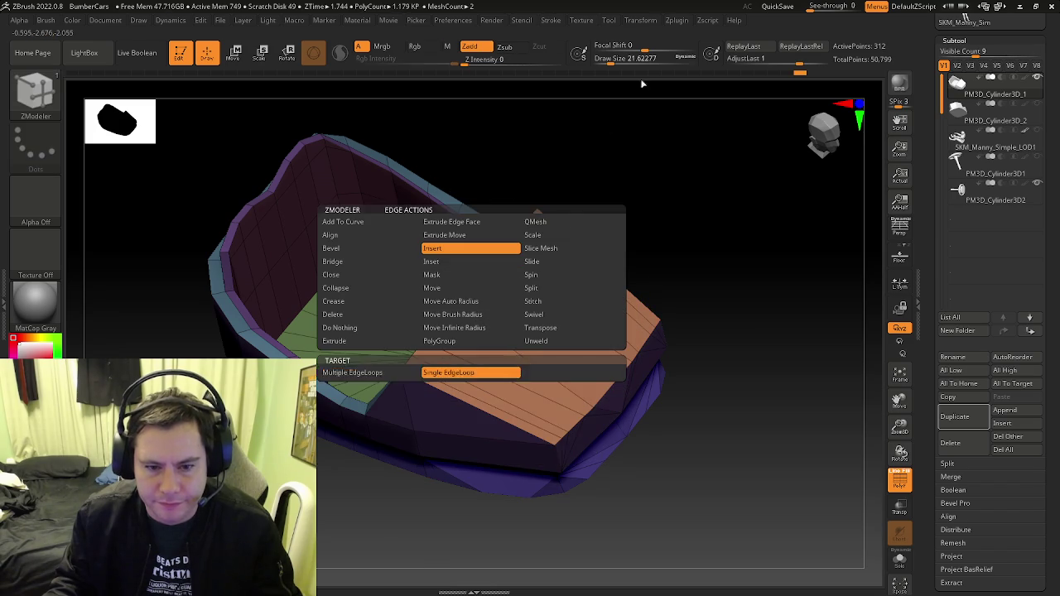
pyautogui.click(476, 326)
pyautogui.moveTo(477, 325); pyautogui.dragTo(483, 369, button='right')
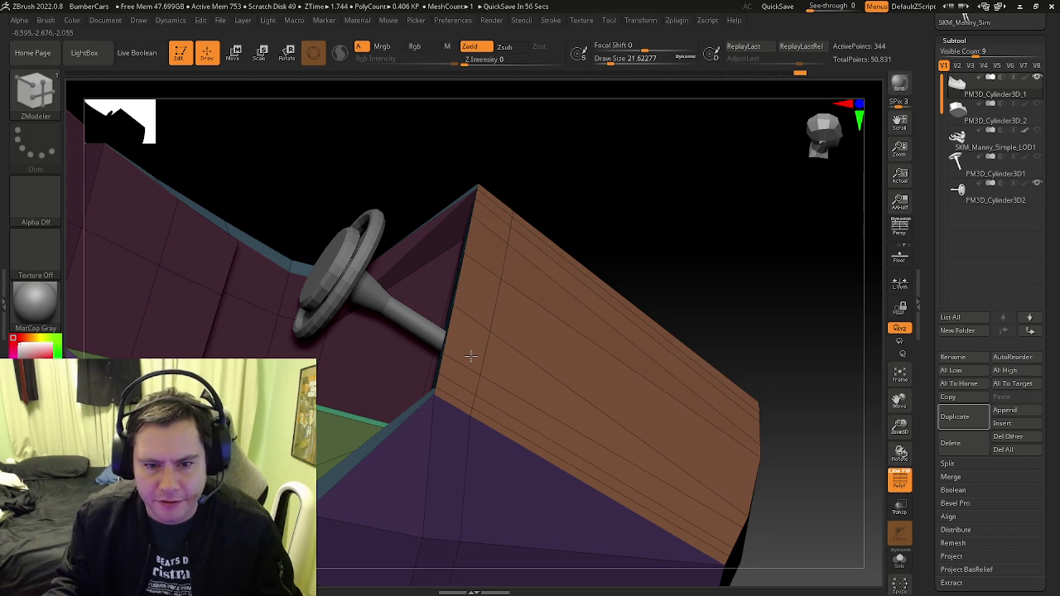
pyautogui.moveTo(470, 357)
pyautogui.mouseDown(button='right')
pyautogui.moveTo(486, 362)
pyautogui.moveTo(425, 350)
pyautogui.moveTo(500, 360)
pyautogui.moveTo(461, 353)
pyautogui.moveTo(466, 383)
pyautogui.moveTo(499, 395)
pyautogui.moveTo(469, 450)
pyautogui.moveTo(461, 389)
pyautogui.moveTo(452, 439)
pyautogui.mouseUp(button='right')
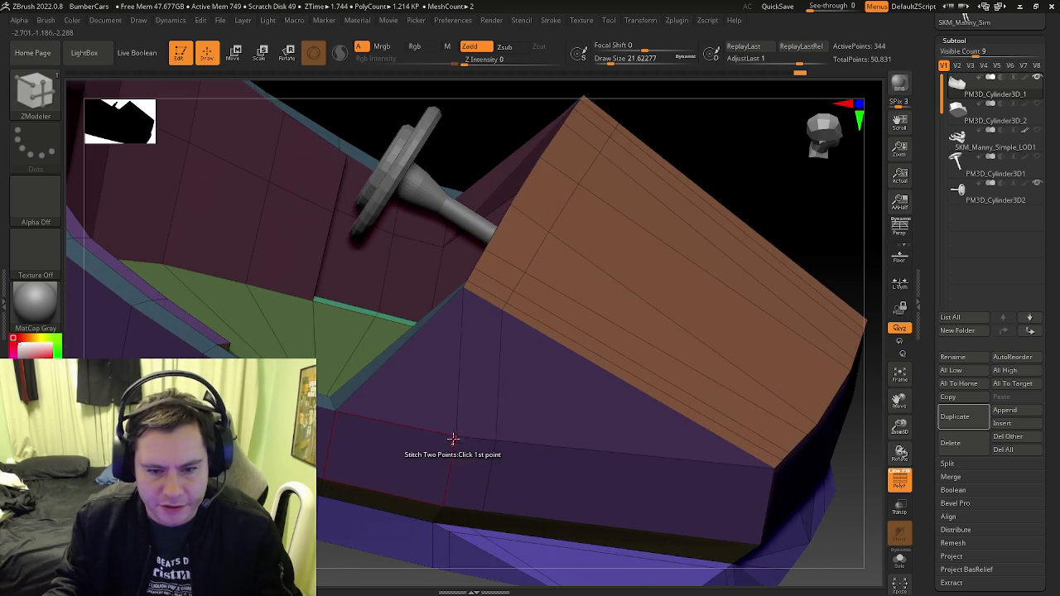
pyautogui.press('space')
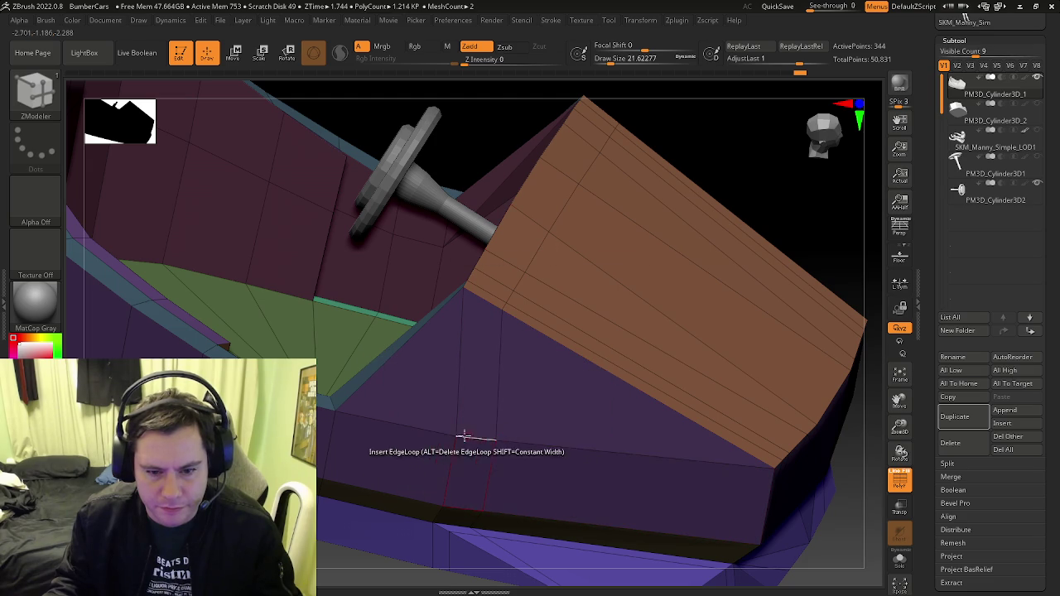
# Stitch two points on the side panel, then undo the stitch
pyautogui.click(455, 435)
pyautogui.press('space')
pyautogui.click(386, 372)
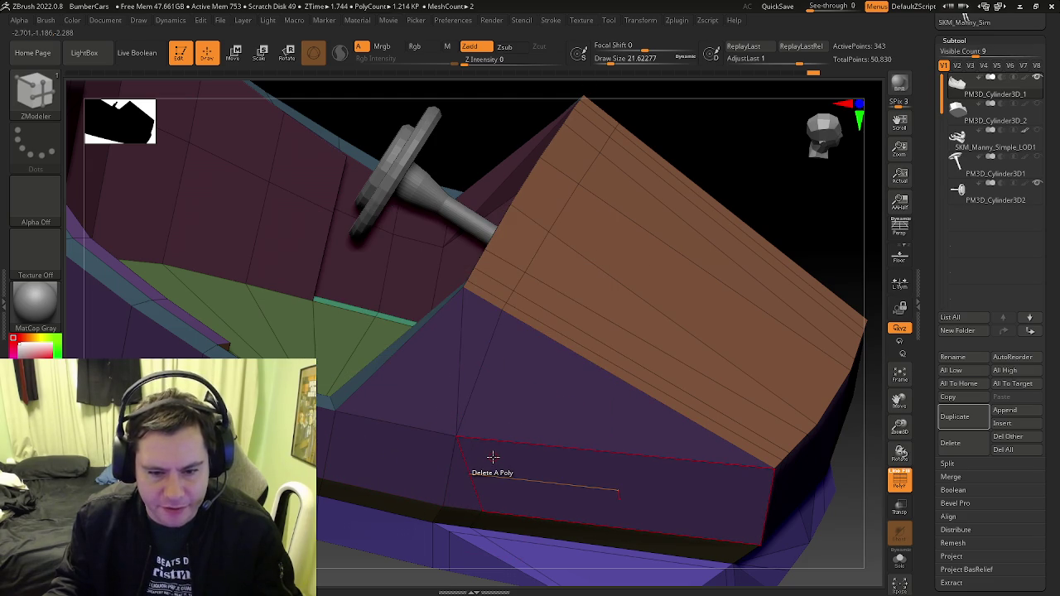
pyautogui.hotkey('ctrl', 'z')
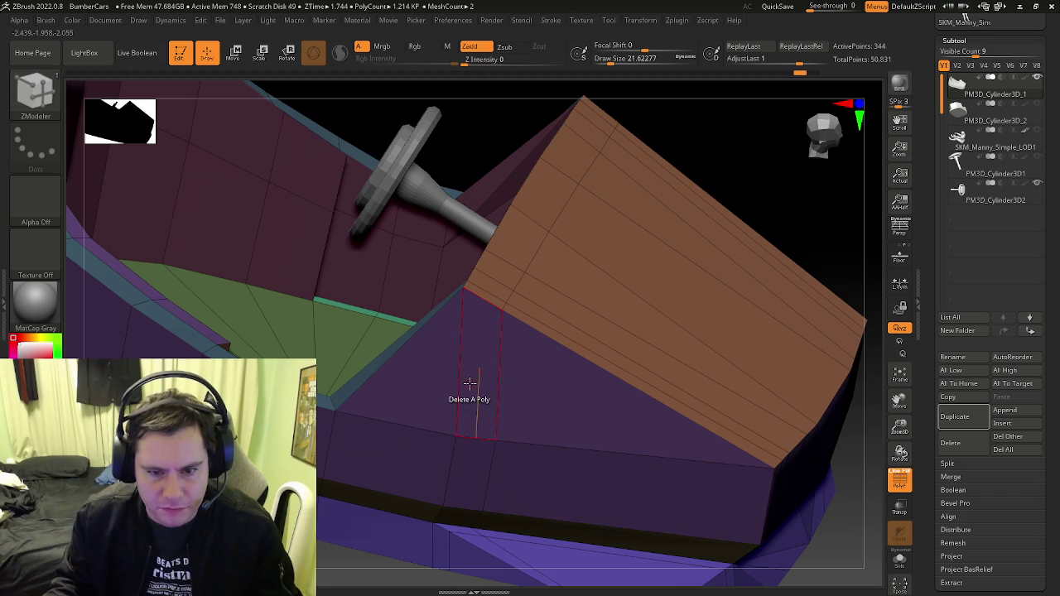
# Delete the front floor, wall and hood-side polygons on the side panel below the rim
pyautogui.press('space')
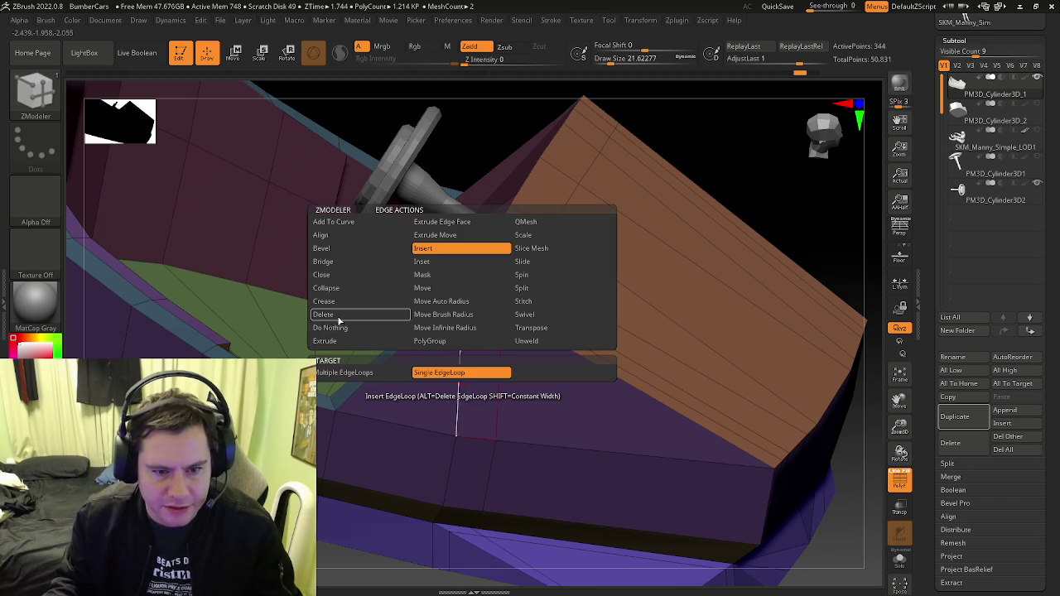
pyautogui.click(335, 315)
pyautogui.moveTo(457, 370); pyautogui.dragTo(496, 371, button='right')
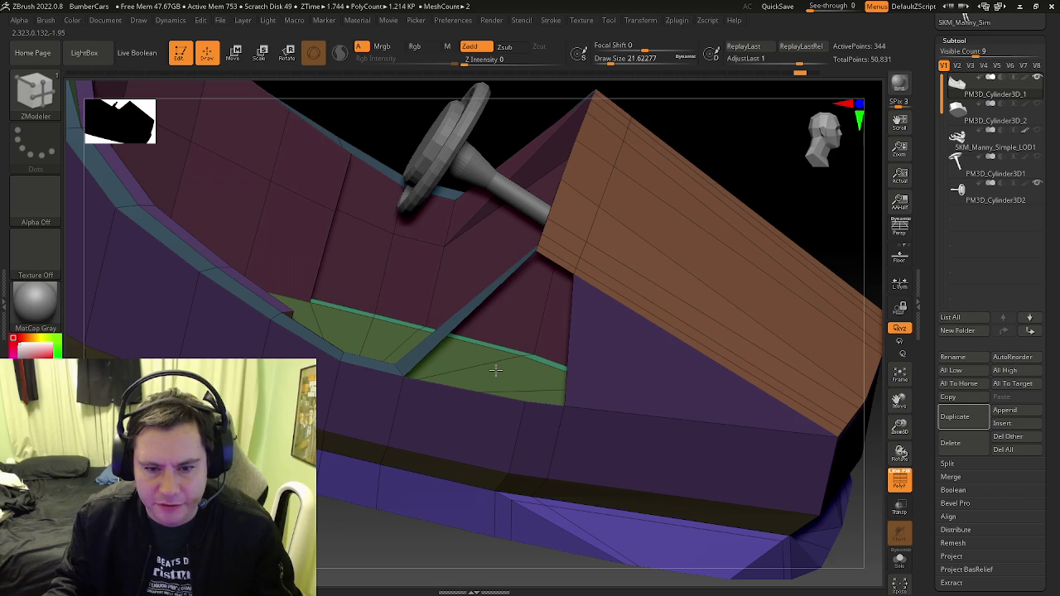
pyautogui.press('ctrl')
pyautogui.press('ctrl')
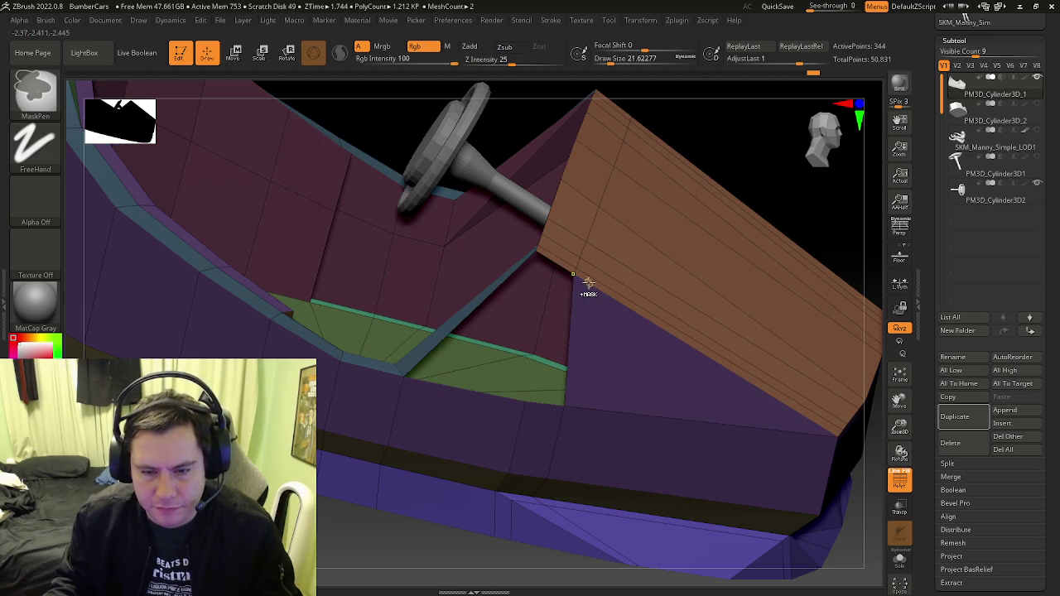
pyautogui.keyDown('ctrl'); pyautogui.click(644, 340); pyautogui.keyUp('ctrl')
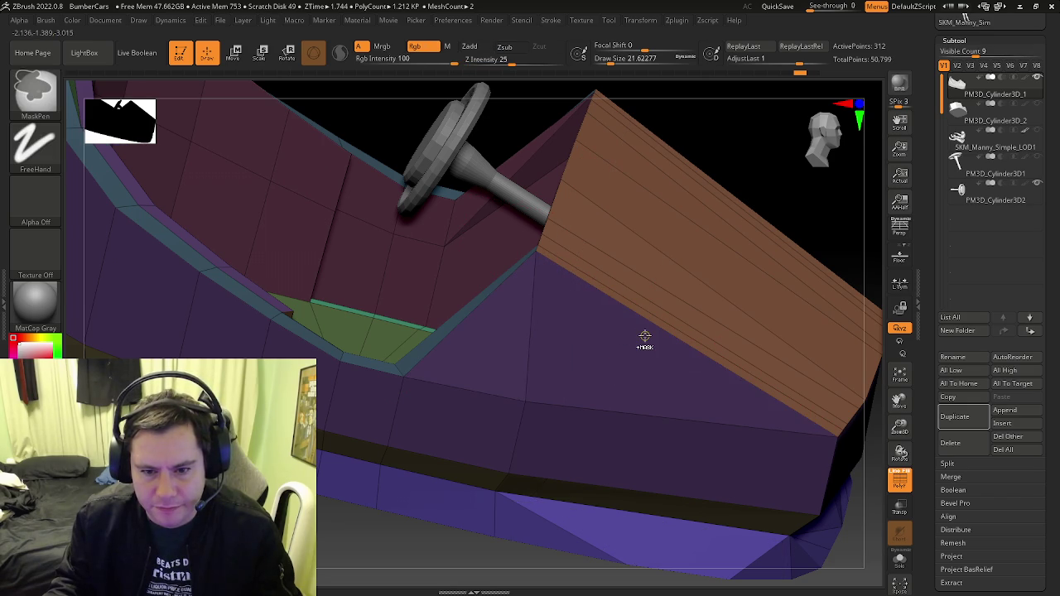
pyautogui.keyDown('ctrl'); pyautogui.click(515, 338); pyautogui.keyUp('ctrl')
pyautogui.scroll(2, 570, 279)
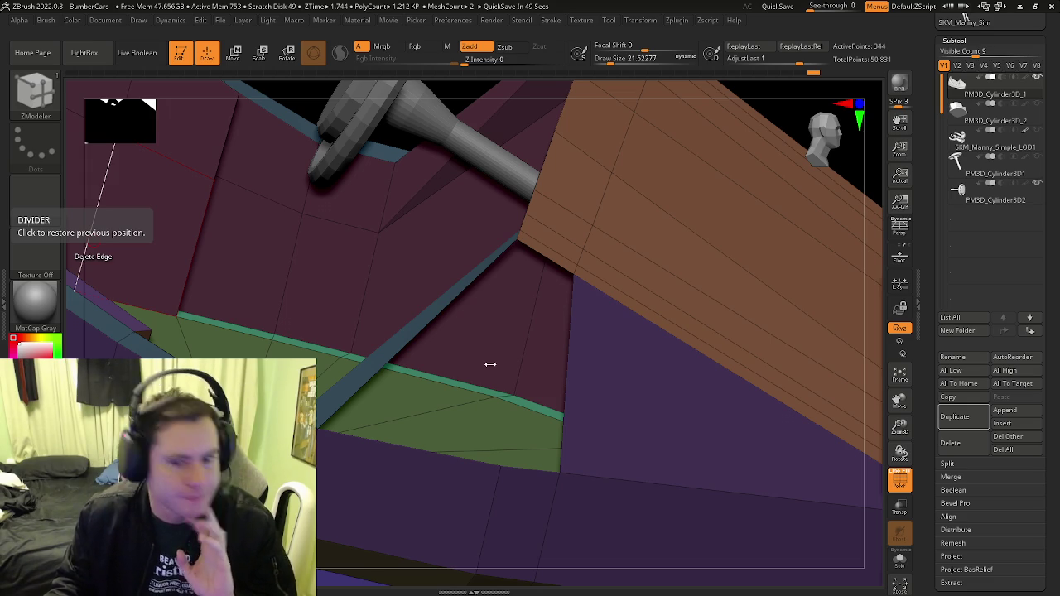
# Bridge the hood's upper and lower edges with a polygon as a test, then undo it
pyautogui.moveTo(500, 305)
pyautogui.mouseDown(button='right')
pyautogui.moveTo(492, 316)
pyautogui.moveTo(741, 273)
pyautogui.mouseUp(button='right')
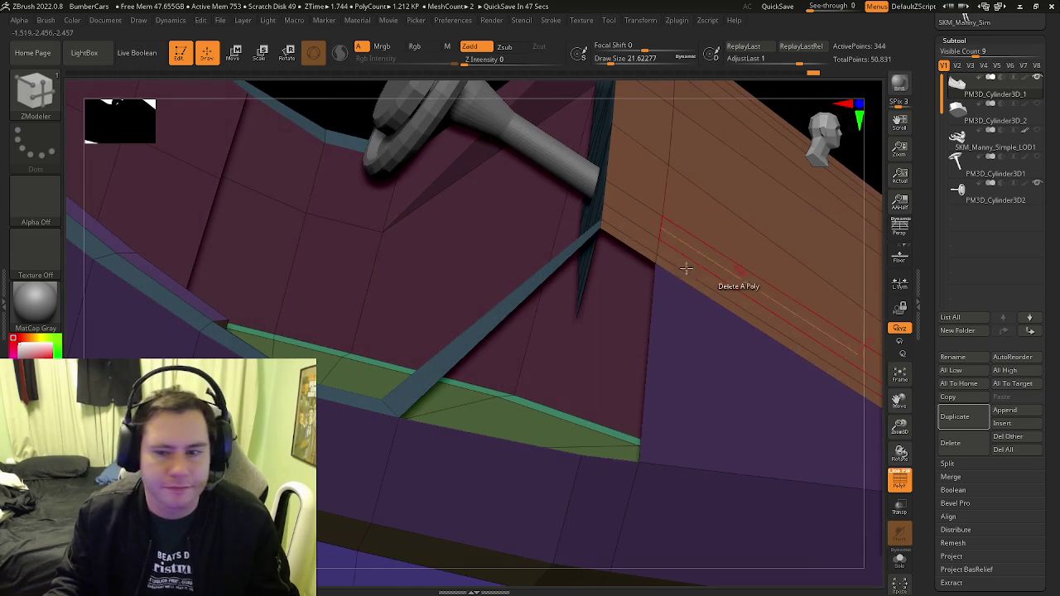
pyautogui.press('space')
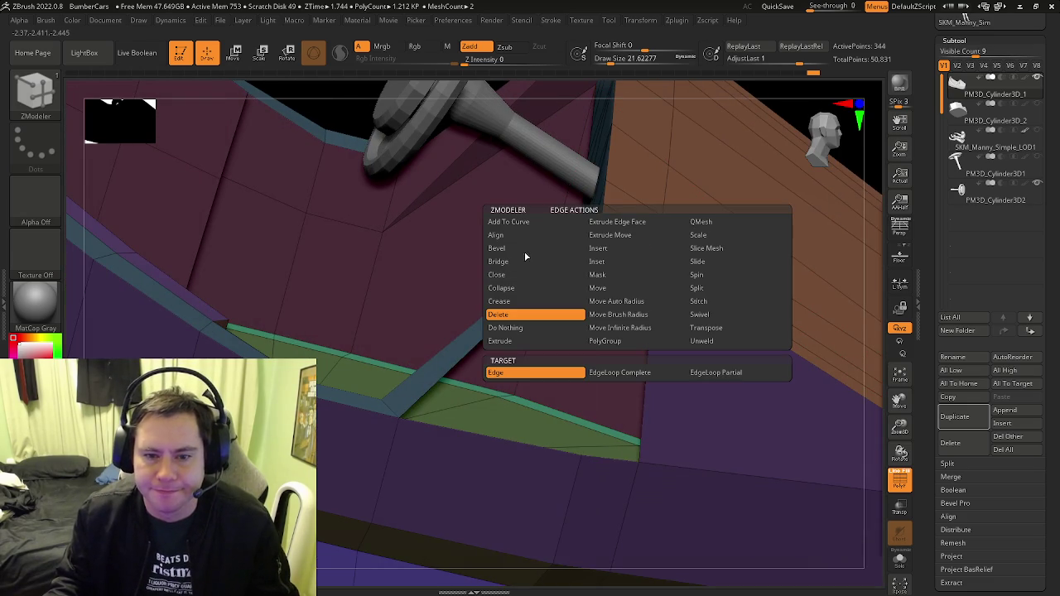
pyautogui.click(525, 259)
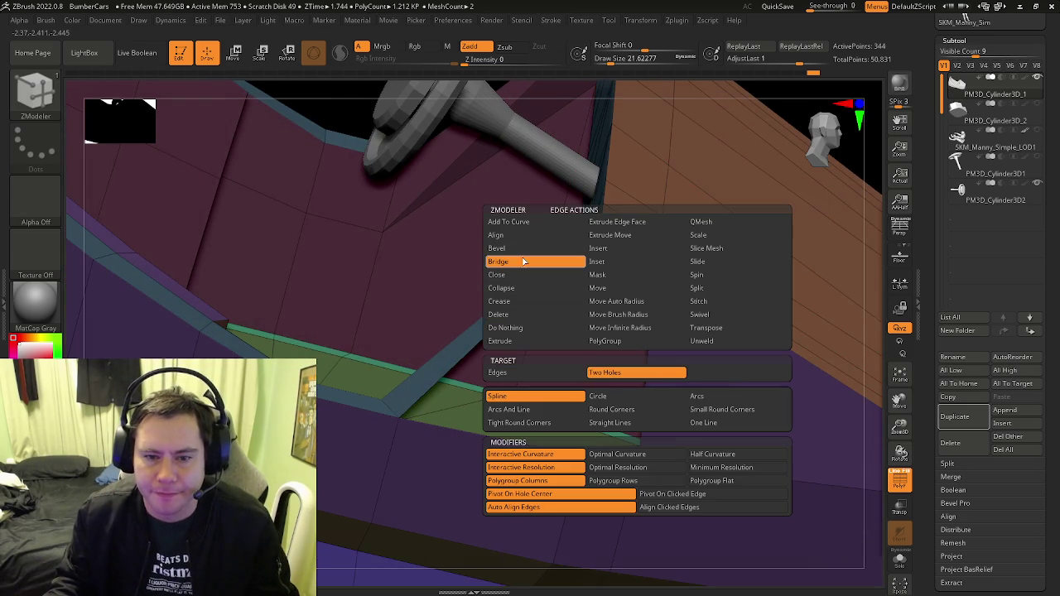
pyautogui.click(579, 374)
pyautogui.click(627, 244)
pyautogui.click(441, 422)
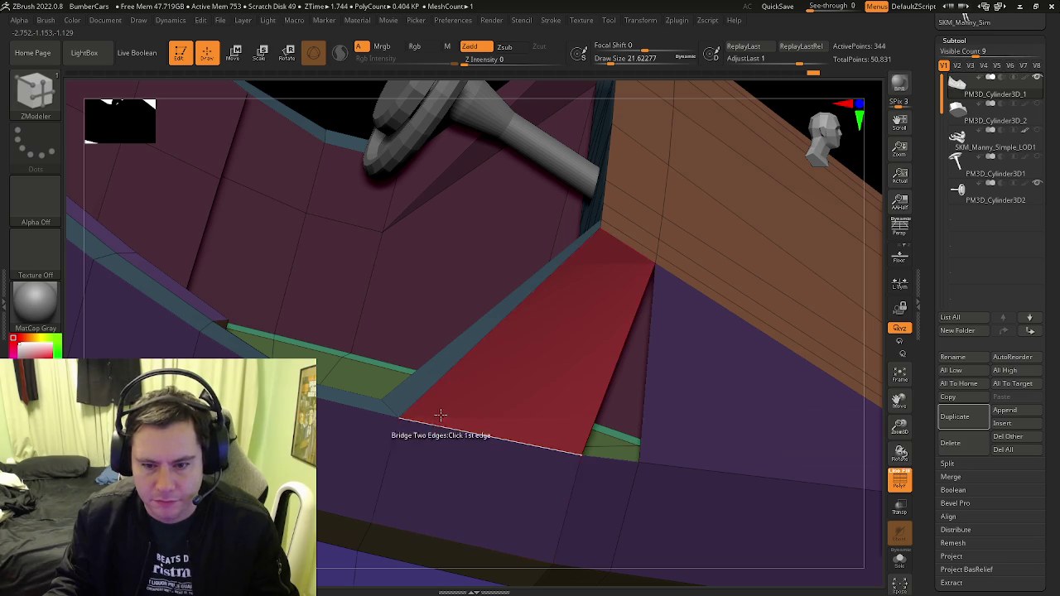
pyautogui.moveTo(441, 420); pyautogui.dragTo(437, 391, button='right')
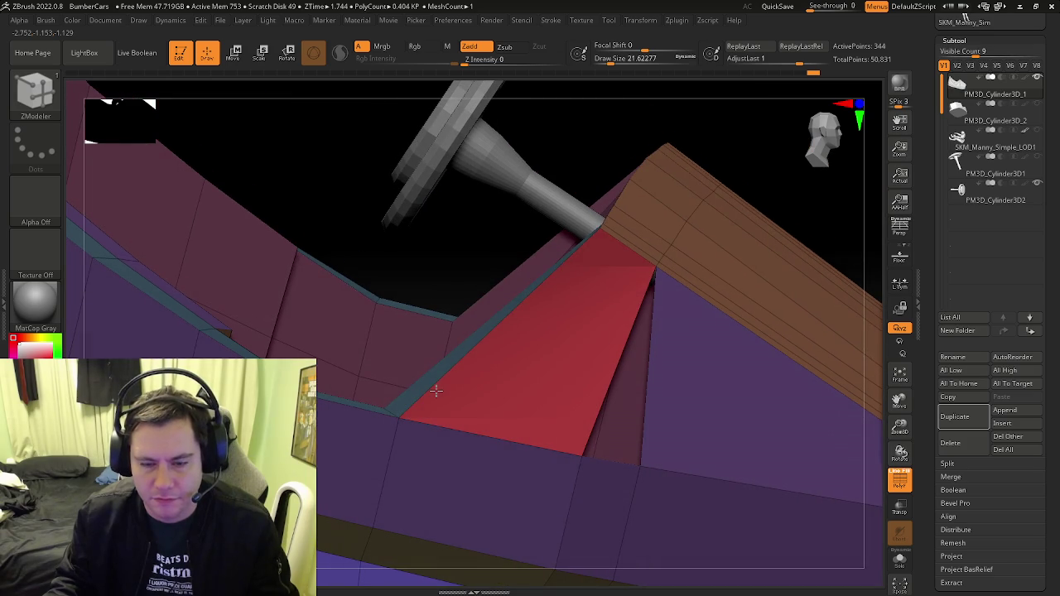
pyautogui.hotkey('ctrl', 'z')
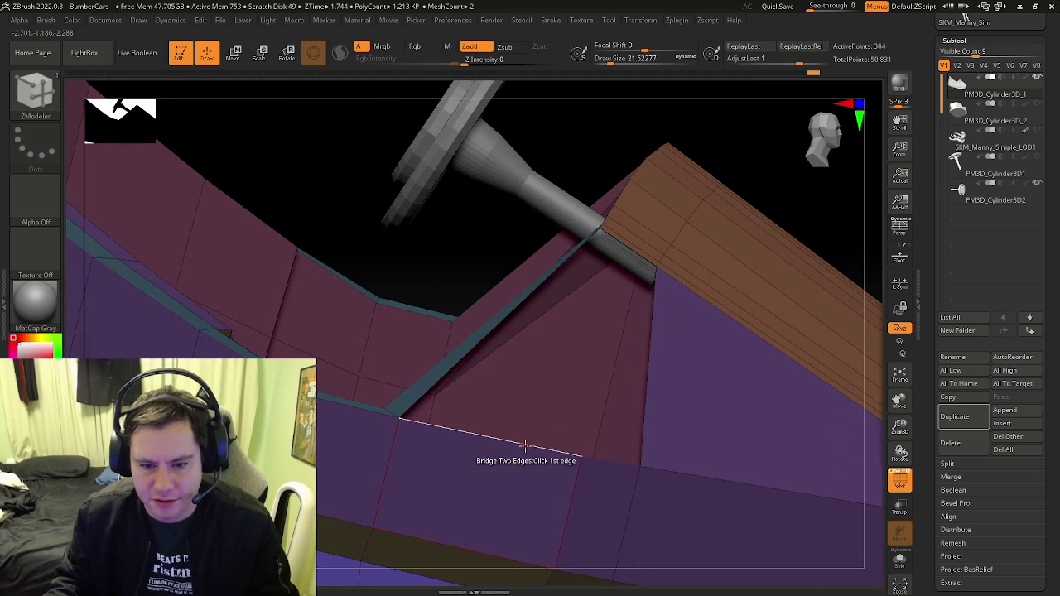
# Split the floor edge to extend the green floor fan into the triangle gap
pyautogui.press('space')
pyautogui.press('f')
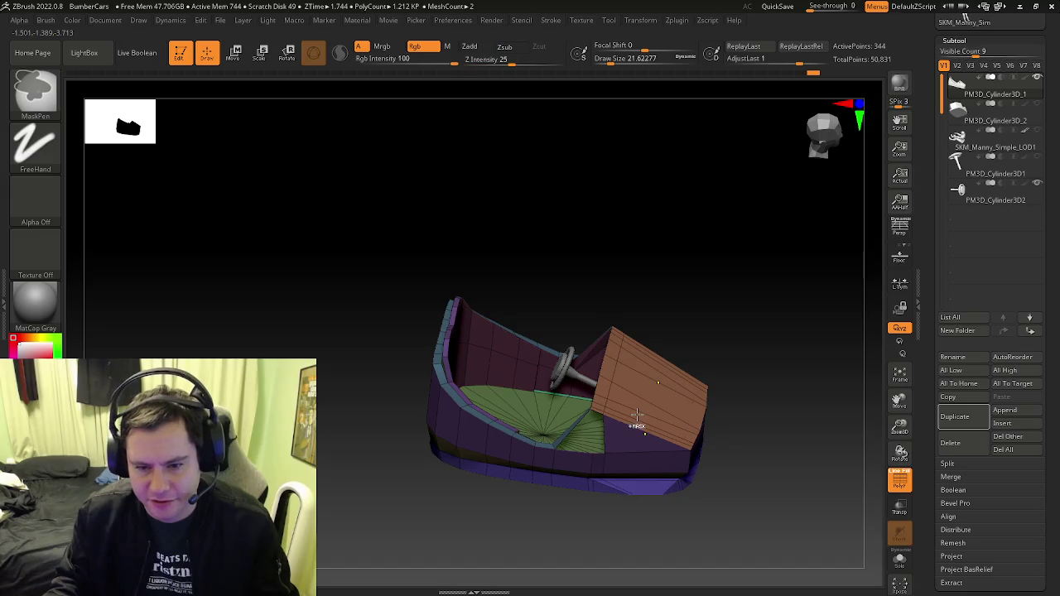
pyautogui.keyDown('ctrl'); pyautogui.moveTo(627, 405); pyautogui.dragTo(604, 460, button='right'); pyautogui.keyUp('ctrl')
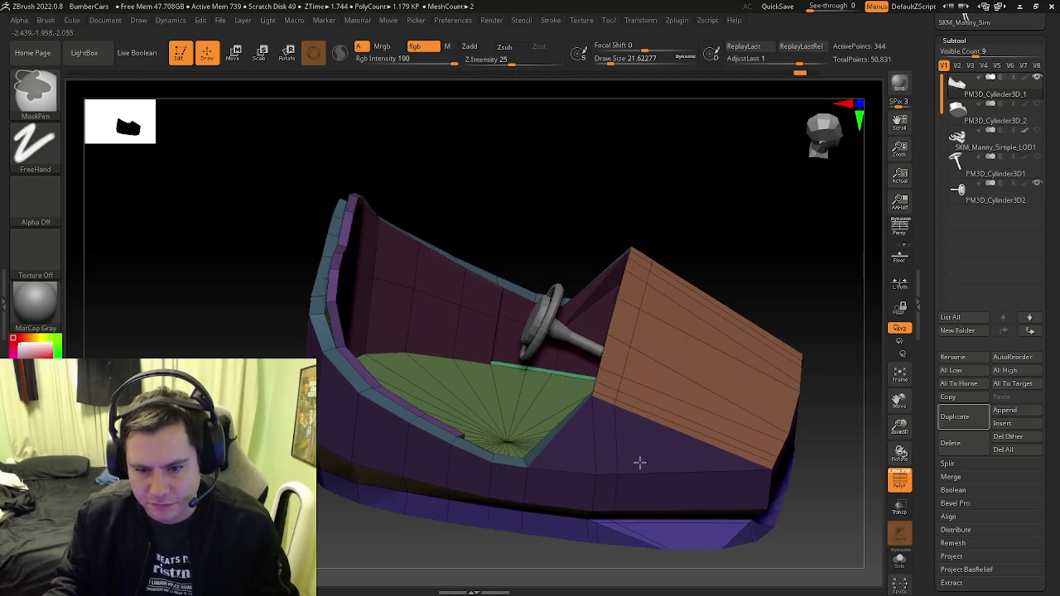
pyautogui.click(592, 440)
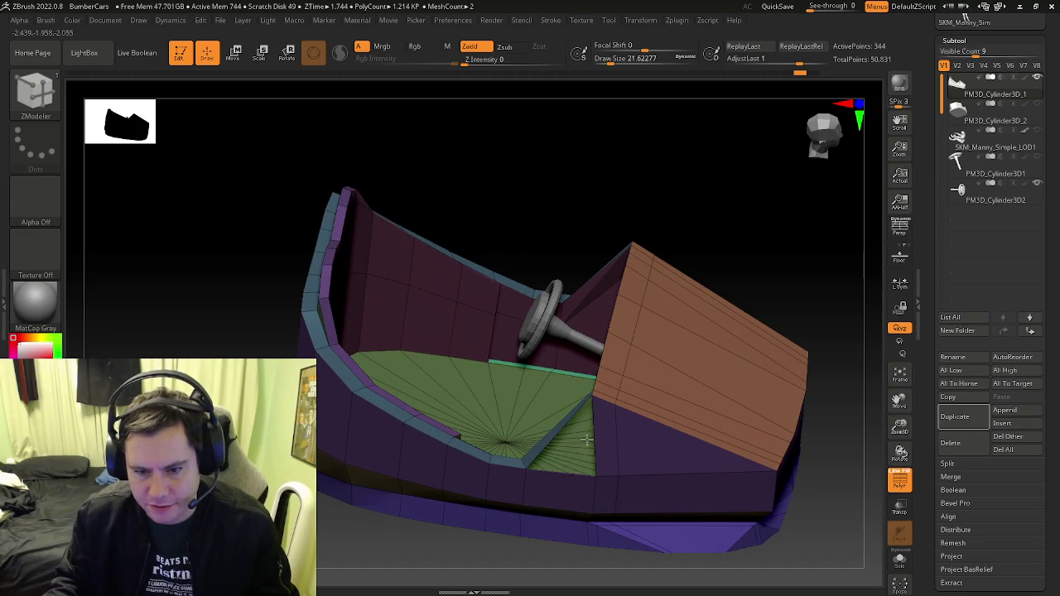
pyautogui.keyDown('ctrl'); pyautogui.moveTo(601, 435); pyautogui.dragTo(558, 509, button='right'); pyautogui.keyUp('ctrl')
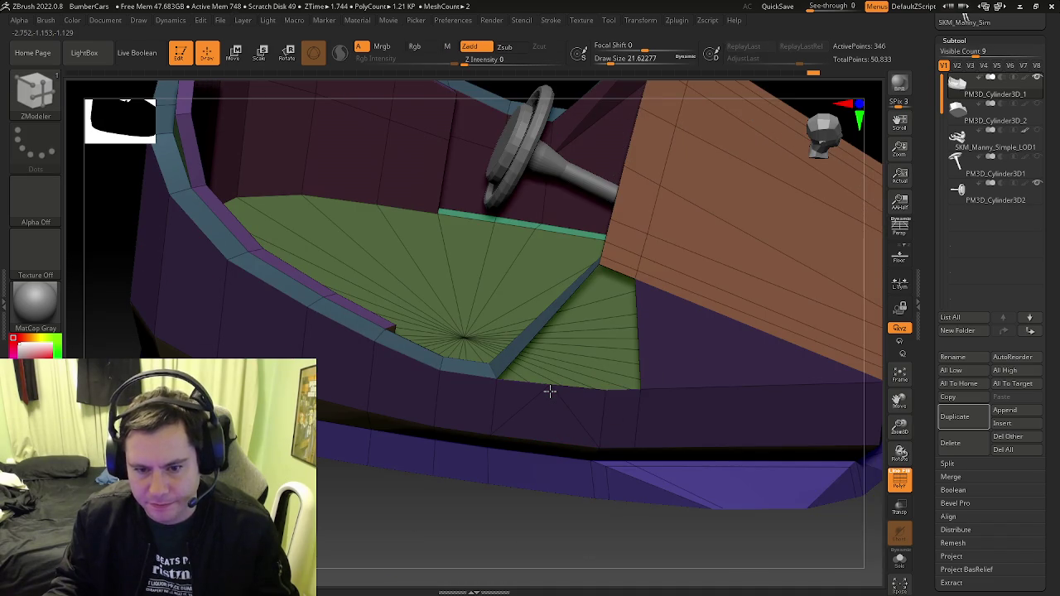
pyautogui.moveTo(575, 391); pyautogui.dragTo(563, 352, button='right')
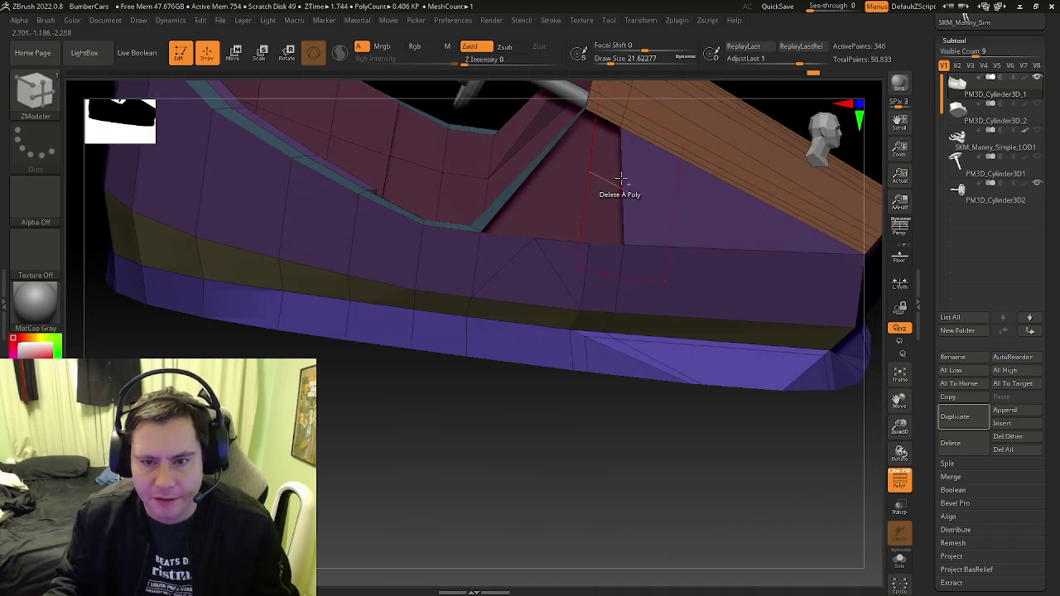
pyautogui.hotkey('ctrl', 'z')
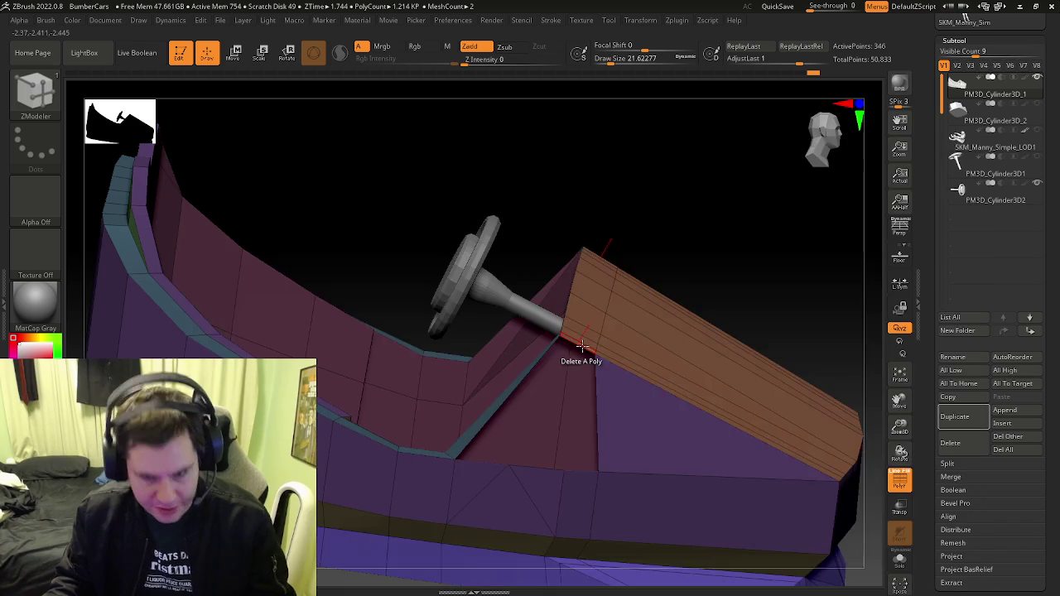
pyautogui.hotkey('ctrl', 'shift', 'z')
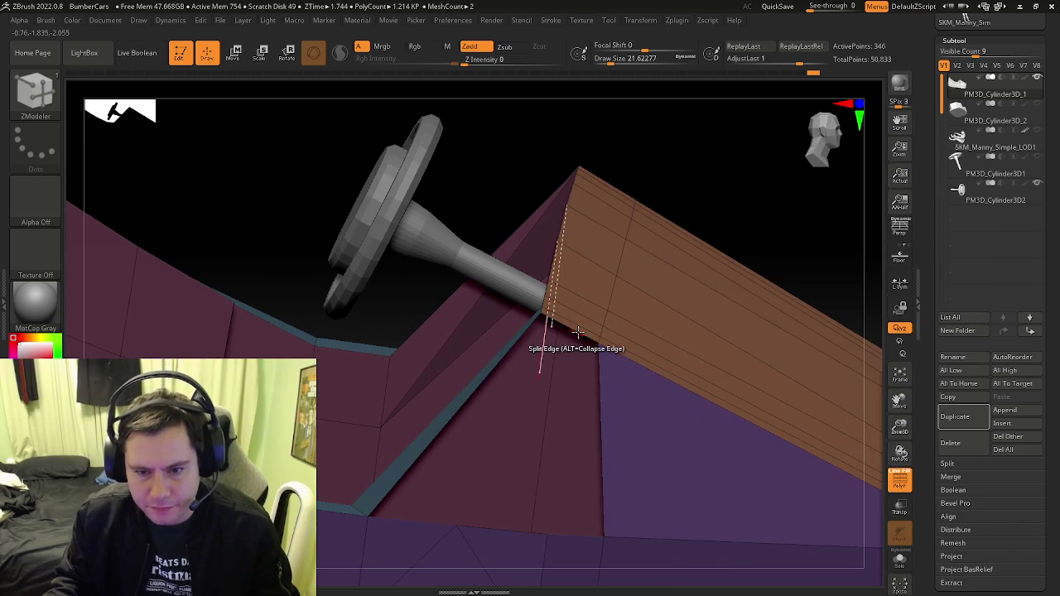
# Bridge three edge pairs to fill the gaps beneath the dashboard with red panels
pyautogui.press('space')
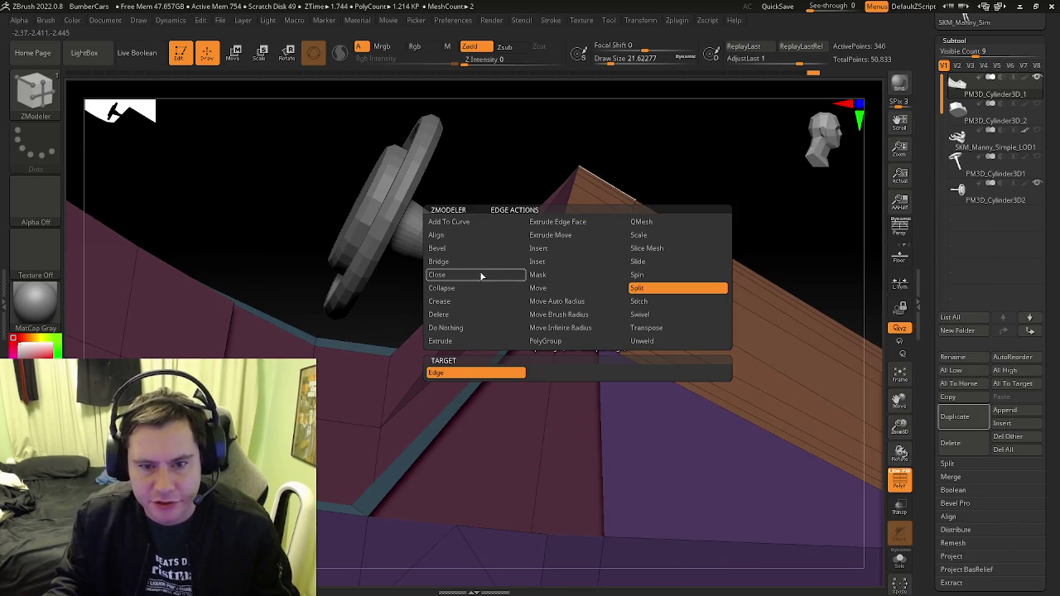
pyautogui.click(460, 263)
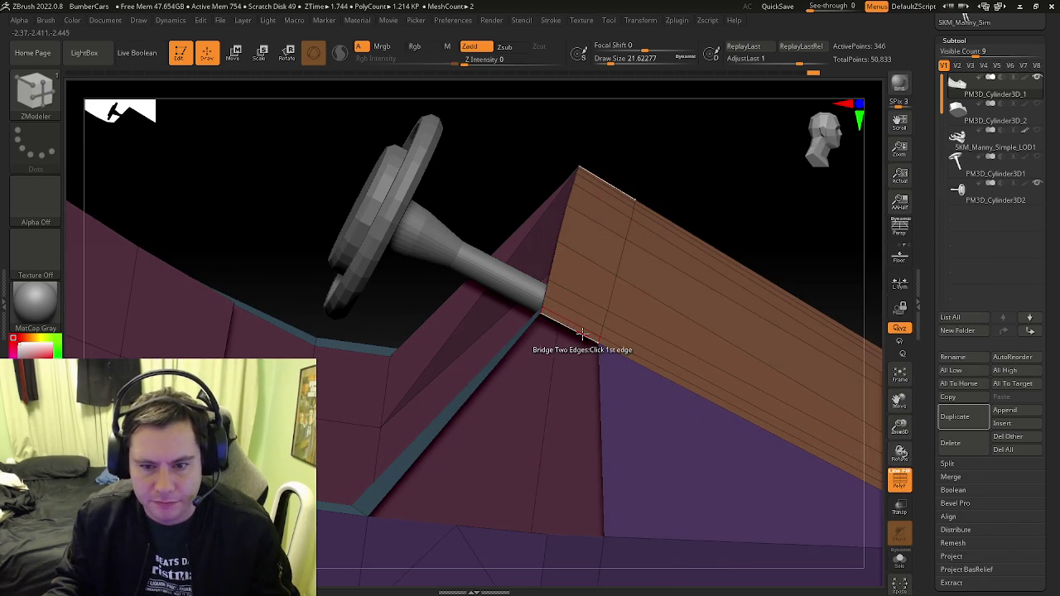
pyautogui.click(569, 338)
pyautogui.click(401, 521)
pyautogui.moveTo(401, 521); pyautogui.dragTo(477, 421, button='right')
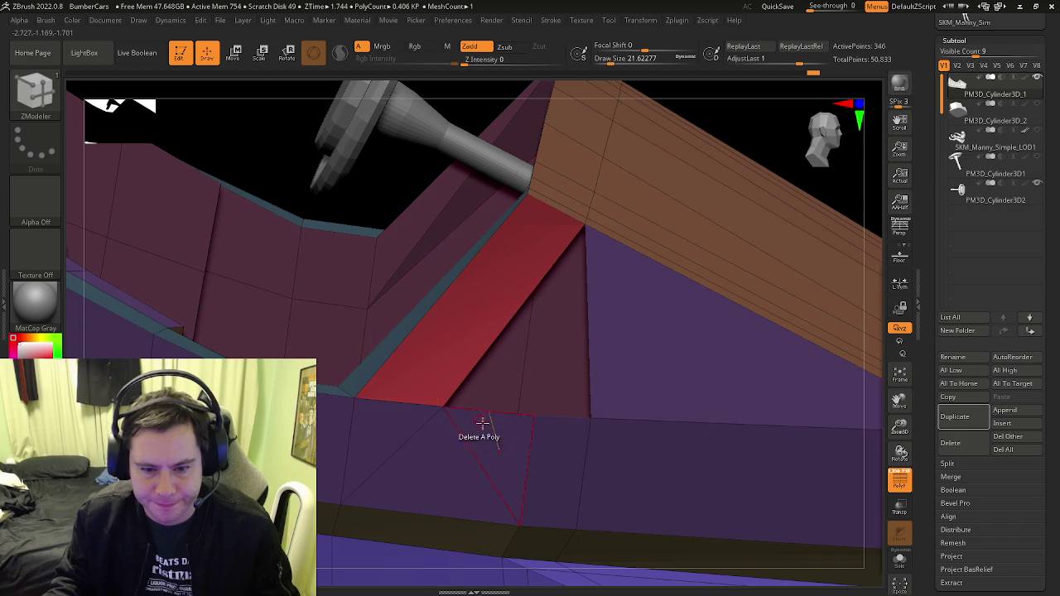
pyautogui.click(488, 412)
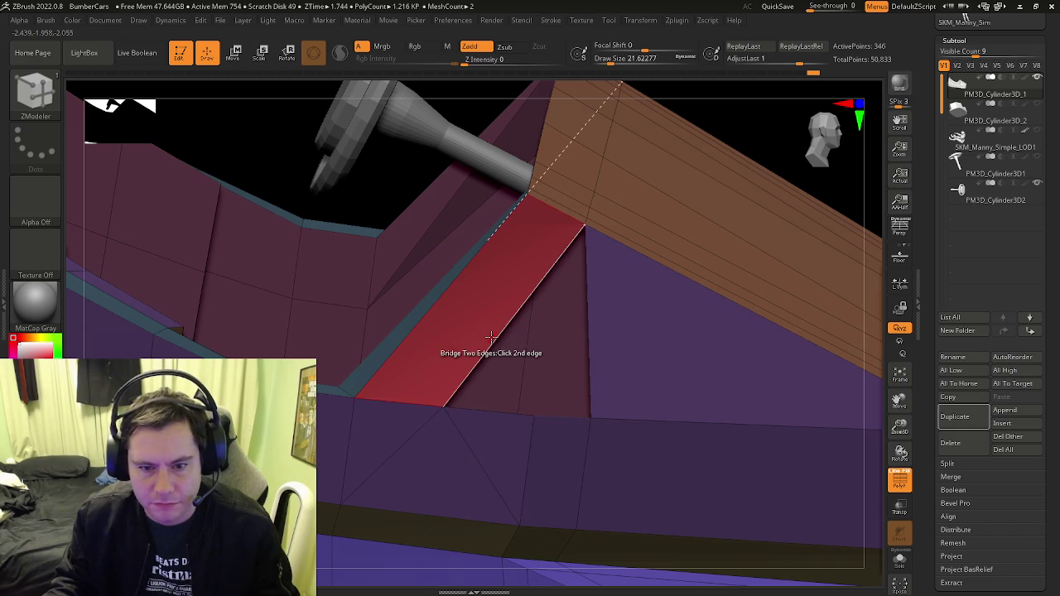
pyautogui.click(497, 335)
pyautogui.click(568, 423)
pyautogui.click(574, 431)
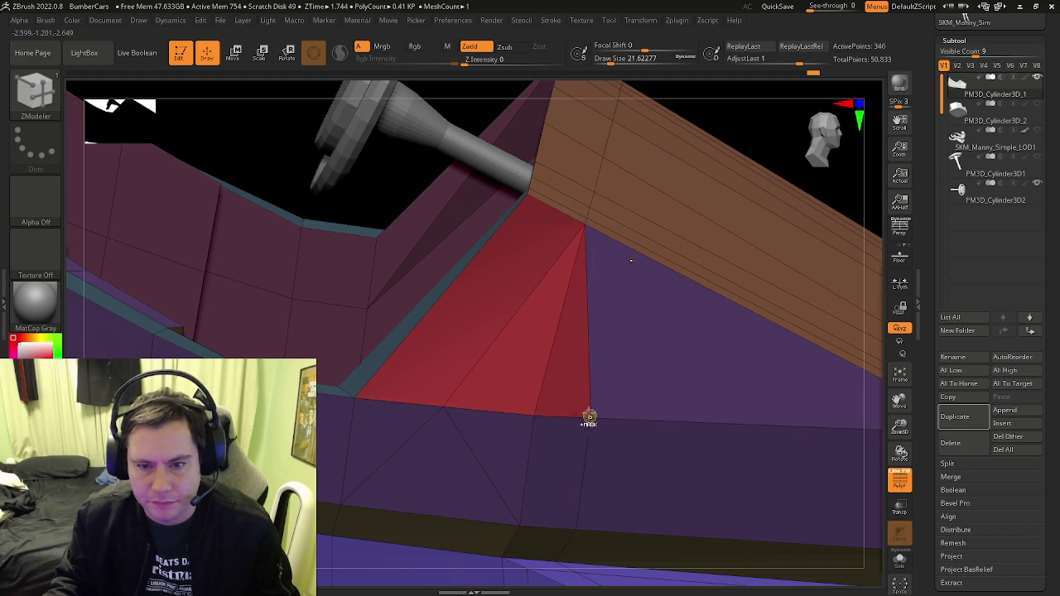
pyautogui.press('f')
pyautogui.hotkey('shift', 'f')
pyautogui.scroll(2, 612, 442)
# Turn the polygroup wireframe back on and zoom in on the lower side strip
pyautogui.scroll(3, 611, 440)
pyautogui.hotkey('shift', 'f')
pyautogui.scroll(-2, 613, 447)
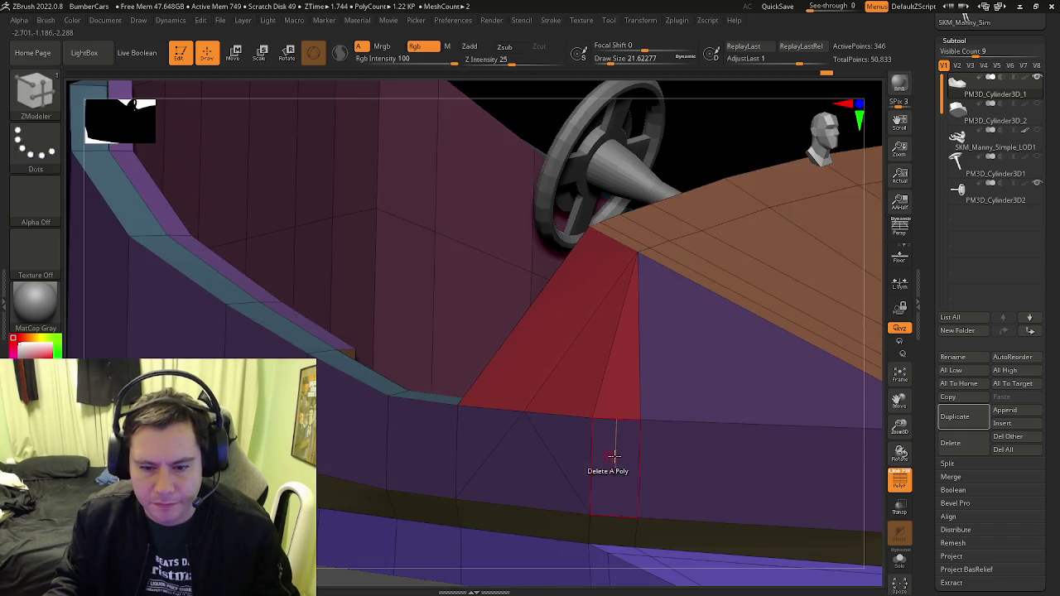
pyautogui.scroll(-2, 608, 452)
pyautogui.scroll(-2, 622, 451)
pyautogui.scroll(-2, 608, 455)
pyautogui.scroll(2, 602, 447)
pyautogui.scroll(2, 601, 426)
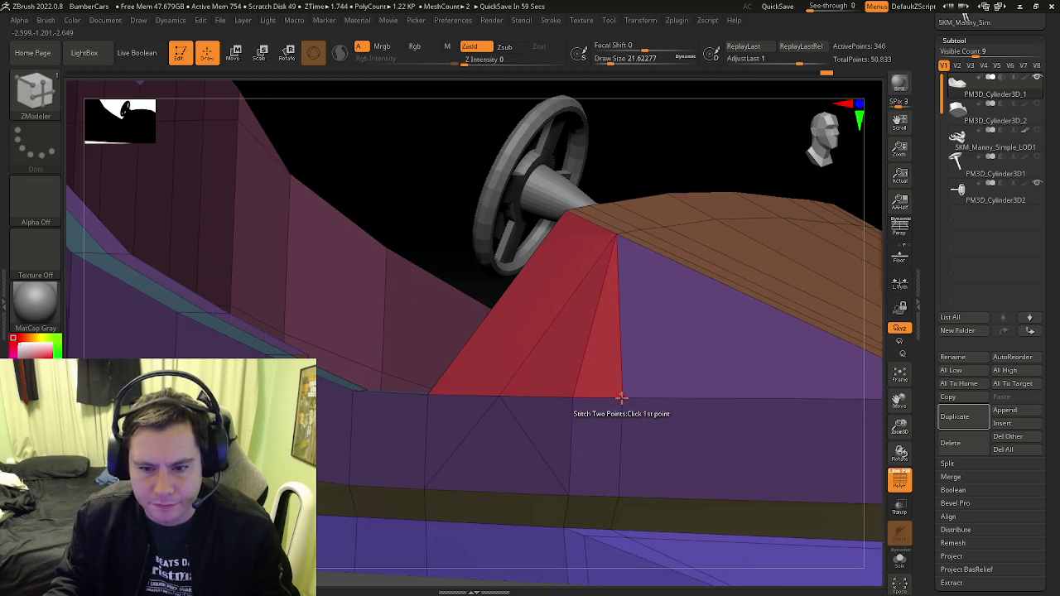
pyautogui.scroll(-2, 603, 428)
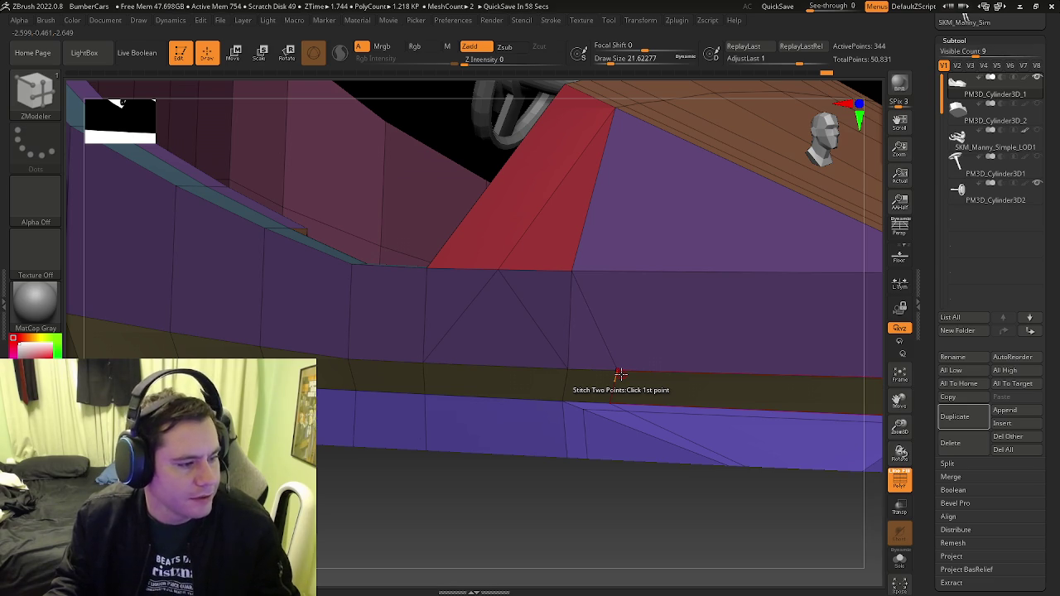
# Stitch the stray vertex pairs along the lower side strip beneath the red panel
pyautogui.click(619, 375)
pyautogui.click(609, 399)
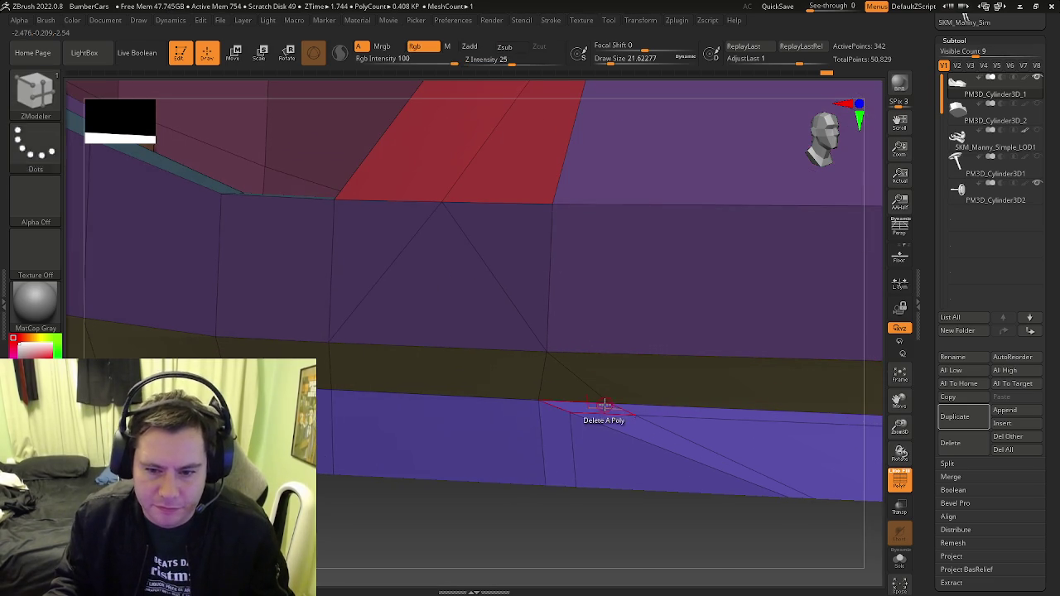
pyautogui.click(536, 403)
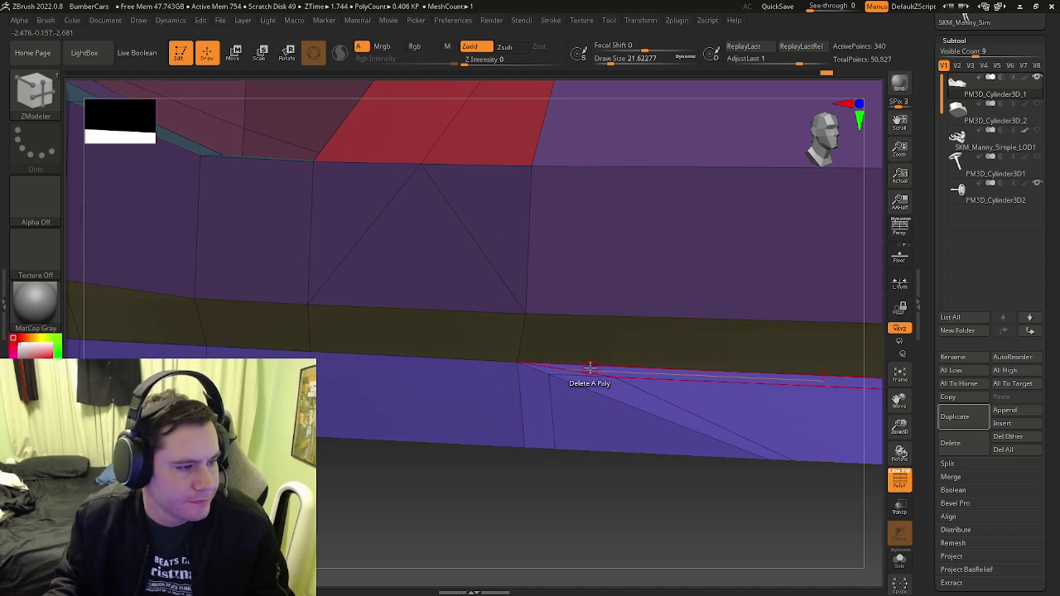
pyautogui.moveTo(589, 366); pyautogui.dragTo(585, 403, button='right')
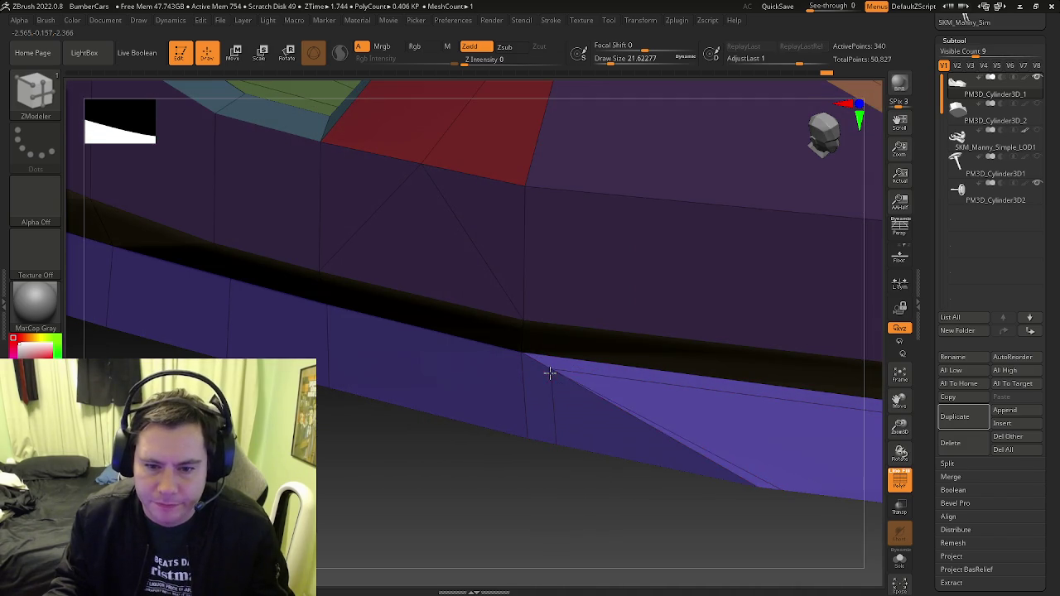
pyautogui.click(550, 372)
pyautogui.click(609, 415)
pyautogui.moveTo(674, 433)
pyautogui.mouseDown(button='right')
pyautogui.moveTo(674, 303)
pyautogui.moveTo(622, 315)
pyautogui.moveTo(621, 302)
pyautogui.moveTo(466, 426)
pyautogui.moveTo(492, 409)
pyautogui.moveTo(450, 315)
pyautogui.moveTo(572, 301)
pyautogui.mouseUp(button='right')
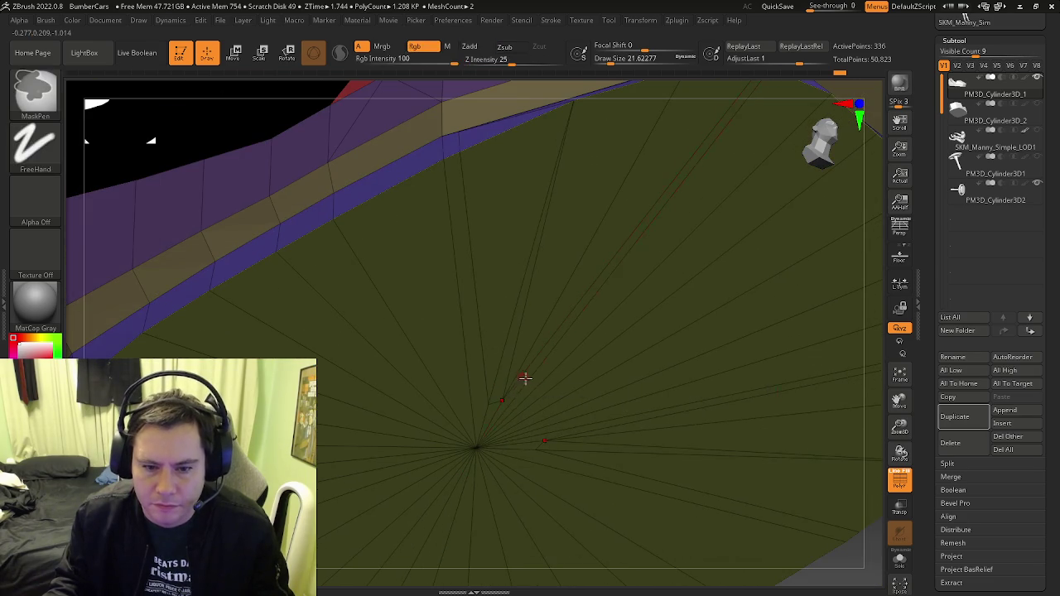
# Weld a pair of vertices together on the side strip
pyautogui.moveTo(489, 407)
pyautogui.keyDown('ctrl'); pyautogui.mouseDown(button='right')
pyautogui.moveTo(529, 323)
pyautogui.moveTo(471, 298)
pyautogui.mouseUp(button='right'); pyautogui.keyUp('ctrl')
pyautogui.moveTo(517, 238)
pyautogui.mouseDown(button='right')
pyautogui.moveTo(462, 170)
pyautogui.moveTo(479, 165)
pyautogui.moveTo(504, 229)
pyautogui.moveTo(478, 166)
pyautogui.mouseUp(button='right')
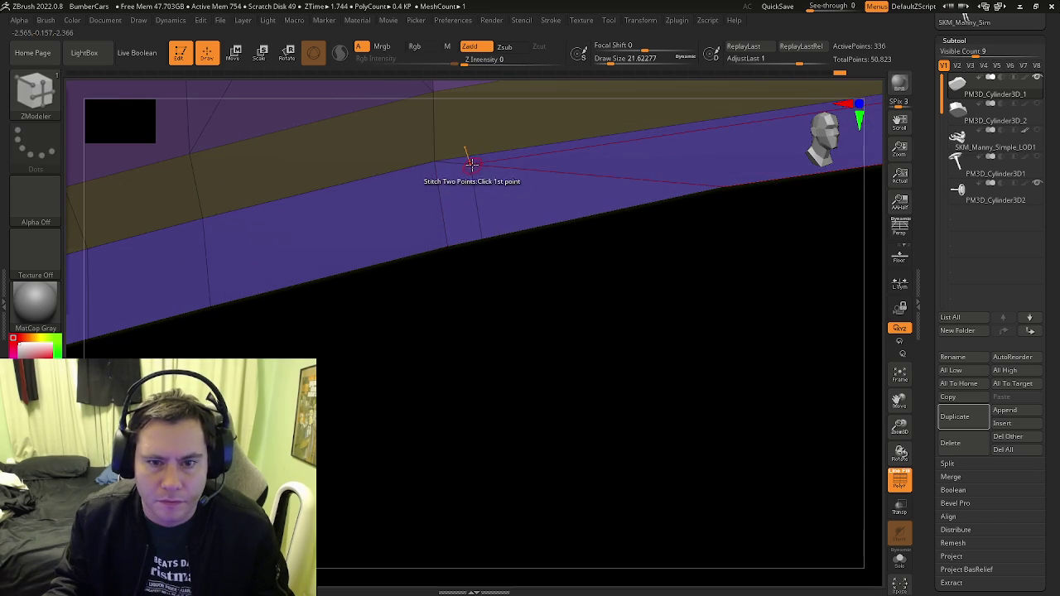
pyautogui.click(805, 220)
pyautogui.moveTo(743, 206); pyautogui.dragTo(605, 358, button='right')
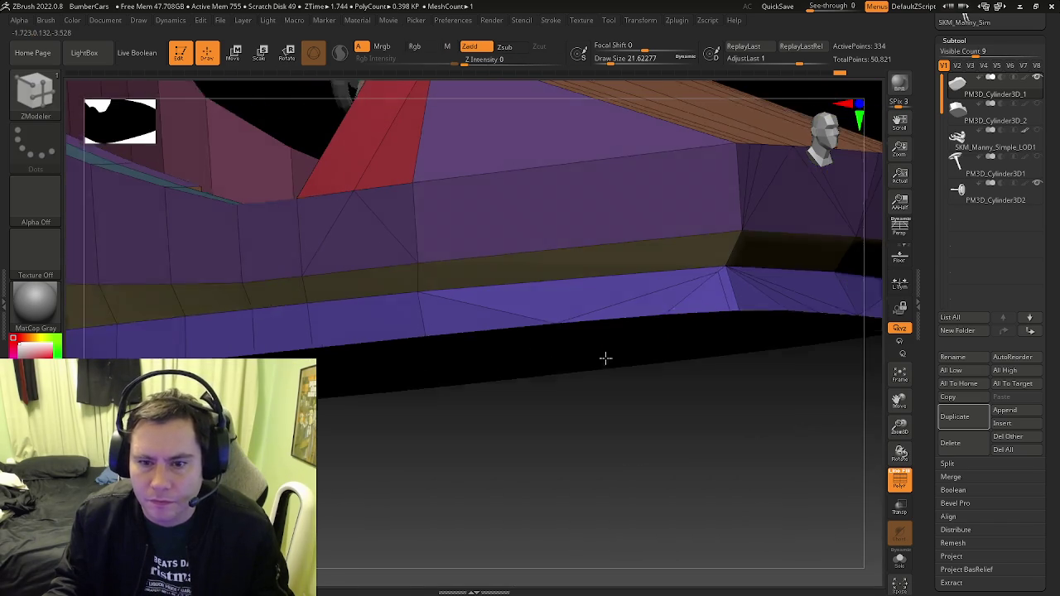
pyautogui.click(716, 276)
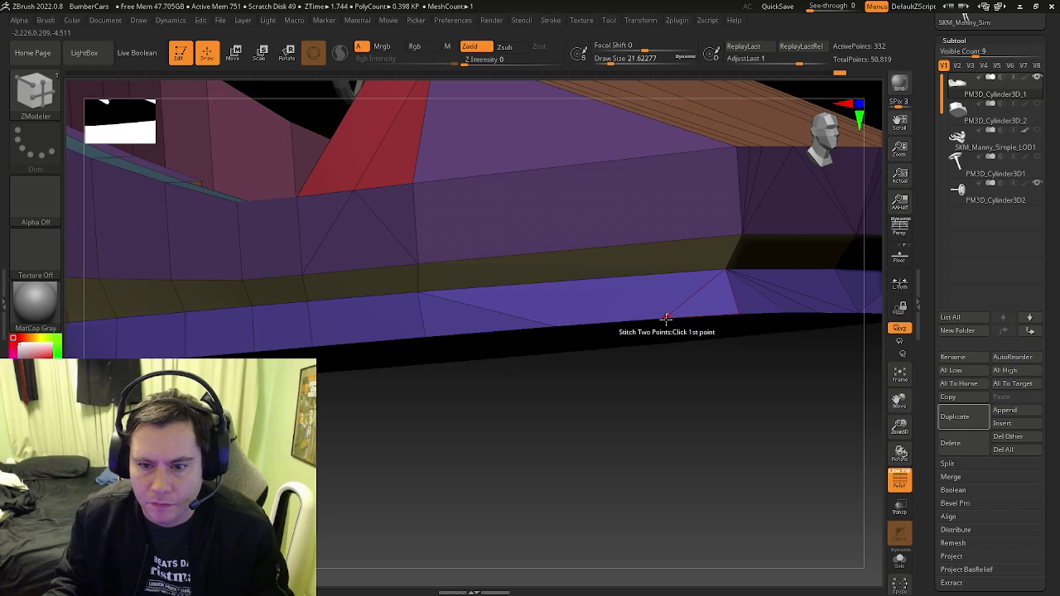
# Switch to deleting edges and try removing green floor fan edges, undoing each attempt
pyautogui.moveTo(559, 390)
pyautogui.mouseDown()
pyautogui.moveTo(549, 341)
pyautogui.moveTo(502, 270)
pyautogui.mouseUp()
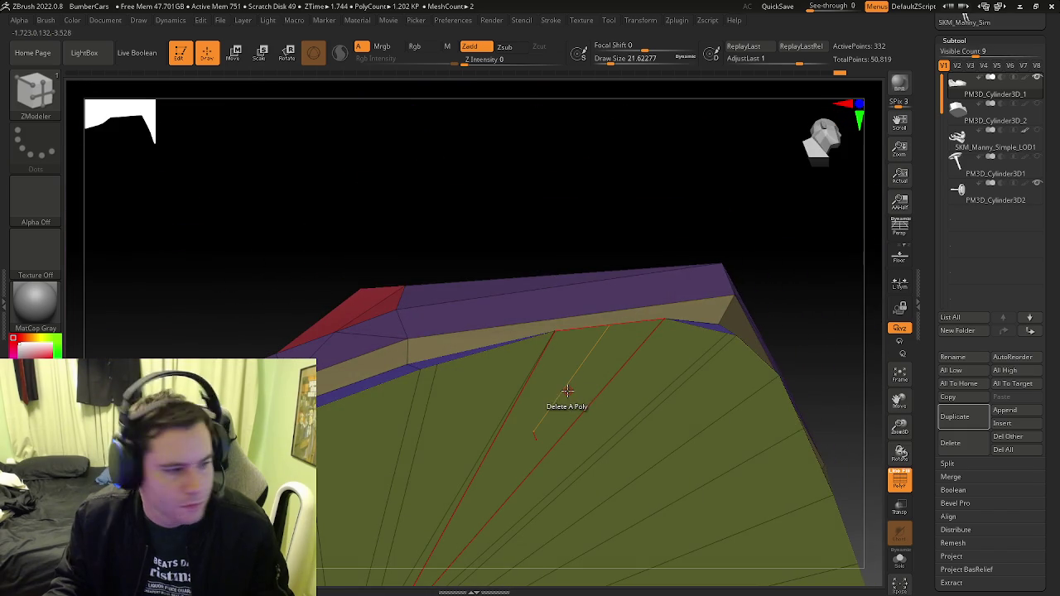
pyautogui.moveTo(546, 430); pyautogui.dragTo(558, 314)
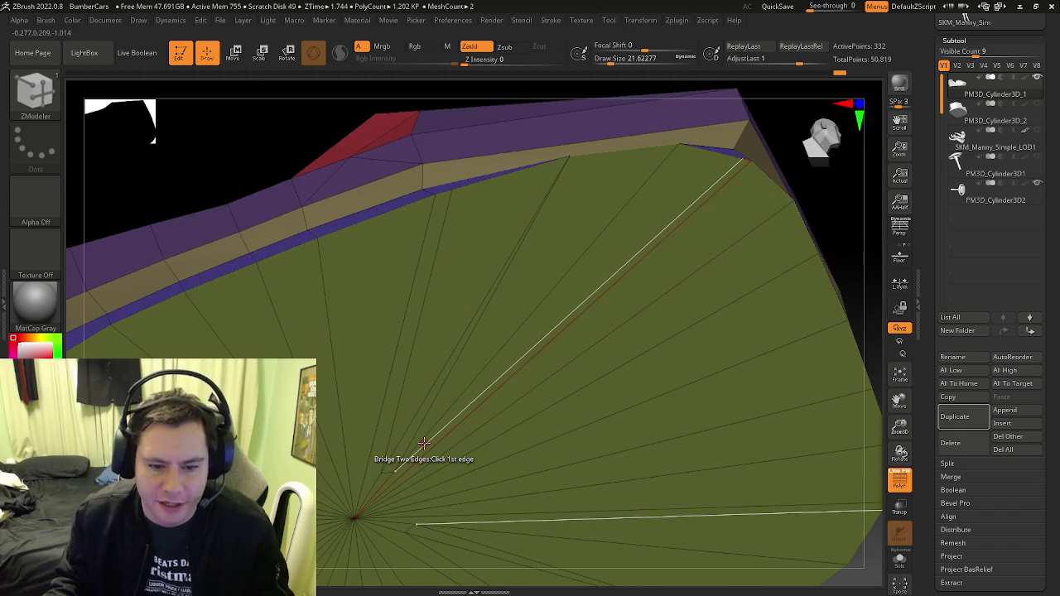
pyautogui.press('space')
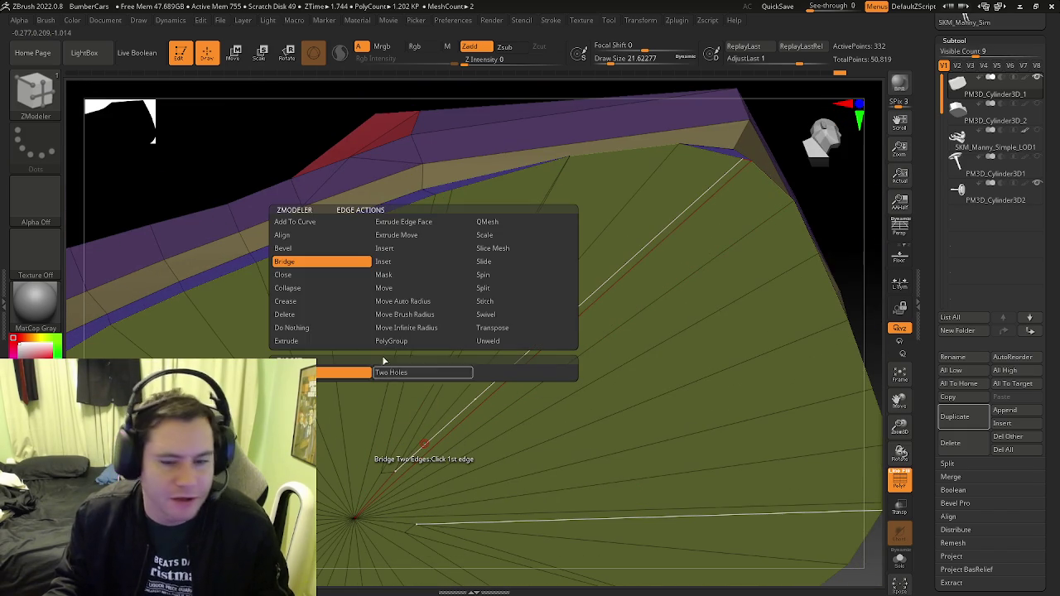
pyautogui.click(296, 318)
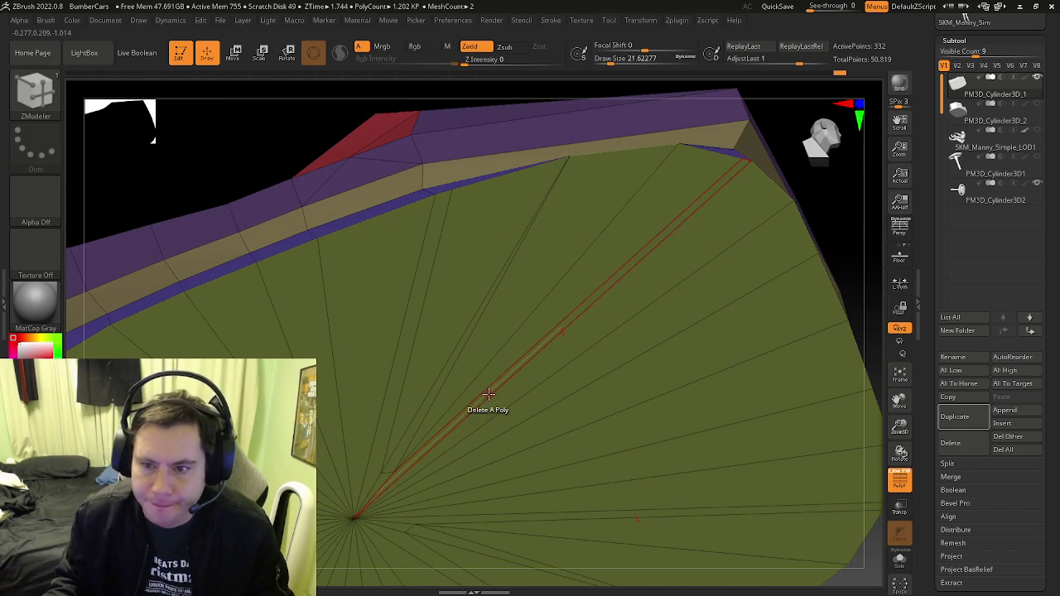
pyautogui.moveTo(701, 296); pyautogui.dragTo(715, 241, button='right')
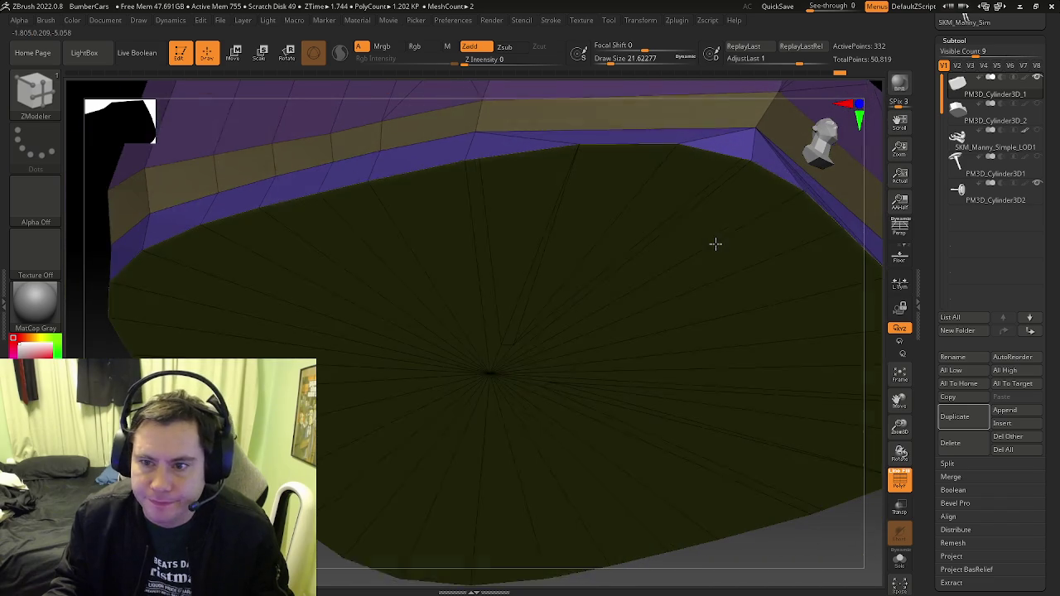
pyautogui.click(721, 170)
pyautogui.moveTo(621, 267); pyautogui.dragTo(623, 269, button='right')
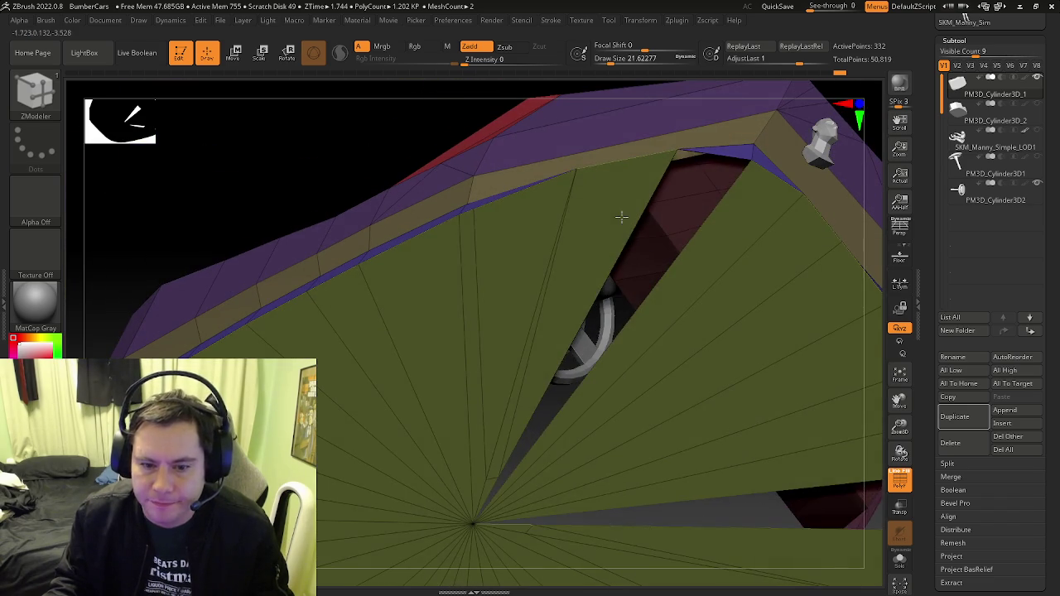
pyautogui.hotkey('ctrl', 'z')
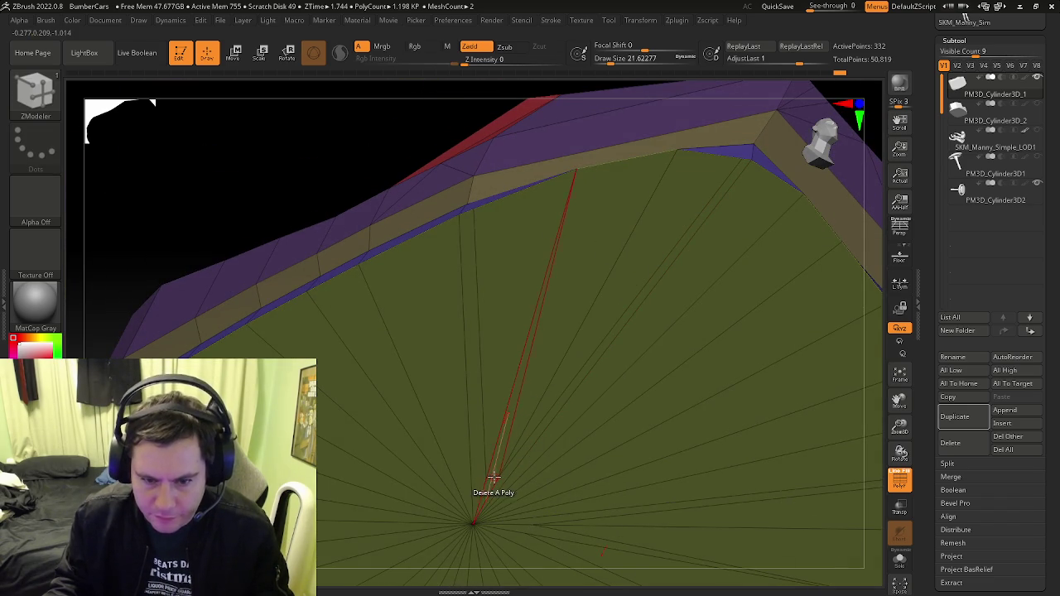
pyautogui.click(509, 435)
pyautogui.hotkey('ctrl', 'z')
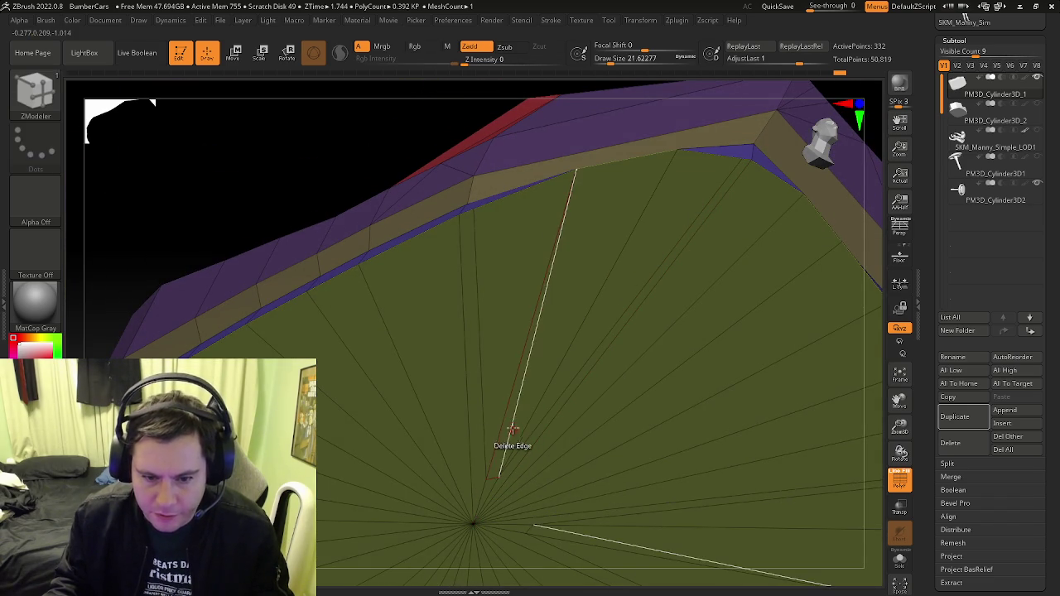
pyautogui.click(488, 398)
pyautogui.hotkey('ctrl', 'z')
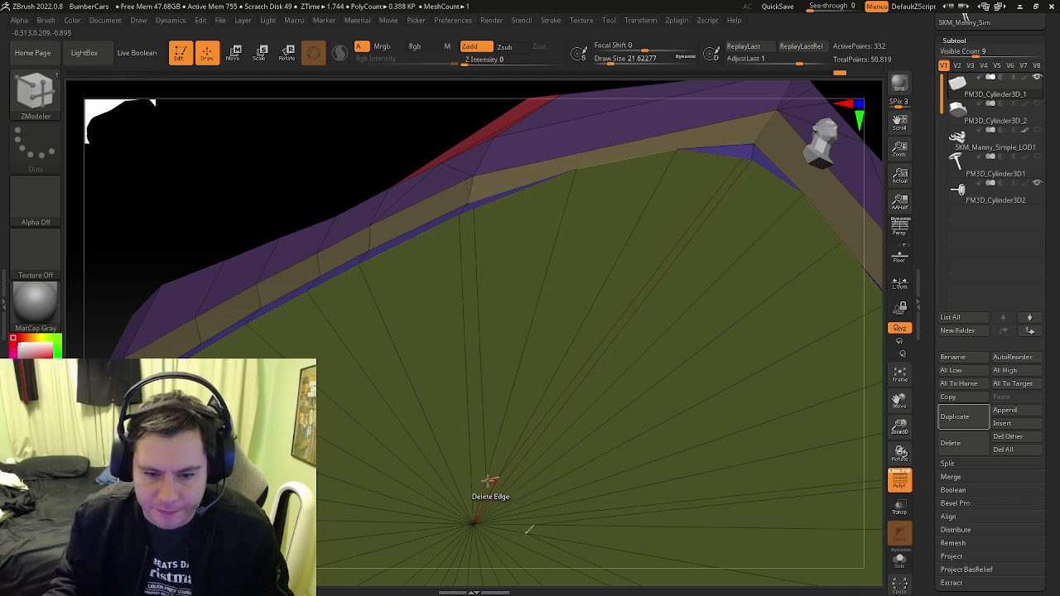
# Weld a floor vertex onto the fan's centre point
pyautogui.click(472, 522)
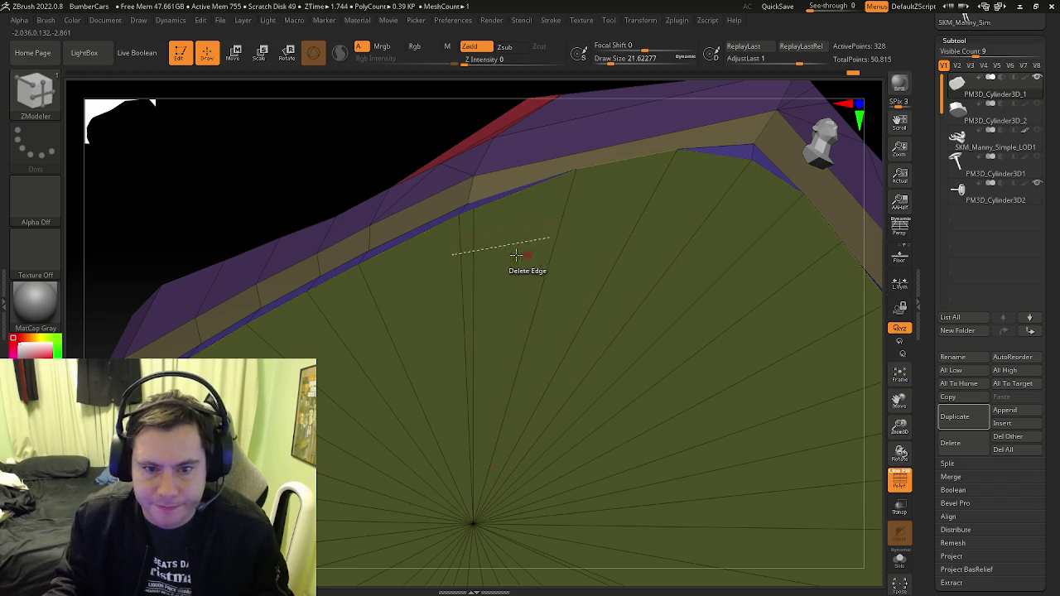
pyautogui.moveTo(472, 238)
pyautogui.mouseDown(button='right')
pyautogui.moveTo(523, 270)
pyautogui.moveTo(525, 316)
pyautogui.moveTo(548, 330)
pyautogui.moveTo(538, 314)
pyautogui.mouseUp(button='right')
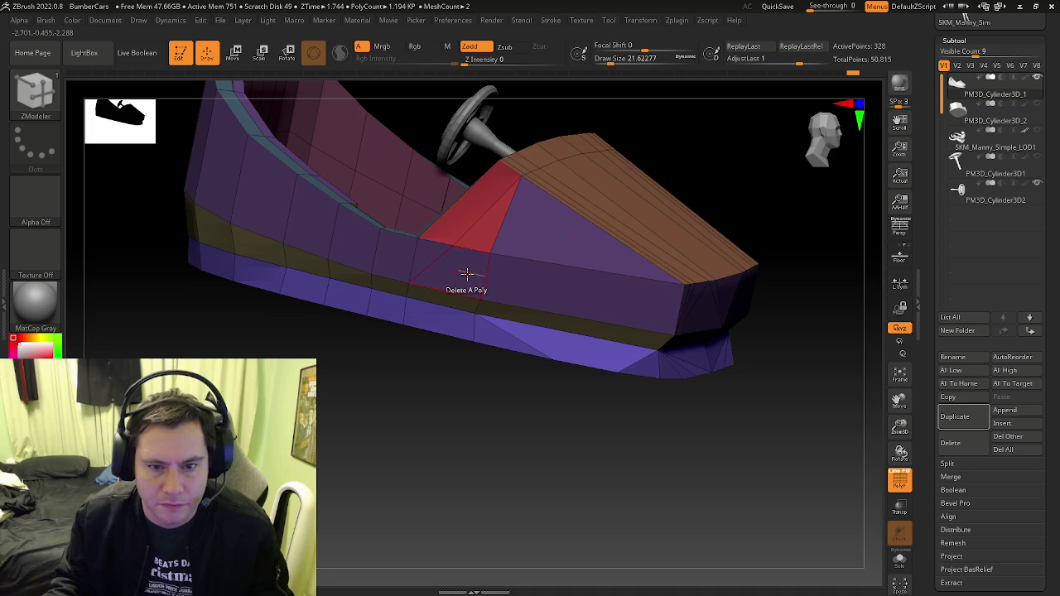
pyautogui.scroll(5, 455, 241)
# Set the point action to ZModeler Slide on the red seat-front panel
pyautogui.moveTo(488, 294)
pyautogui.mouseDown(button='right')
pyautogui.moveTo(475, 244)
pyautogui.moveTo(492, 331)
pyautogui.moveTo(471, 350)
pyautogui.moveTo(489, 348)
pyautogui.moveTo(475, 328)
pyautogui.mouseUp(button='right')
pyautogui.scroll(-5, 470, 239)
pyautogui.press('space')
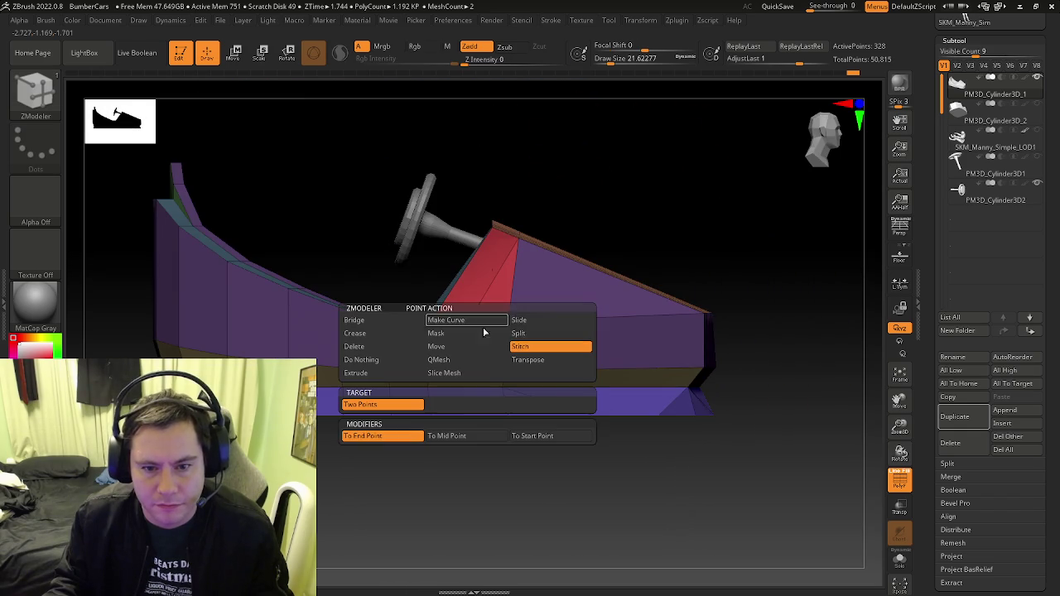
pyautogui.click(520, 324)
# Orbit to the red panel and choose PolyGroup as the polygon action
pyautogui.moveTo(494, 267); pyautogui.dragTo(455, 352, button='right')
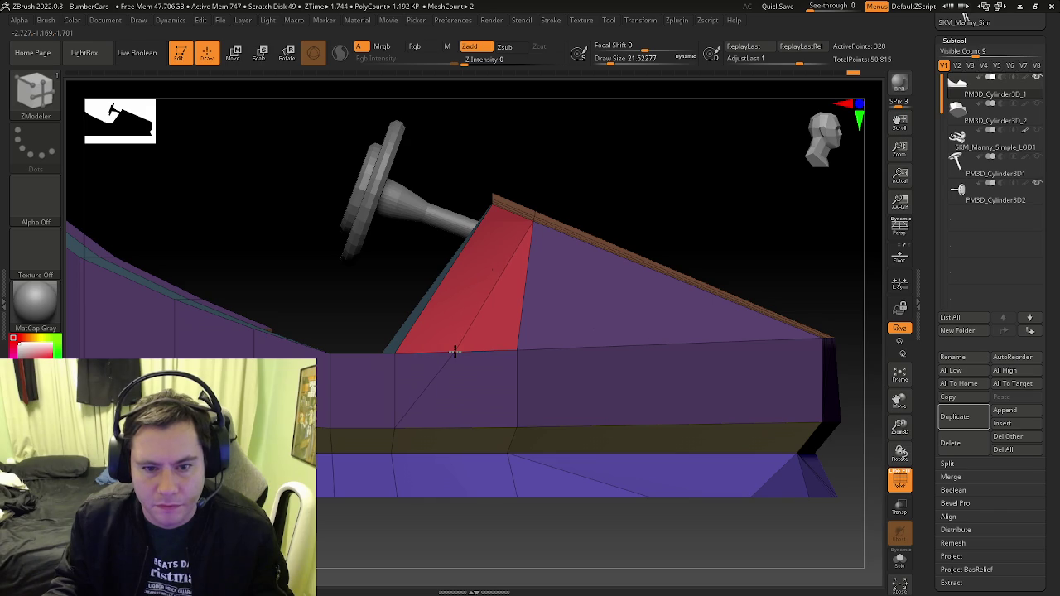
pyautogui.moveTo(454, 352)
pyautogui.mouseDown(button='right')
pyautogui.moveTo(492, 359)
pyautogui.moveTo(556, 320)
pyautogui.moveTo(587, 314)
pyautogui.moveTo(530, 355)
pyautogui.moveTo(549, 334)
pyautogui.moveTo(439, 317)
pyautogui.mouseUp(button='right')
pyautogui.hotkey('shift', 'f')
pyautogui.hotkey('shift', 'f')
pyautogui.press('space')
pyautogui.click(434, 222)
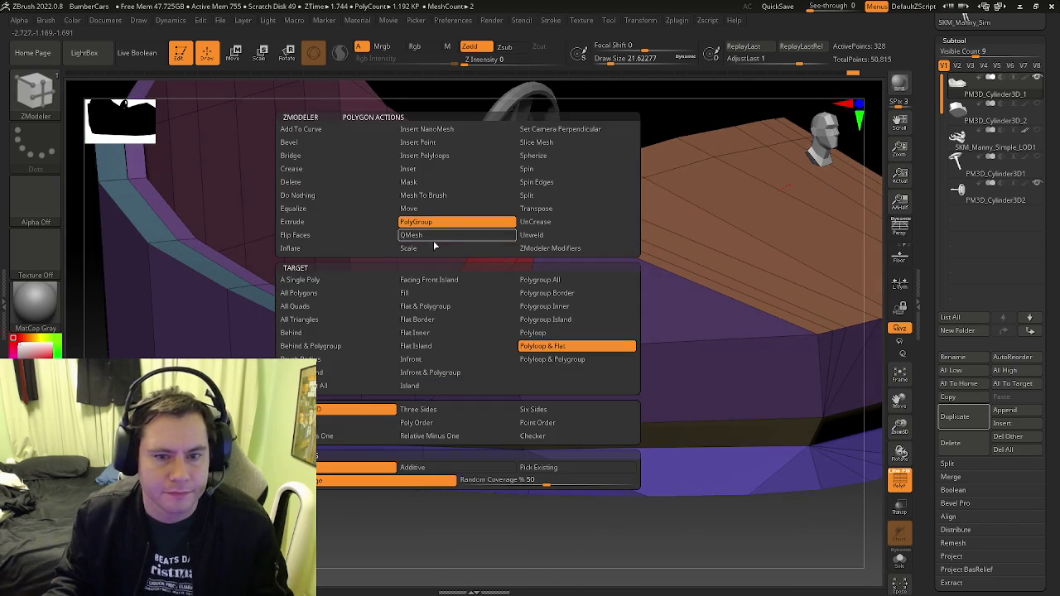
# Slide an edge on the orange hood panel downward
pyautogui.click(337, 280)
pyautogui.moveTo(337, 280)
pyautogui.mouseDown(button='right')
pyautogui.moveTo(757, 169)
pyautogui.moveTo(557, 278)
pyautogui.moveTo(516, 279)
pyautogui.mouseUp(button='right')
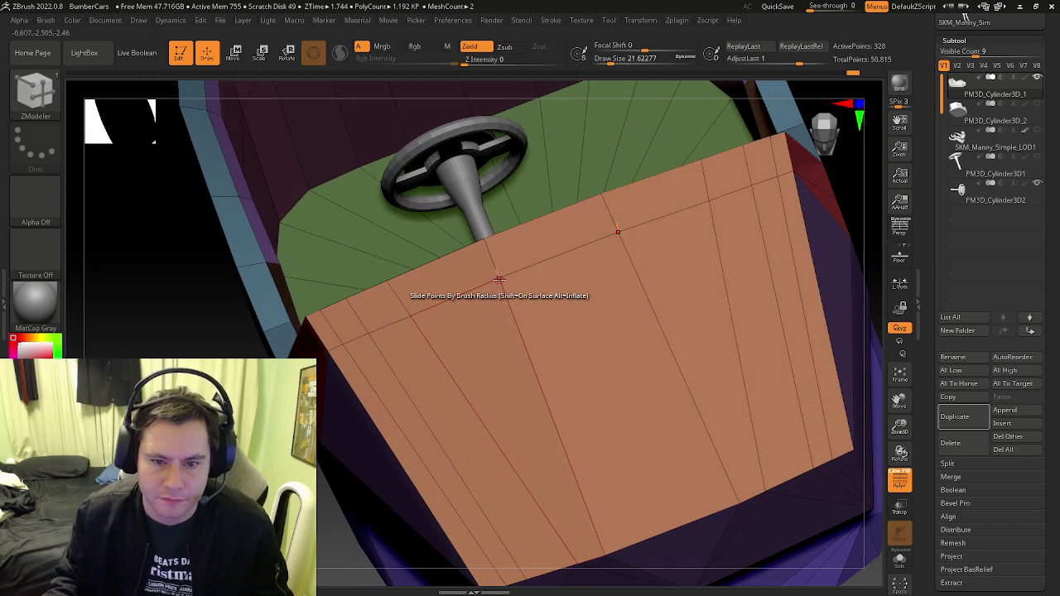
pyautogui.press('space')
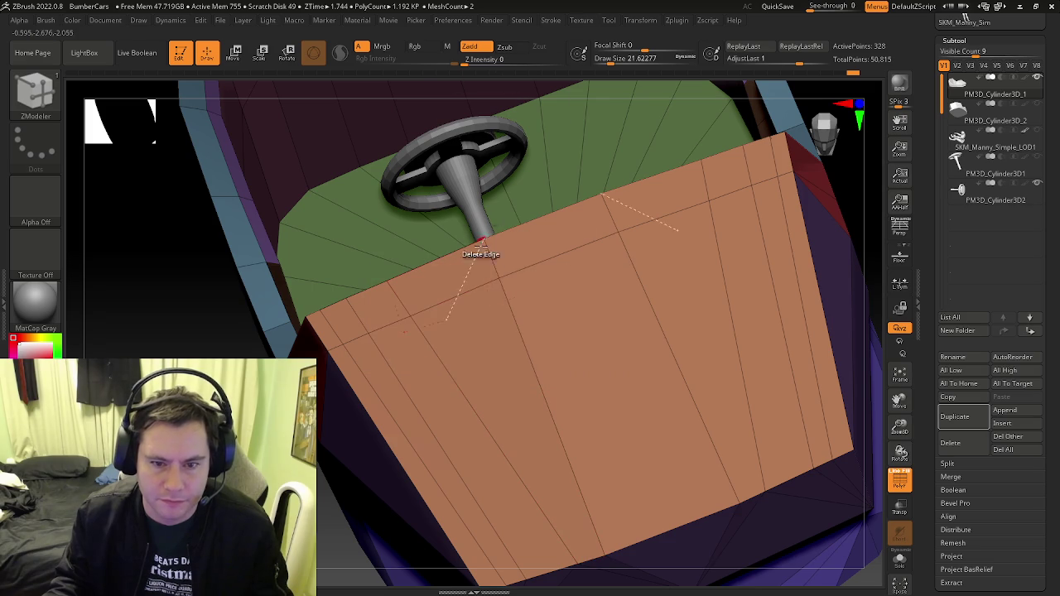
pyautogui.moveTo(525, 288)
pyautogui.mouseDown(button='right')
pyautogui.moveTo(568, 289)
pyautogui.moveTo(522, 314)
pyautogui.mouseUp(button='right')
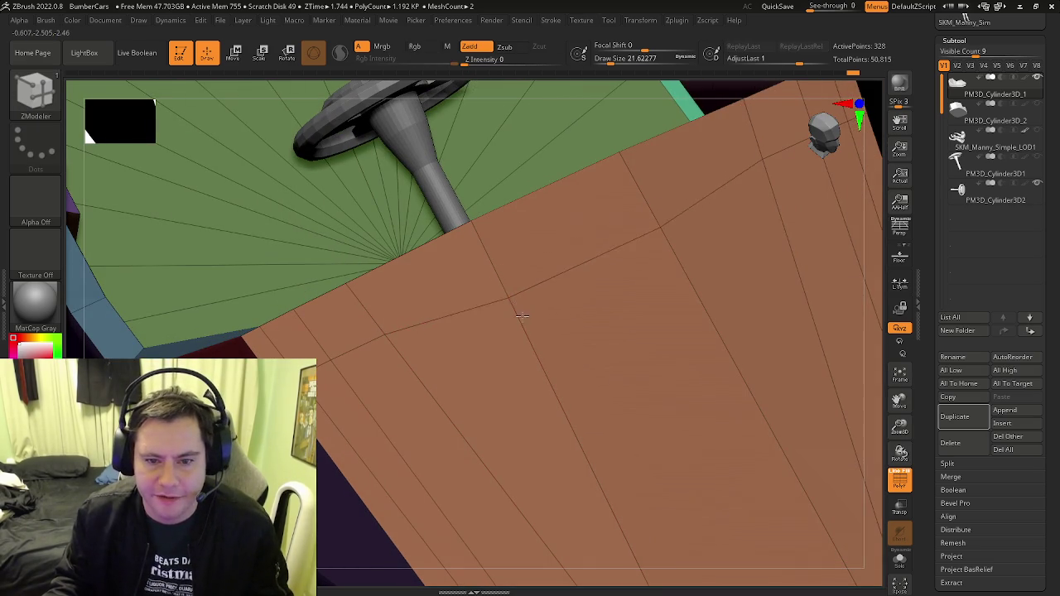
pyautogui.moveTo(522, 314)
pyautogui.mouseDown()
pyautogui.moveTo(565, 425)
pyautogui.moveTo(568, 412)
pyautogui.mouseUp()
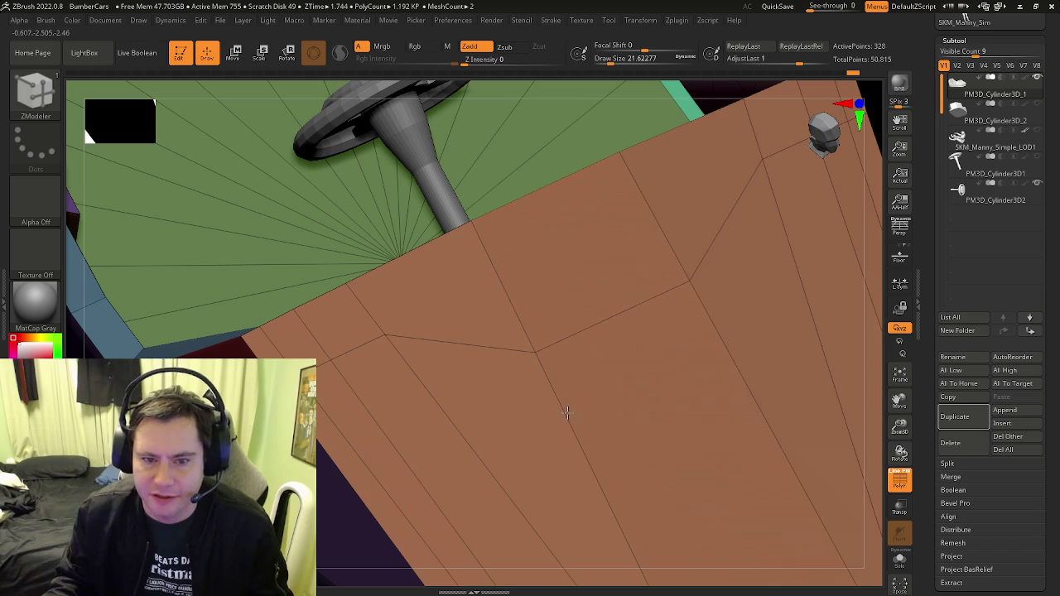
# Reframe the car, then try grouping a red strip polygon and undo it
pyautogui.press('f')
pyautogui.moveTo(566, 414)
pyautogui.mouseDown(button='right')
pyautogui.moveTo(416, 344)
pyautogui.moveTo(591, 338)
pyautogui.moveTo(562, 295)
pyautogui.mouseUp(button='right')
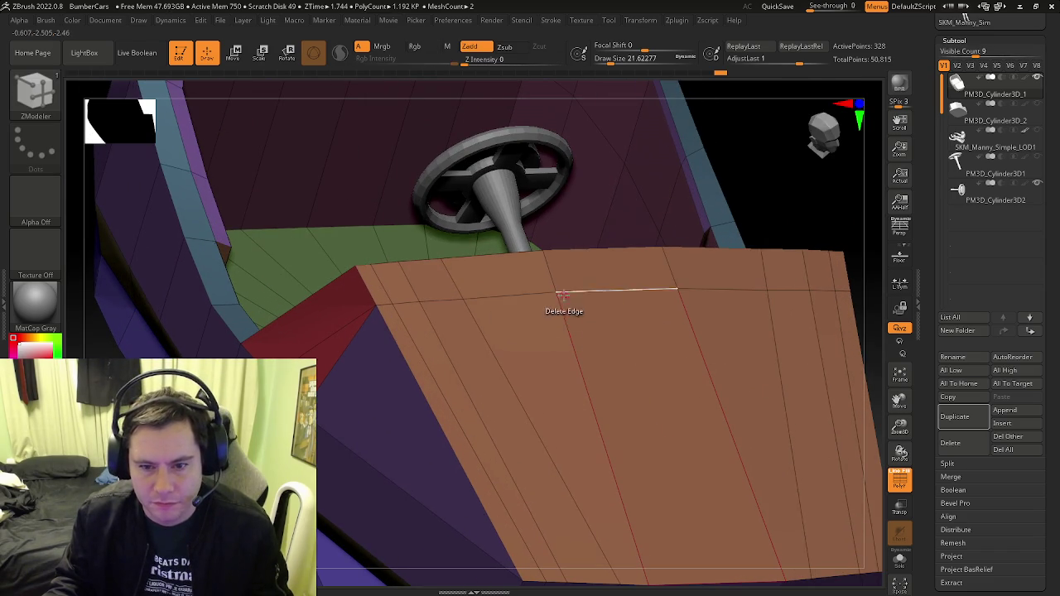
pyautogui.press('f')
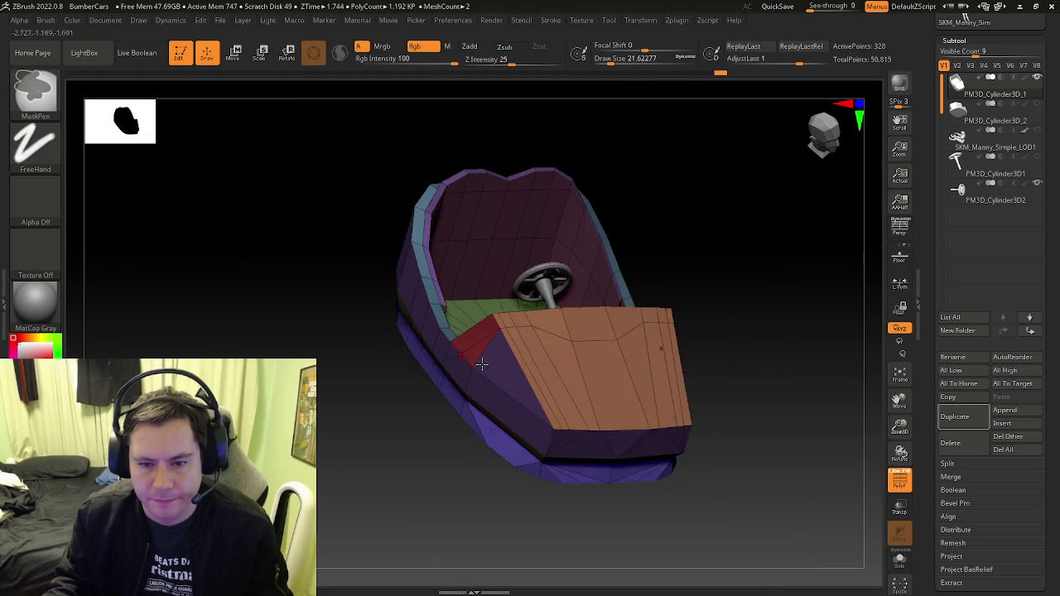
pyautogui.moveTo(578, 357); pyautogui.dragTo(530, 347, button='right')
pyautogui.scroll(5, 514, 332)
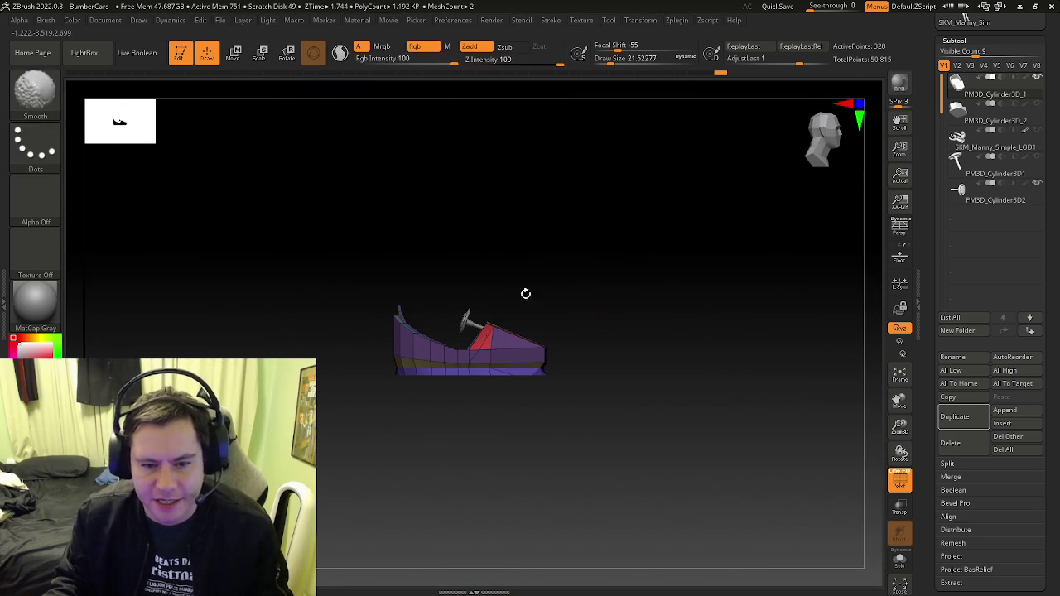
pyautogui.scroll(5, 525, 330)
pyautogui.moveTo(525, 330); pyautogui.dragTo(577, 386, button='right')
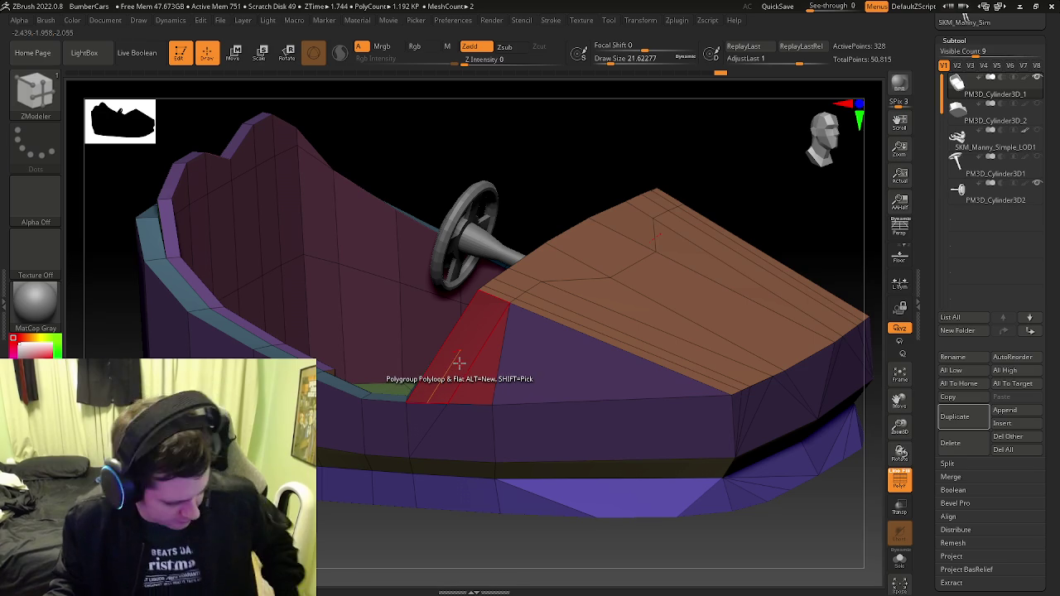
pyautogui.moveTo(459, 362)
pyautogui.mouseDown(button='right')
pyautogui.moveTo(492, 351)
pyautogui.moveTo(486, 362)
pyautogui.moveTo(471, 338)
pyautogui.moveTo(472, 348)
pyautogui.moveTo(459, 341)
pyautogui.moveTo(511, 365)
pyautogui.moveTo(493, 306)
pyautogui.mouseUp(button='right')
pyautogui.press('space')
pyautogui.click(314, 280)
pyautogui.click(470, 347)
pyautogui.hotkey('ctrl', 'z')
# Assign a hood face to the new yellow polygroup
pyautogui.moveTo(527, 351)
pyautogui.mouseDown(button='right')
pyautogui.moveTo(569, 367)
pyautogui.moveTo(558, 372)
pyautogui.mouseUp(button='right')
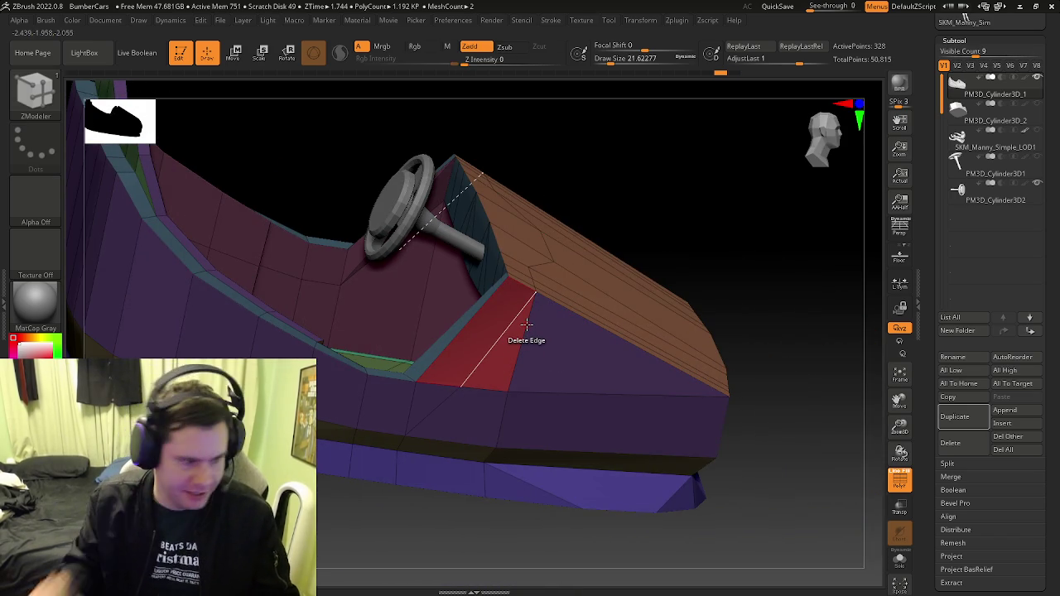
pyautogui.moveTo(501, 315)
pyautogui.mouseDown(button='right')
pyautogui.moveTo(490, 311)
pyautogui.moveTo(565, 361)
pyautogui.moveTo(471, 307)
pyautogui.moveTo(442, 307)
pyautogui.moveTo(490, 327)
pyautogui.moveTo(421, 369)
pyautogui.moveTo(513, 320)
pyautogui.moveTo(518, 286)
pyautogui.moveTo(542, 374)
pyautogui.moveTo(488, 424)
pyautogui.moveTo(430, 433)
pyautogui.mouseUp(button='right')
pyautogui.press('space')
pyautogui.click(491, 323)
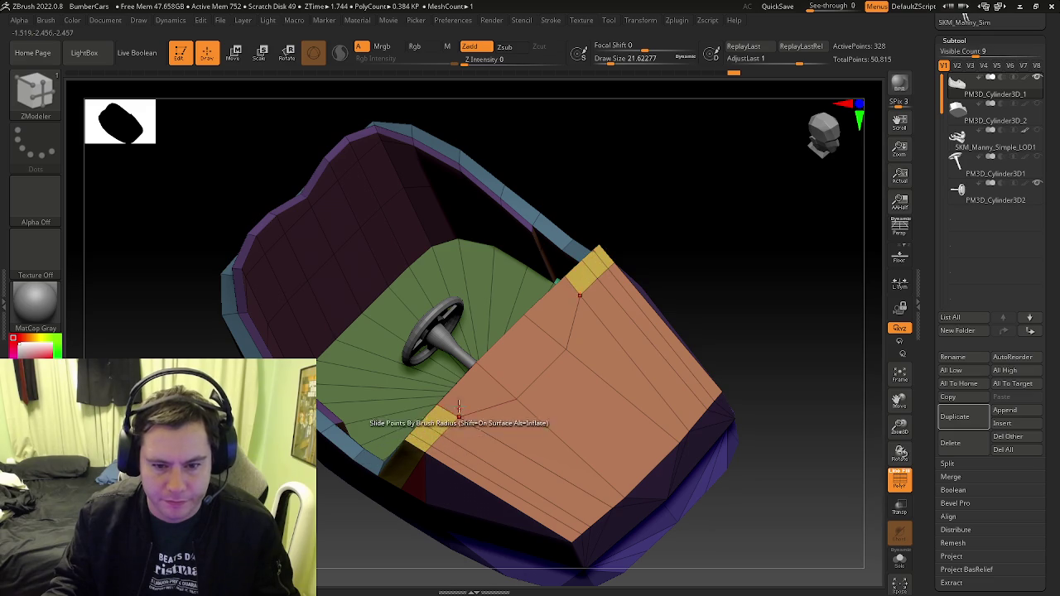
# Add the hood's rear strip to the yellow group and set the polygon action to Extrude
pyautogui.click(485, 393)
pyautogui.moveTo(464, 390); pyautogui.dragTo(488, 382, button='right')
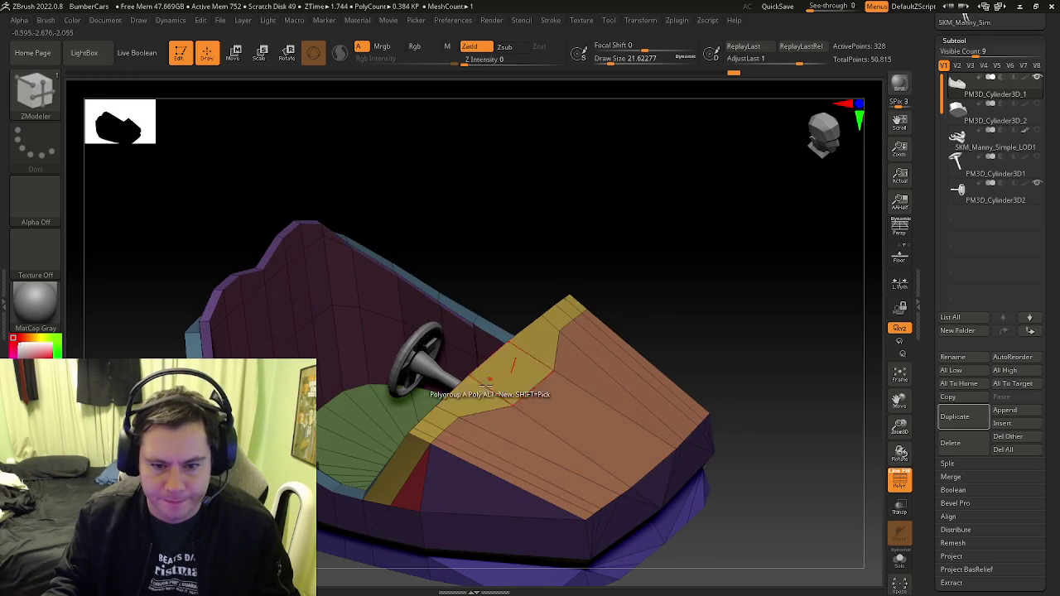
pyautogui.press('space')
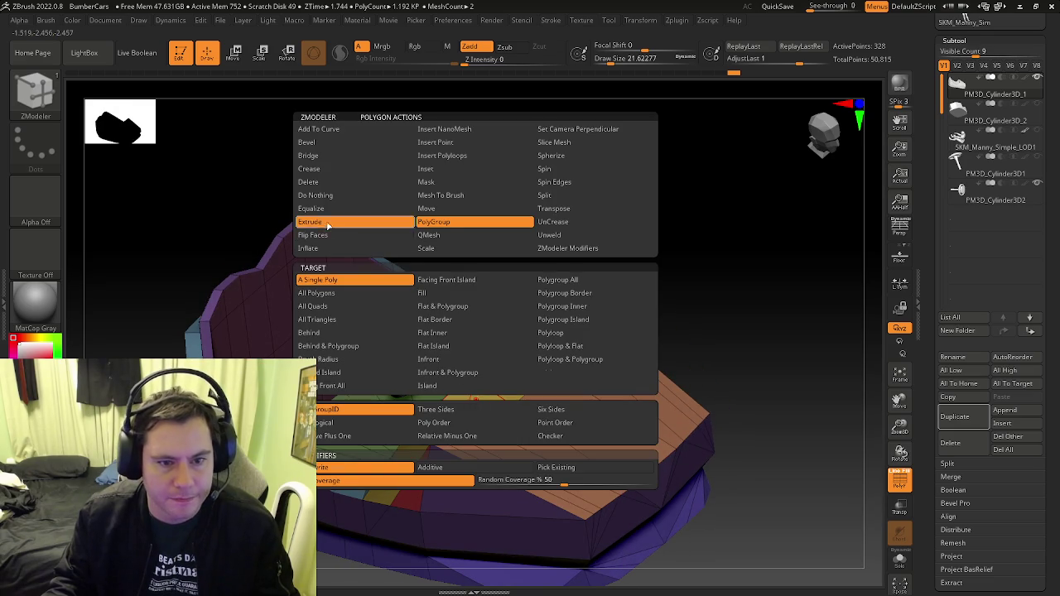
pyautogui.click(326, 221)
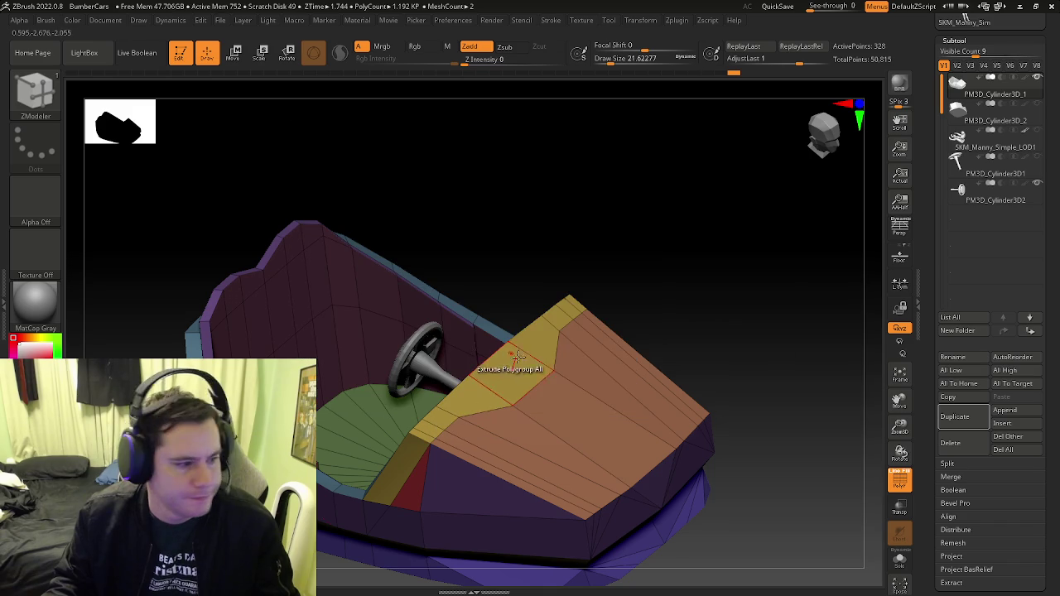
# Extrude the yellow strip upward into a raised magenta rim along the hood
pyautogui.keyDown('ctrl'); pyautogui.moveTo(514, 371); pyautogui.dragTo(537, 337, button='right'); pyautogui.keyUp('ctrl')
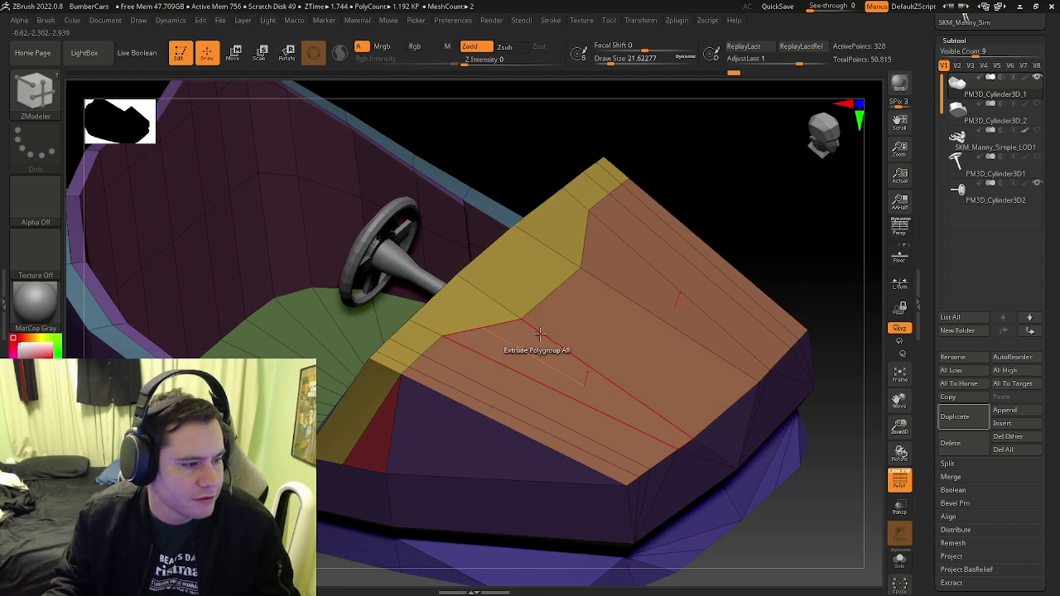
pyautogui.moveTo(547, 335); pyautogui.dragTo(583, 279, button='right')
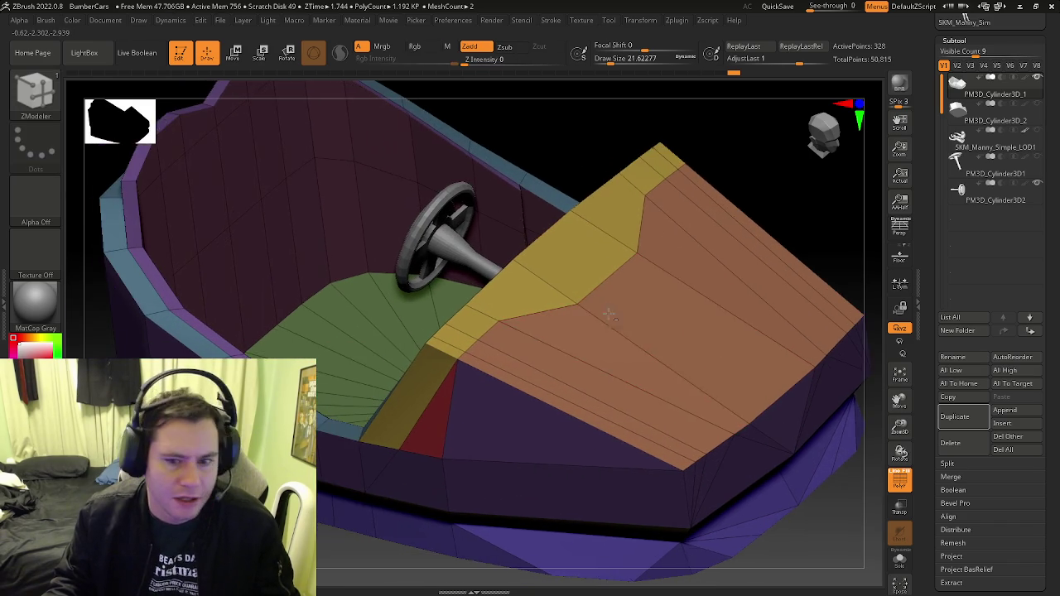
pyautogui.moveTo(583, 278); pyautogui.dragTo(577, 259)
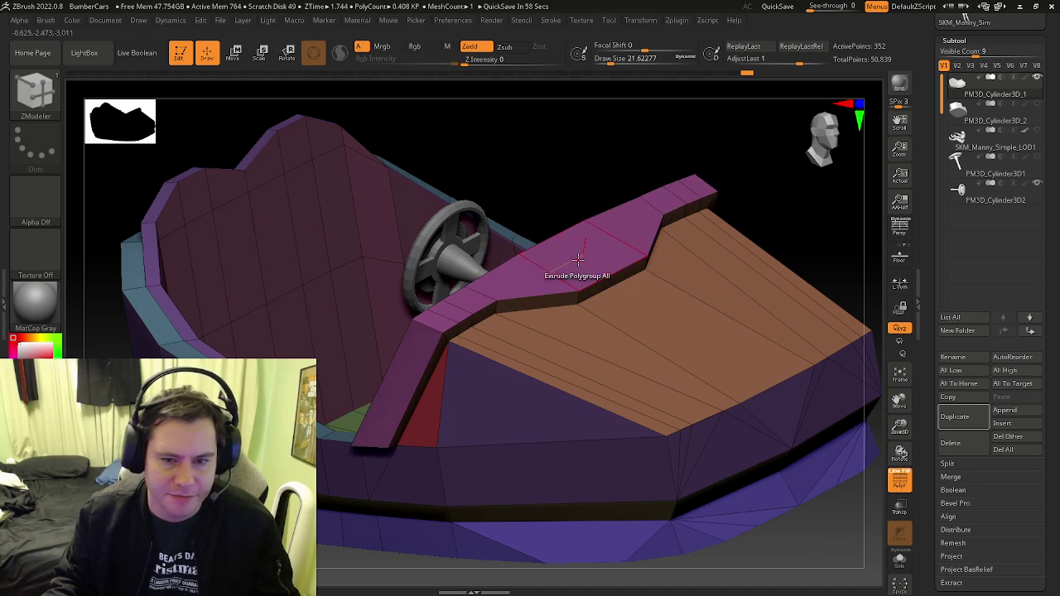
pyautogui.press('f')
pyautogui.moveTo(577, 259)
pyautogui.mouseDown(button='right')
pyautogui.moveTo(588, 304)
pyautogui.moveTo(652, 401)
pyautogui.mouseUp(button='right')
pyautogui.moveTo(530, 375)
pyautogui.mouseDown(button='right')
pyautogui.moveTo(560, 362)
pyautogui.moveTo(665, 358)
pyautogui.moveTo(439, 294)
pyautogui.moveTo(580, 308)
pyautogui.moveTo(523, 259)
pyautogui.mouseUp(button='right')
pyautogui.scroll(5, 567, 348)
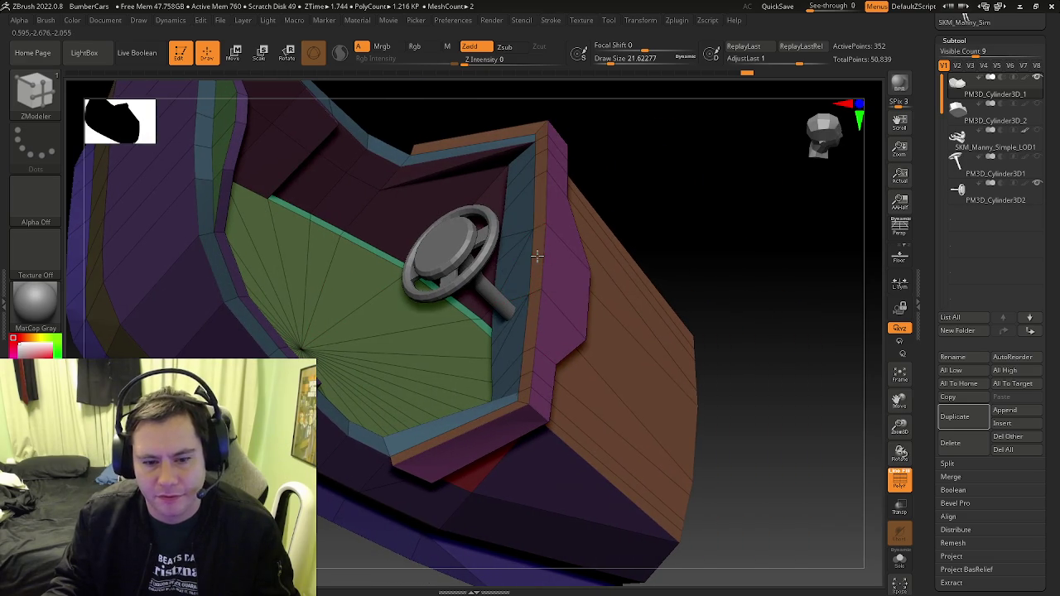
# Set the polygon target to Polygroup Island and view the car from the top front
pyautogui.rightClick(537, 257)
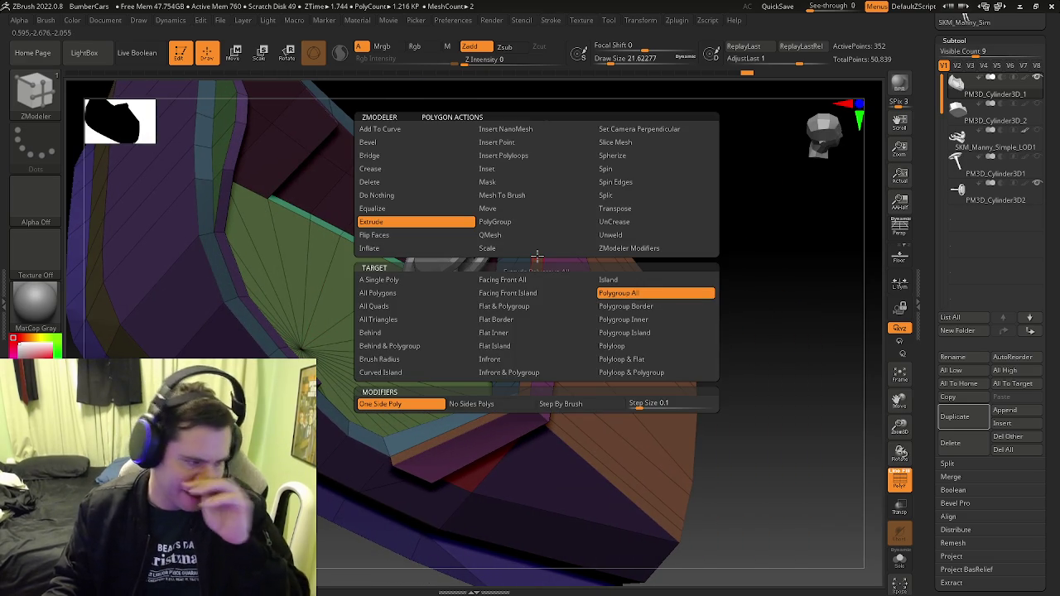
pyautogui.moveTo(582, 308)
pyautogui.mouseDown(button='right')
pyautogui.moveTo(539, 208)
pyautogui.moveTo(620, 347)
pyautogui.moveTo(597, 375)
pyautogui.moveTo(641, 435)
pyautogui.moveTo(448, 297)
pyautogui.moveTo(508, 301)
pyautogui.moveTo(439, 336)
pyautogui.moveTo(404, 278)
pyautogui.moveTo(412, 336)
pyautogui.moveTo(401, 303)
pyautogui.mouseUp(button='right')
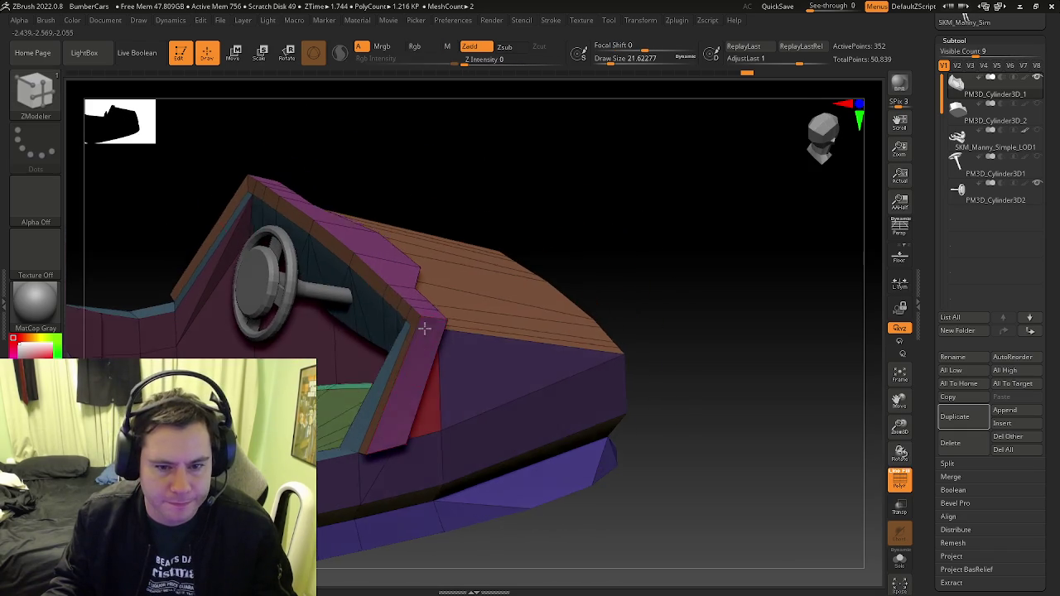
pyautogui.press('space')
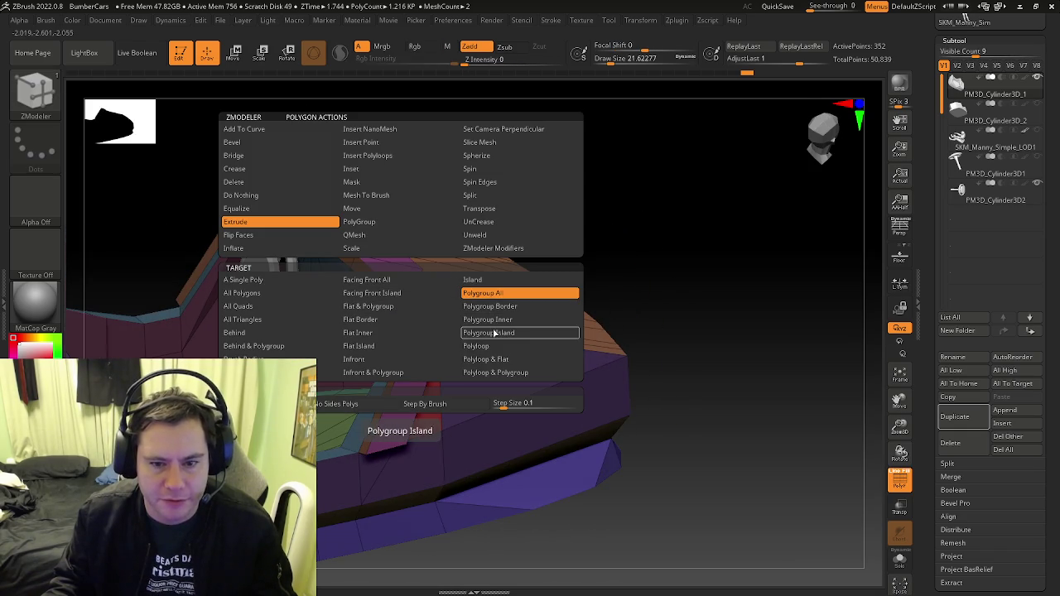
pyautogui.click(494, 332)
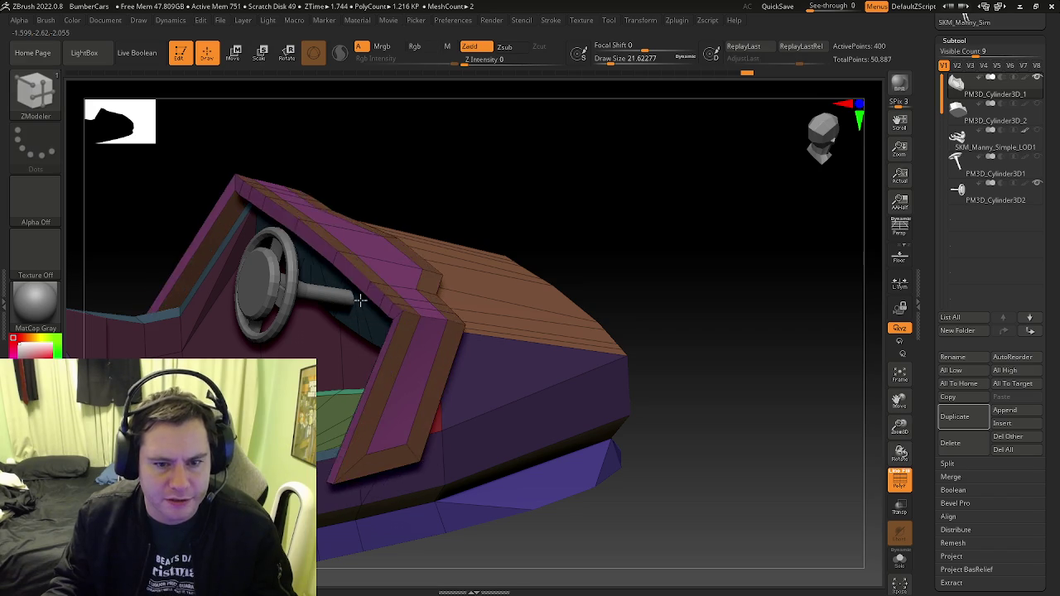
pyautogui.moveTo(389, 297)
pyautogui.mouseDown(button='right')
pyautogui.moveTo(342, 239)
pyautogui.moveTo(342, 276)
pyautogui.mouseUp(button='right')
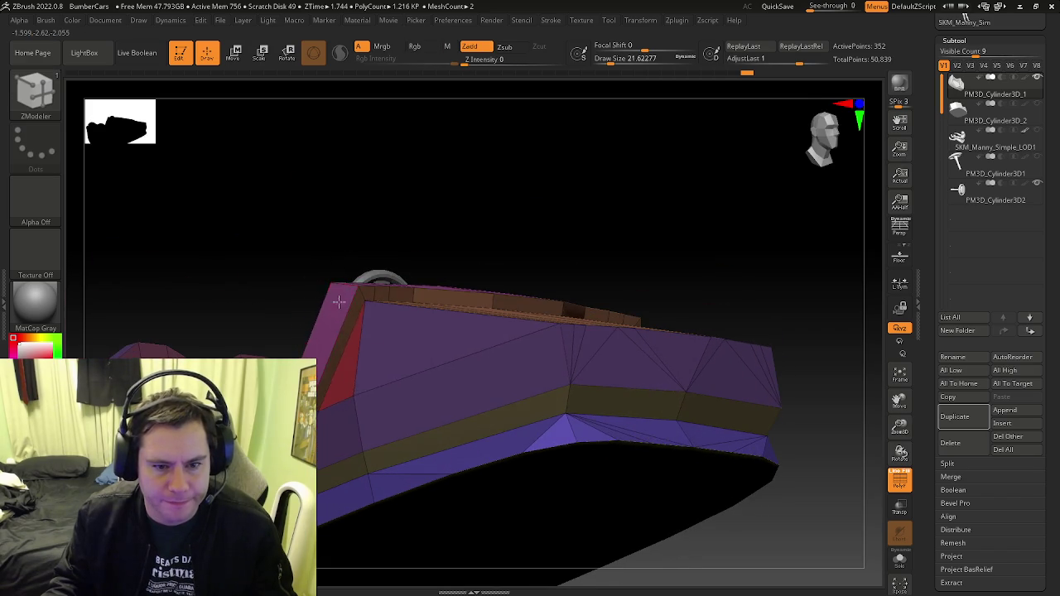
pyautogui.moveTo(329, 375)
pyautogui.mouseDown(button='right')
pyautogui.moveTo(435, 367)
pyautogui.moveTo(384, 373)
pyautogui.moveTo(419, 355)
pyautogui.moveTo(396, 371)
pyautogui.moveTo(347, 356)
pyautogui.mouseUp(button='right')
pyautogui.hotkey('shift', 'f')
pyautogui.hotkey('shift', 'f')
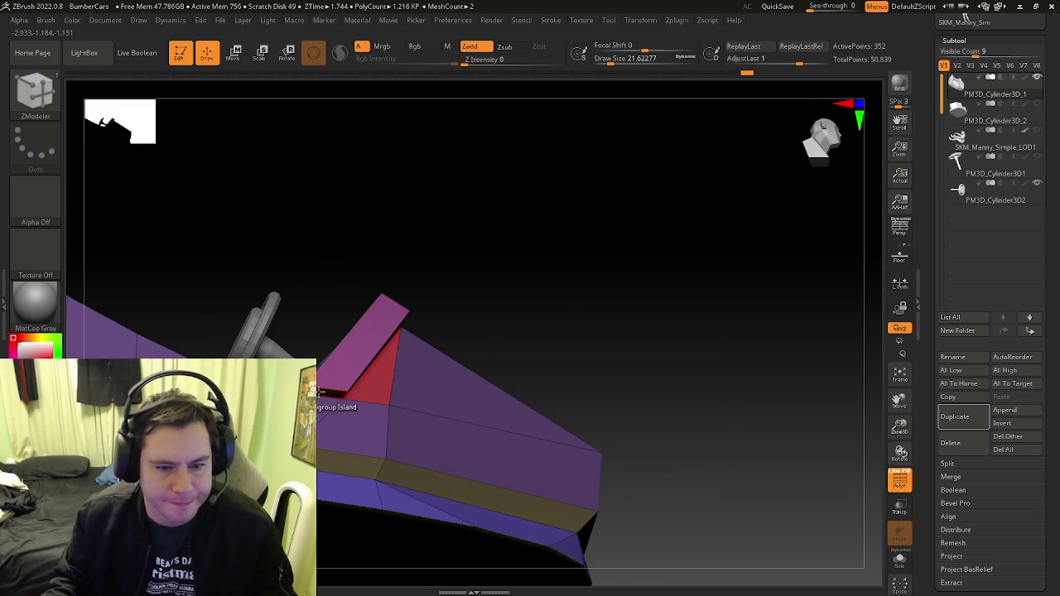
# Switch the polygon action to QMesh and extrude the pink dashboard panel
pyautogui.press('space')
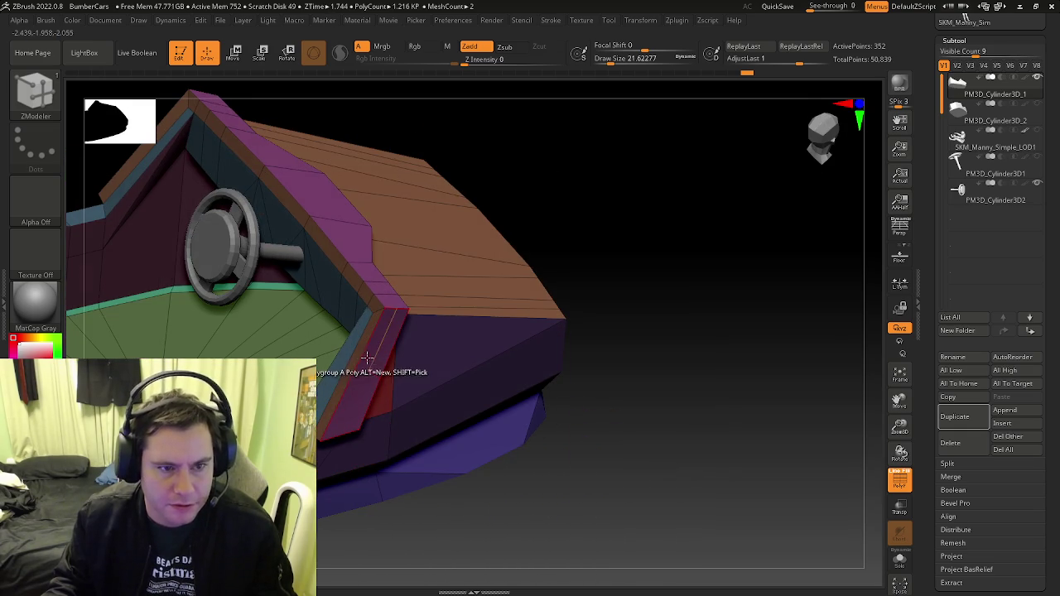
pyautogui.moveTo(317, 392); pyautogui.dragTo(346, 333, button='right')
pyautogui.moveTo(335, 419)
pyautogui.mouseDown(button='right')
pyautogui.moveTo(355, 449)
pyautogui.moveTo(402, 388)
pyautogui.mouseUp(button='right')
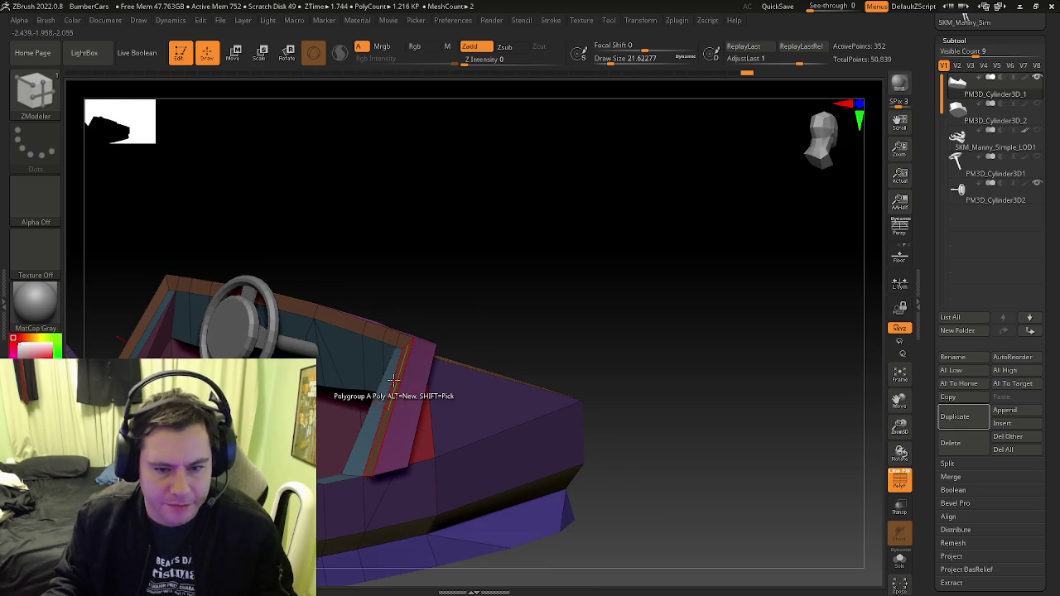
pyautogui.press('space')
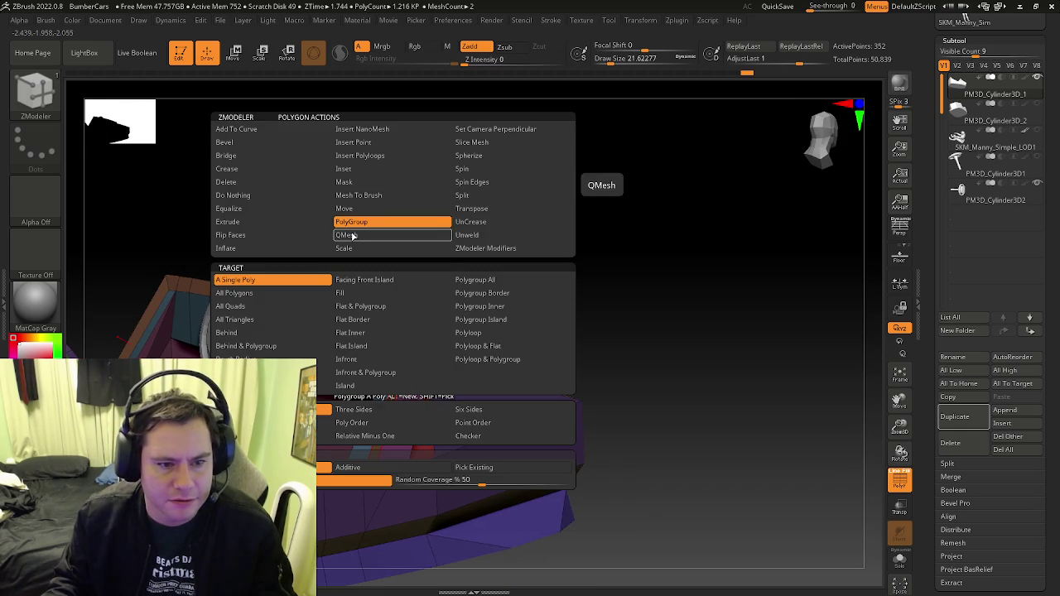
pyautogui.click(352, 236)
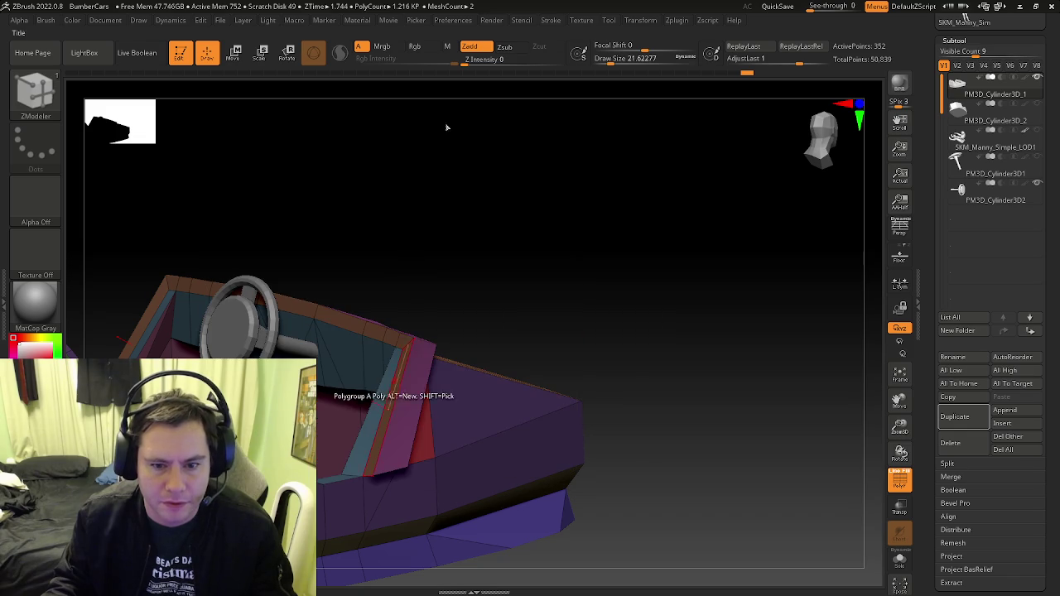
pyautogui.moveTo(402, 341); pyautogui.dragTo(386, 341)
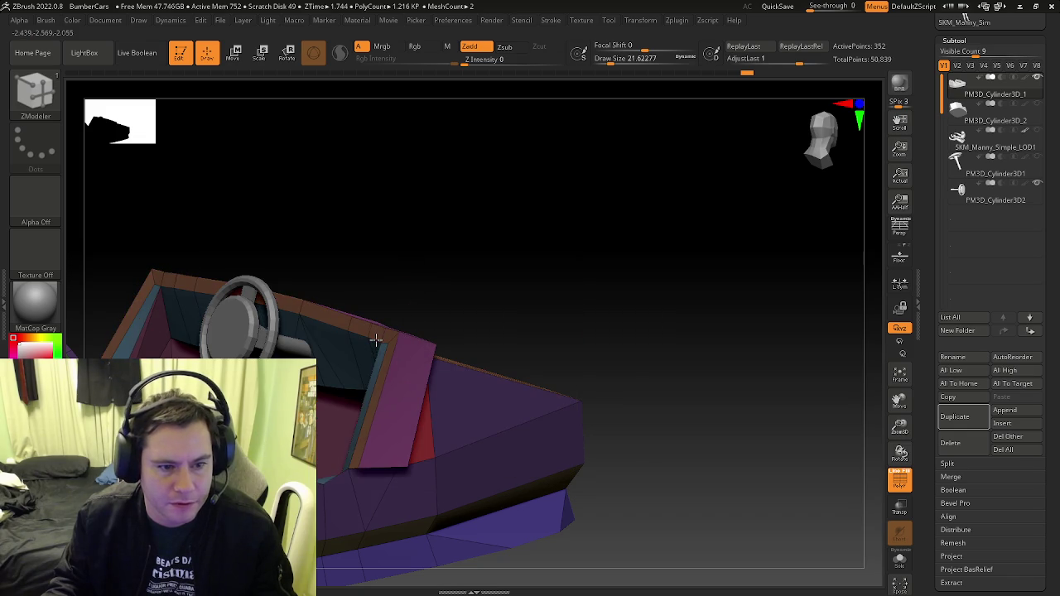
pyautogui.moveTo(387, 341)
pyautogui.mouseDown(button='right')
pyautogui.moveTo(393, 396)
pyautogui.moveTo(519, 367)
pyautogui.moveTo(505, 367)
pyautogui.moveTo(560, 373)
pyautogui.moveTo(568, 386)
pyautogui.moveTo(449, 387)
pyautogui.moveTo(520, 341)
pyautogui.moveTo(518, 287)
pyautogui.moveTo(520, 323)
pyautogui.mouseUp(button='right')
pyautogui.hotkey('shift', 'f')
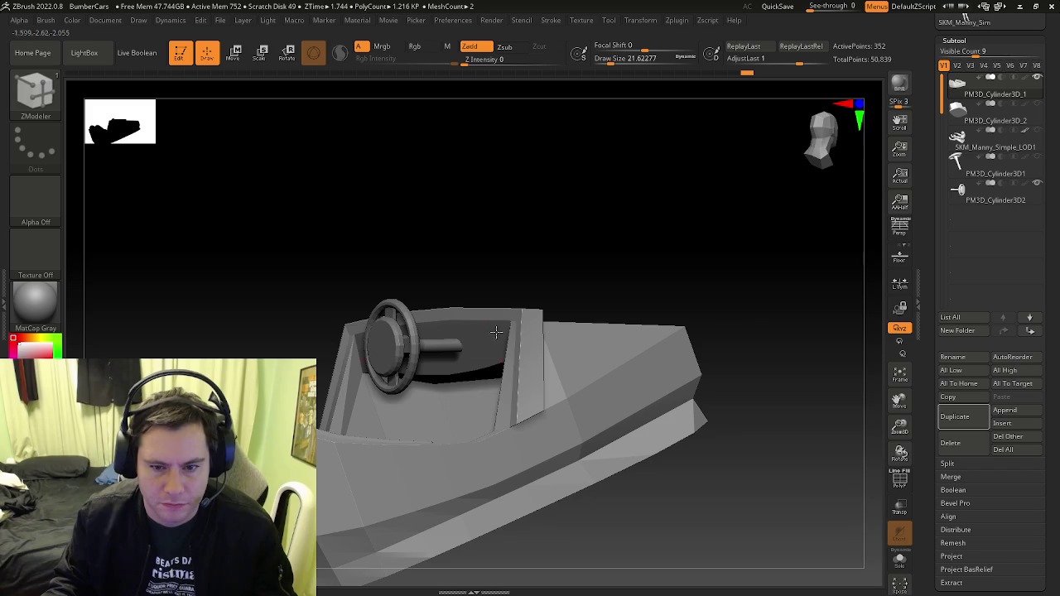
# Extrude the panel strip further into a thick block beside the steering wheel
pyautogui.moveTo(519, 339); pyautogui.dragTo(492, 340)
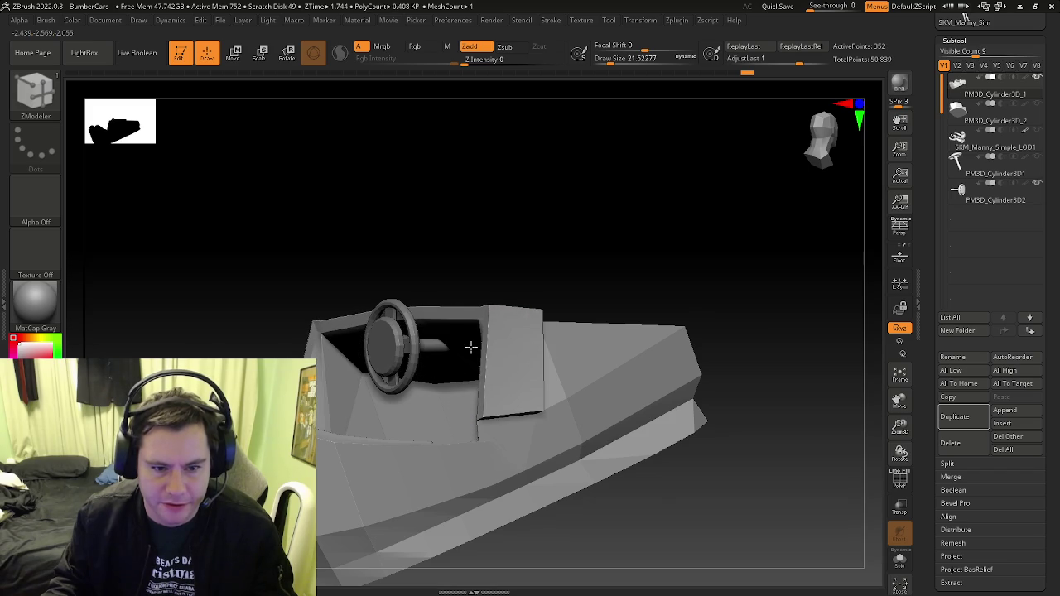
pyautogui.moveTo(475, 360); pyautogui.dragTo(473, 359)
pyautogui.click(473, 360)
pyautogui.moveTo(473, 360)
pyautogui.mouseDown(button='right')
pyautogui.moveTo(503, 380)
pyautogui.moveTo(525, 331)
pyautogui.mouseUp(button='right')
pyautogui.hotkey('ctrl', 'shift')
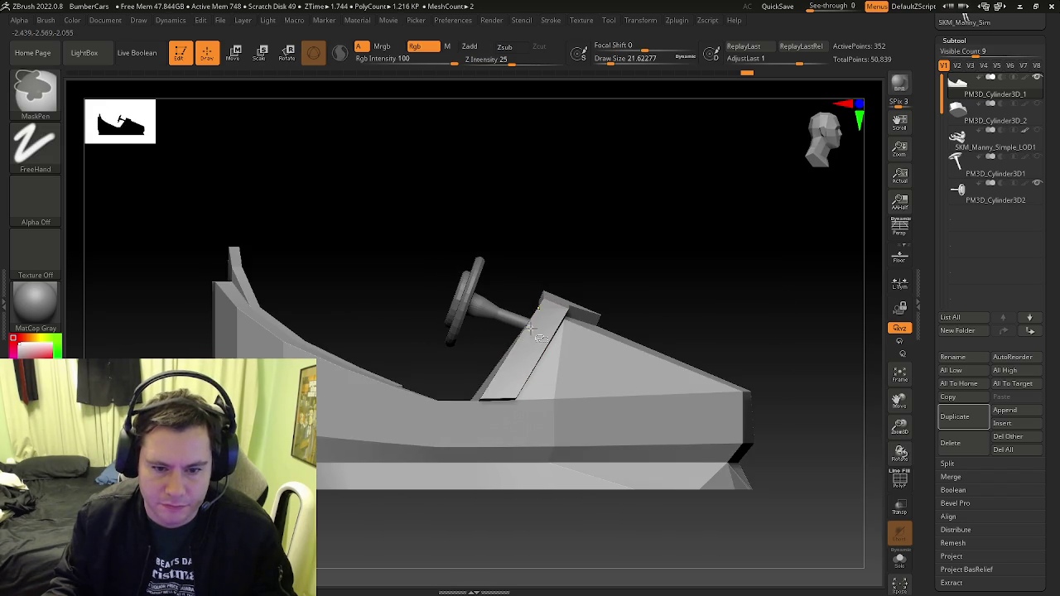
pyautogui.hotkey('shift', 'f')
# Try extruding the dashboard panel outward, then undo the attempt
pyautogui.moveTo(494, 354); pyautogui.dragTo(538, 356, button='right')
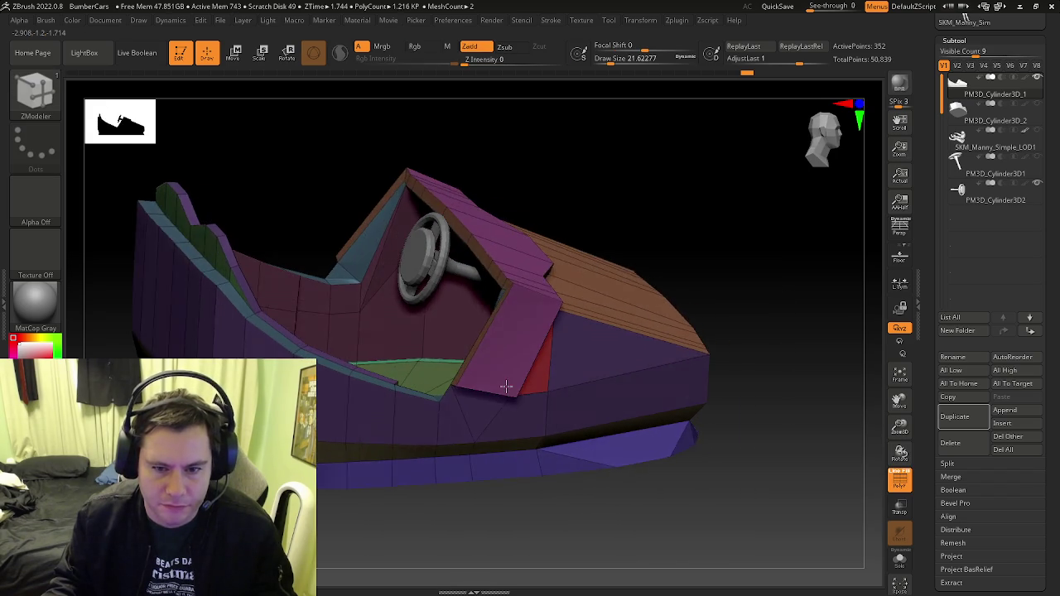
pyautogui.moveTo(511, 341); pyautogui.dragTo(474, 340)
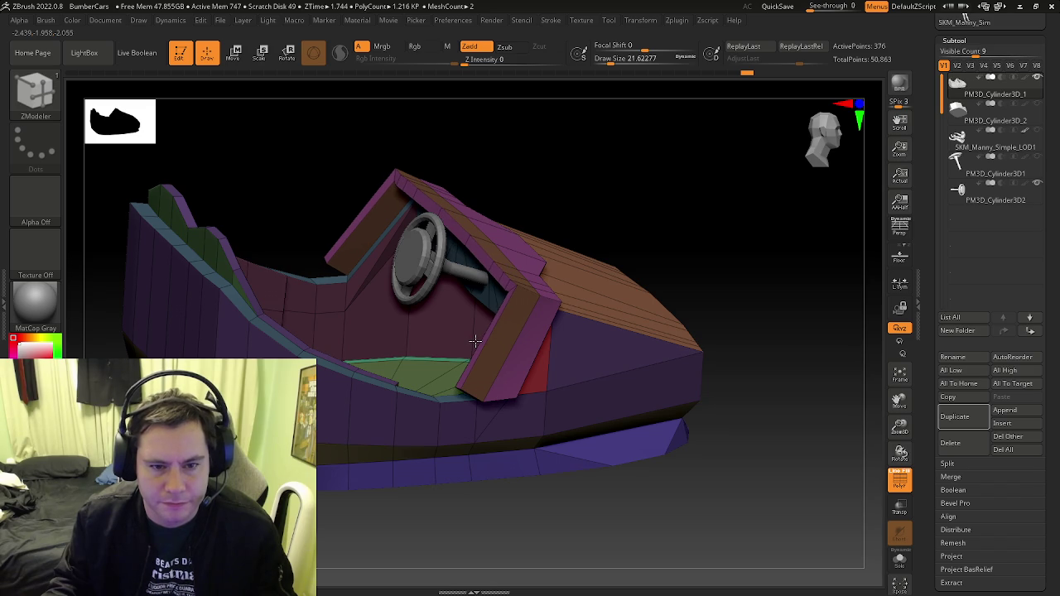
pyautogui.hotkey('ctrl', 'z')
pyautogui.hotkey('ctrl', 'shift', 'z')
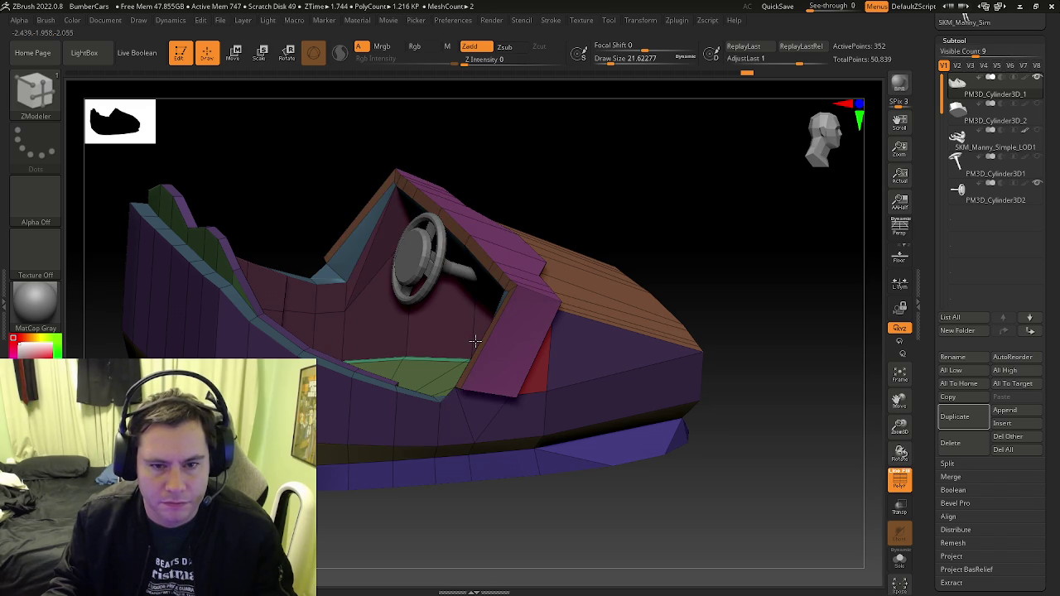
pyautogui.hotkey('ctrl', 'shift', 'z')
pyautogui.moveTo(486, 338); pyautogui.dragTo(477, 335)
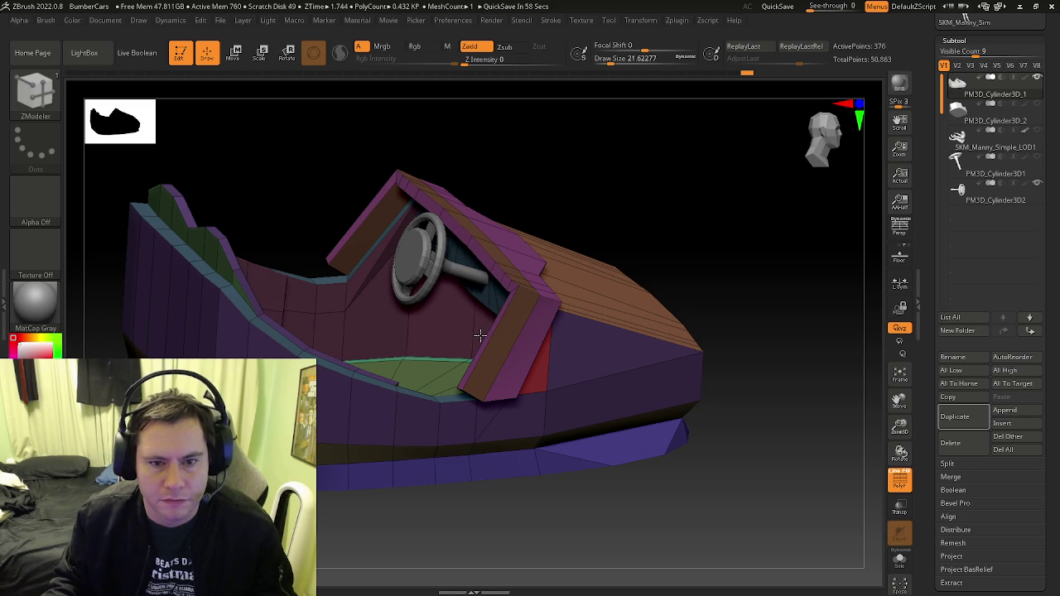
pyautogui.hotkey('ctrl', 'z')
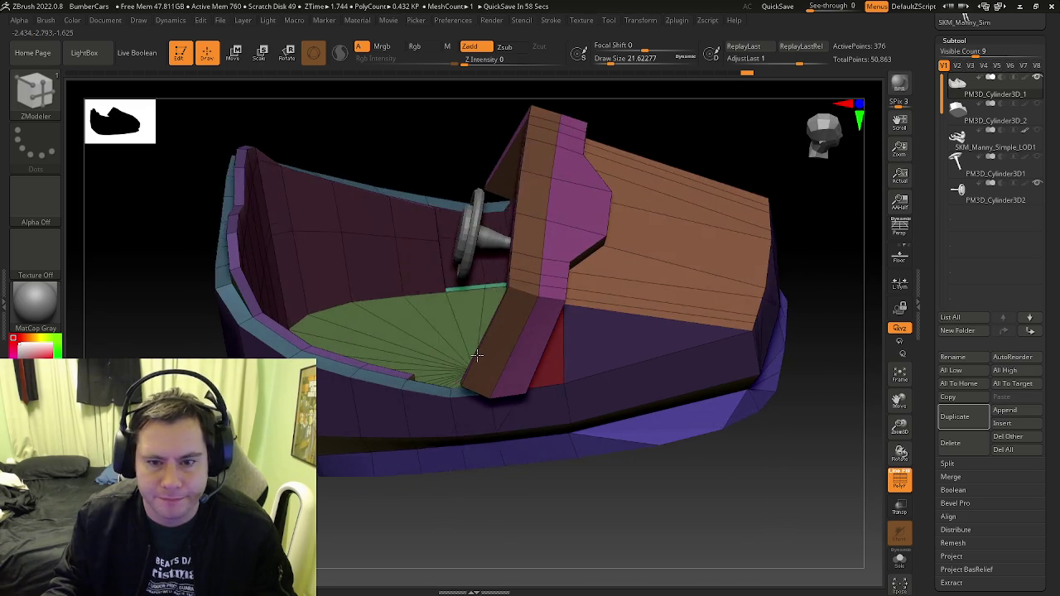
# Extrude the lower panel strip toward the cockpit and inspect it from a side view
pyautogui.scroll(2, 502, 383)
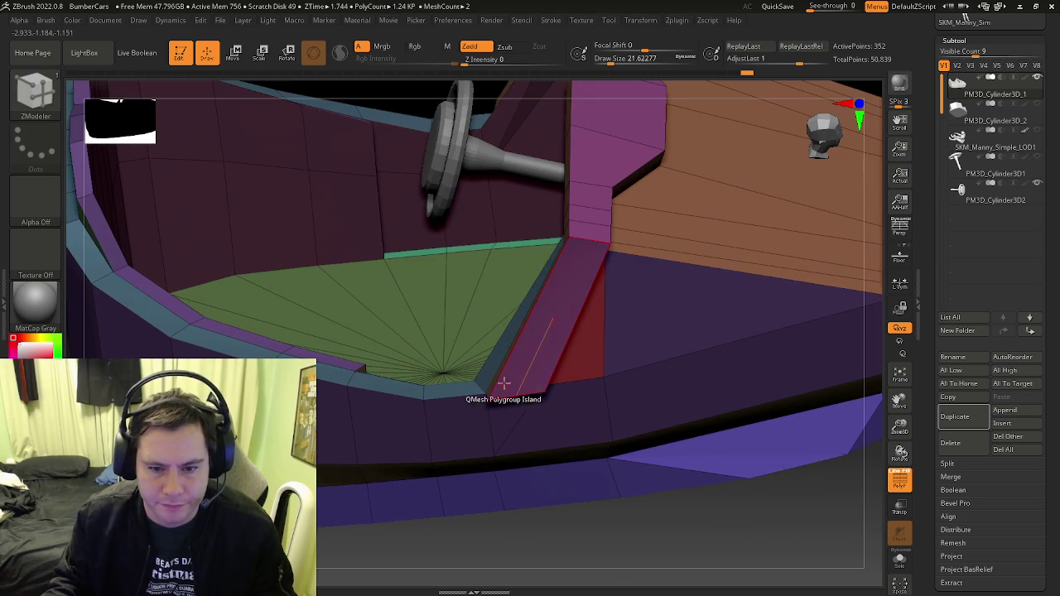
pyautogui.moveTo(494, 383); pyautogui.dragTo(419, 372)
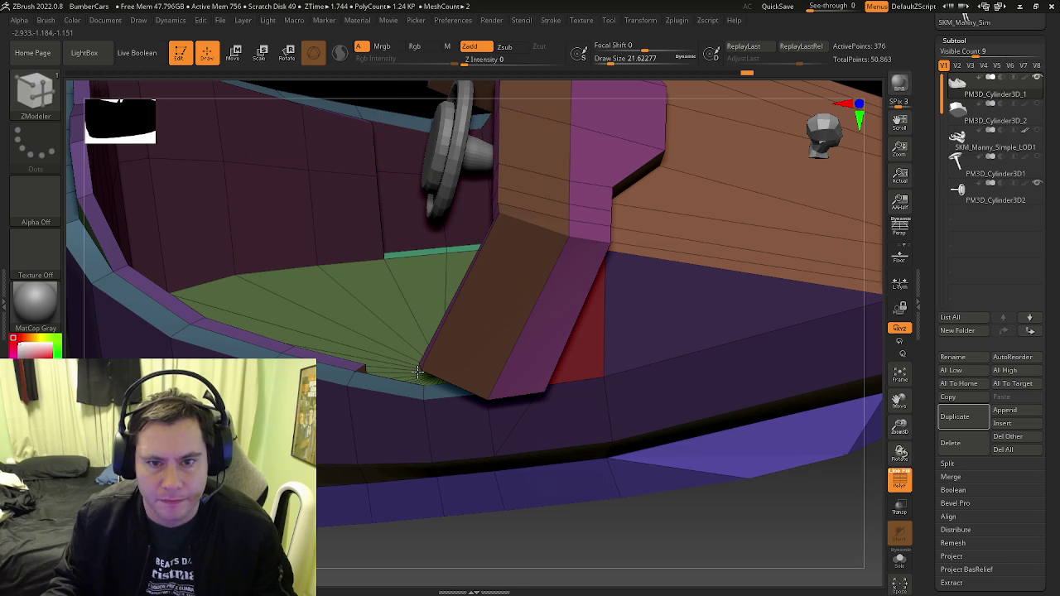
pyautogui.moveTo(482, 362); pyautogui.dragTo(487, 370)
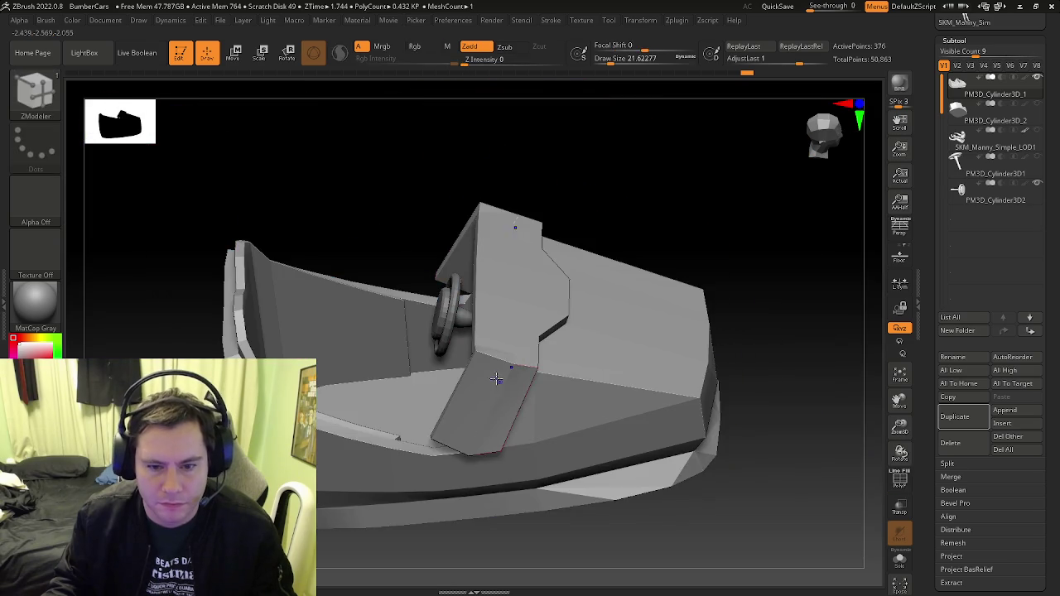
pyautogui.moveTo(487, 370)
pyautogui.mouseDown(button='right')
pyautogui.moveTo(475, 344)
pyautogui.moveTo(463, 350)
pyautogui.moveTo(471, 369)
pyautogui.moveTo(434, 351)
pyautogui.mouseUp(button='right')
pyautogui.scroll(2, 475, 344)
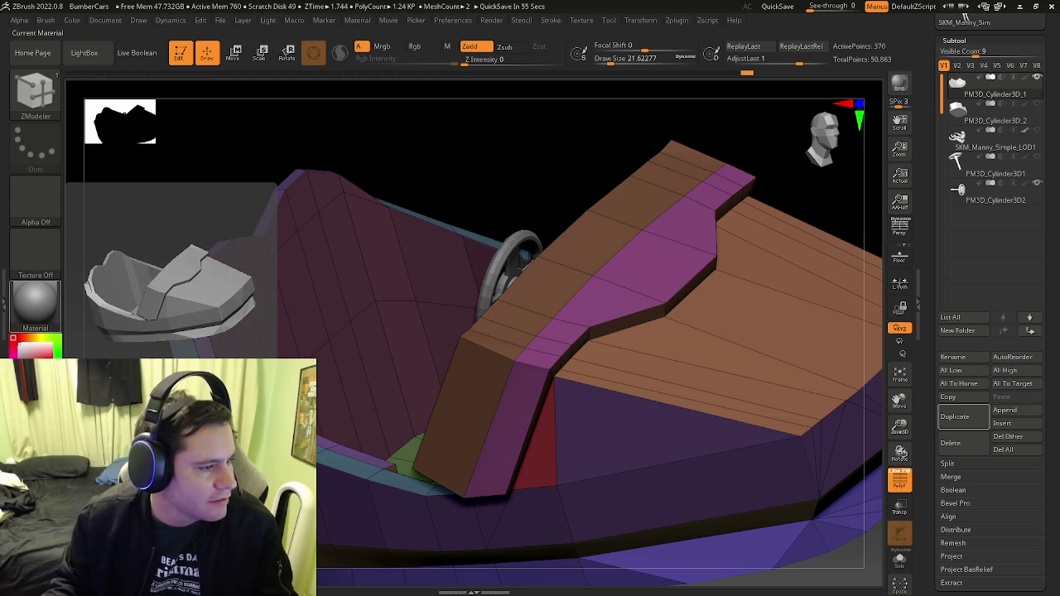
pyautogui.moveTo(507, 348)
pyautogui.mouseDown(button='right')
pyautogui.moveTo(504, 383)
pyautogui.moveTo(477, 383)
pyautogui.mouseUp(button='right')
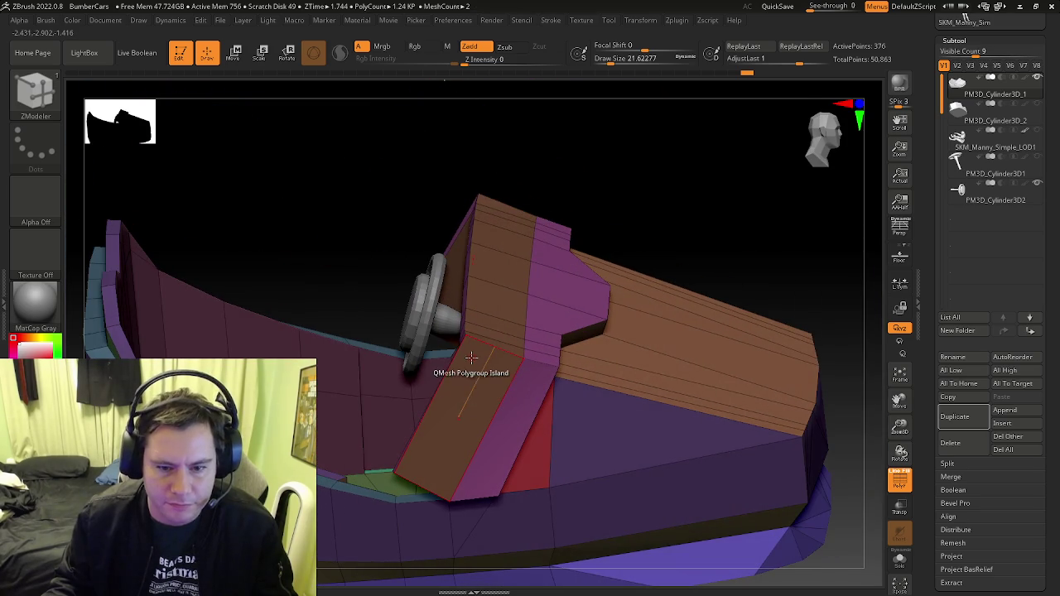
pyautogui.moveTo(447, 426)
pyautogui.mouseDown(button='right')
pyautogui.moveTo(387, 454)
pyautogui.moveTo(447, 435)
pyautogui.moveTo(439, 452)
pyautogui.mouseUp(button='right')
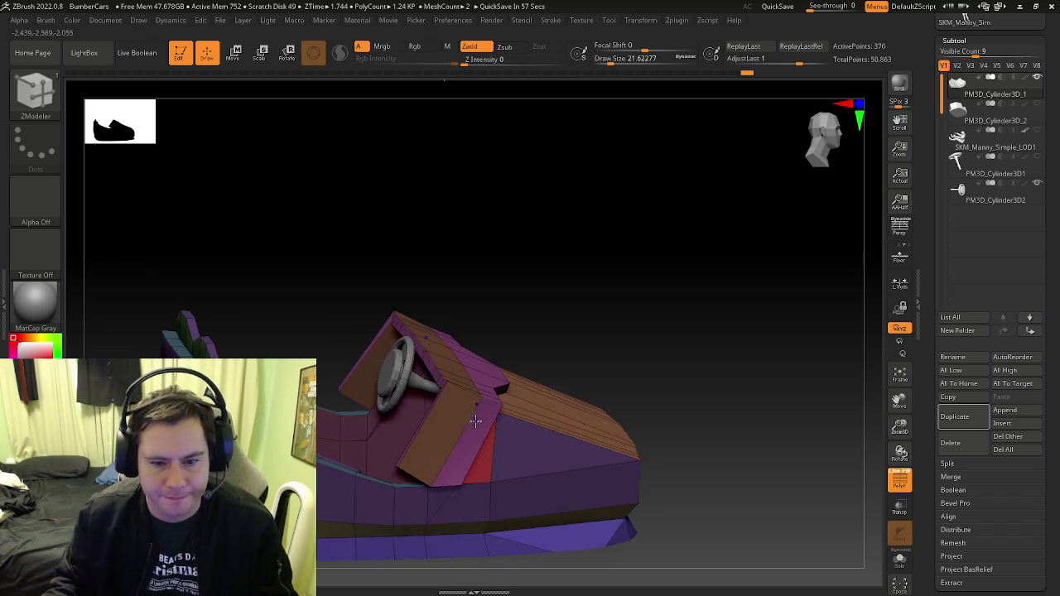
# Check the shape with polygroup colouring toggled and revert the last panel extrusion
pyautogui.hotkey('shift', 'f')
pyautogui.keyDown('alt'); pyautogui.moveTo(405, 403); pyautogui.dragTo(475, 439, button='right'); pyautogui.keyUp('alt')
pyautogui.hotkey('shift', 'f')
pyautogui.moveTo(464, 401); pyautogui.dragTo(463, 397, button='right')
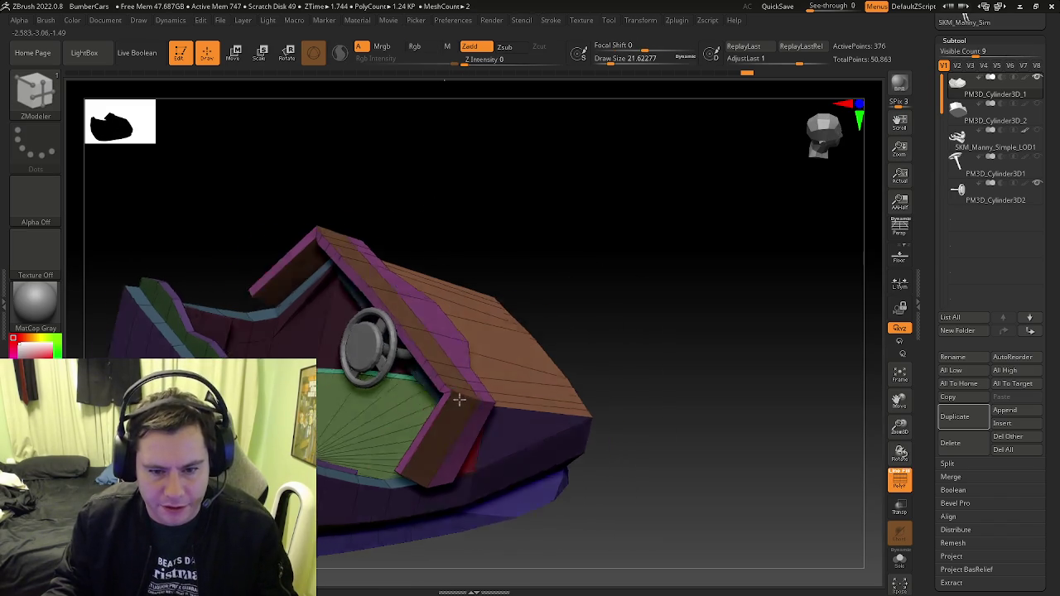
pyautogui.click(462, 397)
pyautogui.hotkey('shift', 'f')
pyautogui.moveTo(433, 433)
pyautogui.mouseDown(button='right')
pyautogui.moveTo(442, 442)
pyautogui.moveTo(489, 416)
pyautogui.mouseUp(button='right')
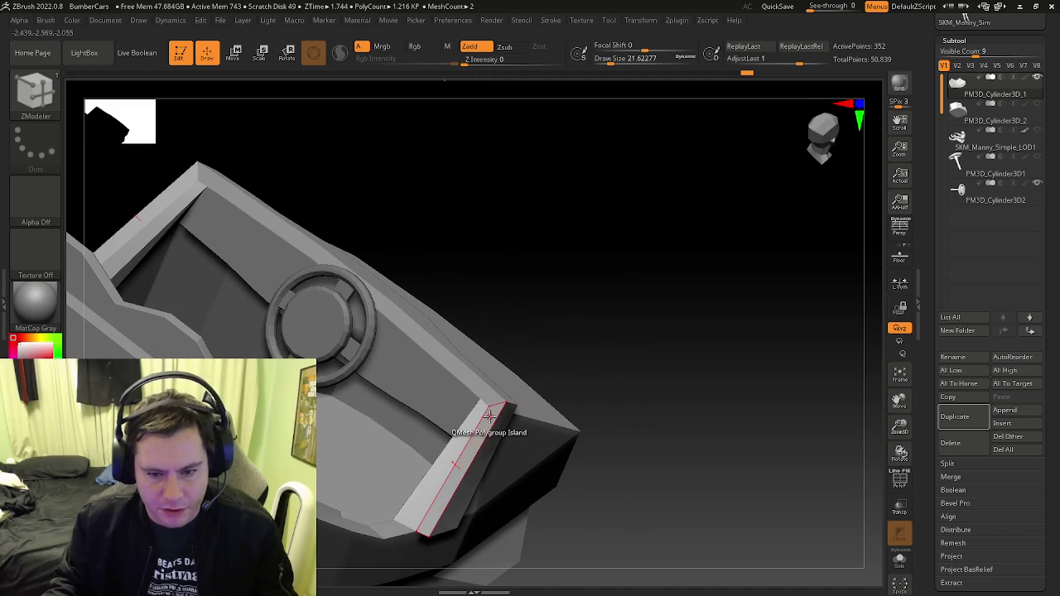
# Switch to plain Extrude and pull the dashboard rim outward
pyautogui.press('space')
pyautogui.click(349, 223)
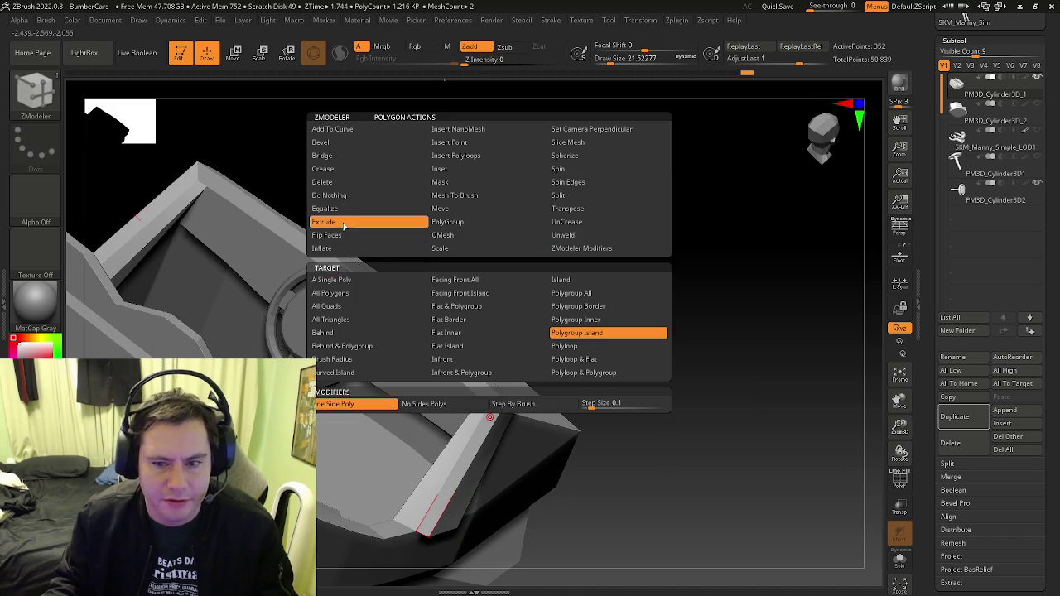
pyautogui.hotkey('shift', 'f')
pyautogui.moveTo(481, 414); pyautogui.dragTo(465, 426)
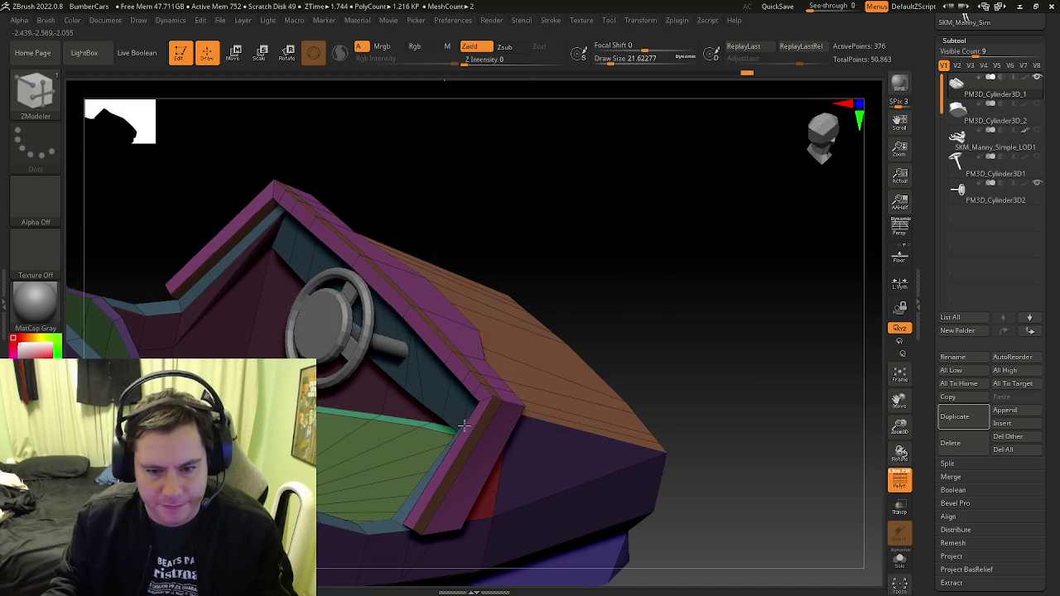
pyautogui.moveTo(455, 391)
pyautogui.mouseDown(button='right')
pyautogui.moveTo(495, 433)
pyautogui.moveTo(497, 416)
pyautogui.moveTo(414, 421)
pyautogui.moveTo(492, 445)
pyautogui.moveTo(457, 387)
pyautogui.mouseUp(button='right')
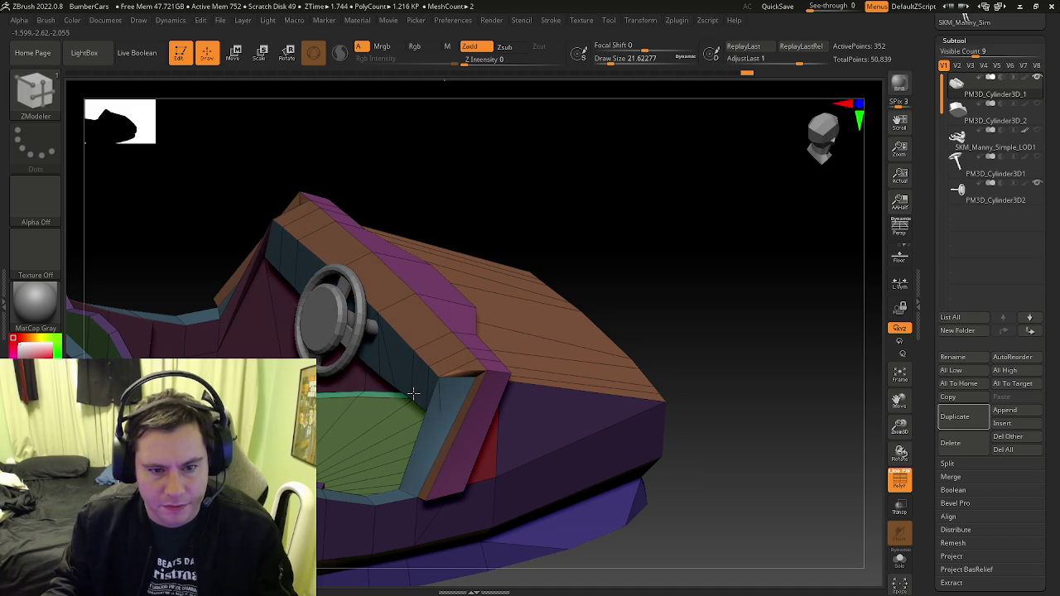
# Extrude the magenta rim outward to the left around the dashboard
pyautogui.moveTo(414, 396); pyautogui.dragTo(332, 421)
pyautogui.hotkey('shift', 'f')
pyautogui.moveTo(372, 246)
pyautogui.mouseDown()
pyautogui.moveTo(479, 372)
pyautogui.moveTo(445, 346)
pyautogui.moveTo(399, 348)
pyautogui.moveTo(419, 351)
pyautogui.moveTo(404, 389)
pyautogui.mouseUp()
pyautogui.hotkey('shift', 'f')
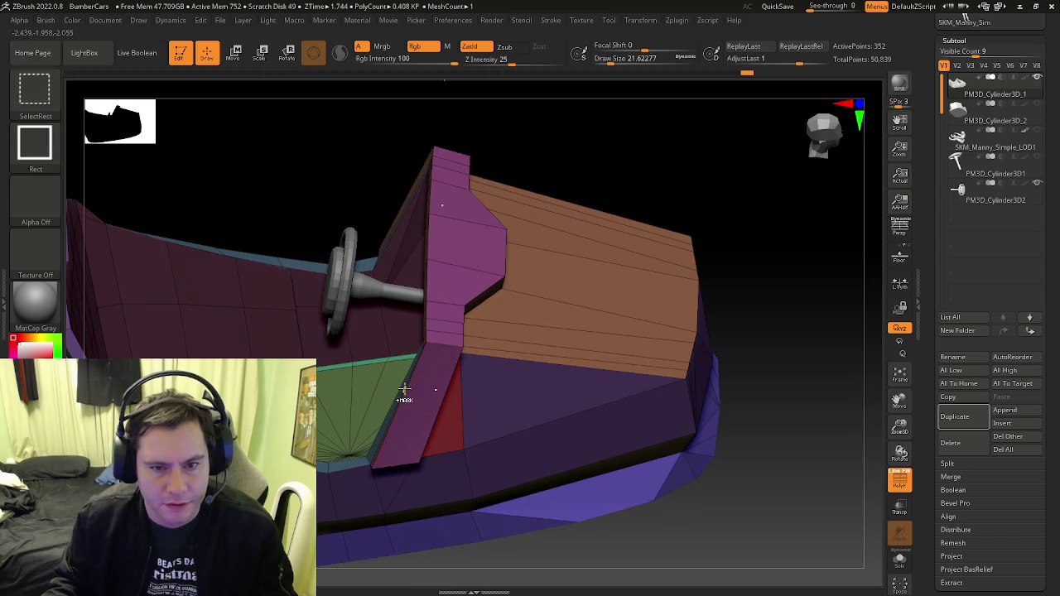
pyautogui.moveTo(406, 395); pyautogui.dragTo(438, 339, button='right')
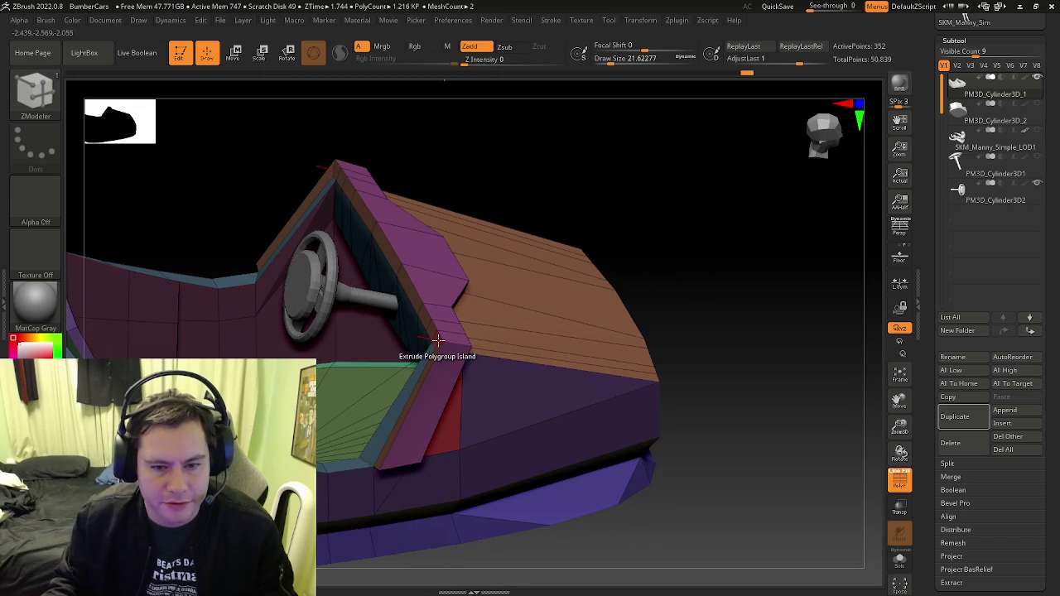
pyautogui.moveTo(438, 340); pyautogui.dragTo(386, 340)
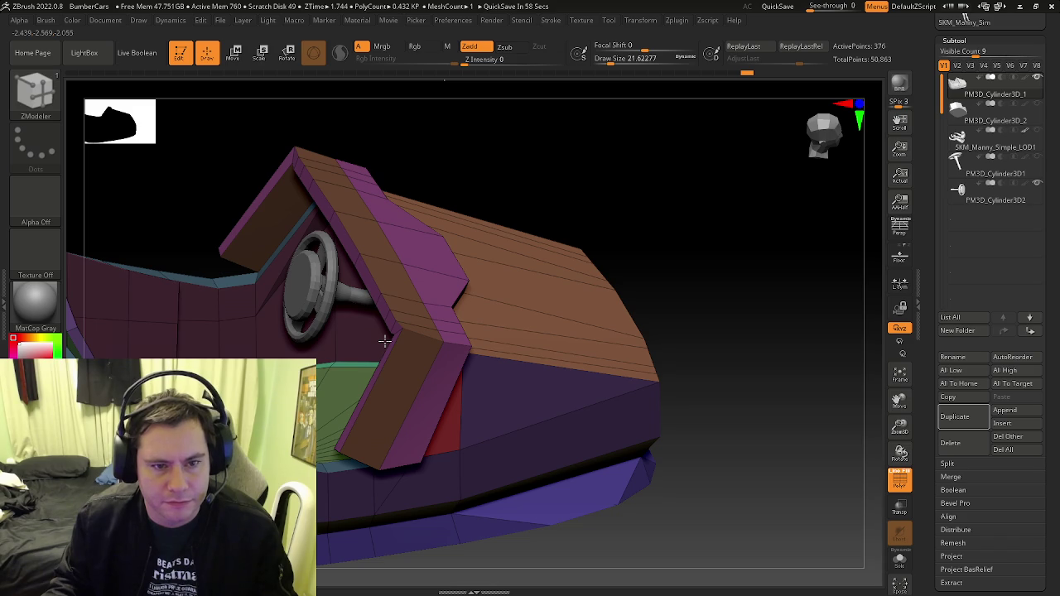
pyautogui.moveTo(385, 340)
pyautogui.mouseDown(button='right')
pyautogui.moveTo(462, 307)
pyautogui.moveTo(329, 366)
pyautogui.moveTo(307, 315)
pyautogui.mouseUp(button='right')
pyautogui.press('space')
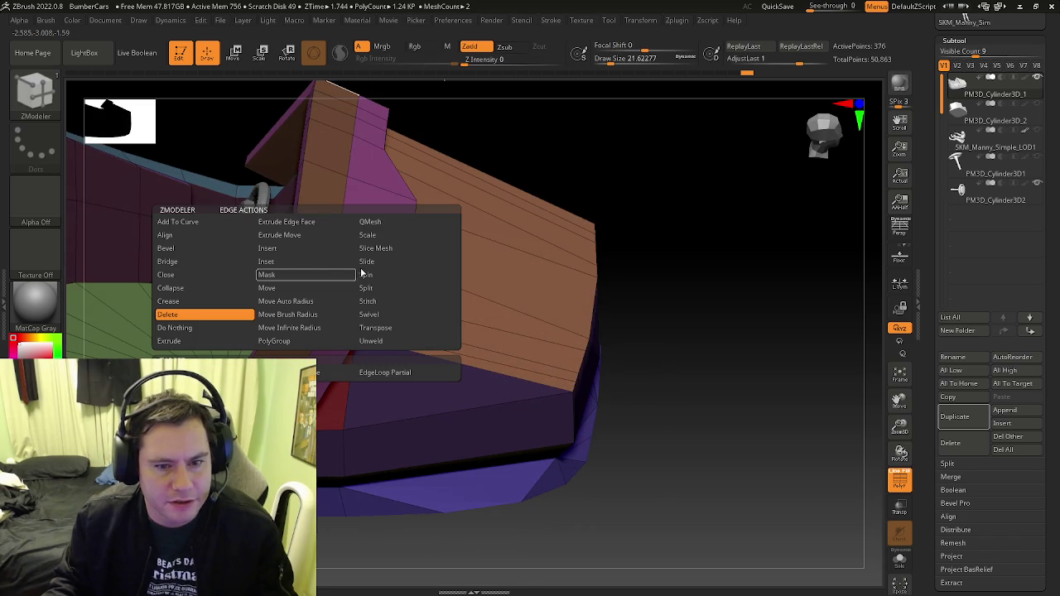
# Insert three edge loops across the hood panel and side strip with Insert EdgeLoop
pyautogui.click(296, 250)
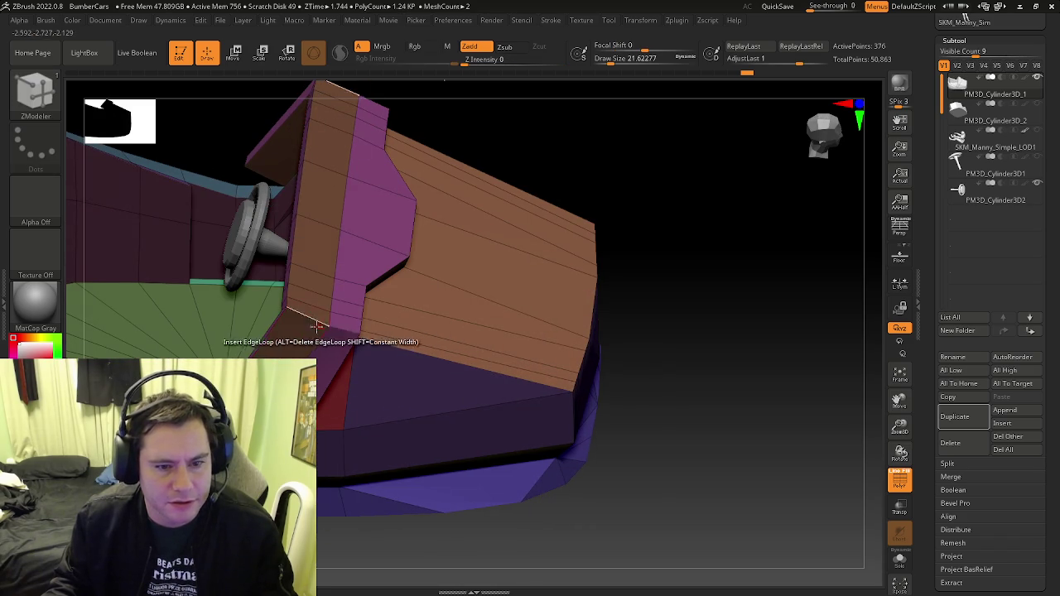
pyautogui.click(294, 322)
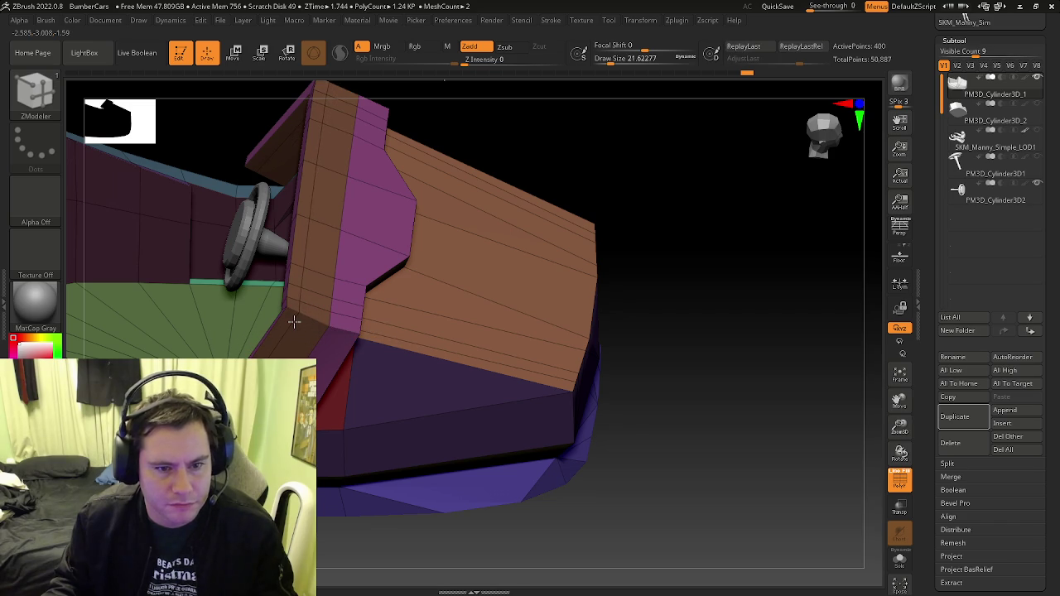
pyautogui.moveTo(294, 322)
pyautogui.mouseDown(button='right')
pyautogui.moveTo(331, 282)
pyautogui.moveTo(346, 288)
pyautogui.moveTo(331, 348)
pyautogui.moveTo(304, 352)
pyautogui.moveTo(348, 291)
pyautogui.moveTo(348, 228)
pyautogui.moveTo(348, 292)
pyautogui.mouseUp(button='right')
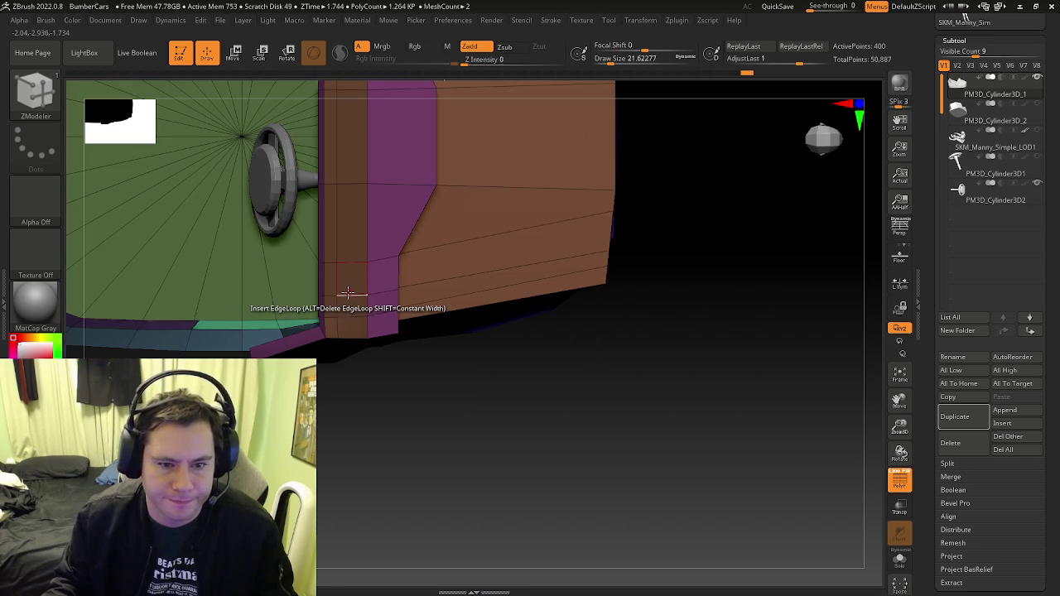
pyautogui.click(348, 294)
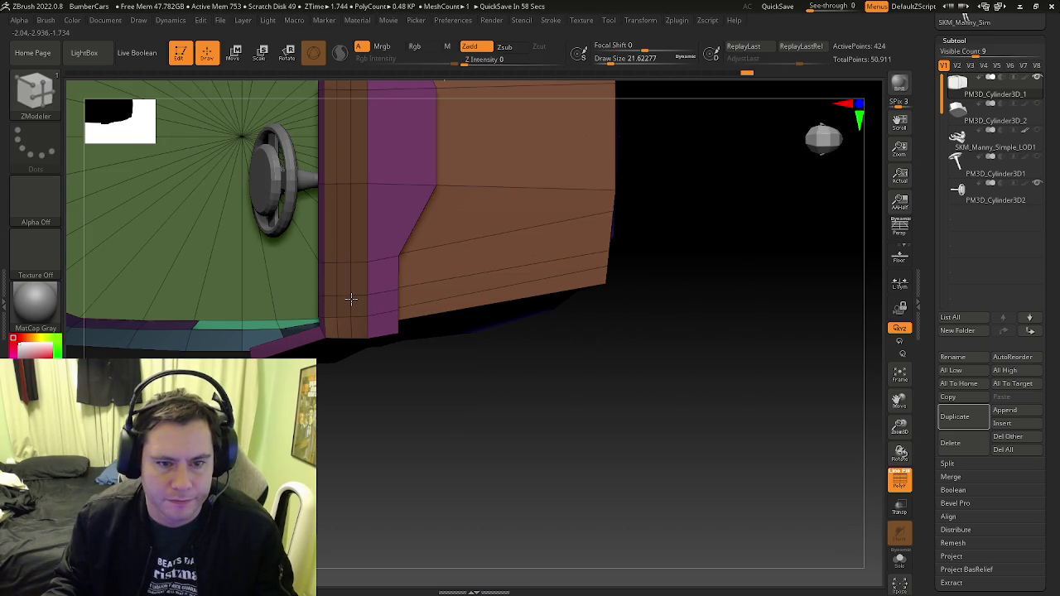
pyautogui.click(325, 227)
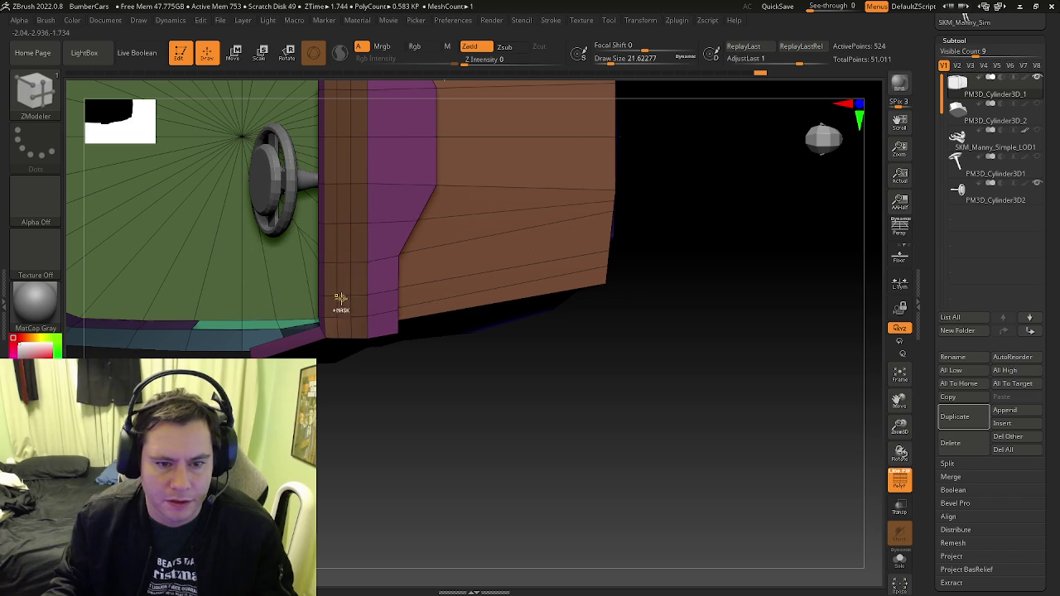
pyautogui.keyDown('ctrl'); pyautogui.moveTo(343, 303); pyautogui.dragTo(355, 317, button='right'); pyautogui.keyUp('ctrl')
pyautogui.press('space')
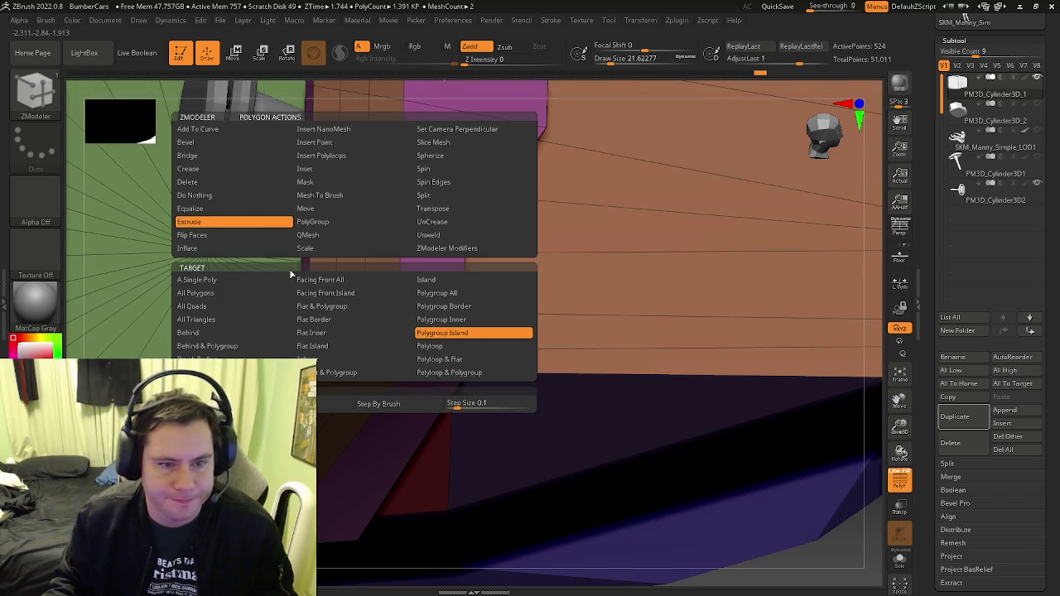
# Extrude a side strip face and delete its wall polygons to open the slot
pyautogui.click(235, 234)
pyautogui.moveTo(352, 327); pyautogui.dragTo(354, 246)
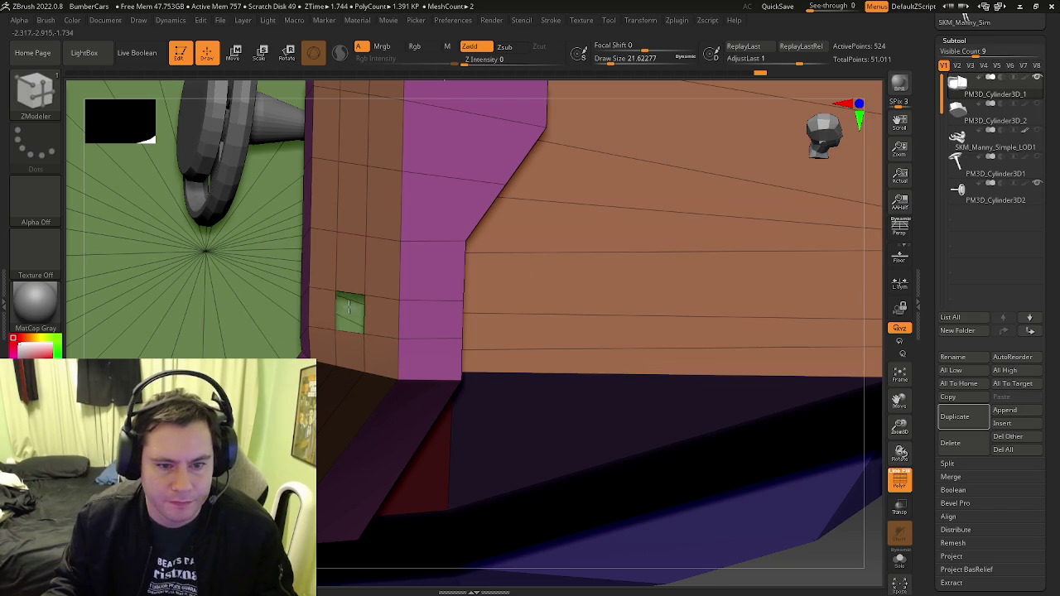
pyautogui.moveTo(357, 246); pyautogui.dragTo(404, 297, button='right')
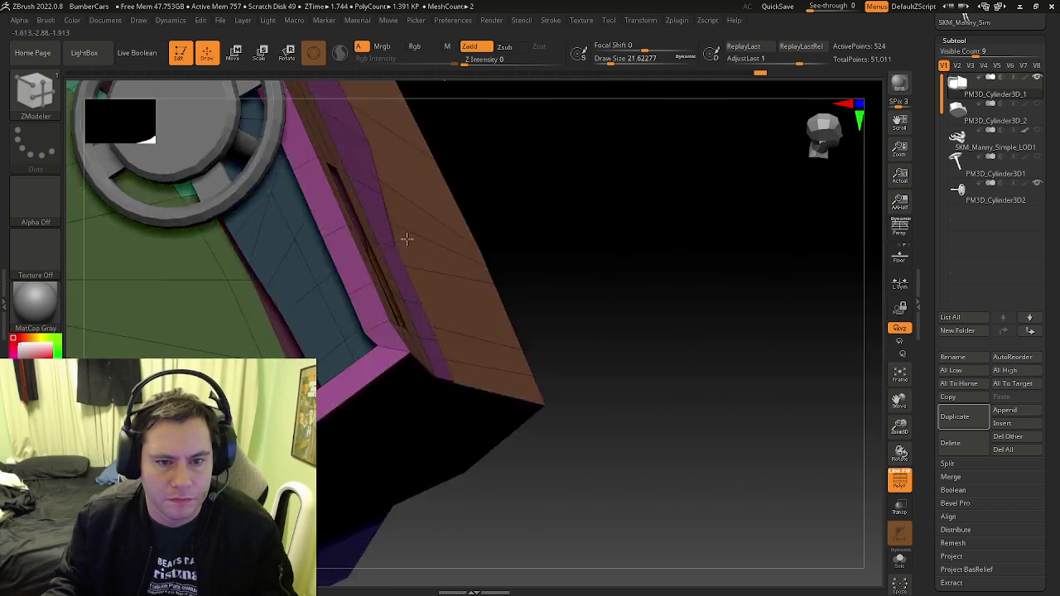
pyautogui.click(404, 296)
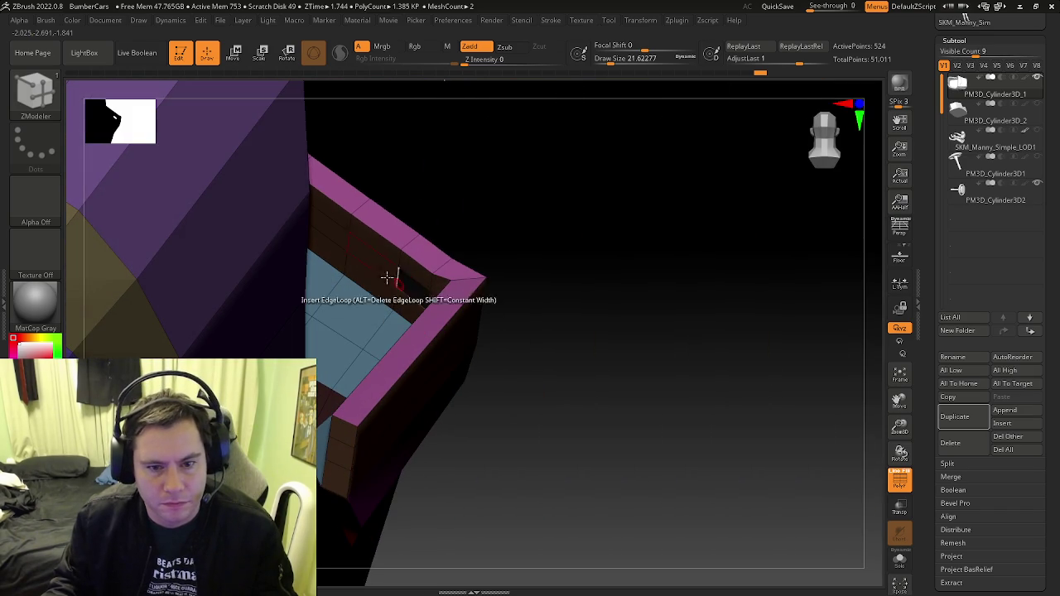
pyautogui.keyDown('alt'); pyautogui.click(354, 250); pyautogui.keyUp('alt')
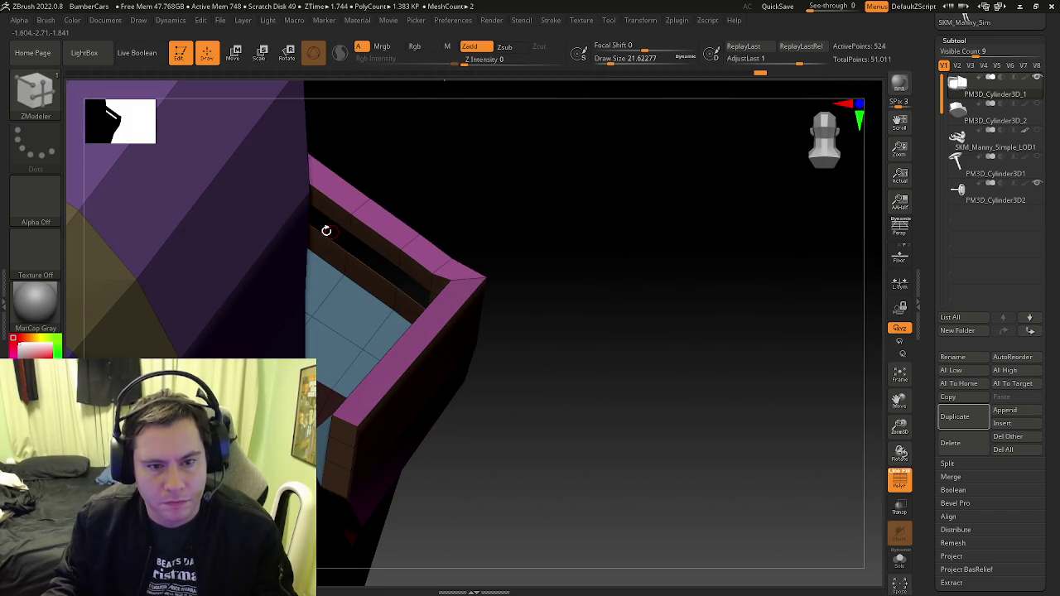
pyautogui.moveTo(330, 232); pyautogui.dragTo(305, 205, button='right')
# Connect the two slot openings into one tunnel with Bridge Two Holes
pyautogui.press('space')
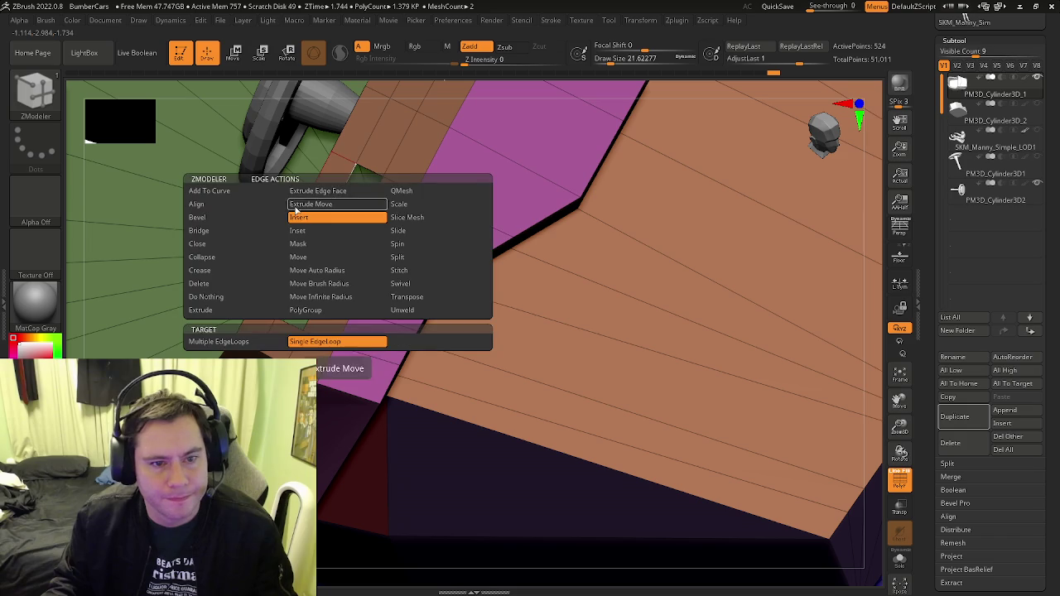
pyautogui.click(198, 230)
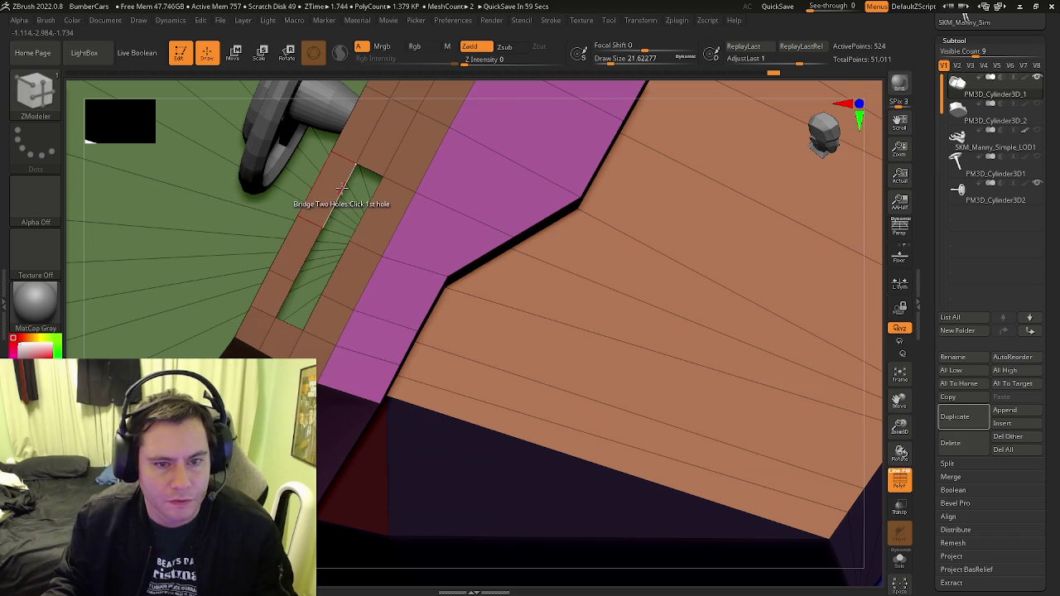
pyautogui.moveTo(342, 189); pyautogui.dragTo(363, 220, button='right')
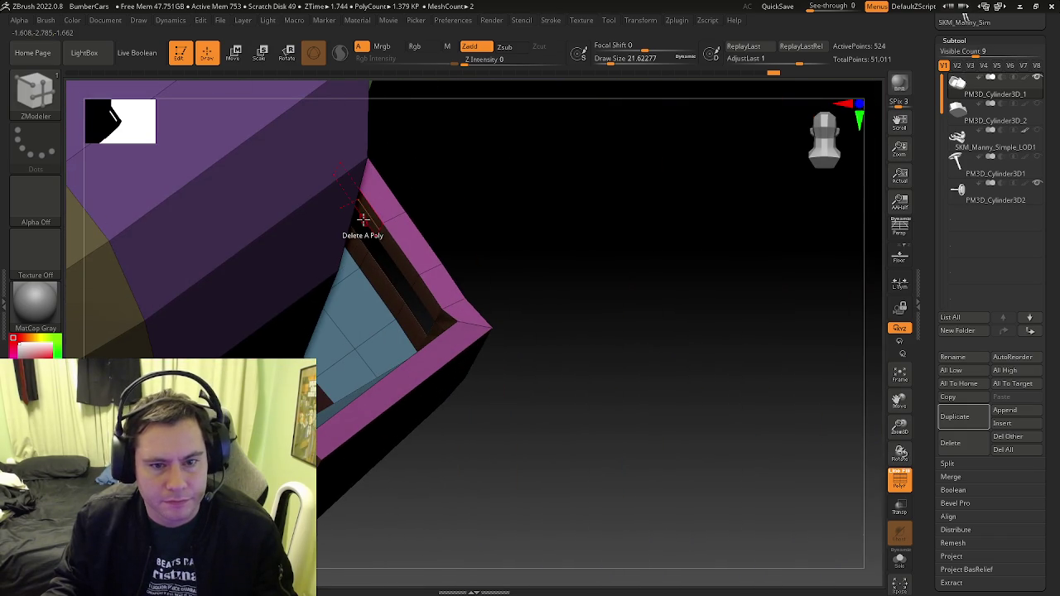
pyautogui.click(362, 222)
pyautogui.moveTo(364, 236)
pyautogui.mouseDown(button='right')
pyautogui.moveTo(426, 241)
pyautogui.moveTo(398, 217)
pyautogui.moveTo(824, 199)
pyautogui.mouseUp(button='right')
pyautogui.hotkey('shift', 'f')
pyautogui.hotkey('shift', 'f')
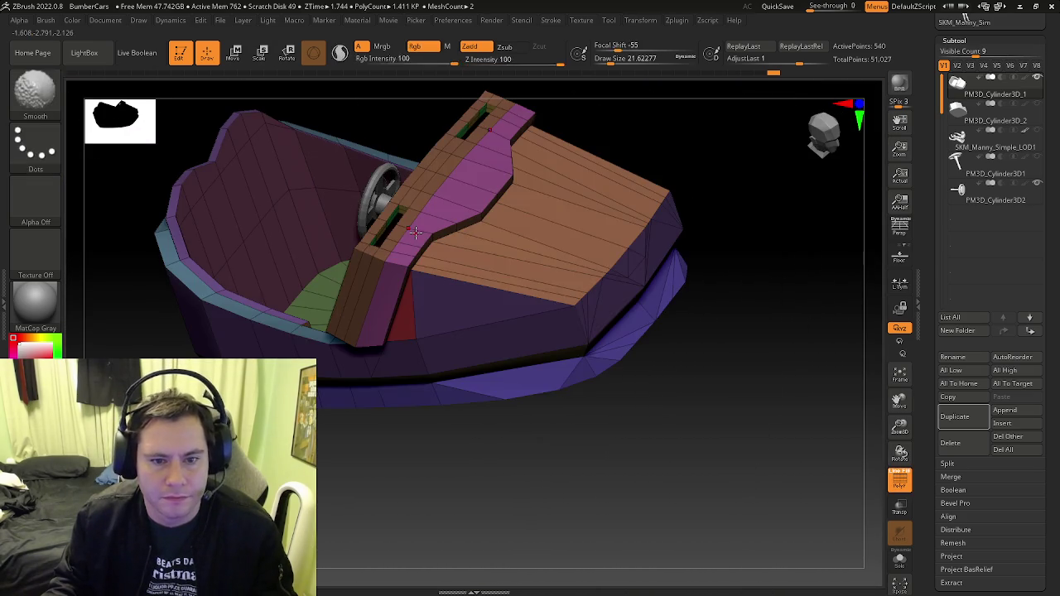
pyautogui.hotkey('shift', 'f')
# Divide the car body up to subdivision level 3 to preview its smooth form
pyautogui.click(954, 40)
pyautogui.click(958, 53)
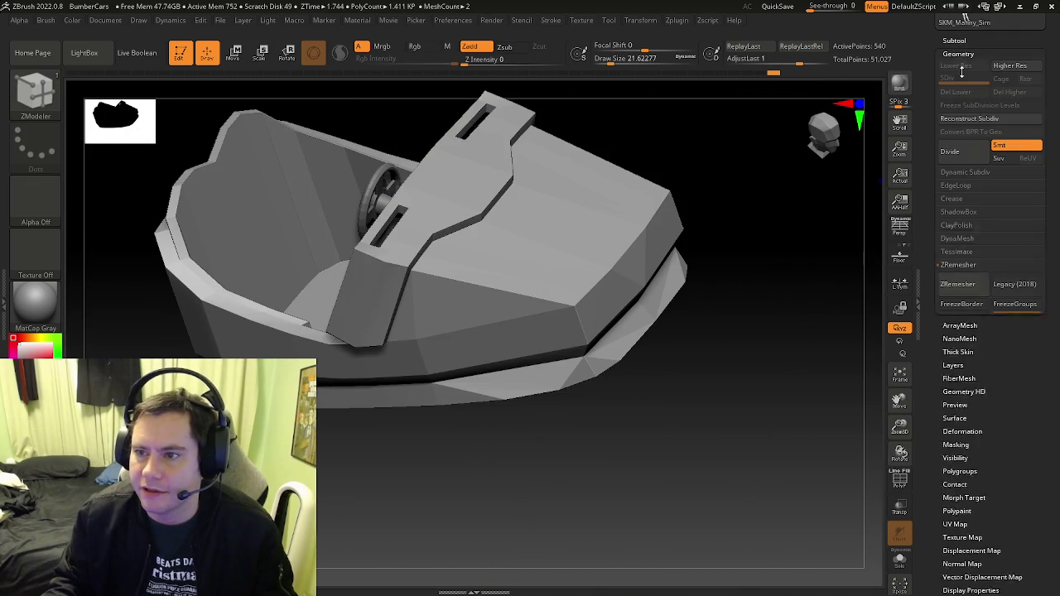
pyautogui.click(961, 153)
pyautogui.click(960, 152)
pyautogui.moveTo(745, 273)
pyautogui.mouseDown(button='right')
pyautogui.moveTo(683, 278)
pyautogui.moveTo(676, 308)
pyautogui.mouseUp(button='right')
# Step between the lowest and smooth subdivision levels, toggling the polygroup wireframe
pyautogui.hotkey('shift', 'f')
pyautogui.hotkey('shift', 'f')
pyautogui.hotkey('shift', 'd')
pyautogui.hotkey('shift', 'd')
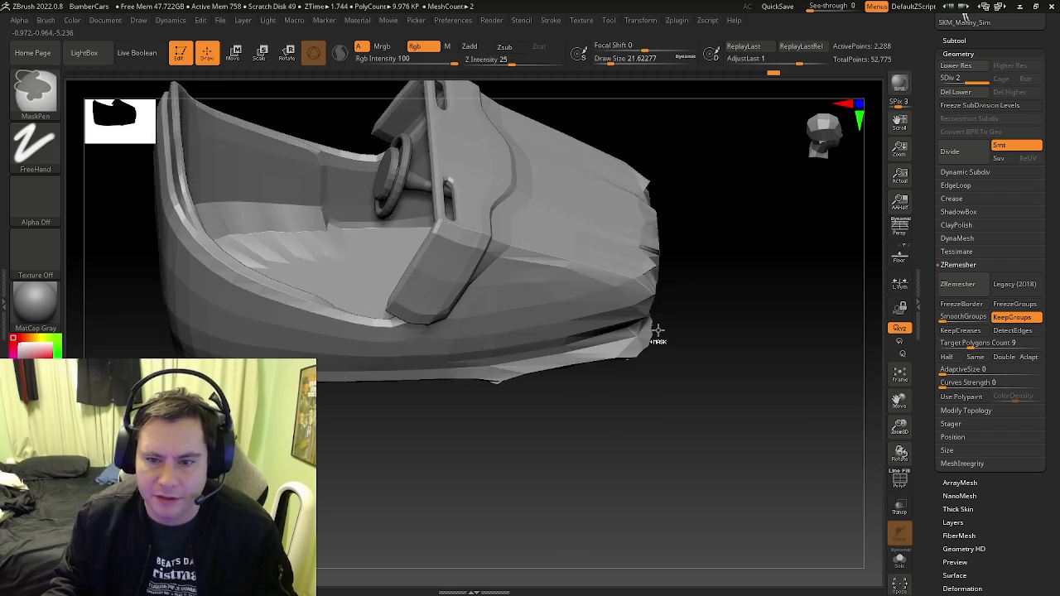
pyautogui.hotkey('shift', 'f')
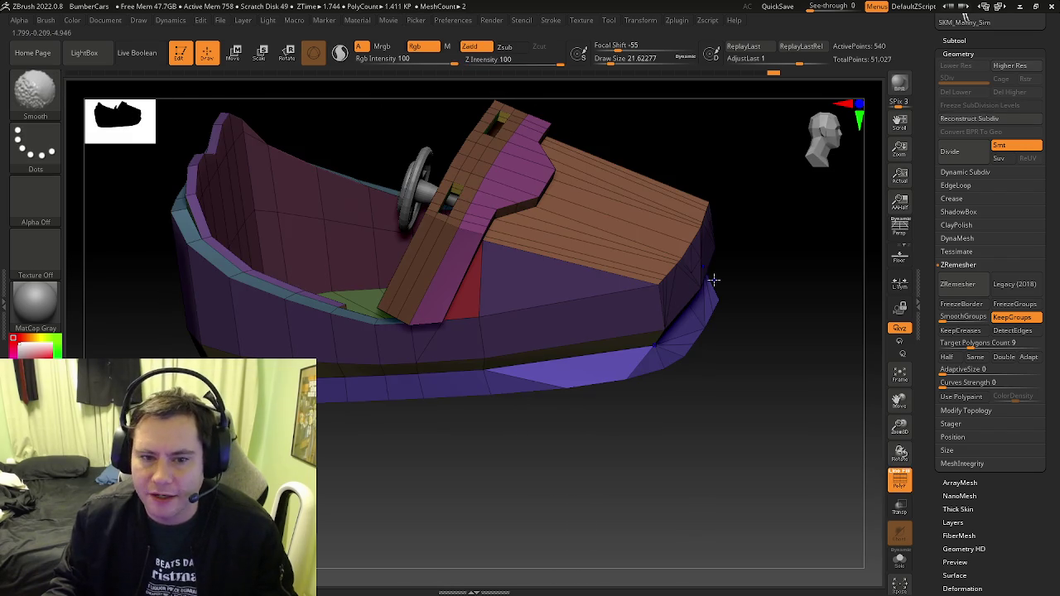
pyautogui.press('d')
pyautogui.press('d')
pyautogui.hotkey('shift', 'f')
pyautogui.hotkey('shift', 'f')
# Freeze the subdivision levels and return to ZModeler on the 540-point cage
pyautogui.press('b')
pyautogui.press('z')
pyautogui.press('m')
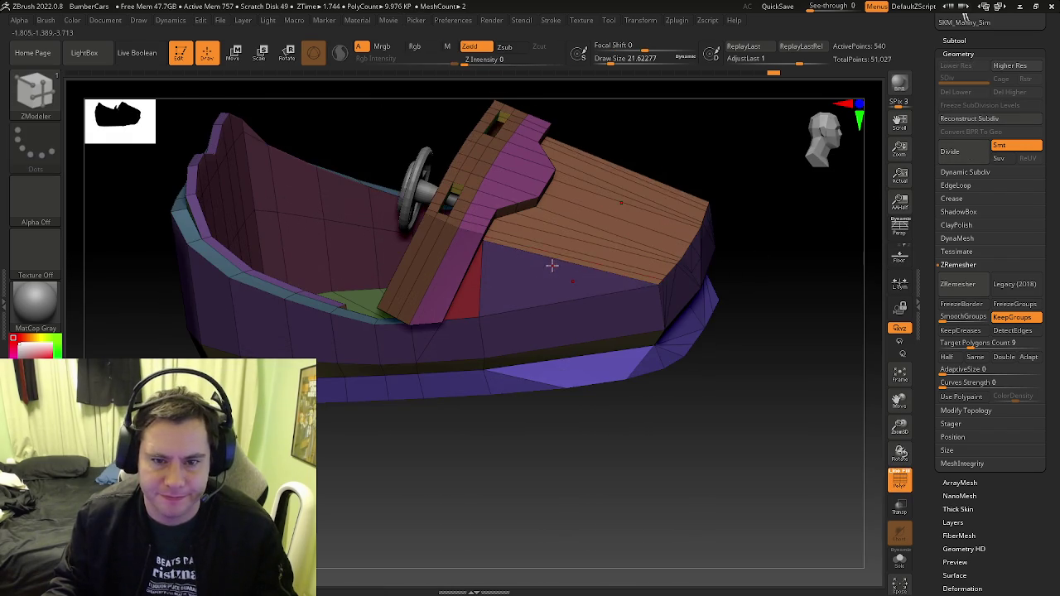
pyautogui.moveTo(463, 263); pyautogui.dragTo(502, 290, button='right')
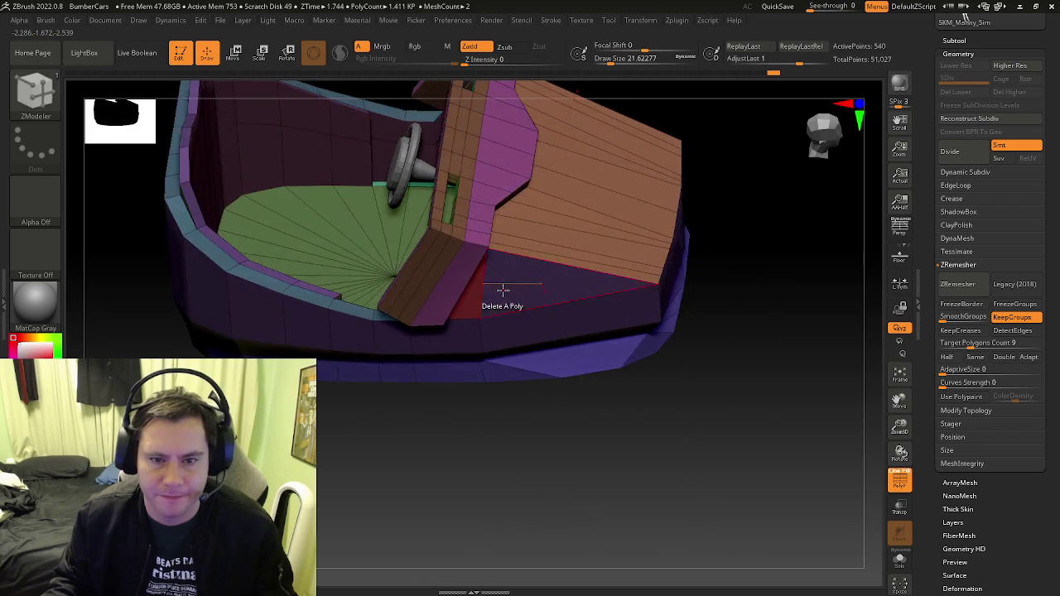
# Unfreeze and recheck the smoothed body, stepping down to the lowest subdivision level
pyautogui.hotkey('shift', 'f')
pyautogui.click(979, 105)
pyautogui.moveTo(630, 217)
pyautogui.mouseDown(button='right')
pyautogui.moveTo(575, 347)
pyautogui.moveTo(651, 366)
pyautogui.moveTo(599, 343)
pyautogui.moveTo(569, 365)
pyautogui.moveTo(503, 289)
pyautogui.moveTo(539, 339)
pyautogui.moveTo(561, 348)
pyautogui.moveTo(522, 335)
pyautogui.moveTo(461, 272)
pyautogui.mouseUp(button='right')
pyautogui.hotkey('shift', 'd')
pyautogui.hotkey('shift', 'f')
pyautogui.hotkey('shift', 'd')
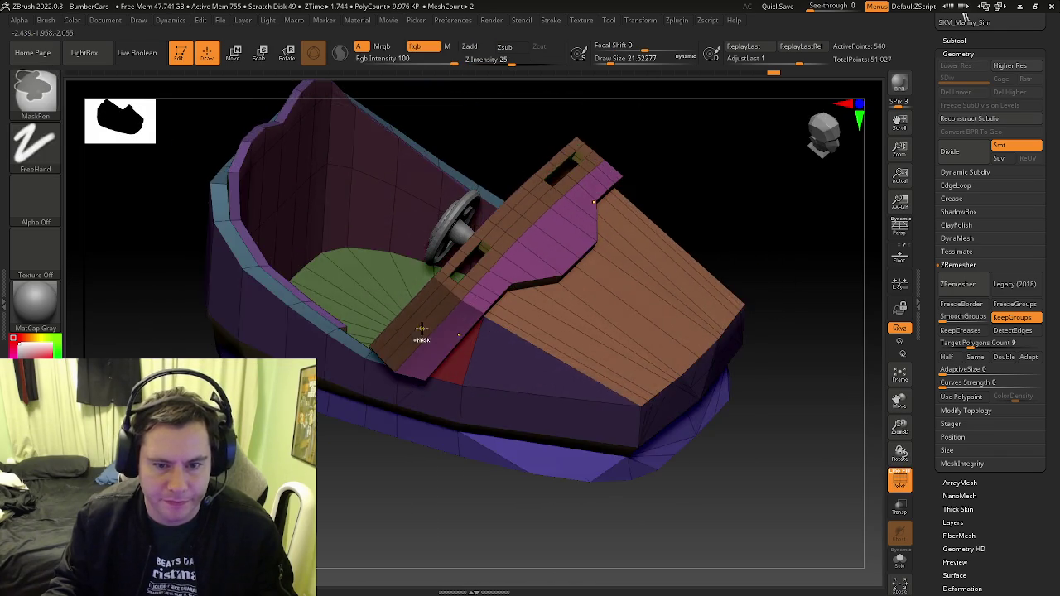
pyautogui.hotkey('shift', 'f')
pyautogui.moveTo(421, 328)
pyautogui.mouseDown(button='right')
pyautogui.moveTo(426, 364)
pyautogui.moveTo(421, 356)
pyautogui.mouseUp(button='right')
pyautogui.hotkey('shift', 'f')
# Return to ZModeler and choose the Slide edge action near the strip's lower slot
pyautogui.press('b')
pyautogui.press('z')
pyautogui.press('m')
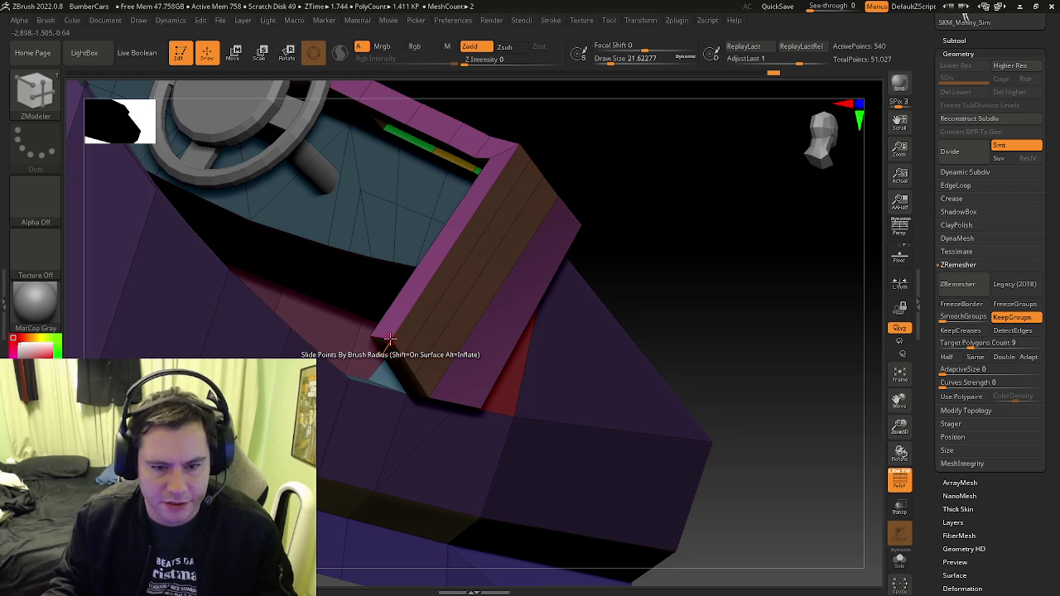
pyautogui.press('space')
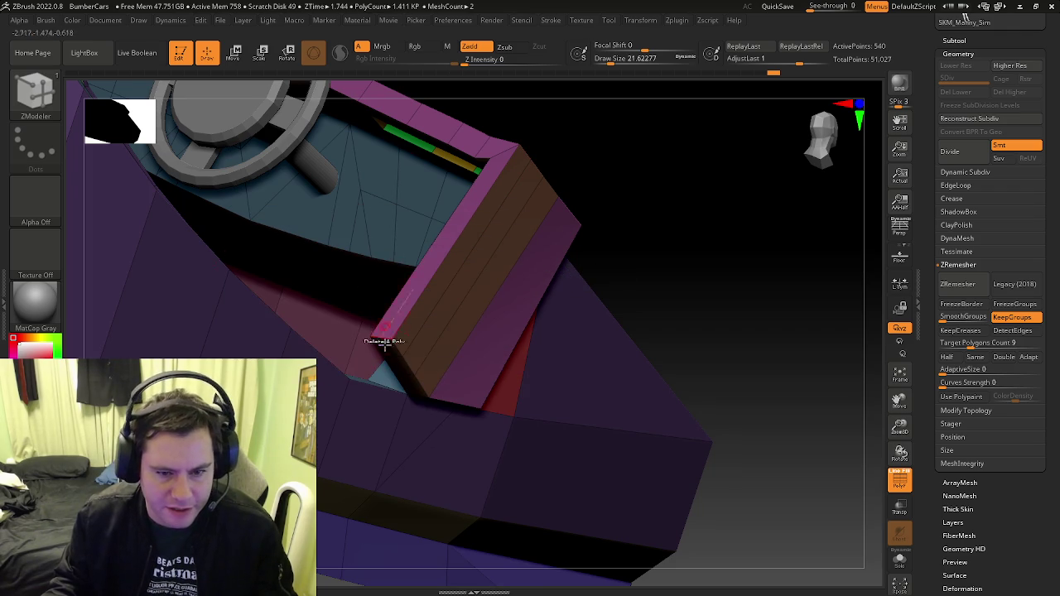
pyautogui.moveTo(367, 332)
pyautogui.mouseDown(button='right')
pyautogui.moveTo(426, 344)
pyautogui.moveTo(386, 332)
pyautogui.moveTo(390, 273)
pyautogui.moveTo(457, 269)
pyautogui.moveTo(472, 309)
pyautogui.mouseUp(button='right')
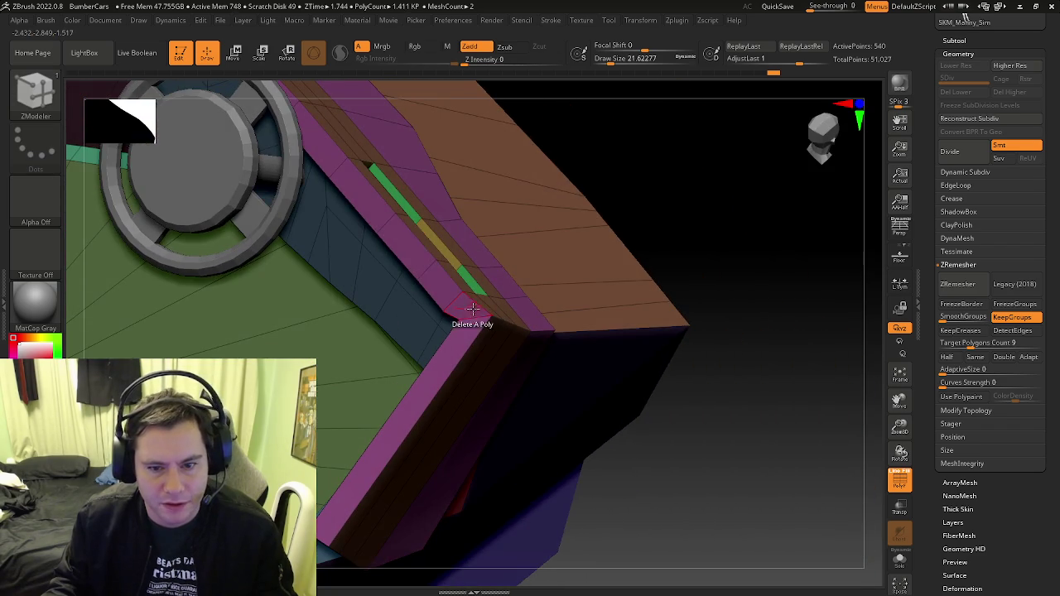
pyautogui.press('space')
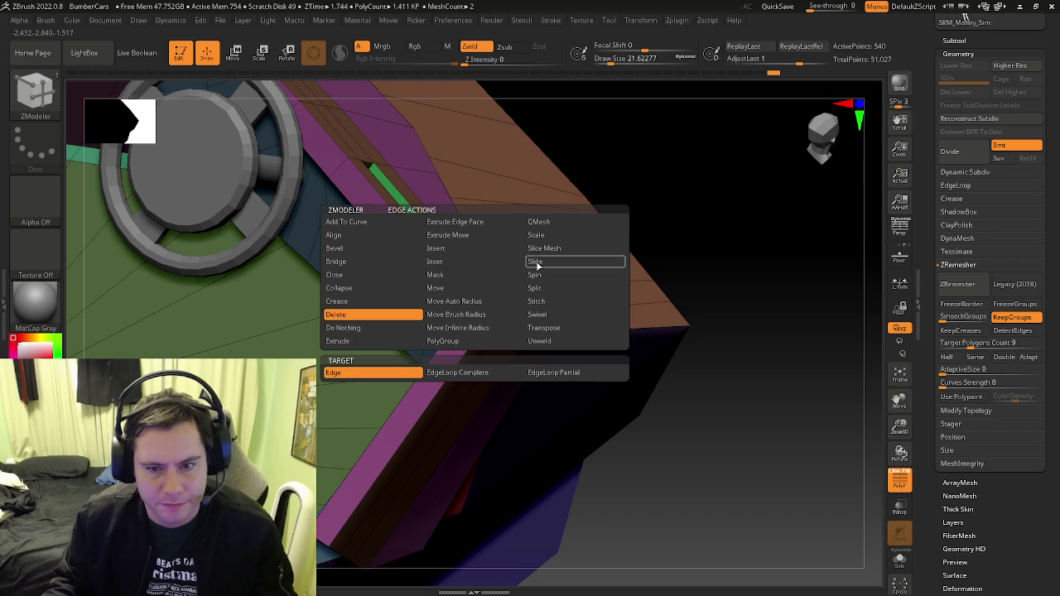
pyautogui.click(536, 261)
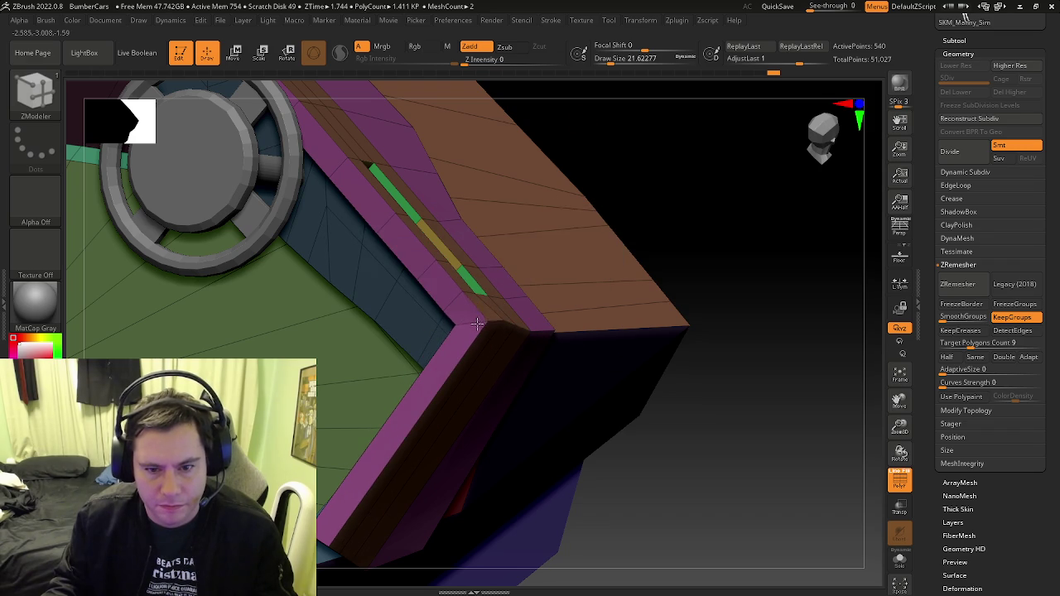
pyautogui.moveTo(476, 324)
pyautogui.mouseDown(button='right')
pyautogui.moveTo(444, 289)
pyautogui.moveTo(516, 345)
pyautogui.moveTo(502, 344)
pyautogui.mouseUp(button='right')
# Slide the edge loops beside the front slot's wall along the strip face
pyautogui.moveTo(502, 344); pyautogui.dragTo(502, 348)
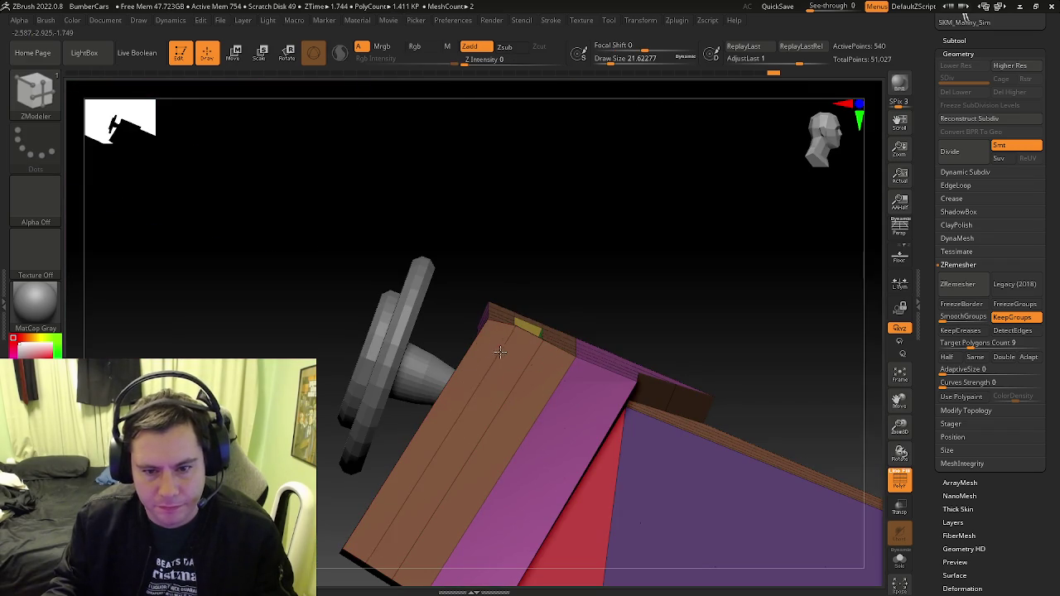
pyautogui.moveTo(495, 383); pyautogui.dragTo(506, 334, button='right')
pyautogui.hotkey('ctrl', 'z')
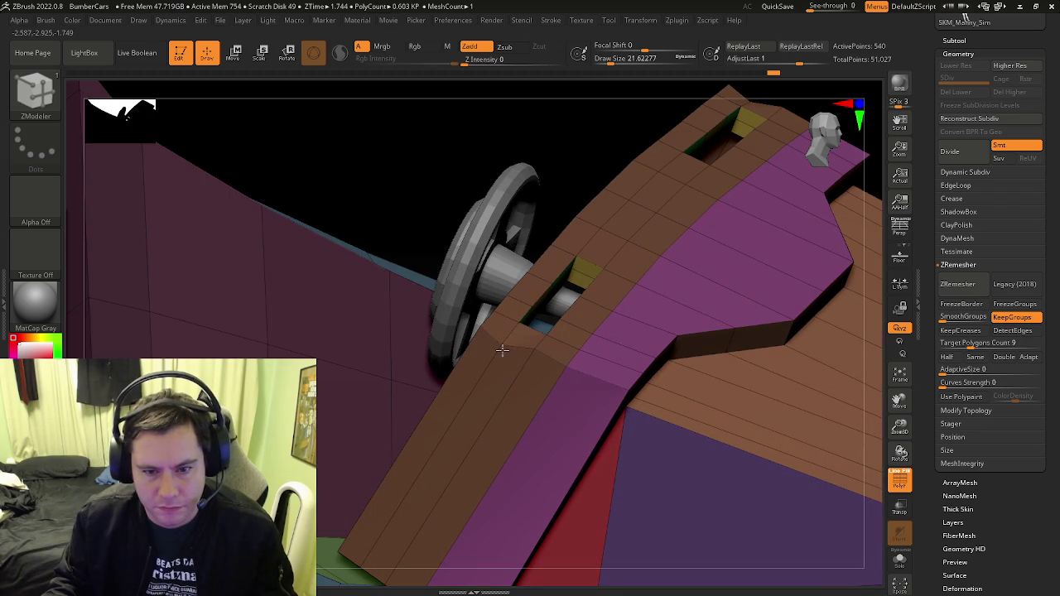
pyautogui.moveTo(502, 349); pyautogui.dragTo(508, 334, button='right')
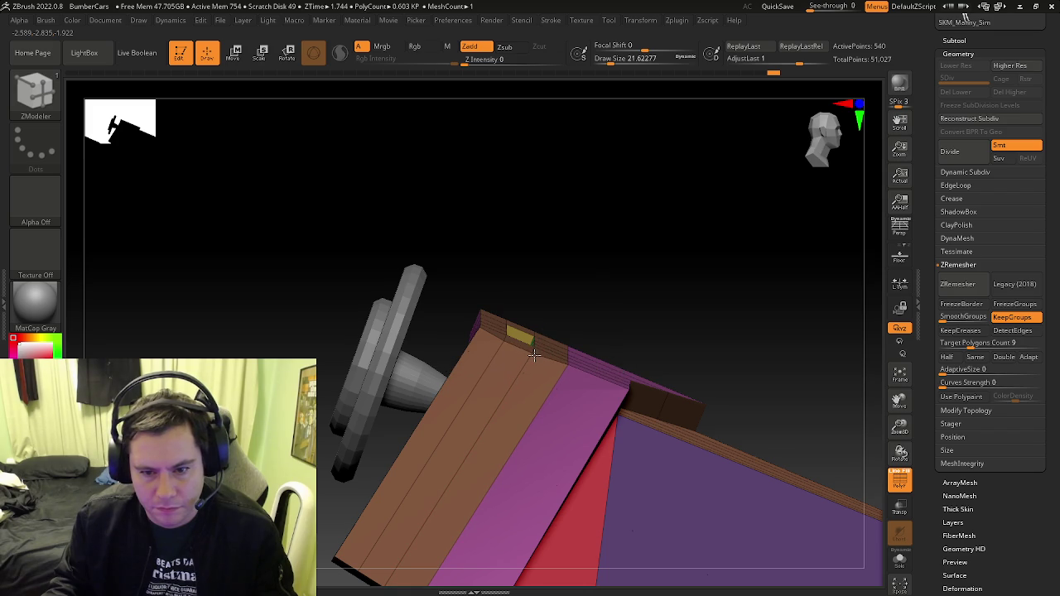
pyautogui.moveTo(535, 354); pyautogui.dragTo(464, 340, button='right')
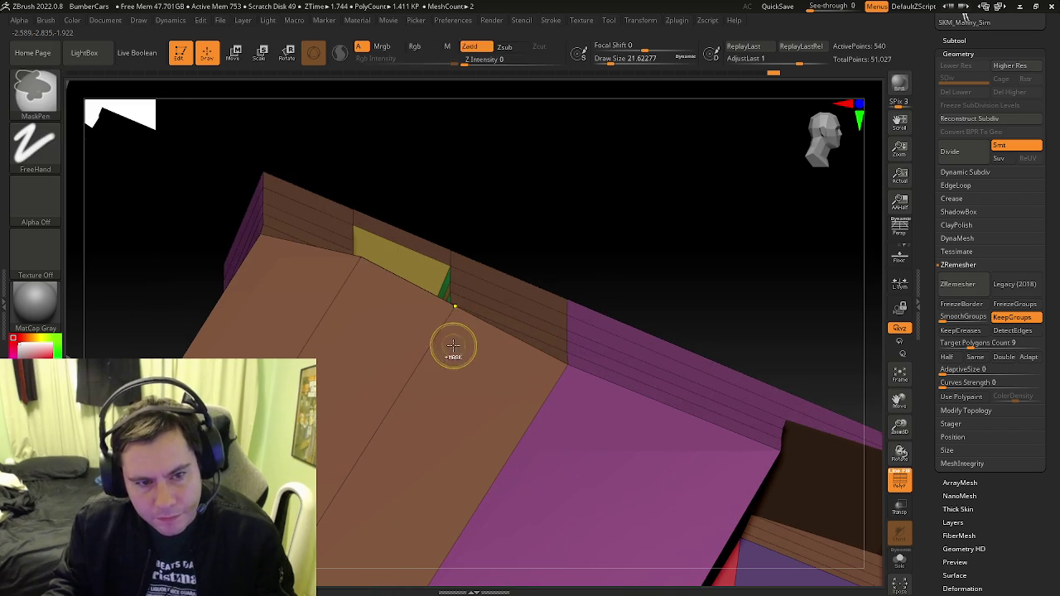
pyautogui.moveTo(457, 343); pyautogui.dragTo(478, 354, button='right')
pyautogui.click(447, 324)
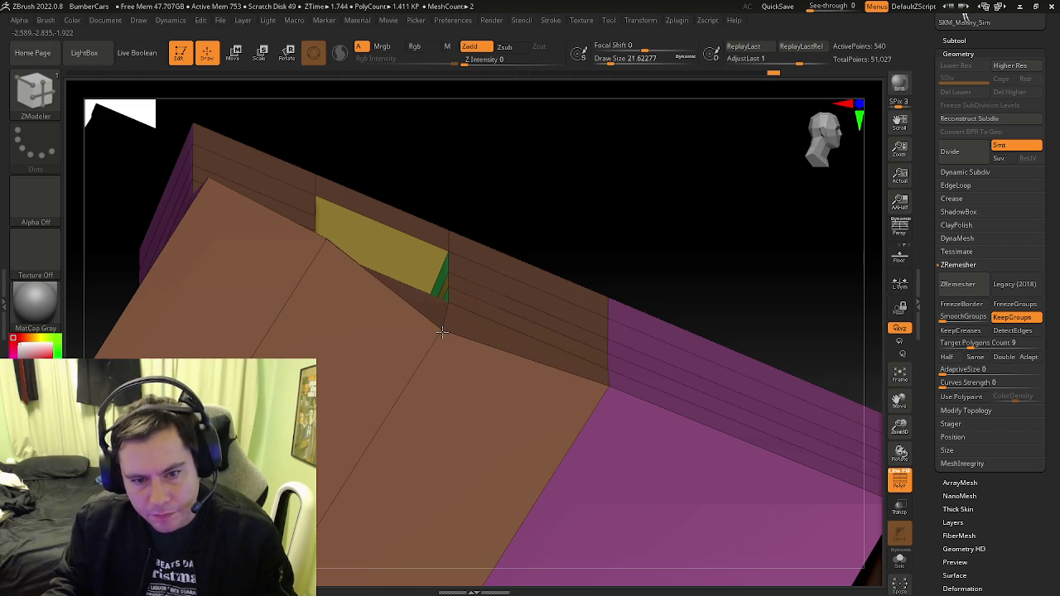
# Check the shape with polyframe off, then slide the slot's lower edge onto the hood slope
pyautogui.press('b')
pyautogui.press('s')
pyautogui.press('t')
pyautogui.hotkey('shift', 'f')
pyautogui.press('b')
pyautogui.press('z')
pyautogui.press('m')
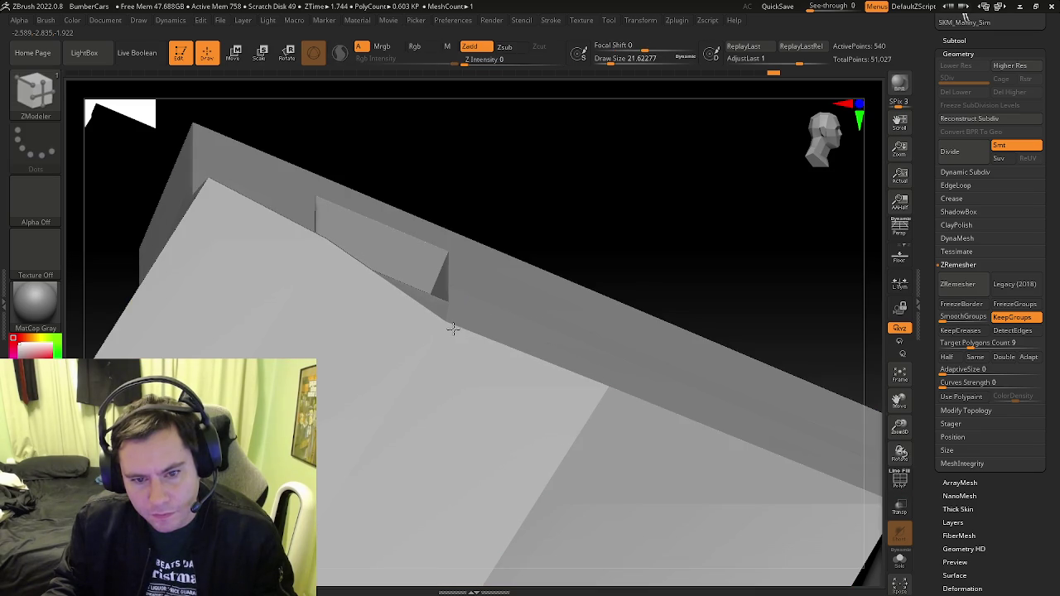
pyautogui.moveTo(331, 249); pyautogui.dragTo(317, 274)
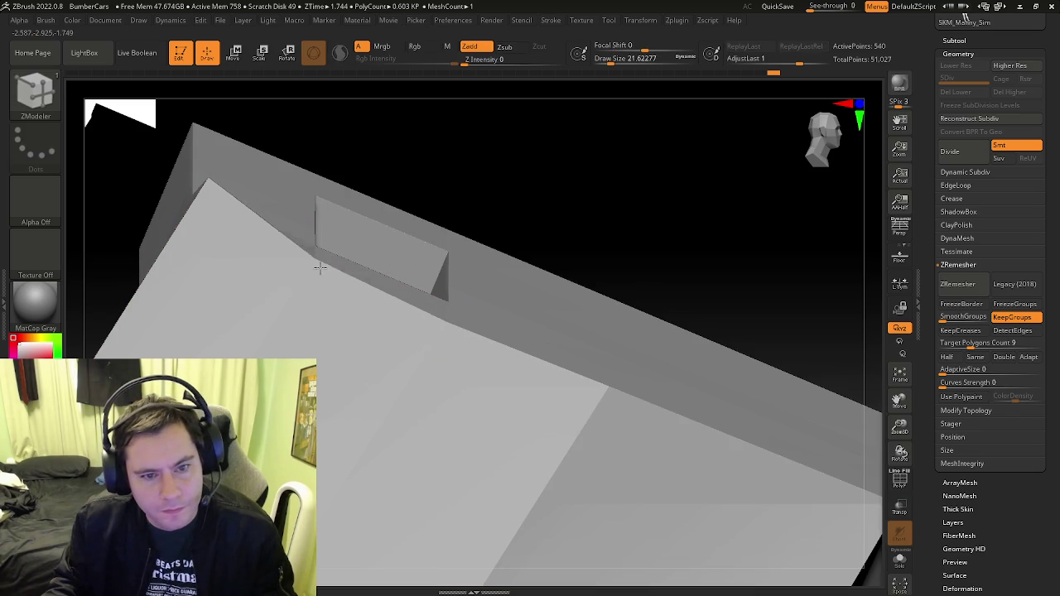
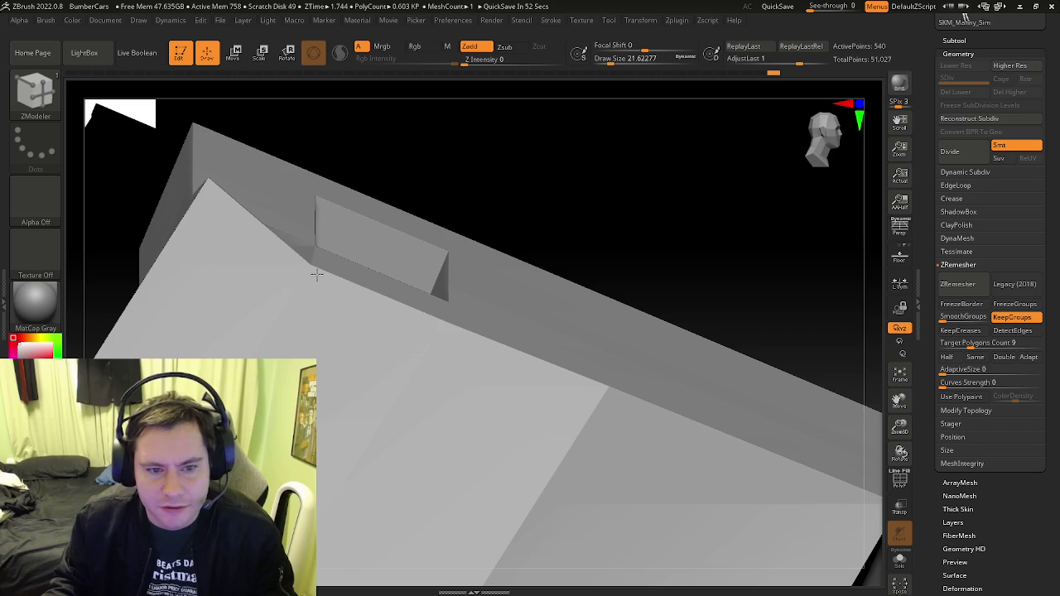
# Slide the dashboard panel's corner point down its edge and show polygroup colours
pyautogui.moveTo(260, 248); pyautogui.dragTo(384, 287, button='right')
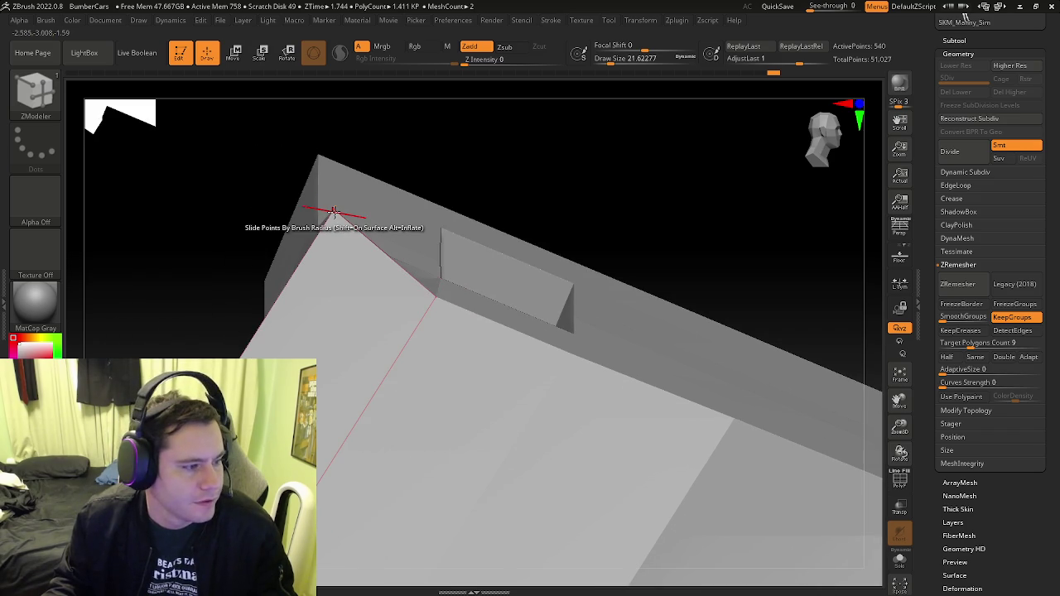
pyautogui.moveTo(333, 212); pyautogui.dragTo(315, 261)
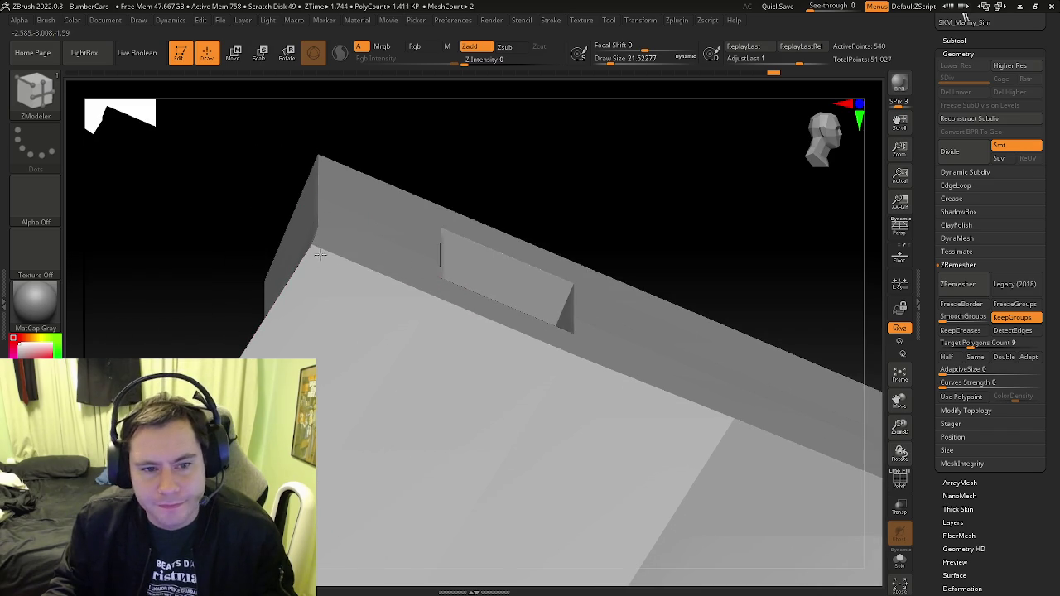
pyautogui.hotkey('shift', 'f')
pyautogui.moveTo(539, 383)
pyautogui.mouseDown(button='right')
pyautogui.moveTo(414, 350)
pyautogui.moveTo(451, 379)
pyautogui.moveTo(489, 378)
pyautogui.moveTo(435, 334)
pyautogui.mouseUp(button='right')
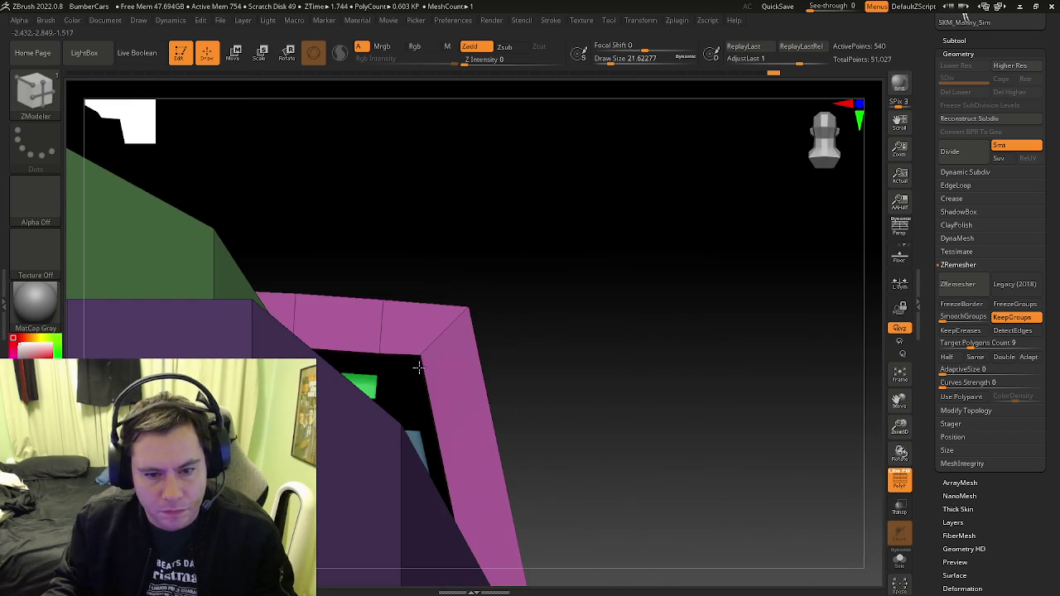
pyautogui.moveTo(418, 372)
pyautogui.mouseDown(button='right')
pyautogui.moveTo(339, 402)
pyautogui.moveTo(367, 422)
pyautogui.mouseUp(button='right')
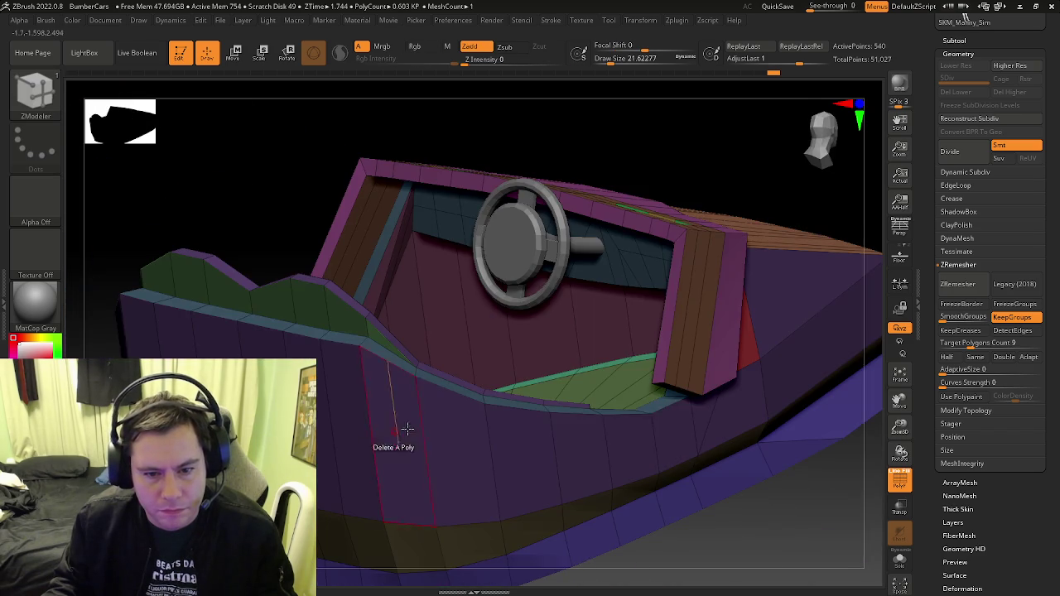
pyautogui.moveTo(687, 379)
pyautogui.mouseDown(button='right')
pyautogui.moveTo(506, 430)
pyautogui.moveTo(516, 461)
pyautogui.moveTo(439, 425)
pyautogui.mouseUp(button='right')
# Switch the point action to Stitch and merge the panel's corner points
pyautogui.press('space')
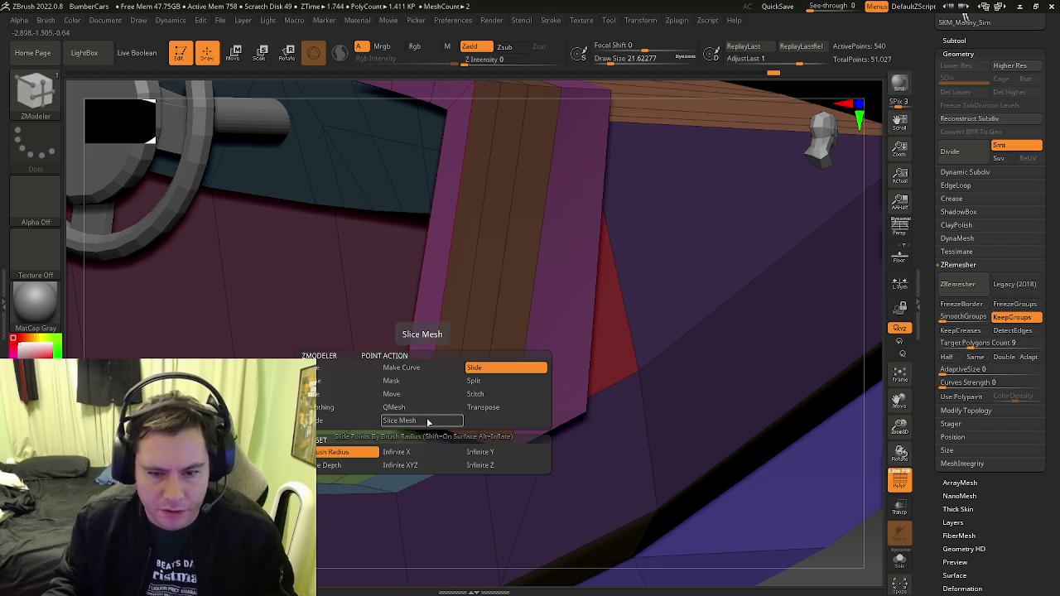
pyautogui.click(480, 393)
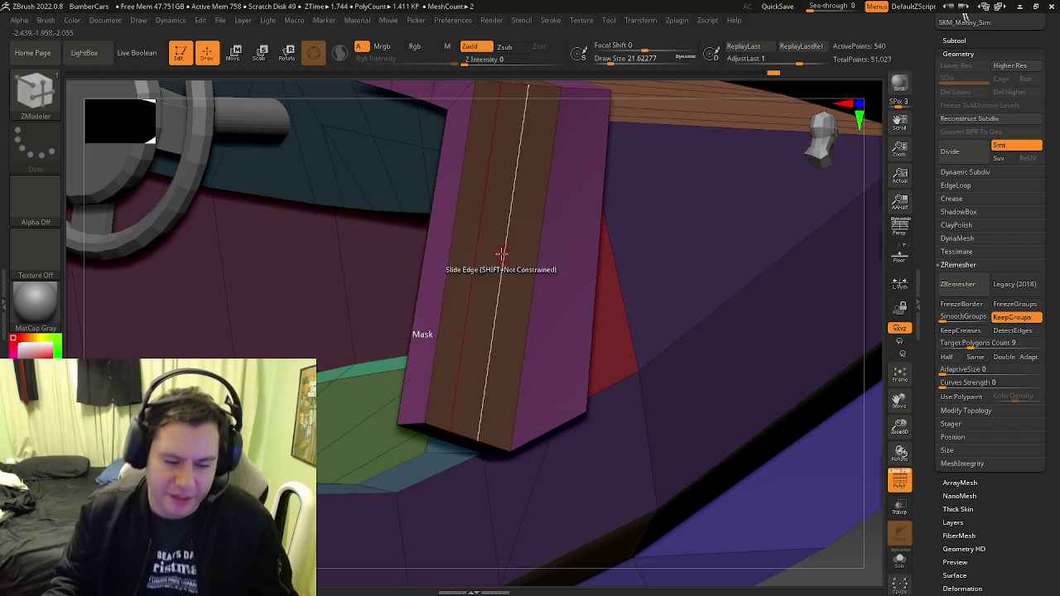
pyautogui.click(447, 430)
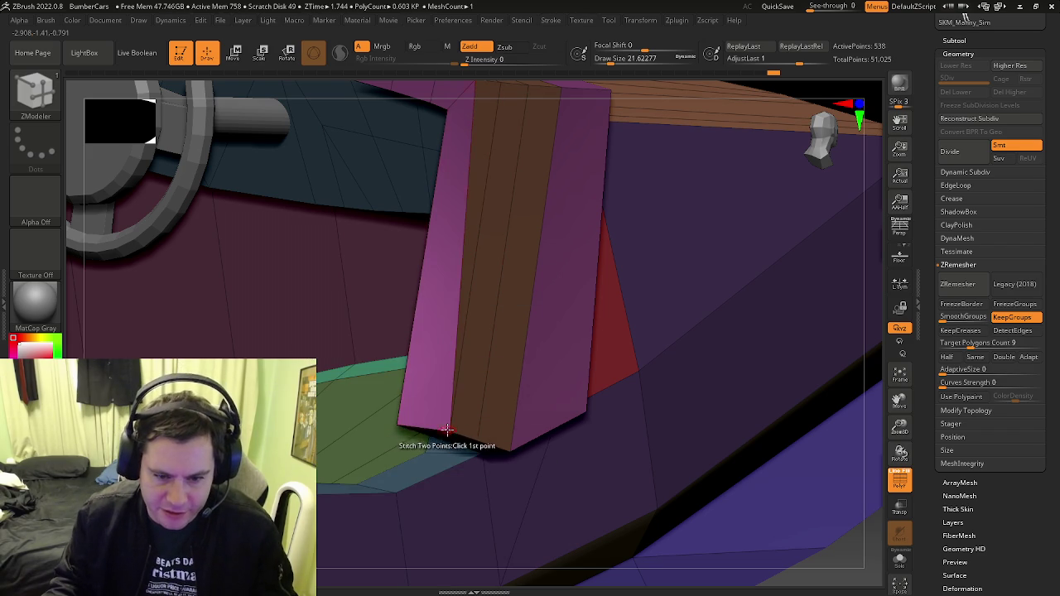
pyautogui.moveTo(420, 424); pyautogui.dragTo(546, 443, button='right')
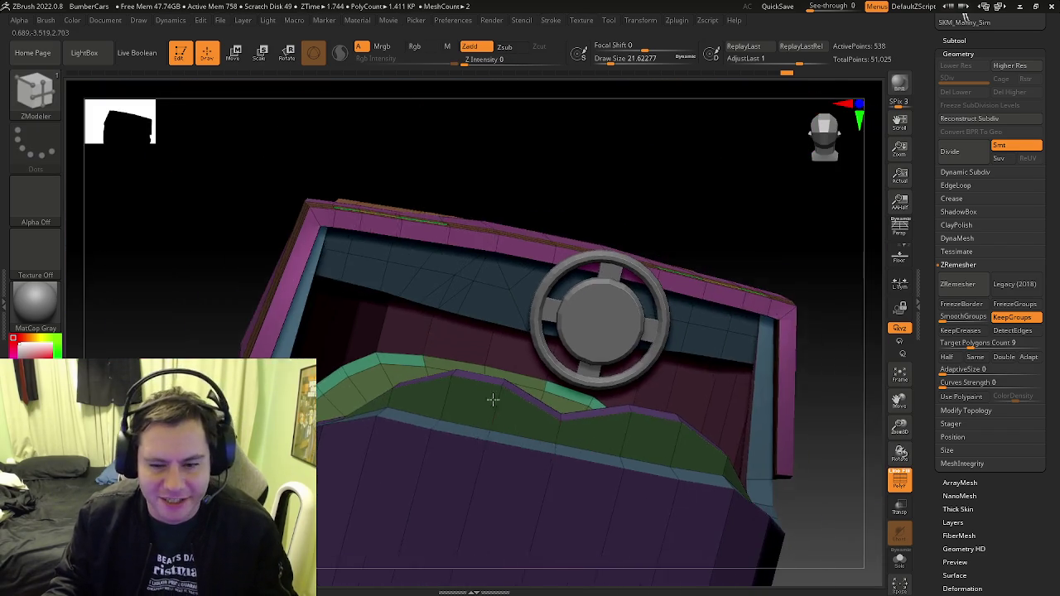
pyautogui.moveTo(546, 443); pyautogui.dragTo(397, 406, button='right')
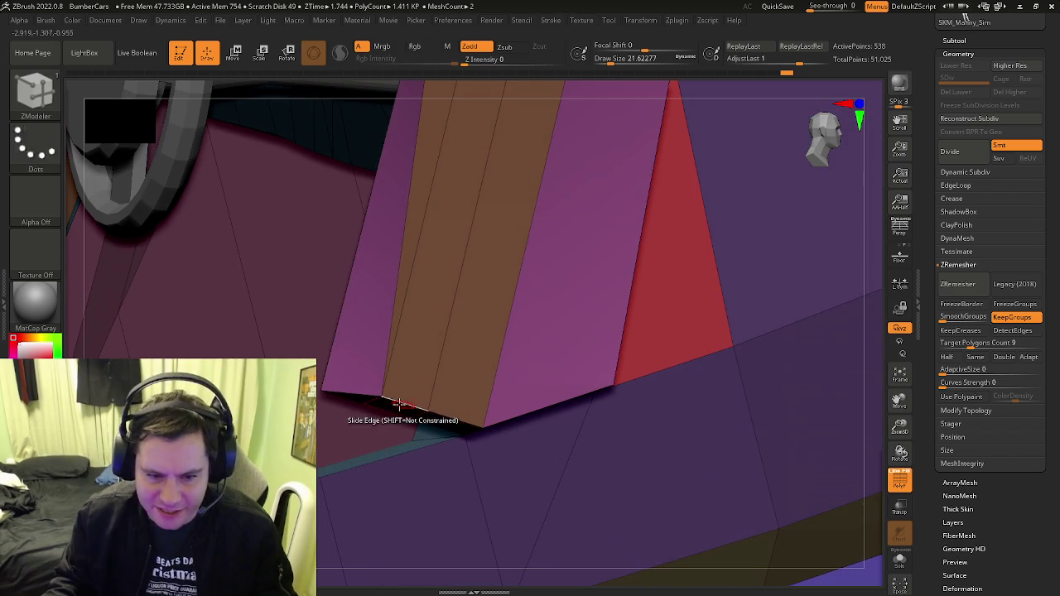
pyautogui.moveTo(418, 407); pyautogui.dragTo(429, 407)
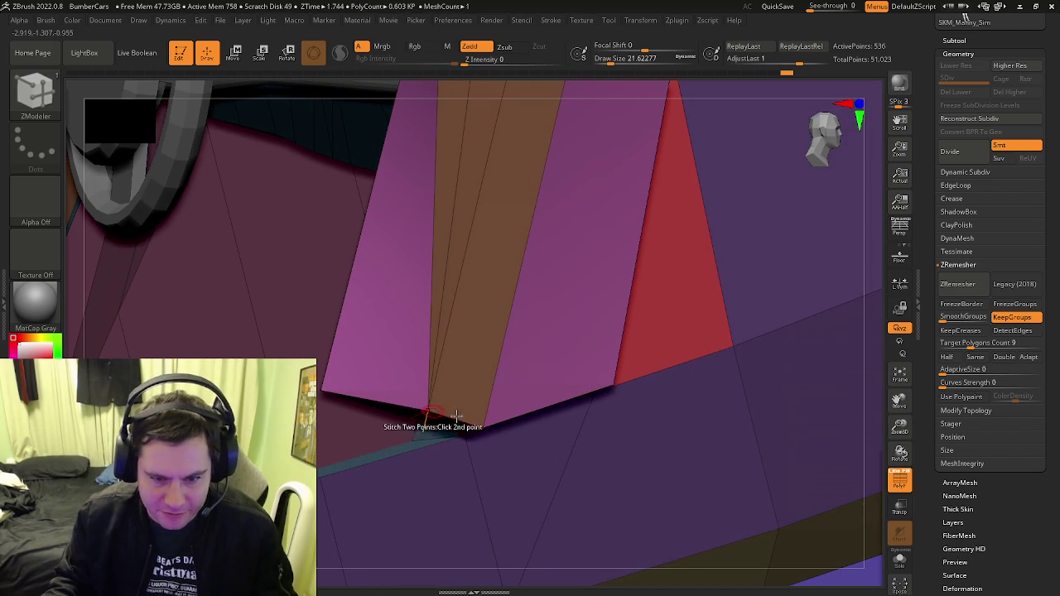
pyautogui.click(481, 424)
# Stitch the remaining edge points into the corners at the panel base
pyautogui.moveTo(426, 433)
pyautogui.mouseDown(button='right')
pyautogui.moveTo(449, 428)
pyautogui.moveTo(466, 461)
pyautogui.moveTo(464, 437)
pyautogui.mouseUp(button='right')
pyautogui.click(435, 430)
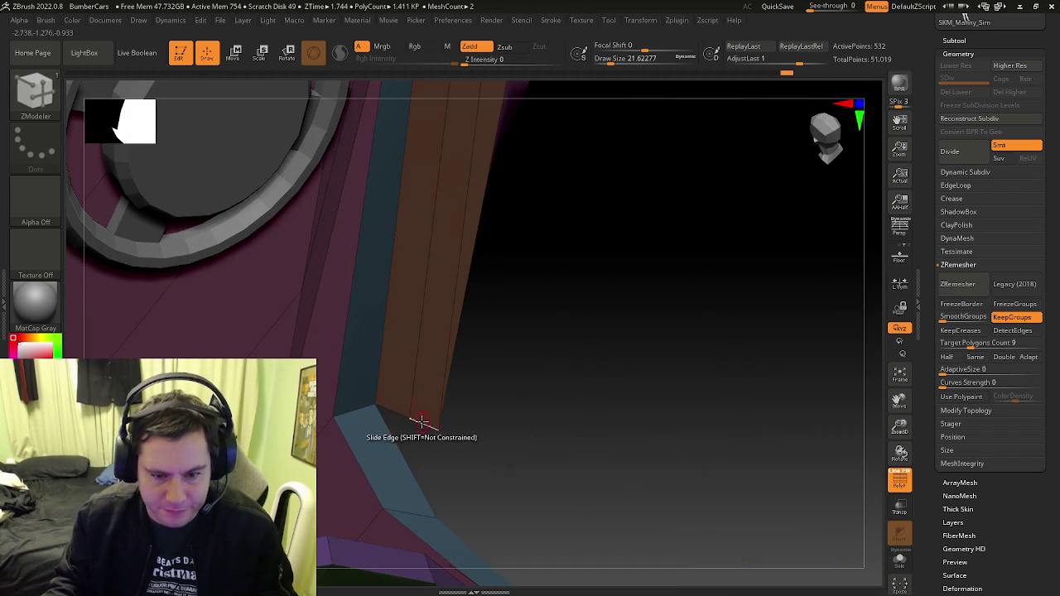
pyautogui.click(410, 418)
pyautogui.click(373, 402)
pyautogui.moveTo(384, 402)
pyautogui.mouseDown()
pyautogui.moveTo(407, 410)
pyautogui.moveTo(406, 322)
pyautogui.moveTo(407, 367)
pyautogui.moveTo(508, 377)
pyautogui.moveTo(527, 419)
pyautogui.moveTo(495, 395)
pyautogui.moveTo(530, 387)
pyautogui.mouseUp()
pyautogui.hotkey('shift', 'f')
pyautogui.hotkey('shift', 'f')
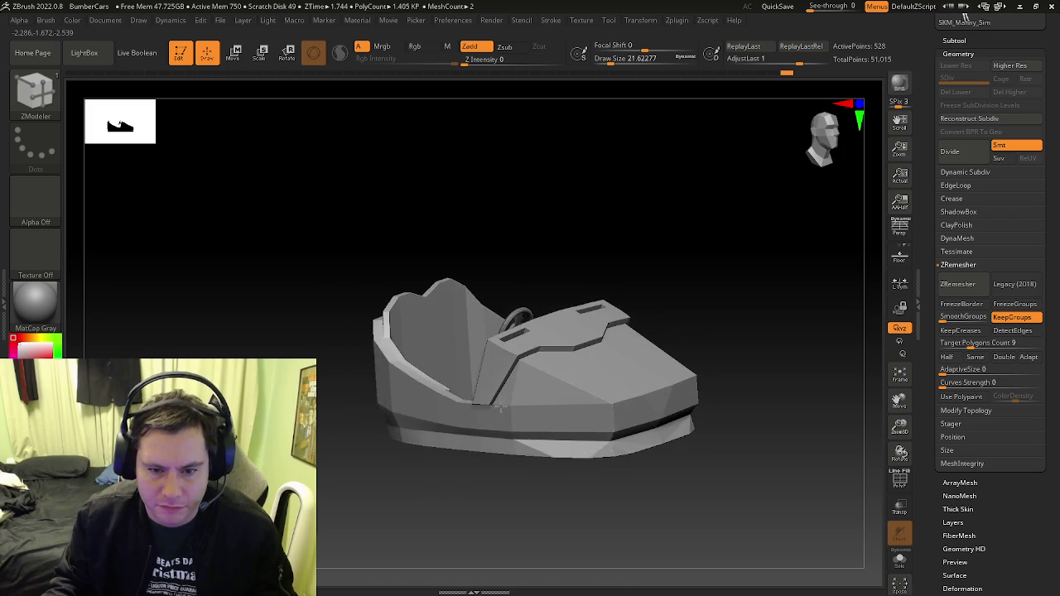
# Show polygroups and try Extrude with the Polygroup Island target
pyautogui.hotkey('shift', 'f')
pyautogui.scroll(2, 551, 383)
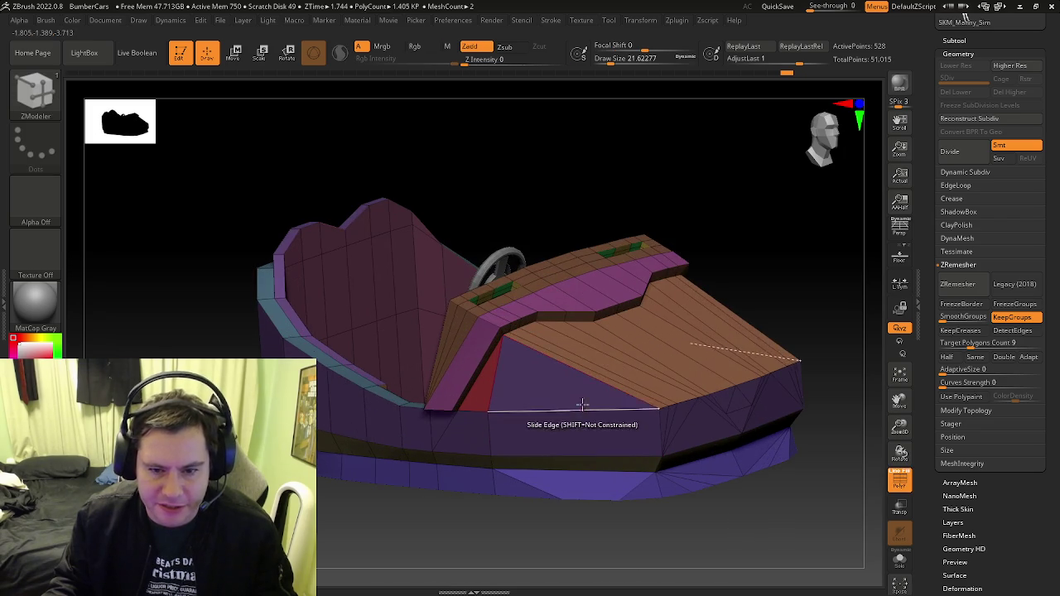
pyautogui.hotkey('shift', 'f')
pyautogui.hotkey('shift', 'f')
pyautogui.scroll(2, 588, 350)
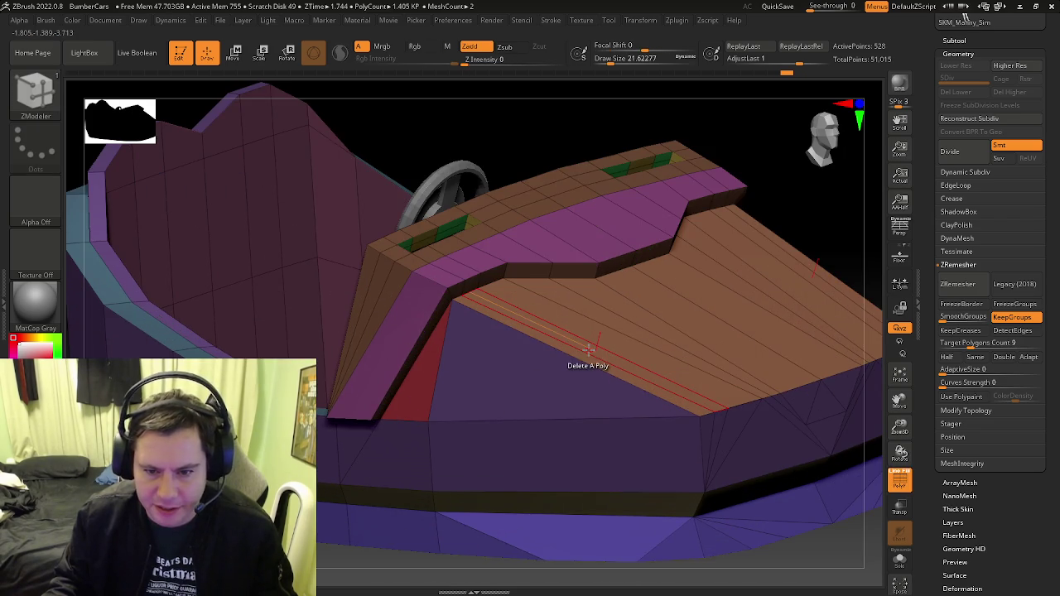
pyautogui.press('space')
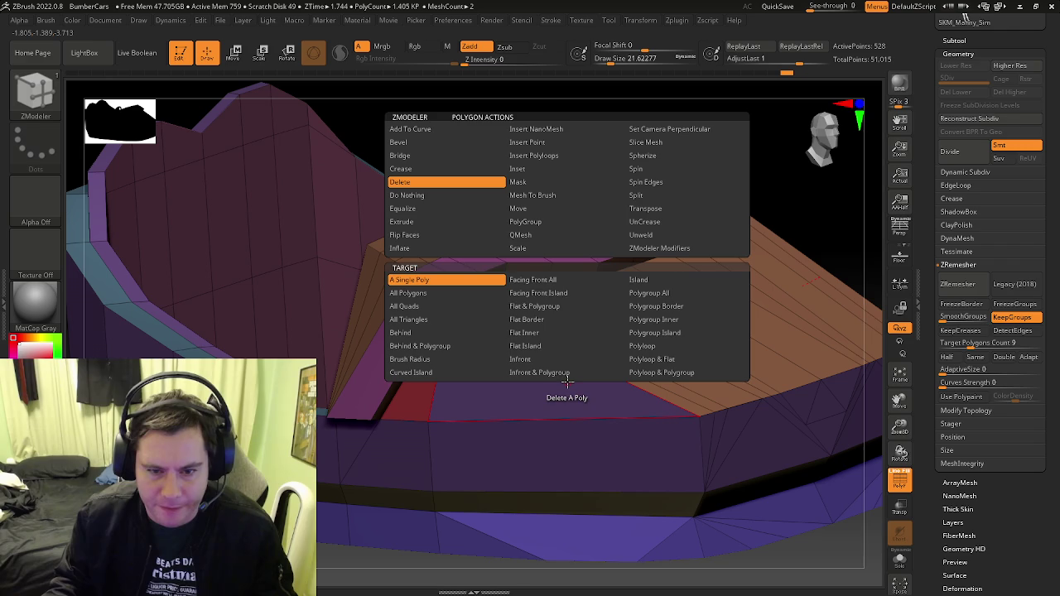
pyautogui.click(450, 221)
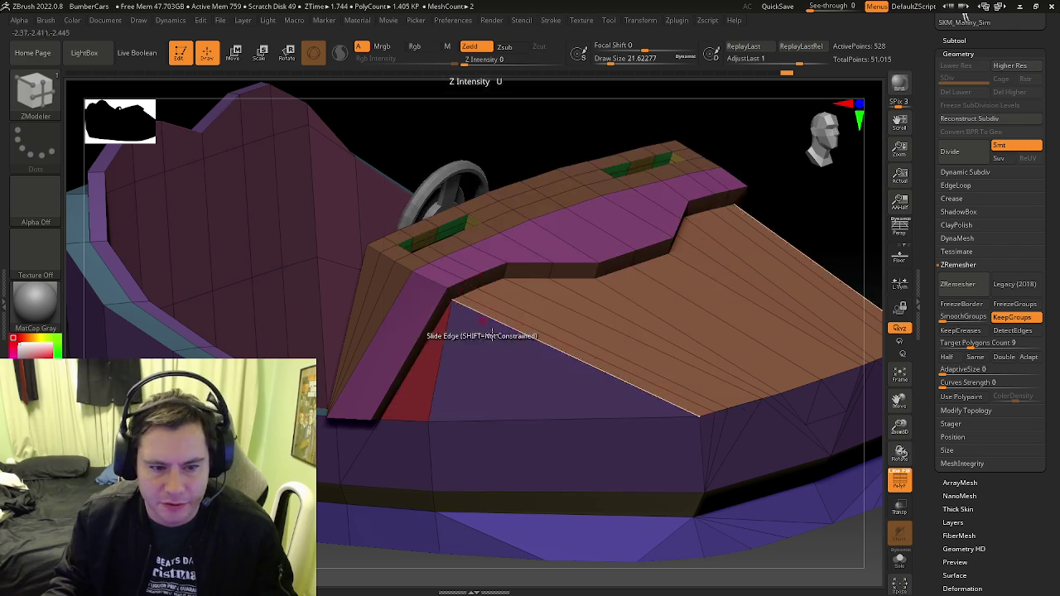
pyautogui.scroll(-3, 510, 383)
pyautogui.moveTo(503, 381)
pyautogui.mouseDown(button='right')
pyautogui.moveTo(486, 378)
pyautogui.moveTo(493, 401)
pyautogui.mouseUp(button='right')
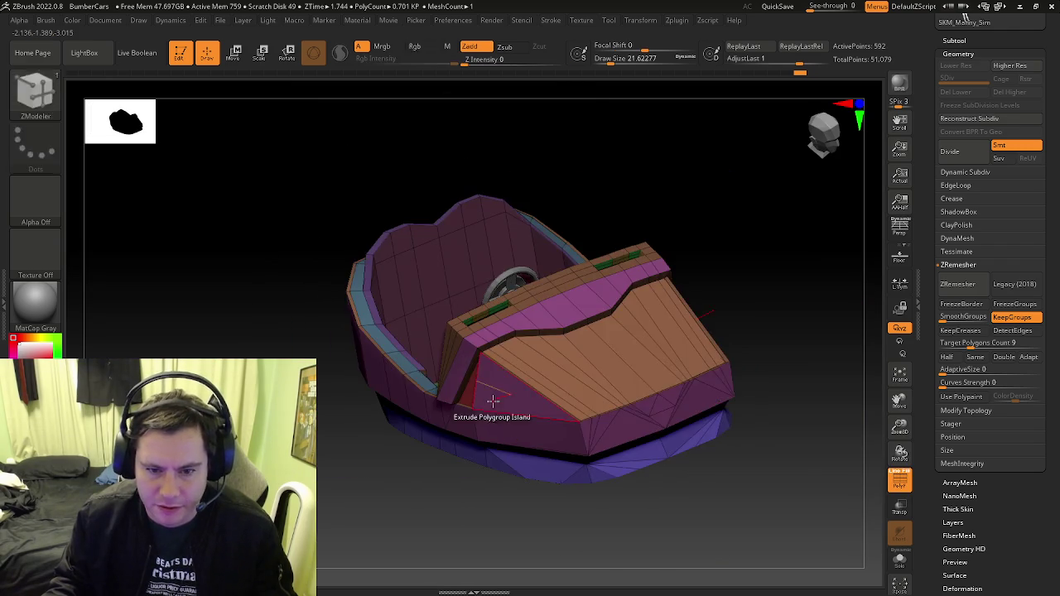
pyautogui.scroll(3, 492, 402)
# Test a QMesh extension on the front face, then undo it
pyautogui.press('space')
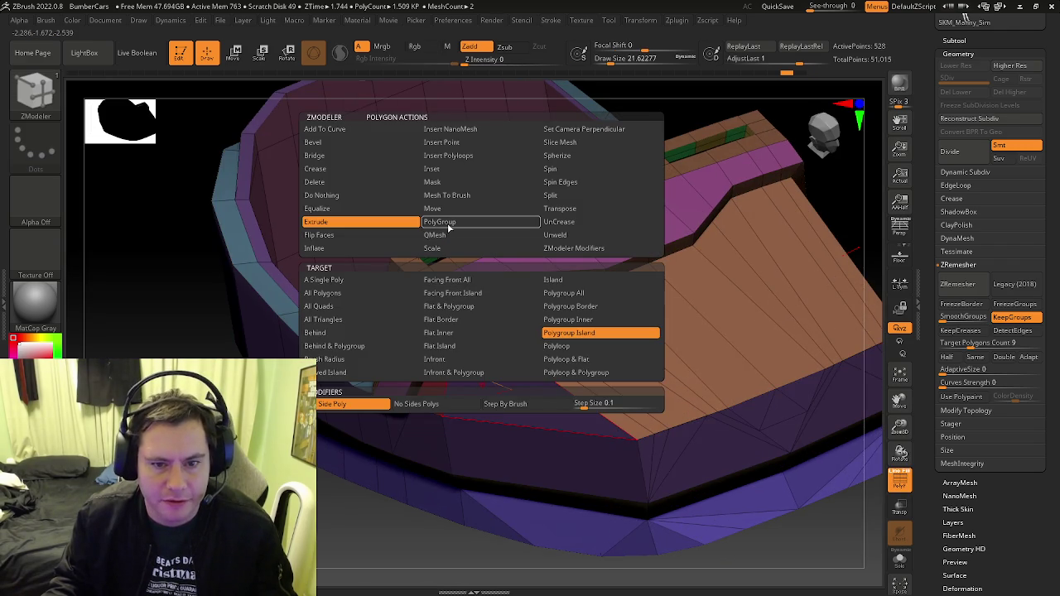
pyautogui.click(447, 223)
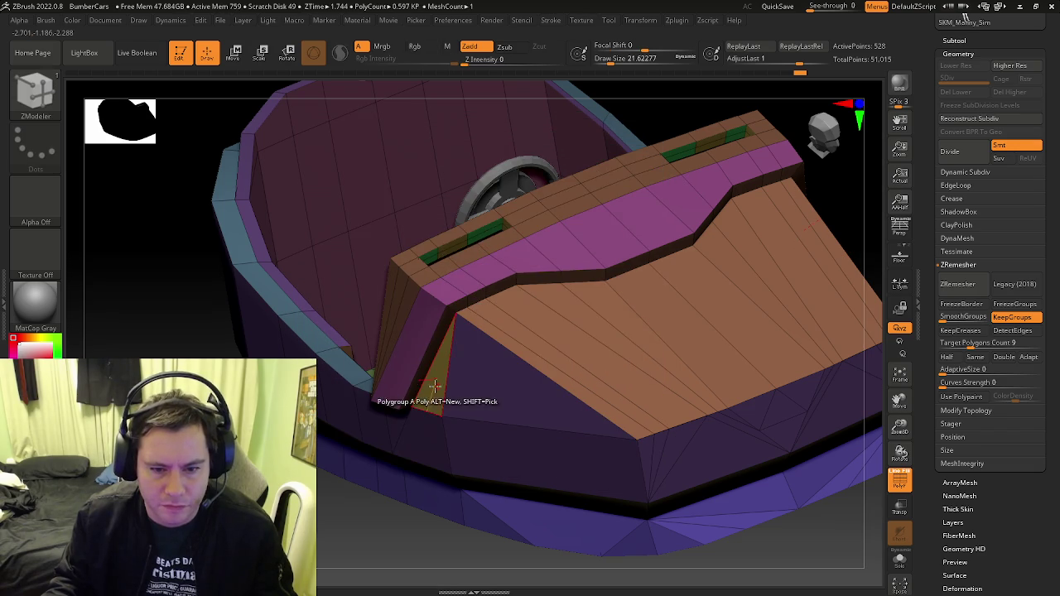
pyautogui.press('space')
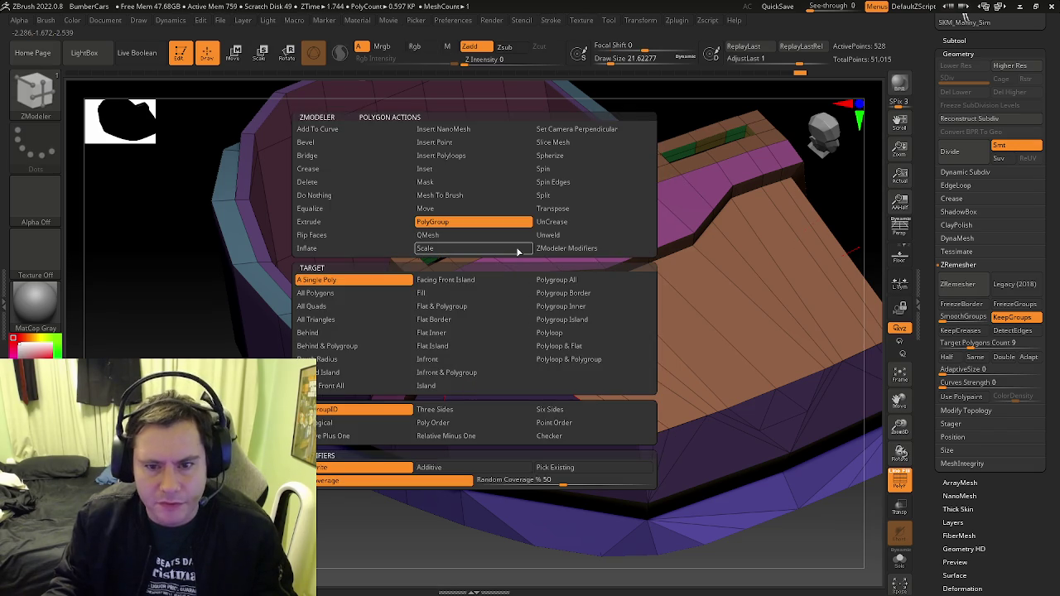
pyautogui.click(468, 240)
pyautogui.click(516, 390)
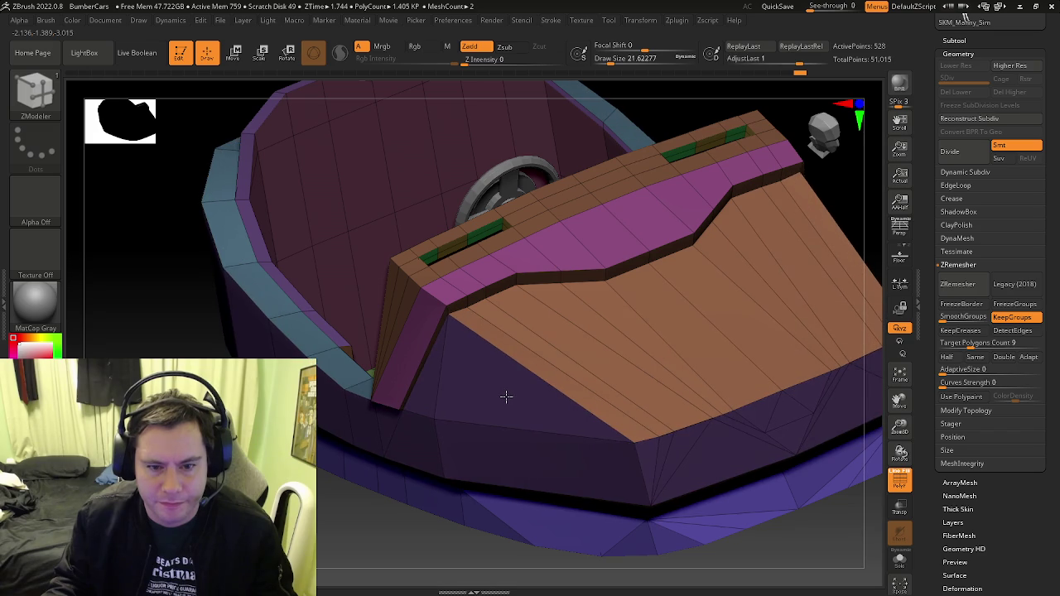
pyautogui.hotkey('ctrl', 'shift', 'z')
pyautogui.hotkey('ctrl', 'z')
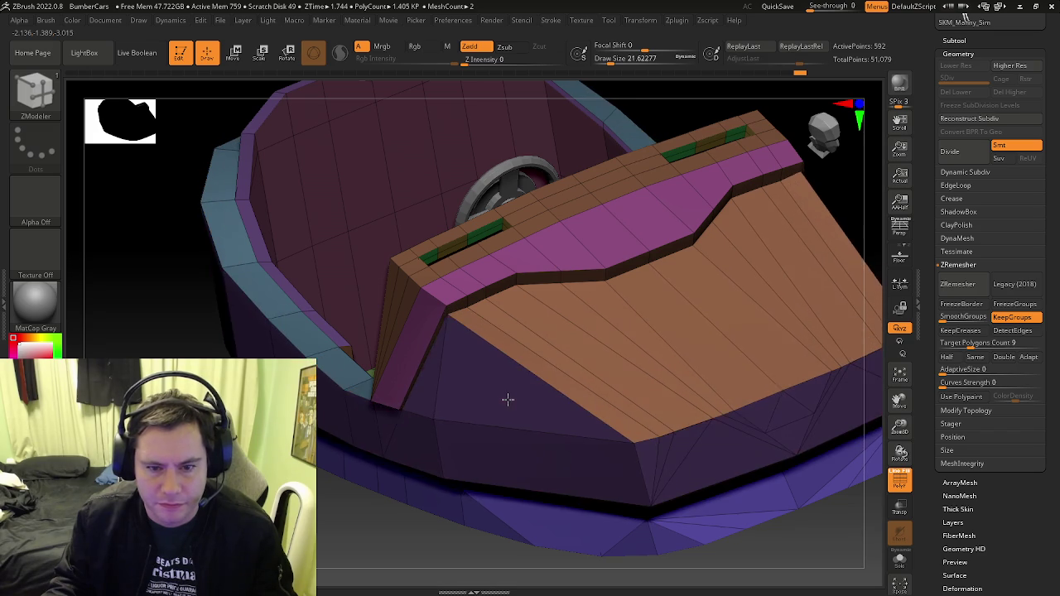
pyautogui.hotkey('shift', 'f')
pyautogui.moveTo(524, 399)
pyautogui.mouseDown(button='right')
pyautogui.moveTo(580, 394)
pyautogui.moveTo(604, 445)
pyautogui.moveTo(608, 384)
pyautogui.mouseUp(button='right')
pyautogui.hotkey('shift', 'f')
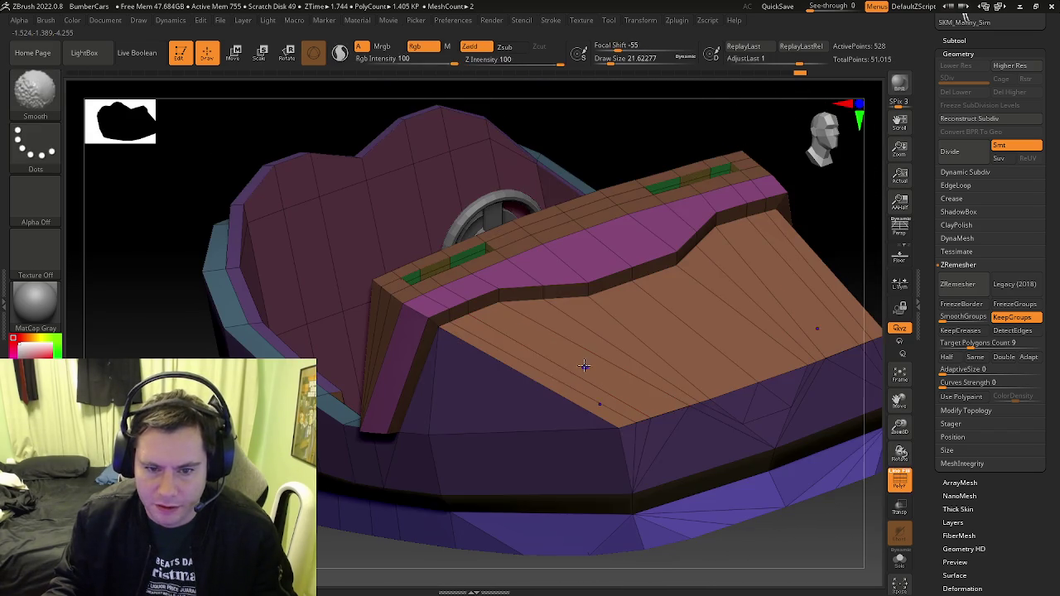
# Assign the red triangle beside the dashboard panel to the purple front-side polygroup
pyautogui.press('space')
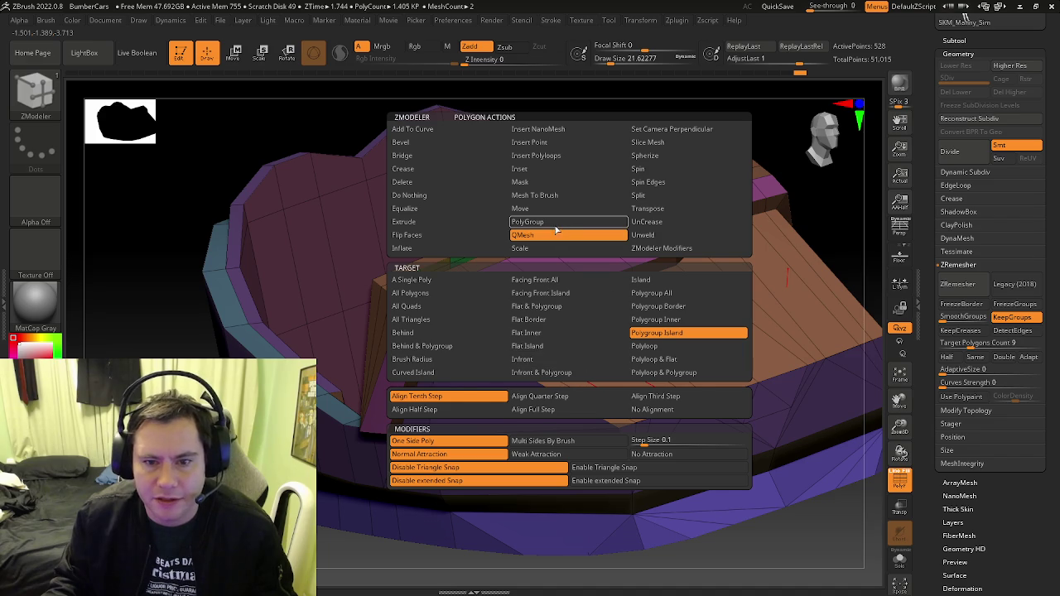
pyautogui.click(555, 225)
pyautogui.click(654, 305)
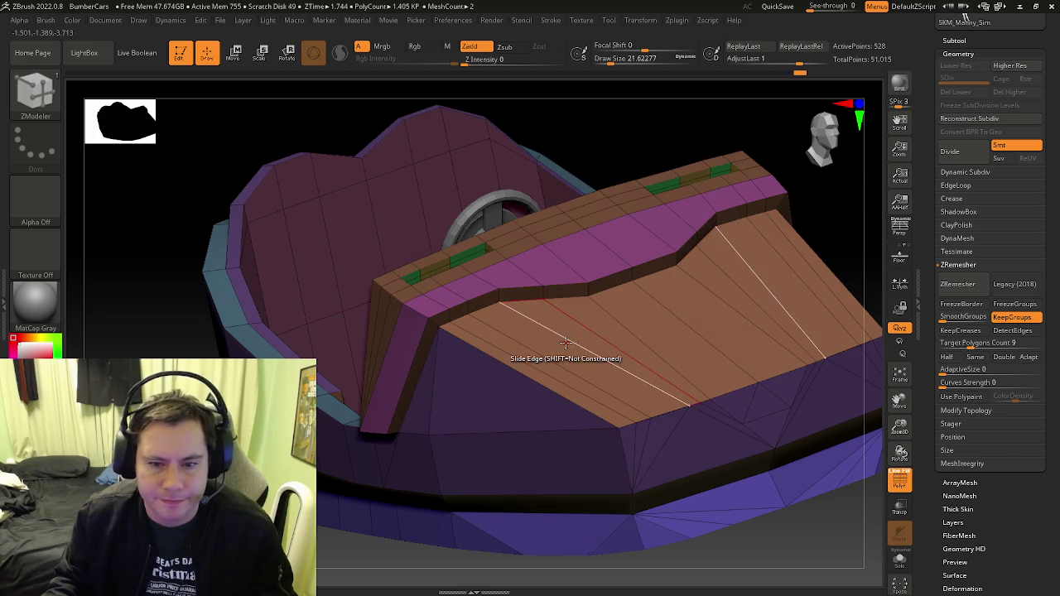
pyautogui.press('space')
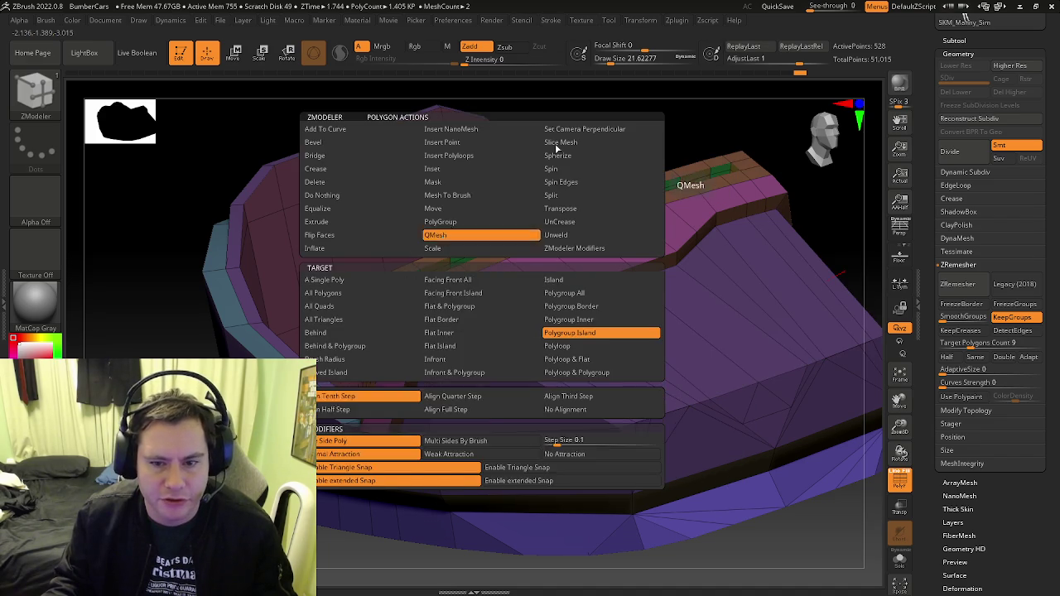
pyautogui.click(444, 238)
pyautogui.press('f')
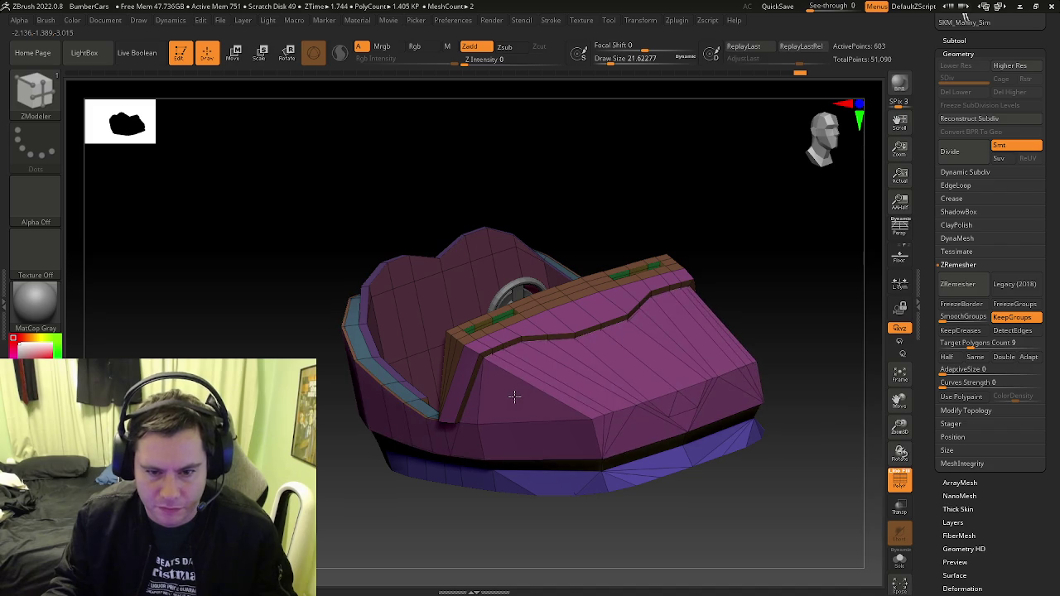
pyautogui.click(515, 397)
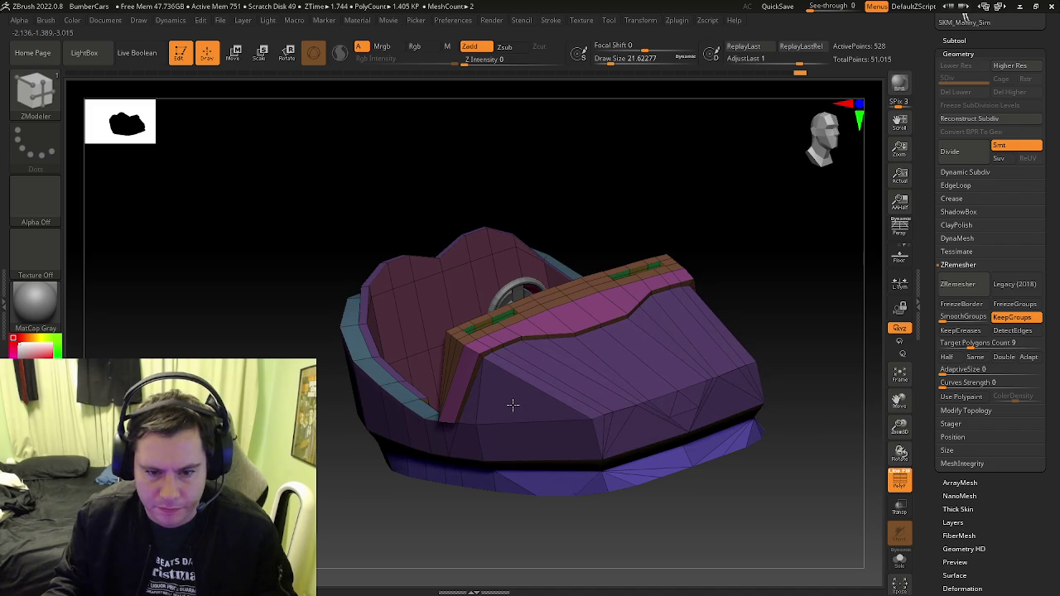
pyautogui.hotkey('shift', 'f')
# Return to the ZModeler brush (BZM) and orbit to the car's front
pyautogui.keyDown('ctrl'); pyautogui.moveTo(513, 404); pyautogui.dragTo(740, 476, button='right'); pyautogui.keyUp('ctrl')
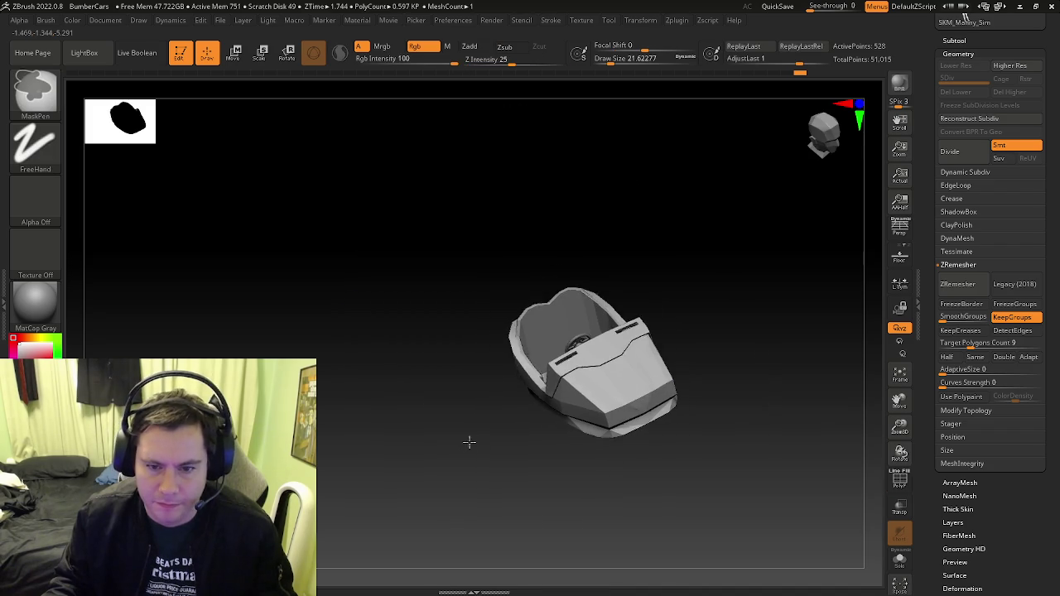
pyautogui.press('b')
pyautogui.press('z')
pyautogui.press('m')
pyautogui.moveTo(710, 467)
pyautogui.mouseDown()
pyautogui.moveTo(670, 409)
pyautogui.moveTo(762, 397)
pyautogui.moveTo(663, 445)
pyautogui.moveTo(724, 450)
pyautogui.moveTo(714, 454)
pyautogui.moveTo(639, 431)
pyautogui.mouseUp()
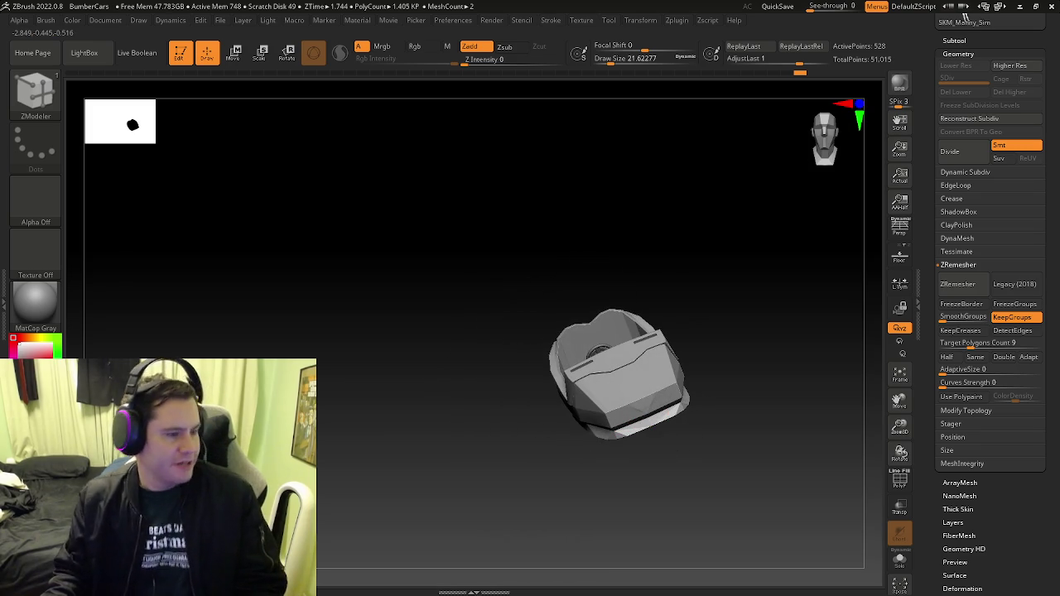
pyautogui.moveTo(604, 360); pyautogui.dragTo(630, 389, button='right')
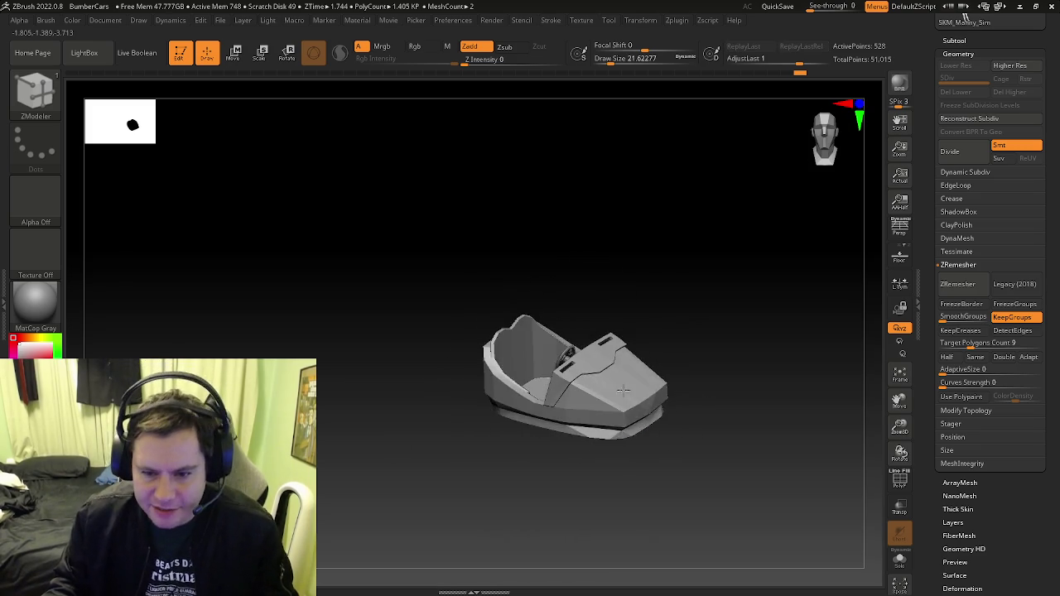
# Toggle polygroup colours and orbit to inspect the car's side, seat, steering wheel and interior
pyautogui.scroll(5, 630, 389)
pyautogui.hotkey('shift', 'f')
pyautogui.hotkey('shift', 'f')
pyautogui.scroll(-5, 594, 447)
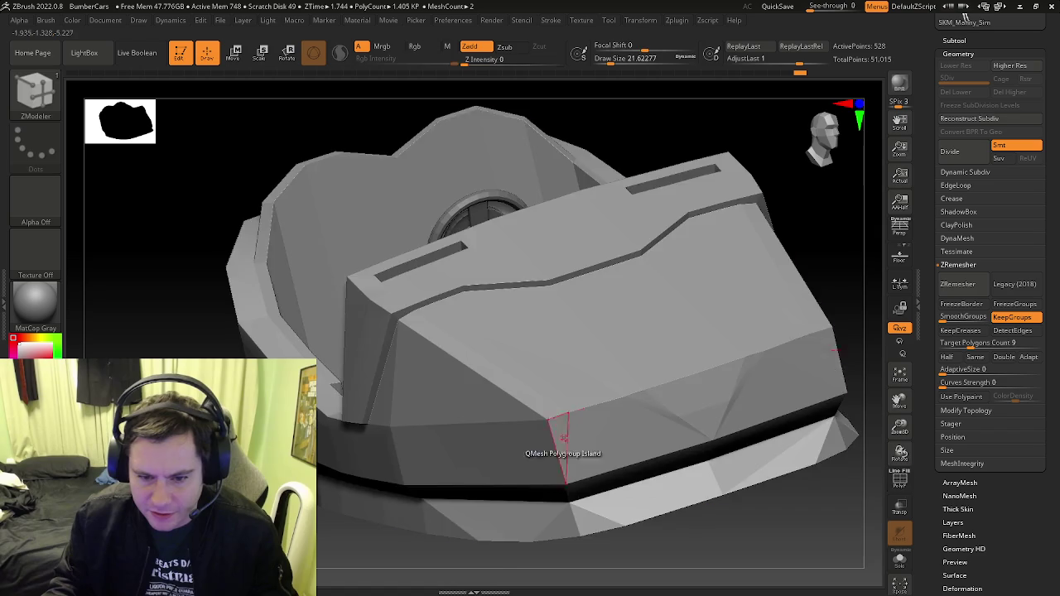
pyautogui.hotkey('shift', 'f')
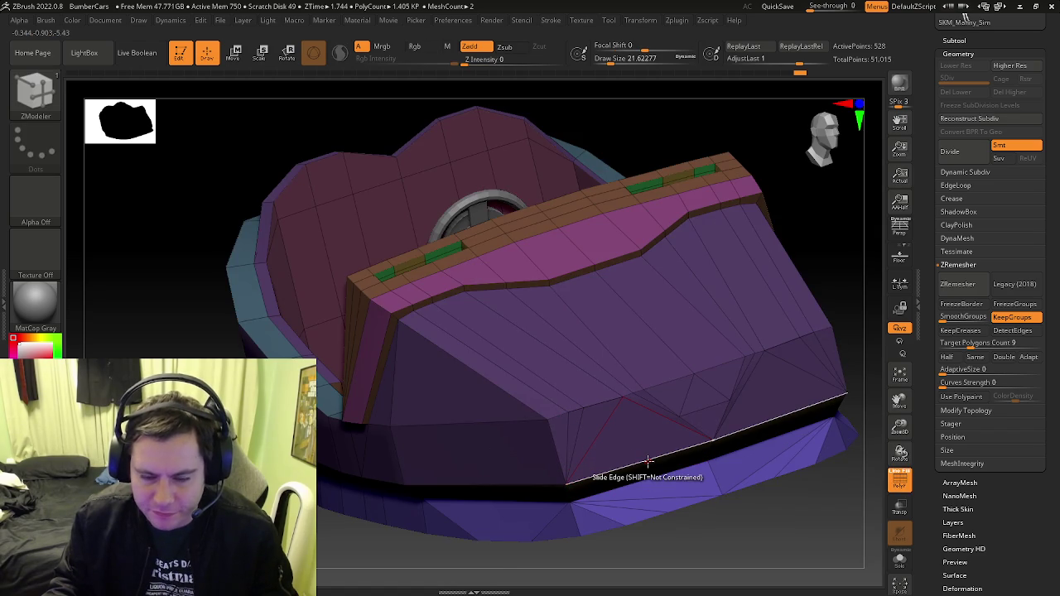
pyautogui.scroll(-5, 593, 445)
pyautogui.moveTo(504, 416)
pyautogui.mouseDown(button='right')
pyautogui.moveTo(485, 406)
pyautogui.moveTo(440, 433)
pyautogui.moveTo(475, 428)
pyautogui.mouseUp(button='right')
pyautogui.scroll(2, 475, 428)
pyautogui.scroll(3, 475, 429)
pyautogui.moveTo(499, 373)
pyautogui.mouseDown(button='right')
pyautogui.moveTo(501, 356)
pyautogui.moveTo(473, 403)
pyautogui.moveTo(494, 430)
pyautogui.moveTo(480, 477)
pyautogui.mouseUp(button='right')
pyautogui.scroll(-3, 480, 476)
pyautogui.scroll(-3, 480, 476)
pyautogui.moveTo(546, 482)
pyautogui.mouseDown(button='right')
pyautogui.moveTo(485, 419)
pyautogui.moveTo(497, 455)
pyautogui.moveTo(509, 365)
pyautogui.moveTo(501, 430)
pyautogui.moveTo(515, 513)
pyautogui.moveTo(481, 504)
pyautogui.moveTo(537, 407)
pyautogui.moveTo(383, 417)
pyautogui.moveTo(391, 437)
pyautogui.moveTo(381, 332)
pyautogui.moveTo(395, 272)
pyautogui.moveTo(419, 446)
pyautogui.mouseUp(button='right')
pyautogui.moveTo(563, 454)
pyautogui.keyDown('ctrl'); pyautogui.mouseDown(button='right')
pyautogui.moveTo(549, 461)
pyautogui.moveTo(529, 377)
pyautogui.moveTo(552, 369)
pyautogui.moveTo(538, 382)
pyautogui.mouseUp(button='right'); pyautogui.keyUp('ctrl')
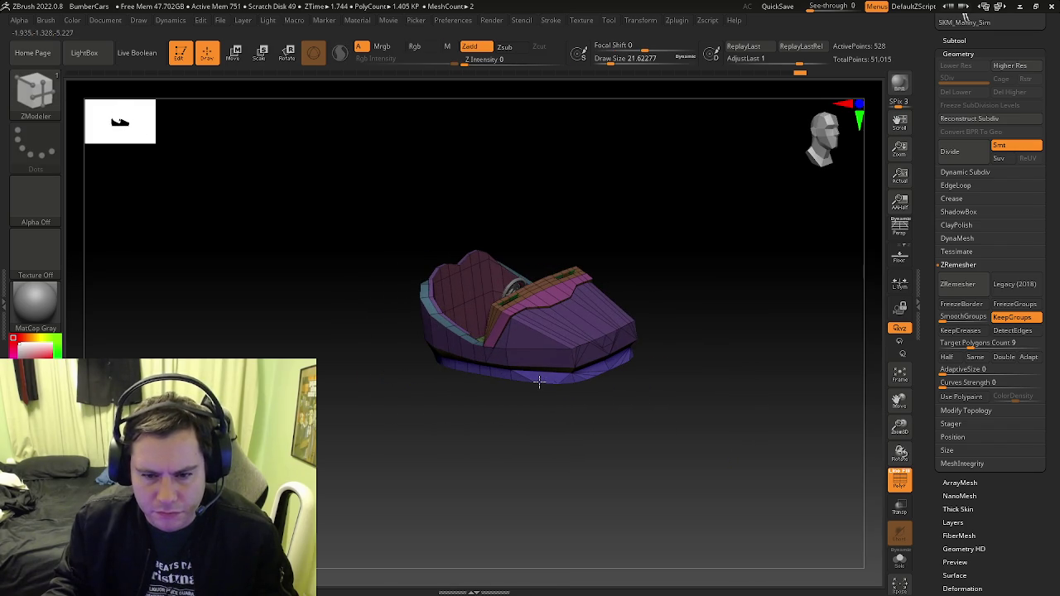
pyautogui.moveTo(545, 340)
pyautogui.keyDown('ctrl'); pyautogui.mouseDown(button='right')
pyautogui.moveTo(485, 308)
pyautogui.moveTo(515, 379)
pyautogui.moveTo(516, 303)
pyautogui.moveTo(544, 315)
pyautogui.moveTo(516, 294)
pyautogui.mouseUp(button='right'); pyautogui.keyUp('ctrl')
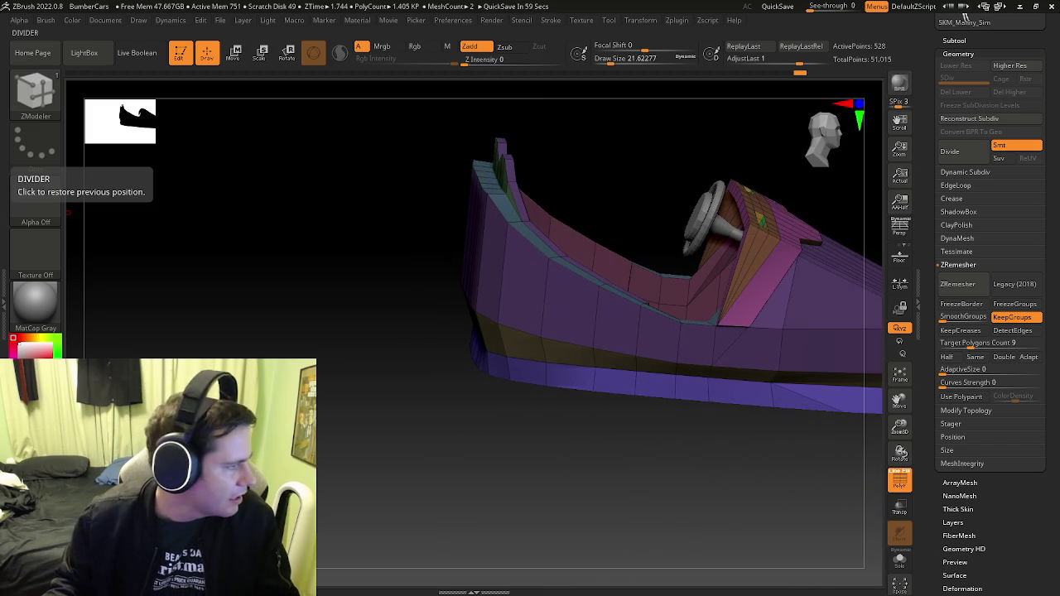
# Switch to the Move brush (BMV) and orbit to a front-top view
pyautogui.moveTo(509, 382)
pyautogui.mouseDown(button='right')
pyautogui.moveTo(497, 307)
pyautogui.moveTo(457, 267)
pyautogui.moveTo(480, 323)
pyautogui.moveTo(447, 291)
pyautogui.moveTo(420, 329)
pyautogui.mouseUp(button='right')
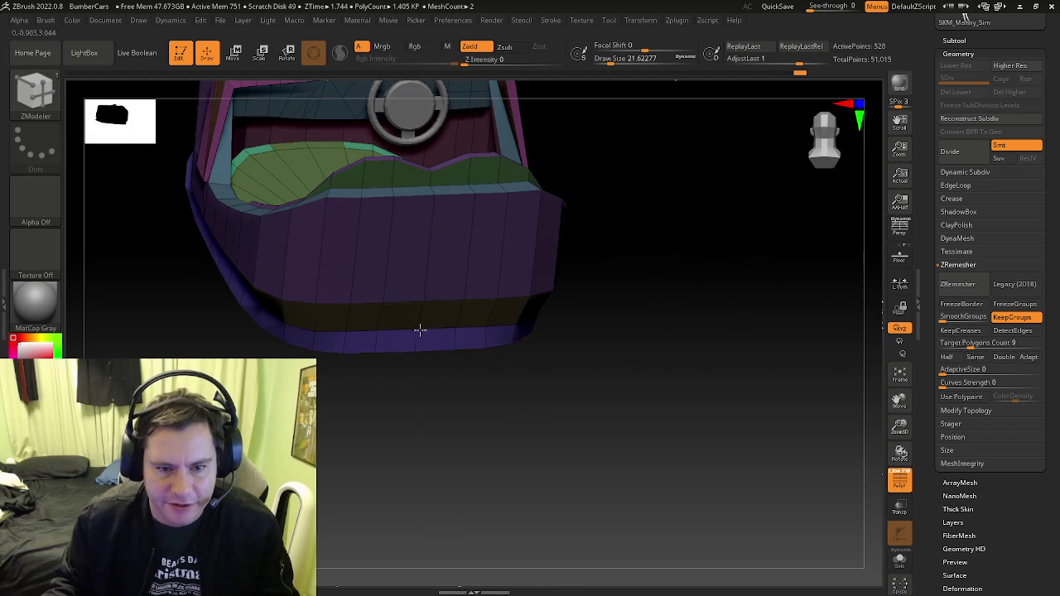
pyautogui.press('b')
pyautogui.press('m')
pyautogui.press('v')
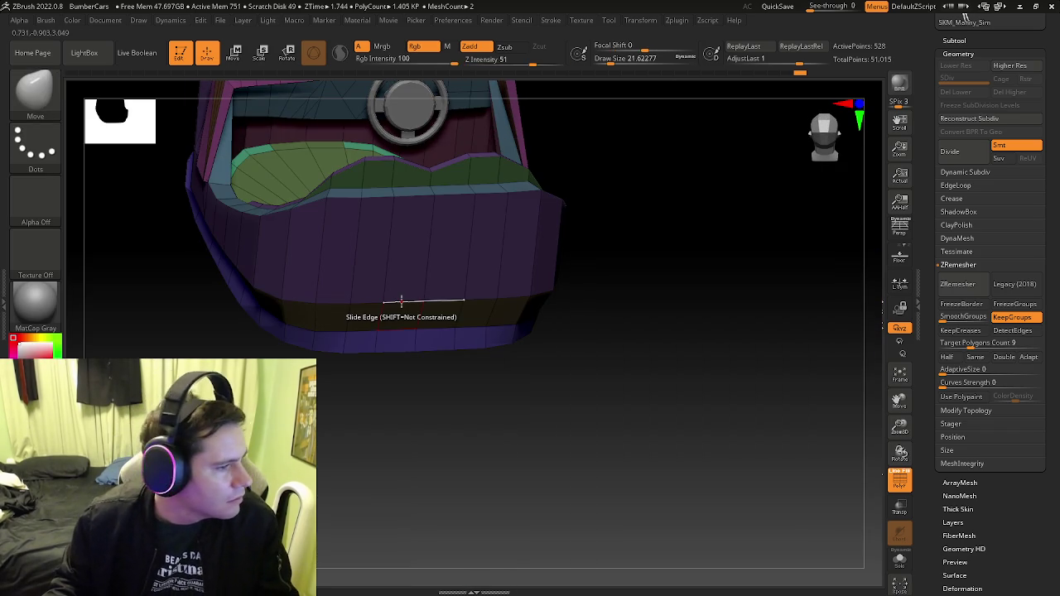
pyautogui.moveTo(405, 298); pyautogui.dragTo(417, 286, button='right')
pyautogui.moveTo(386, 244); pyautogui.dragTo(401, 247, button='right')
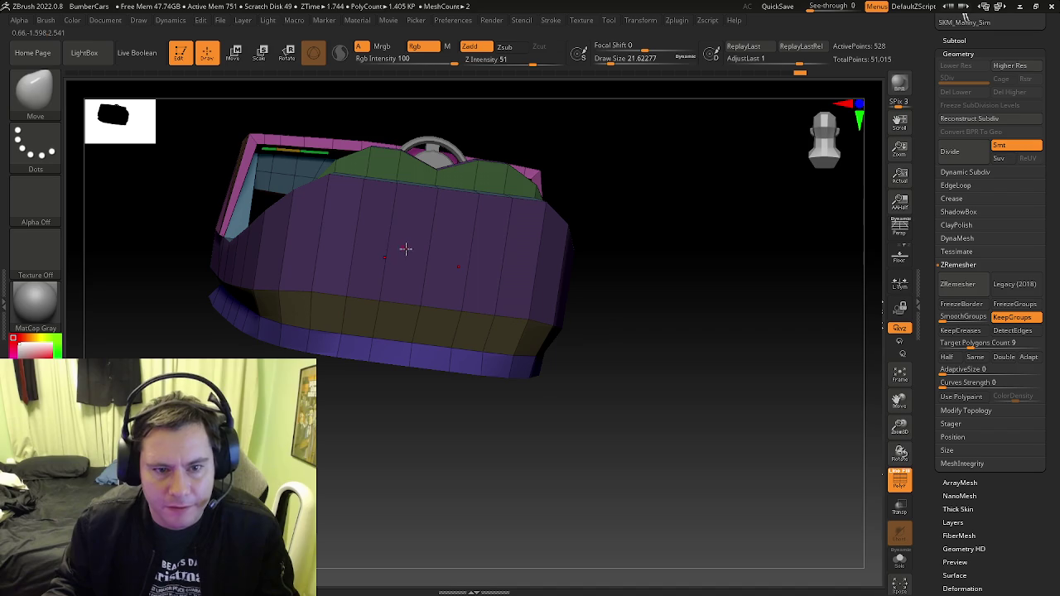
# Return to ZModeler and set the PolyGroup action with the A Single Poly target
pyautogui.press('b')
pyautogui.press('z')
pyautogui.press('m')
pyautogui.press('space')
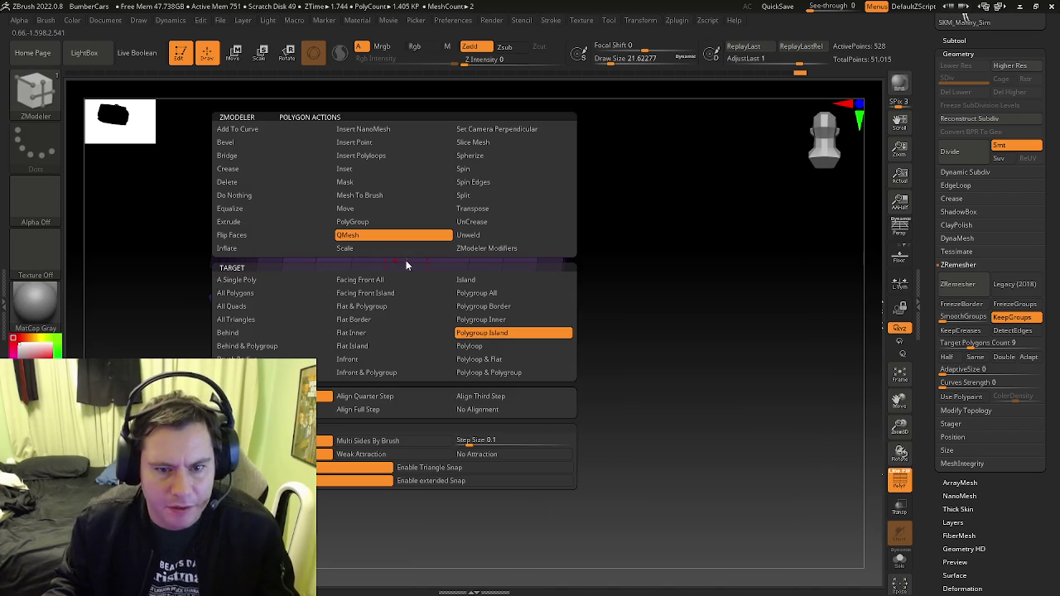
pyautogui.click(380, 222)
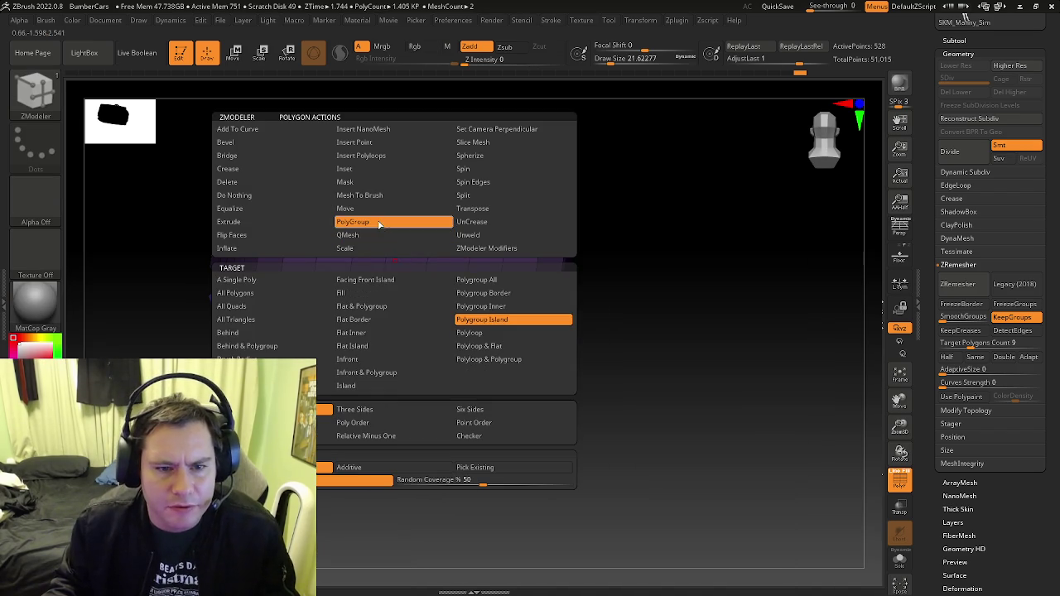
pyautogui.click(293, 280)
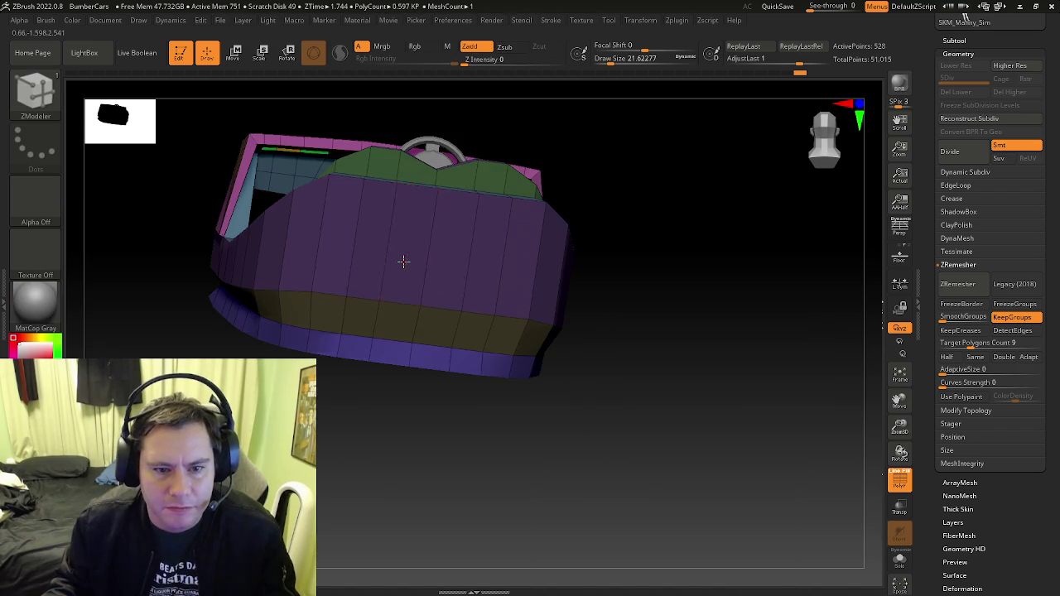
pyautogui.press('space')
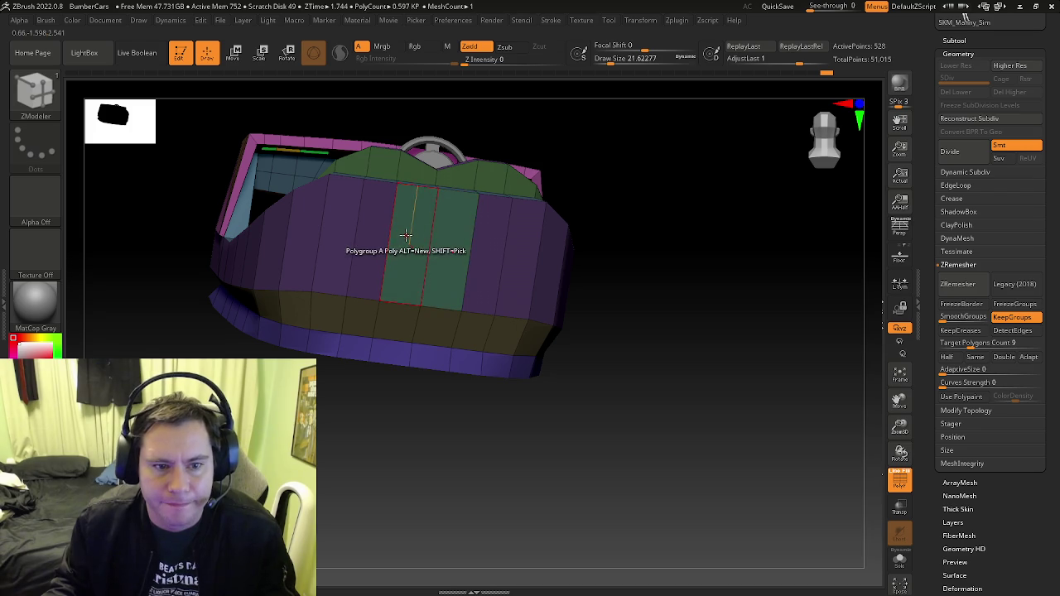
# Add the front polygon columns to the green polygroup
pyautogui.moveTo(405, 236); pyautogui.dragTo(402, 237, button='right')
pyautogui.press('space')
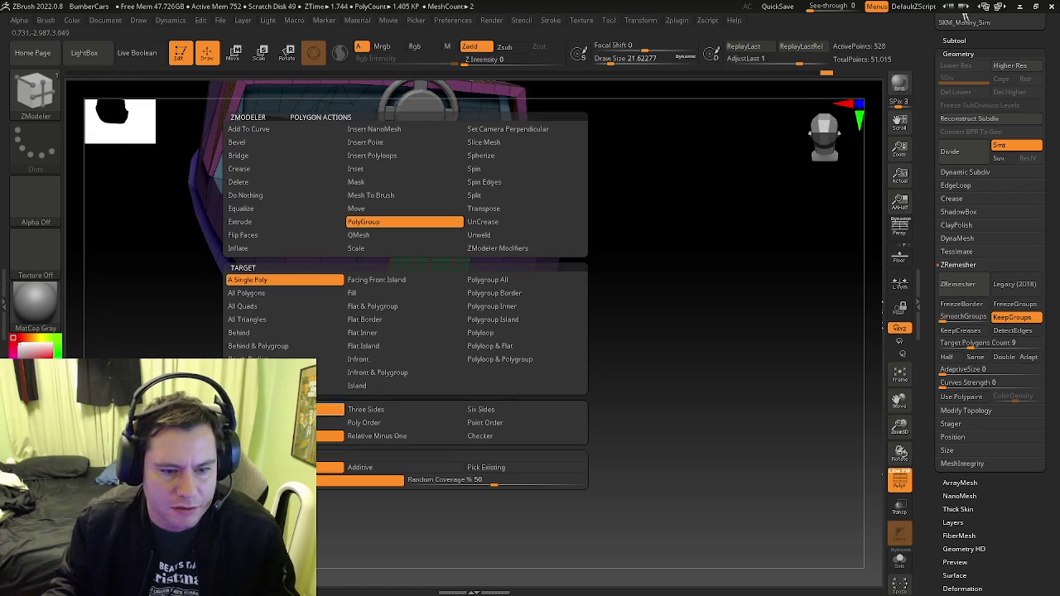
pyautogui.click(348, 238)
pyautogui.moveTo(348, 239)
pyautogui.mouseDown(button='right')
pyautogui.moveTo(332, 218)
pyautogui.moveTo(329, 250)
pyautogui.moveTo(390, 235)
pyautogui.moveTo(388, 244)
pyautogui.moveTo(367, 231)
pyautogui.mouseUp(button='right')
pyautogui.click(311, 255)
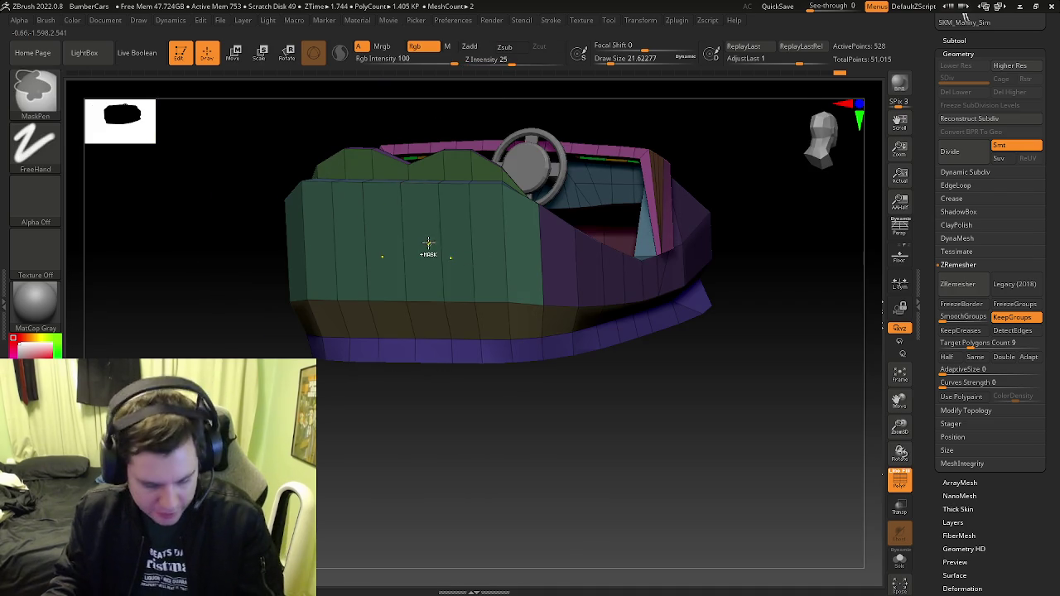
# Mask and clear the whole car, then set the polygon action to Mask
pyautogui.hotkey('ctrl', 'a')
pyautogui.keyDown('ctrl'); pyautogui.click(572, 425); pyautogui.keyUp('ctrl')
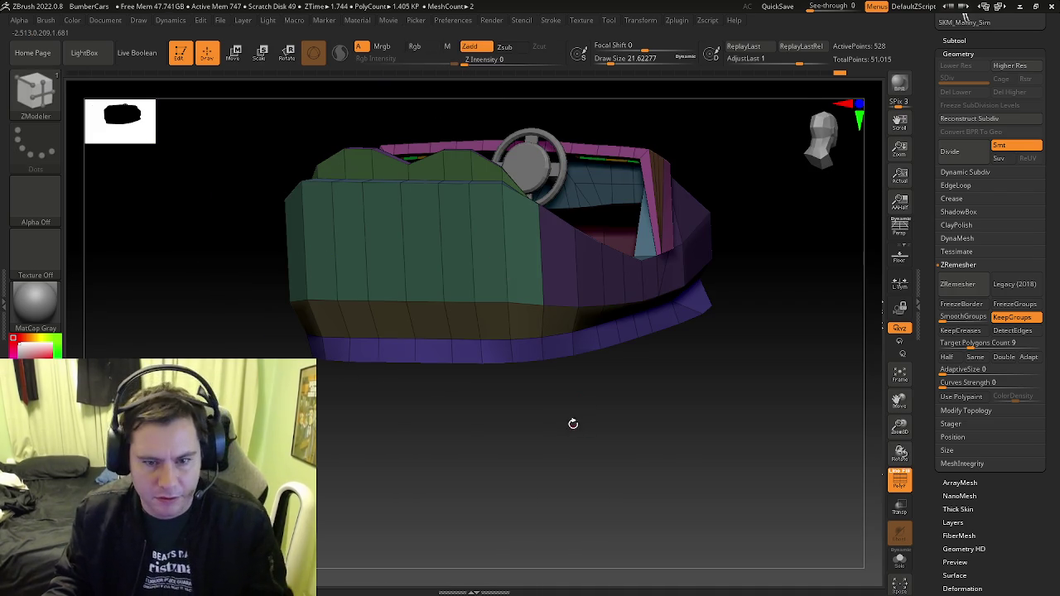
pyautogui.press('space')
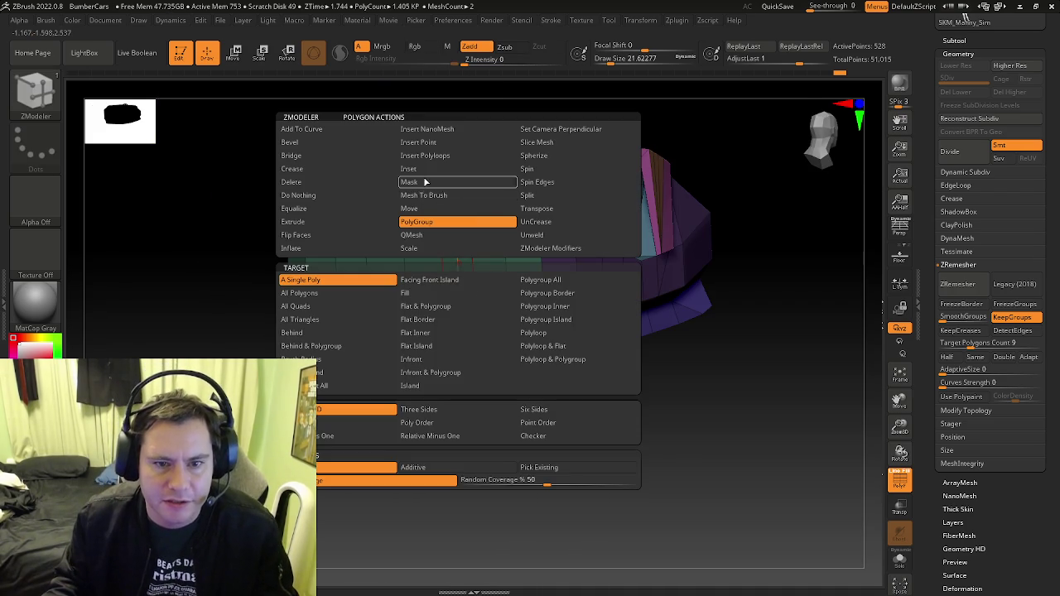
pyautogui.click(425, 182)
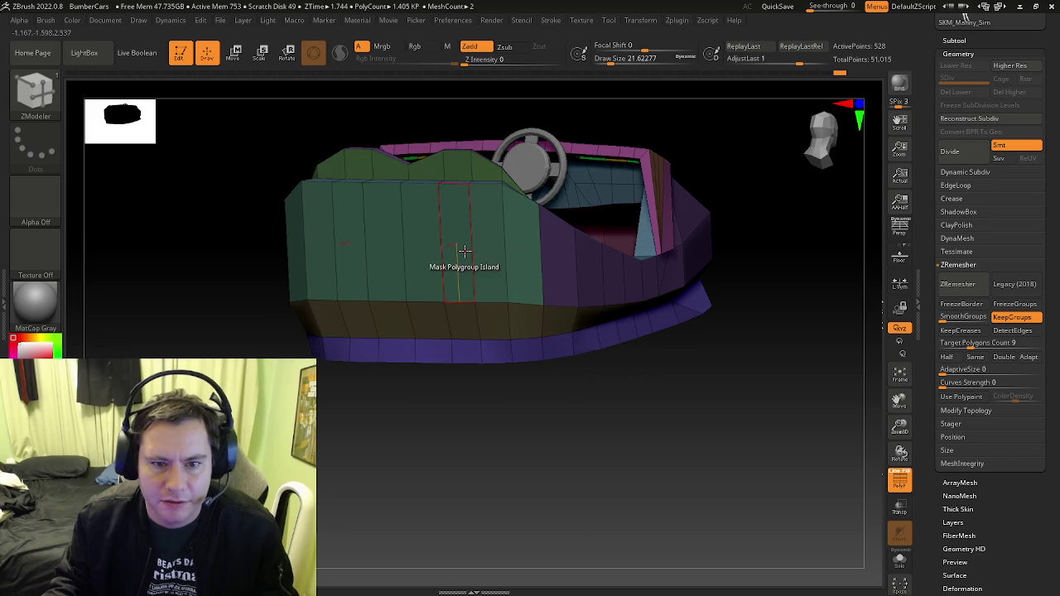
# Mask everything except the green front polygroup and open the Deformation palette
pyautogui.click(475, 255)
pyautogui.moveTo(476, 255)
pyautogui.mouseDown(button='right')
pyautogui.moveTo(487, 303)
pyautogui.moveTo(483, 272)
pyautogui.moveTo(602, 288)
pyautogui.mouseUp(button='right')
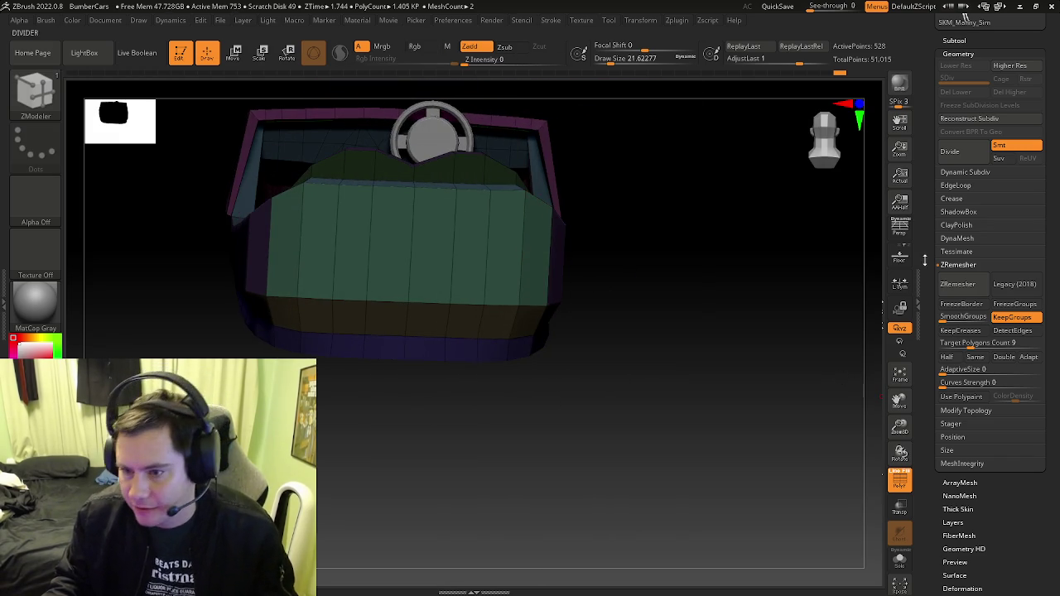
pyautogui.moveTo(933, 256); pyautogui.dragTo(929, 138)
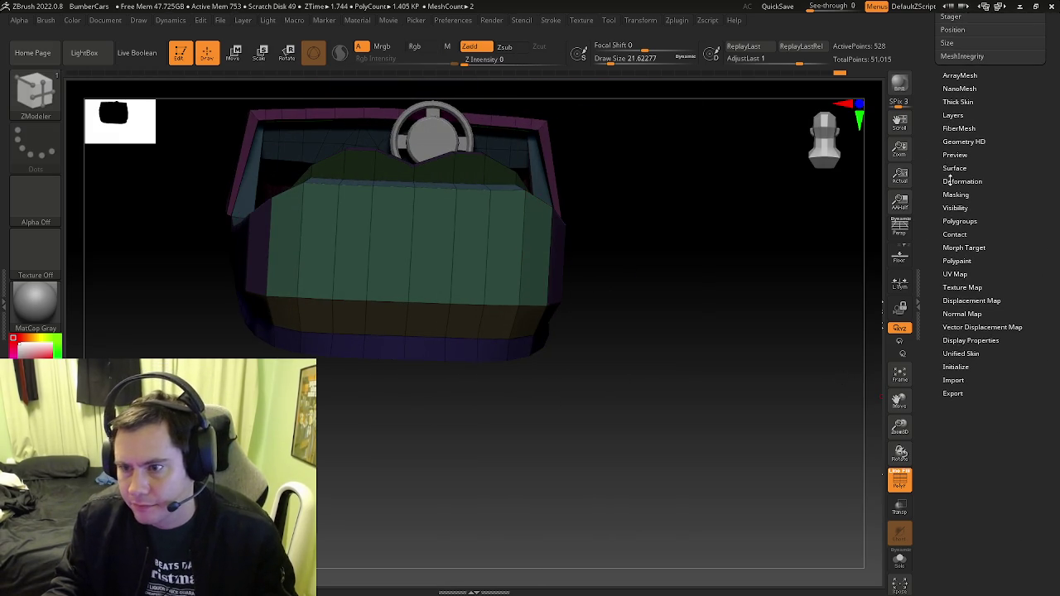
pyautogui.click(950, 180)
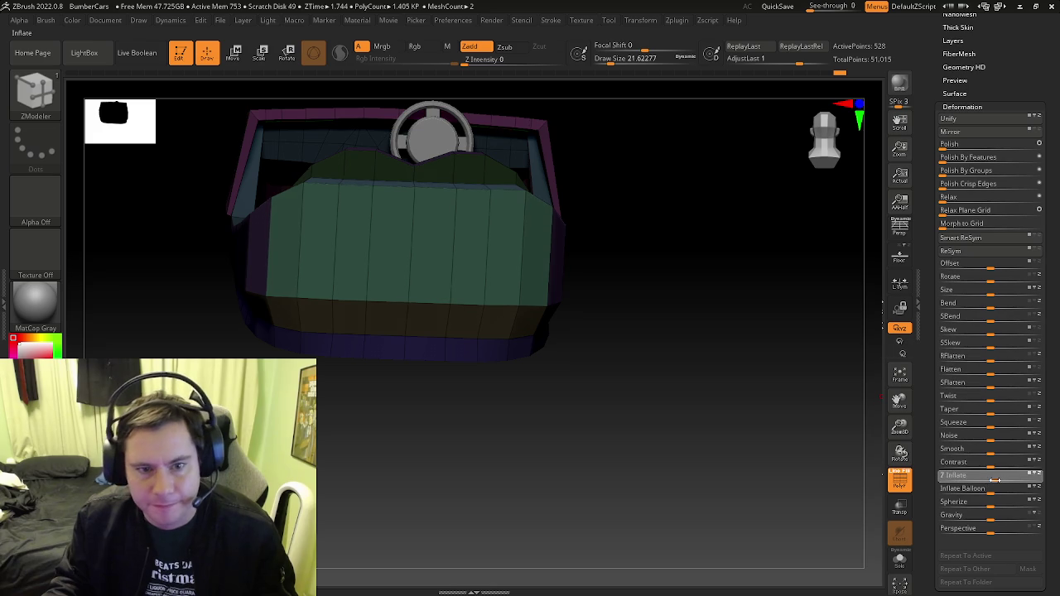
pyautogui.moveTo(723, 370)
pyautogui.mouseDown(button='right')
pyautogui.moveTo(681, 421)
pyautogui.moveTo(670, 409)
pyautogui.mouseUp(button='right')
pyautogui.hotkey('shift', 'f')
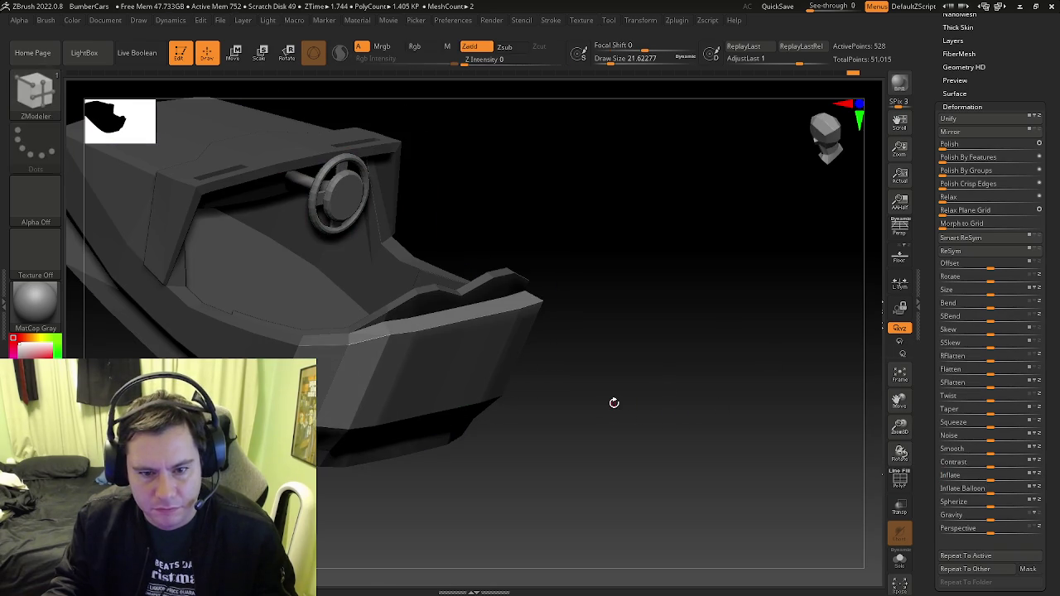
pyautogui.hotkey('shift', 'f')
pyautogui.moveTo(601, 389)
pyautogui.keyDown('shift'); pyautogui.mouseDown(button='right')
pyautogui.moveTo(620, 356)
pyautogui.moveTo(648, 399)
pyautogui.mouseUp(button='right'); pyautogui.keyUp('shift')
# Balloon-inflate the front panel, reduce it to 53, and add plain Inflate
pyautogui.keyDown('ctrl'); pyautogui.keyDown('shift'); pyautogui.click(618, 374); pyautogui.keyUp('shift'); pyautogui.keyUp('ctrl')
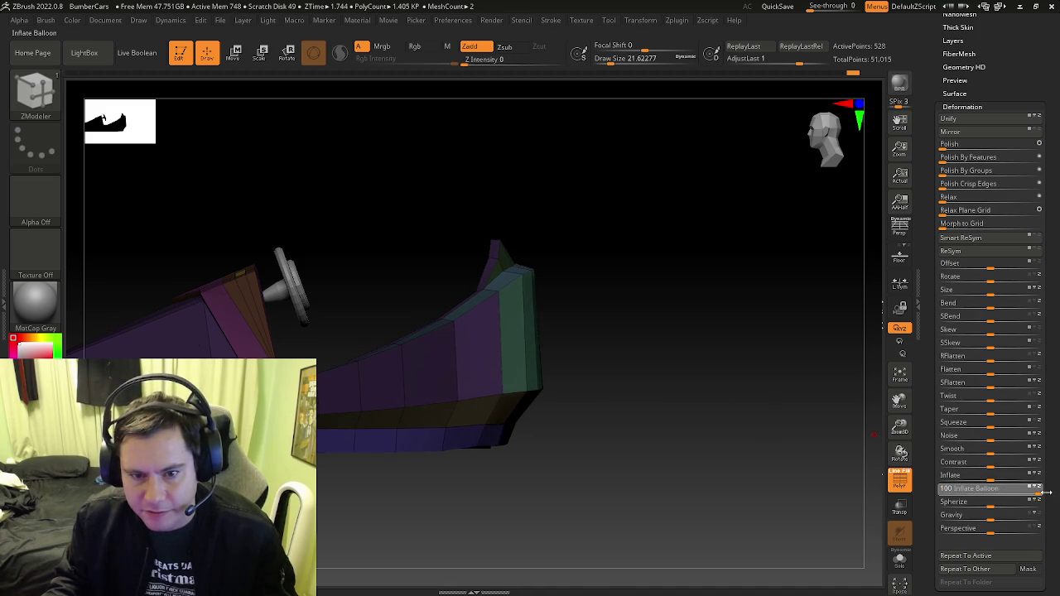
pyautogui.moveTo(627, 371)
pyautogui.mouseDown(button='right')
pyautogui.moveTo(608, 373)
pyautogui.moveTo(617, 383)
pyautogui.mouseUp(button='right')
pyautogui.hotkey('shift', 'f')
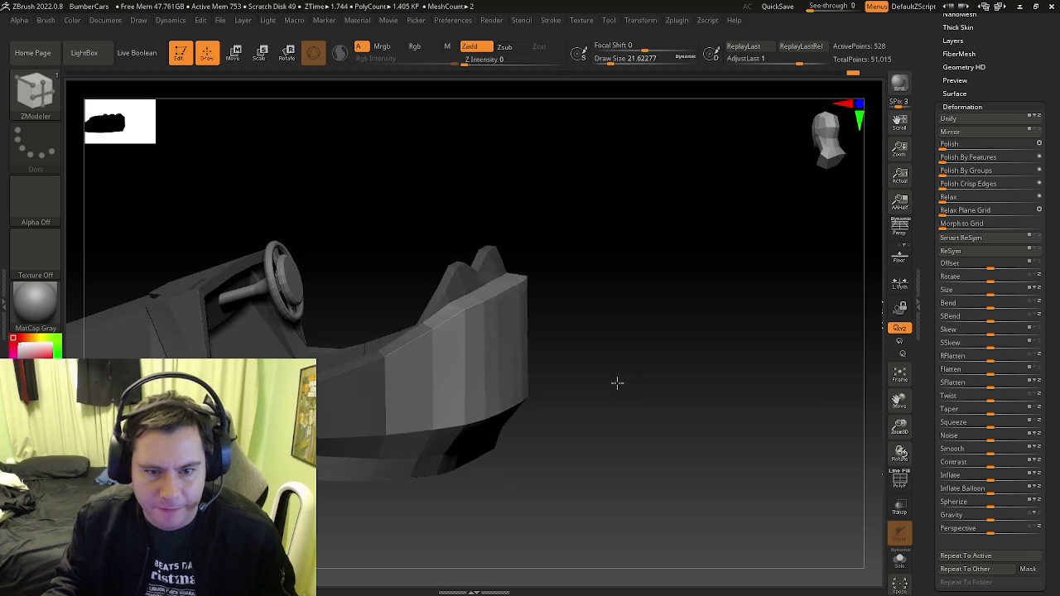
pyautogui.hotkey('shift', 'f')
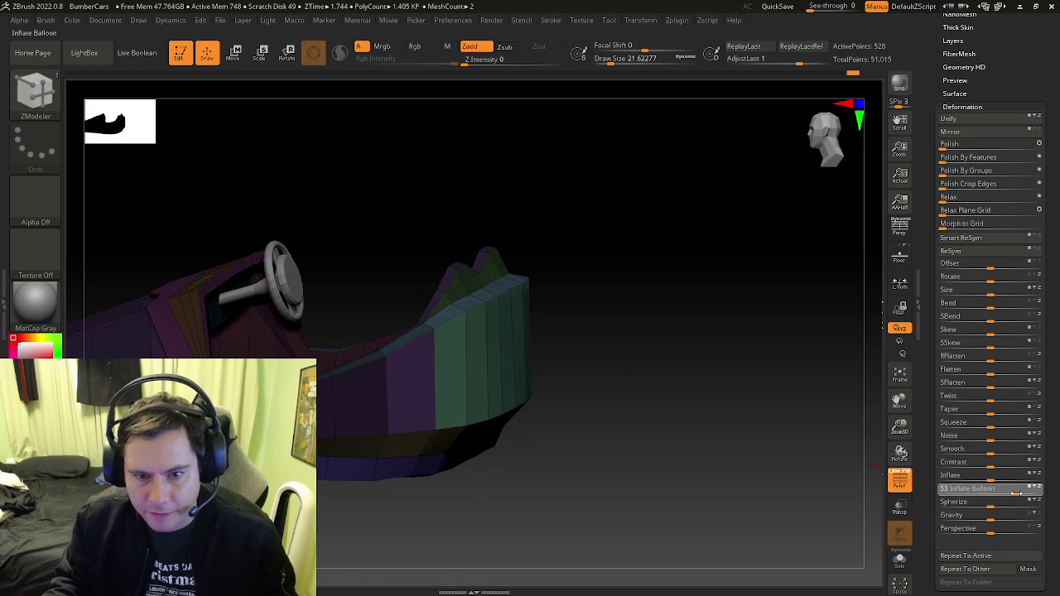
pyautogui.moveTo(749, 427)
pyautogui.mouseDown(button='right')
pyautogui.moveTo(629, 492)
pyautogui.moveTo(647, 503)
pyautogui.moveTo(561, 462)
pyautogui.moveTo(575, 480)
pyautogui.moveTo(577, 471)
pyautogui.mouseUp(button='right')
pyautogui.hotkey('shift', 'f')
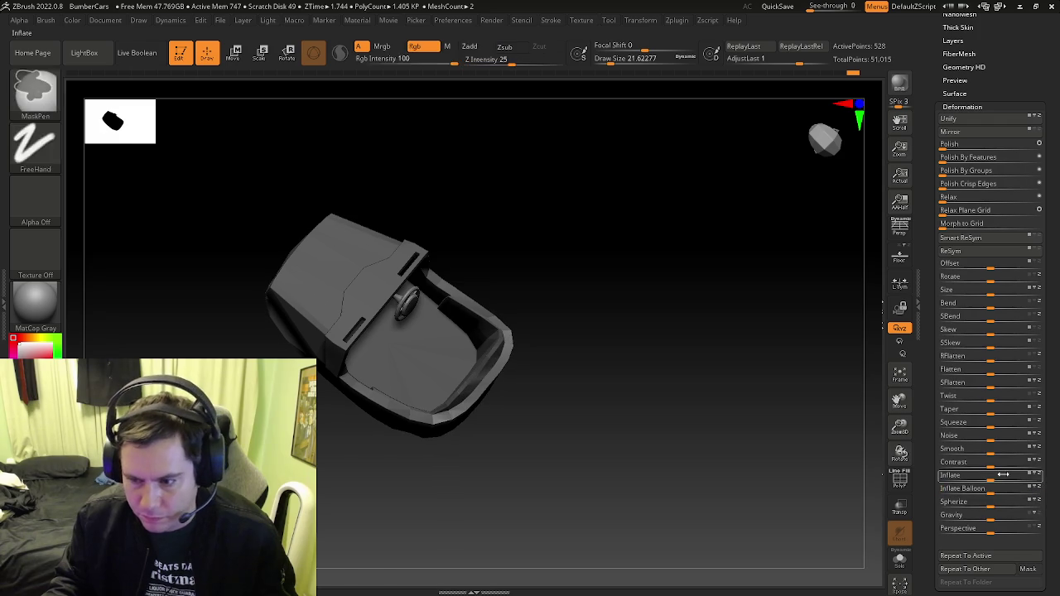
pyautogui.moveTo(1033, 480); pyautogui.dragTo(1035, 480)
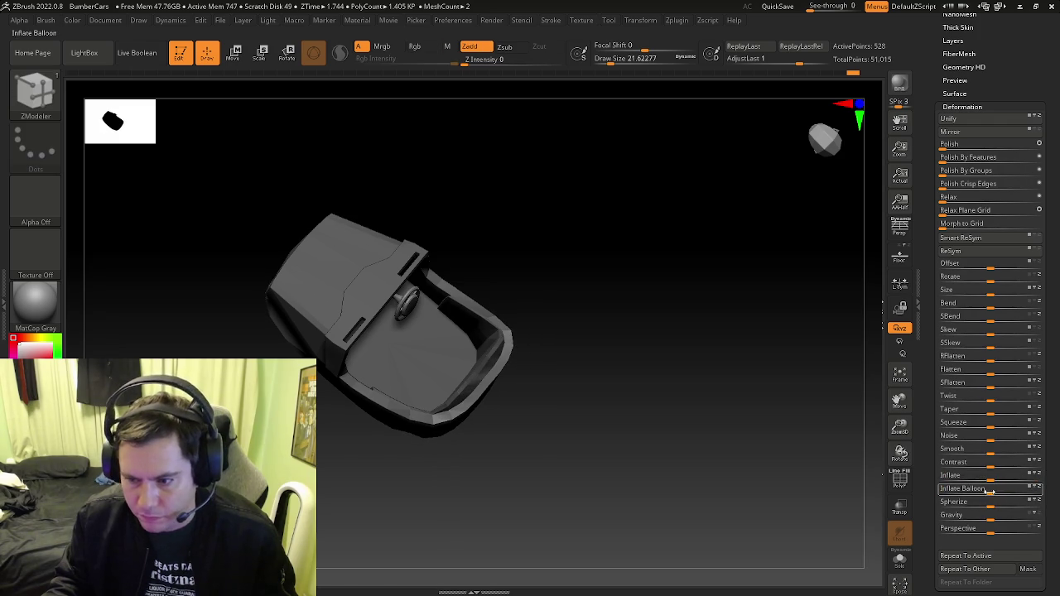
# Return to the ZModeler brush and clear the mask from the car body
pyautogui.moveTo(746, 447); pyautogui.dragTo(655, 412)
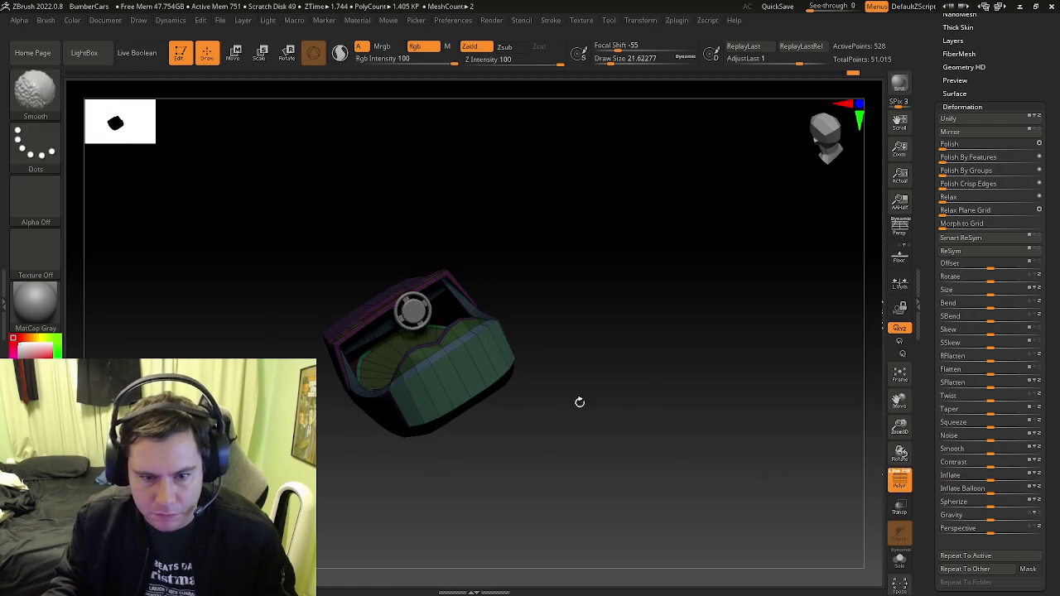
pyautogui.moveTo(502, 386)
pyautogui.keyDown('alt'); pyautogui.mouseDown()
pyautogui.moveTo(562, 396)
pyautogui.moveTo(518, 365)
pyautogui.moveTo(547, 334)
pyautogui.moveTo(572, 376)
pyautogui.moveTo(548, 347)
pyautogui.moveTo(559, 367)
pyautogui.moveTo(535, 367)
pyautogui.moveTo(580, 402)
pyautogui.moveTo(591, 322)
pyautogui.mouseUp(); pyautogui.keyUp('alt')
pyautogui.press('b')
pyautogui.press('z')
pyautogui.press('m')
pyautogui.hotkey('shift', 'f')
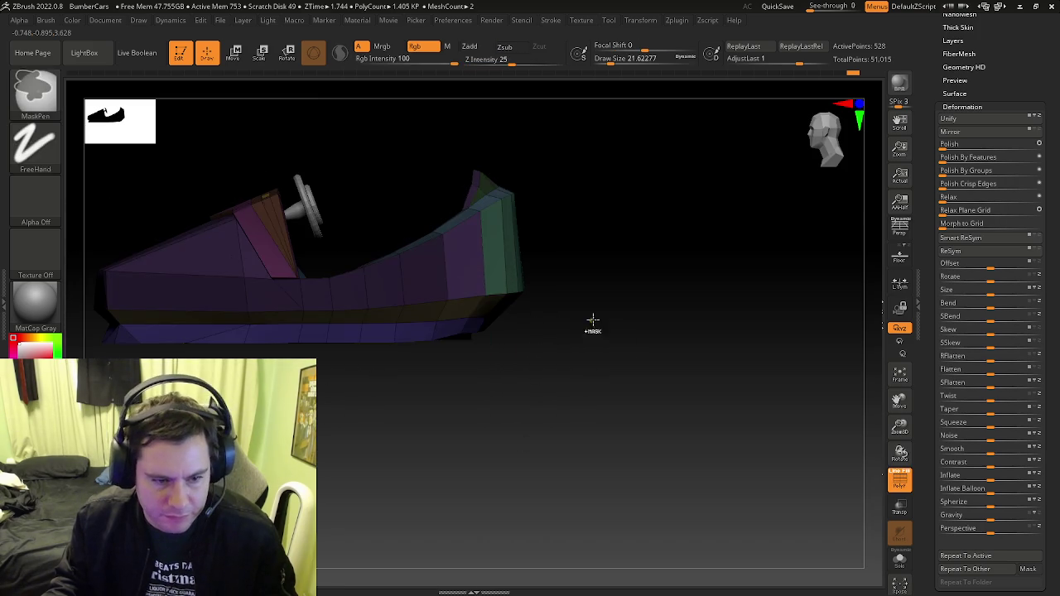
pyautogui.keyDown('ctrl'); pyautogui.click(590, 322); pyautogui.keyUp('ctrl')
# Orbit to a straight side view and mask a rectangular region of the body
pyautogui.moveTo(158, 337)
pyautogui.mouseDown()
pyautogui.moveTo(308, 320)
pyautogui.moveTo(440, 327)
pyautogui.moveTo(746, 390)
pyautogui.moveTo(414, 331)
pyautogui.mouseUp()
pyautogui.moveTo(494, 364)
pyautogui.mouseDown()
pyautogui.moveTo(624, 356)
pyautogui.moveTo(591, 282)
pyautogui.mouseUp()
pyautogui.moveTo(635, 308)
pyautogui.mouseDown()
pyautogui.moveTo(679, 329)
pyautogui.moveTo(646, 315)
pyautogui.moveTo(660, 279)
pyautogui.moveTo(696, 322)
pyautogui.mouseUp()
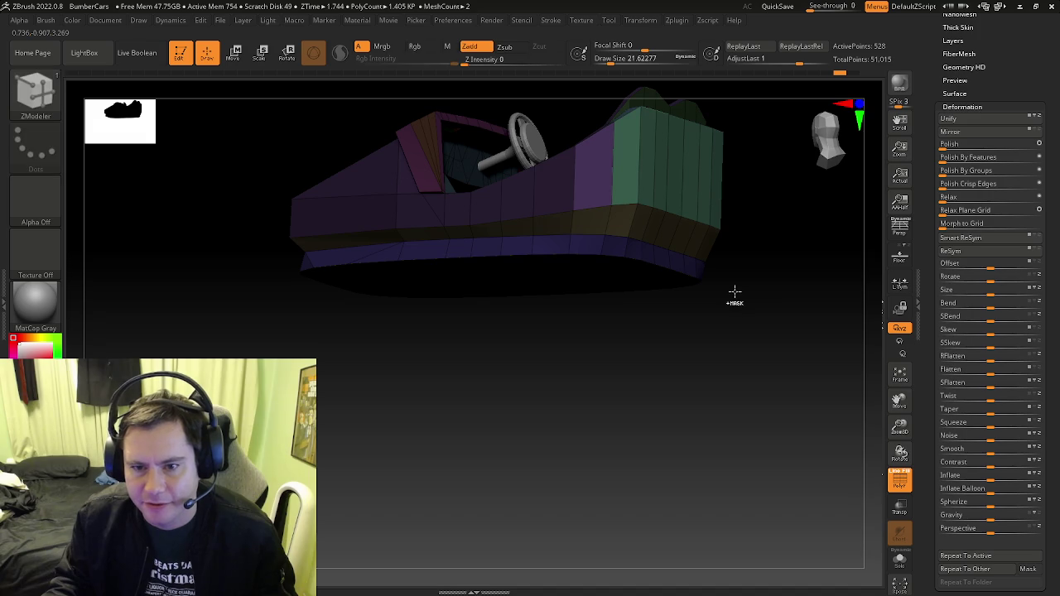
pyautogui.keyDown('shift'); pyautogui.moveTo(755, 301); pyautogui.dragTo(744, 298); pyautogui.keyUp('shift')
pyautogui.keyDown('ctrl'); pyautogui.moveTo(774, 379); pyautogui.dragTo(201, 250); pyautogui.keyUp('ctrl')
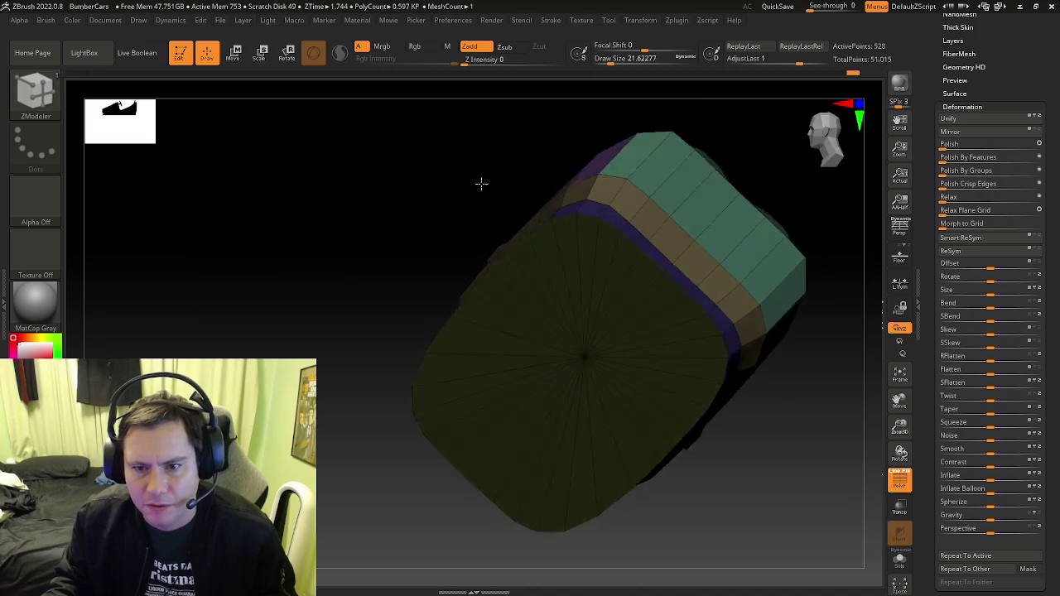
pyautogui.hotkey('ctrl', 'i')
pyautogui.hotkey('ctrl', 'i')
pyautogui.hotkey('ctrl', 'i')
pyautogui.hotkey('ctrl', 'i')
pyautogui.hotkey('ctrl', 'i')
pyautogui.hotkey('ctrl', 'i')
pyautogui.hotkey('ctrl', 'i')
pyautogui.moveTo(993, 493); pyautogui.dragTo(1028, 492)
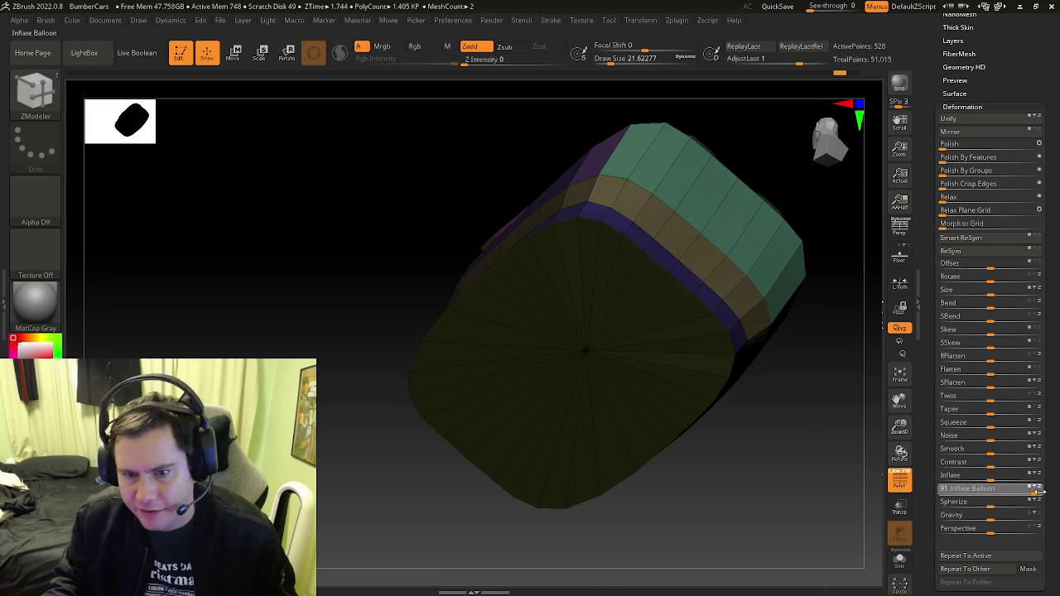
pyautogui.moveTo(828, 373)
pyautogui.mouseDown()
pyautogui.moveTo(674, 320)
pyautogui.moveTo(696, 303)
pyautogui.mouseUp()
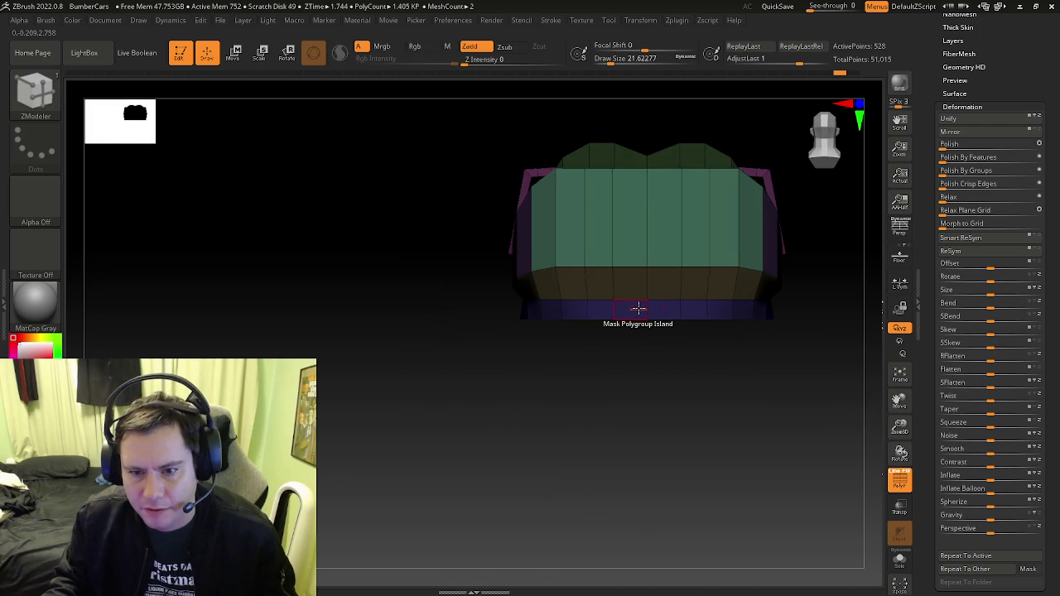
pyautogui.moveTo(639, 309); pyautogui.dragTo(634, 284)
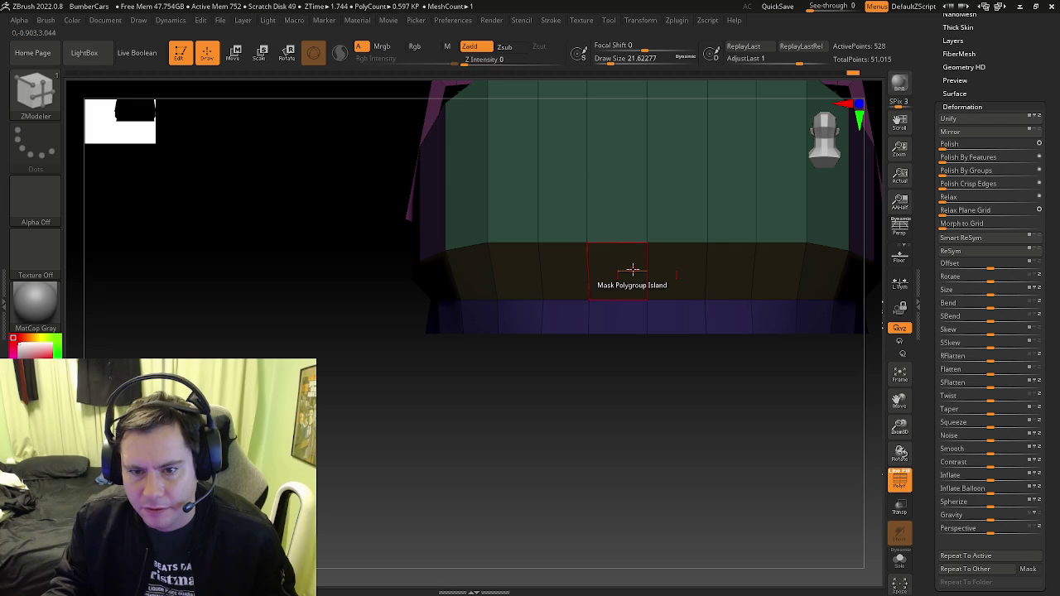
pyautogui.hotkey('ctrl', 'z')
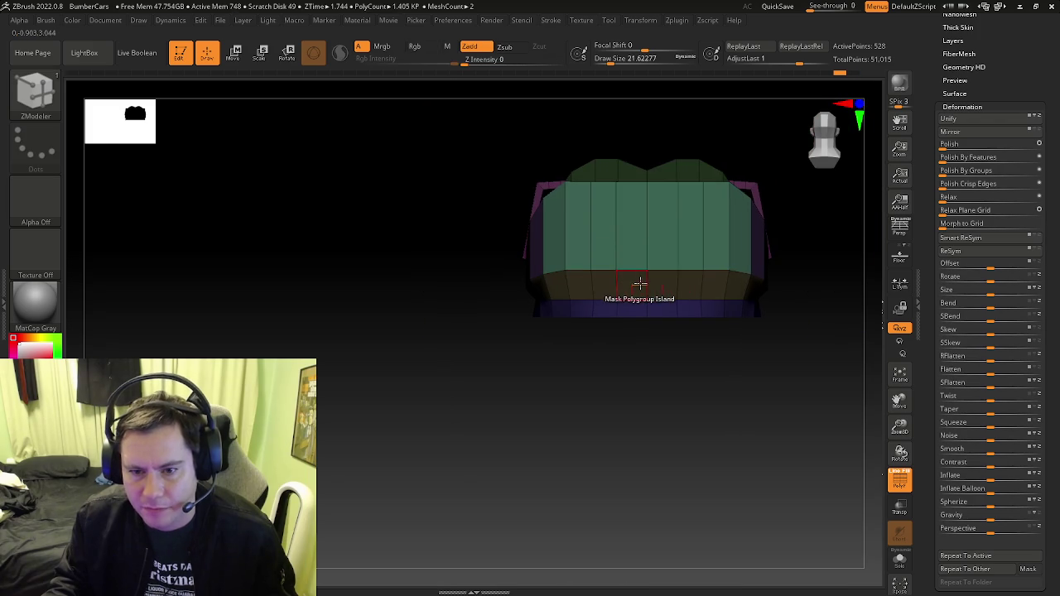
pyautogui.press('space')
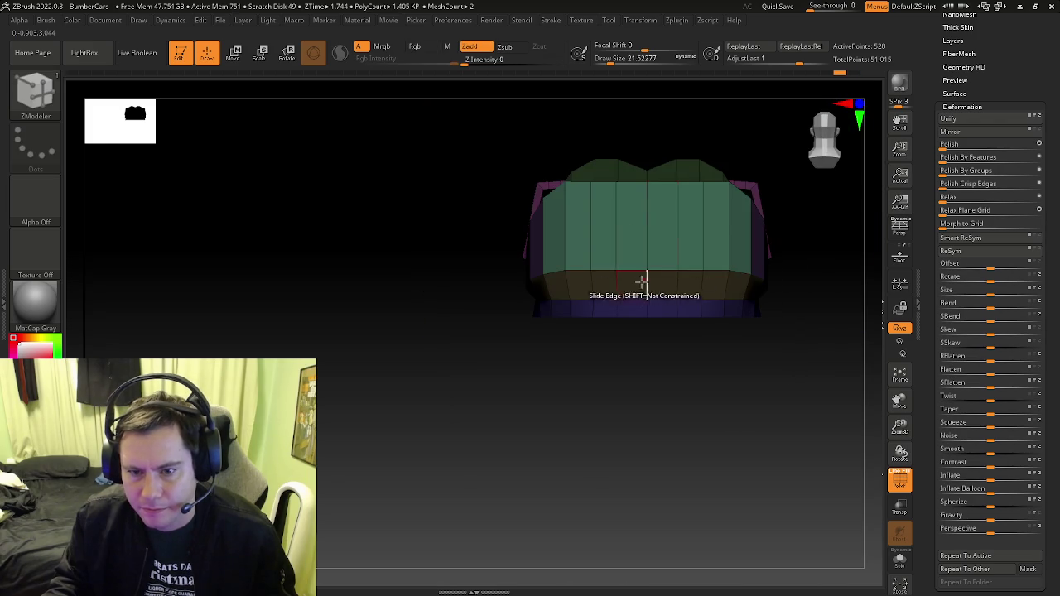
pyautogui.moveTo(647, 259); pyautogui.dragTo(675, 292, button='right')
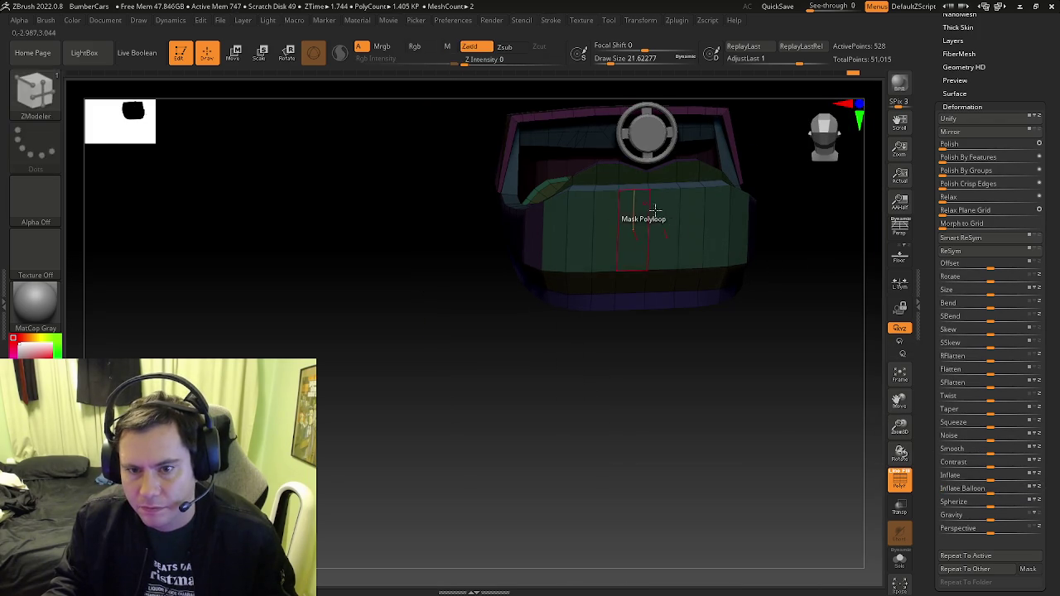
pyautogui.moveTo(639, 295)
pyautogui.mouseDown(button='right')
pyautogui.moveTo(693, 182)
pyautogui.moveTo(702, 347)
pyautogui.moveTo(684, 210)
pyautogui.moveTo(592, 291)
pyautogui.mouseUp(button='right')
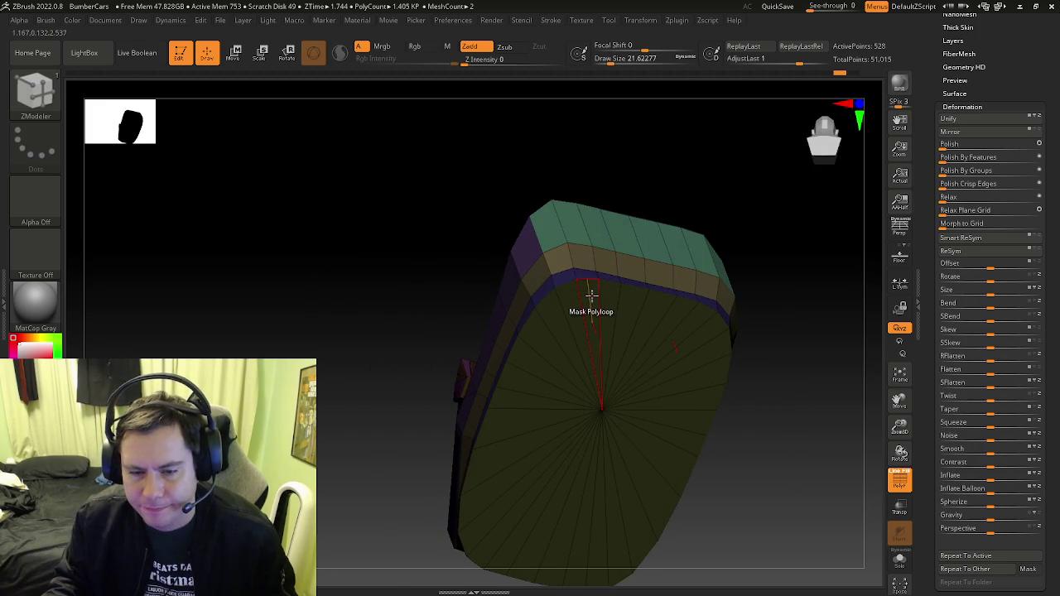
pyautogui.press('space')
pyautogui.click(595, 301)
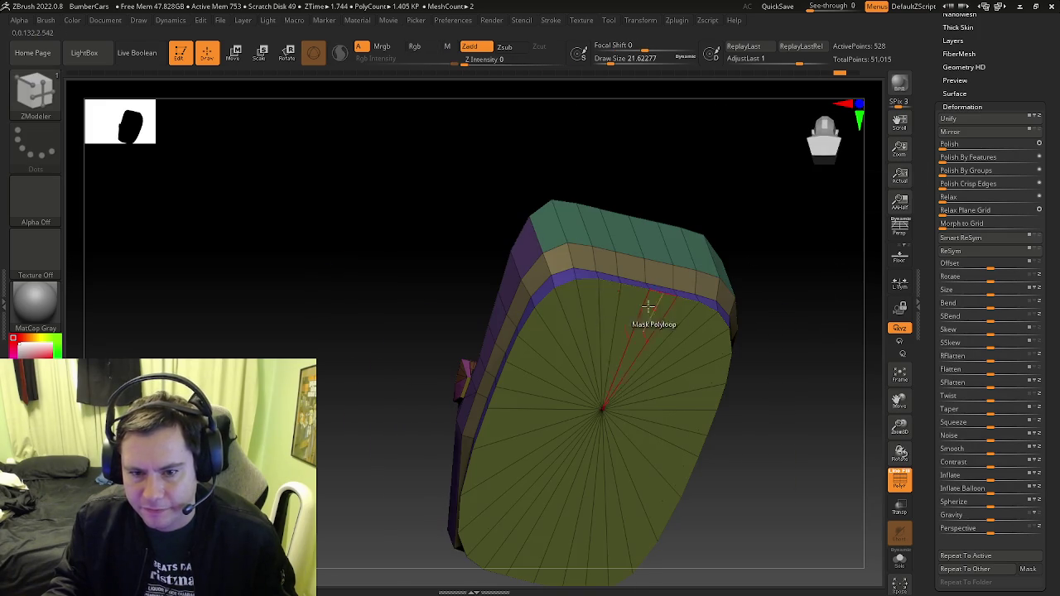
# Extrude the bottom face with the Polygroup Island target into an extra base ring
pyautogui.press('space')
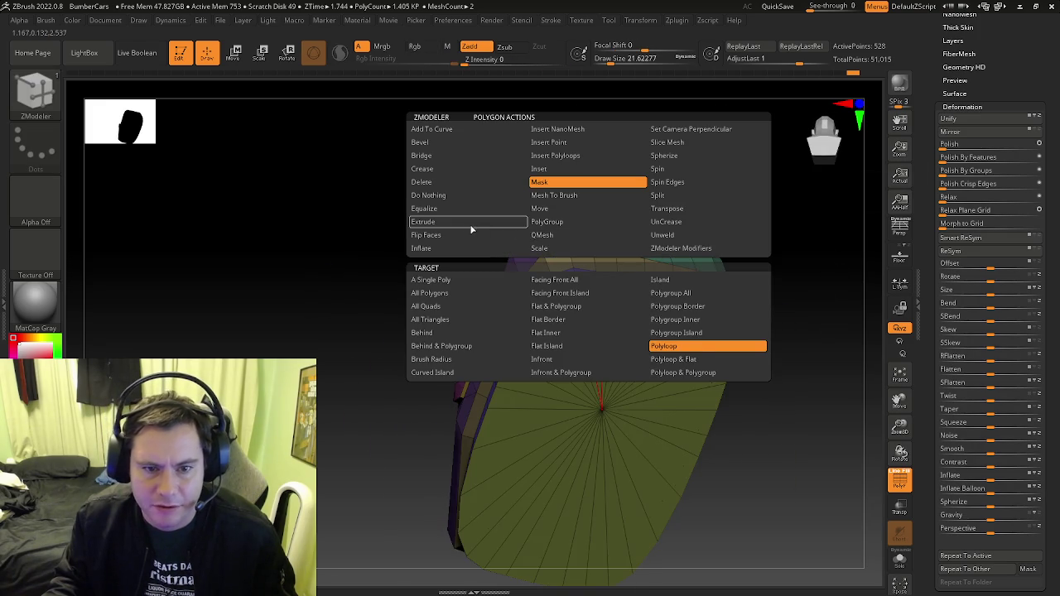
pyautogui.click(472, 224)
pyautogui.click(483, 284)
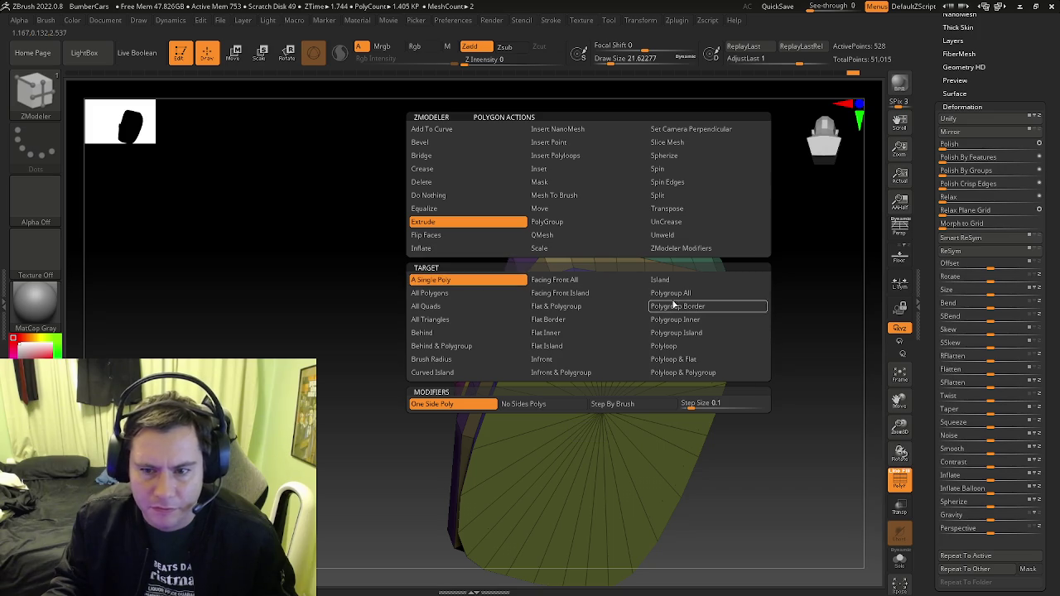
pyautogui.click(677, 333)
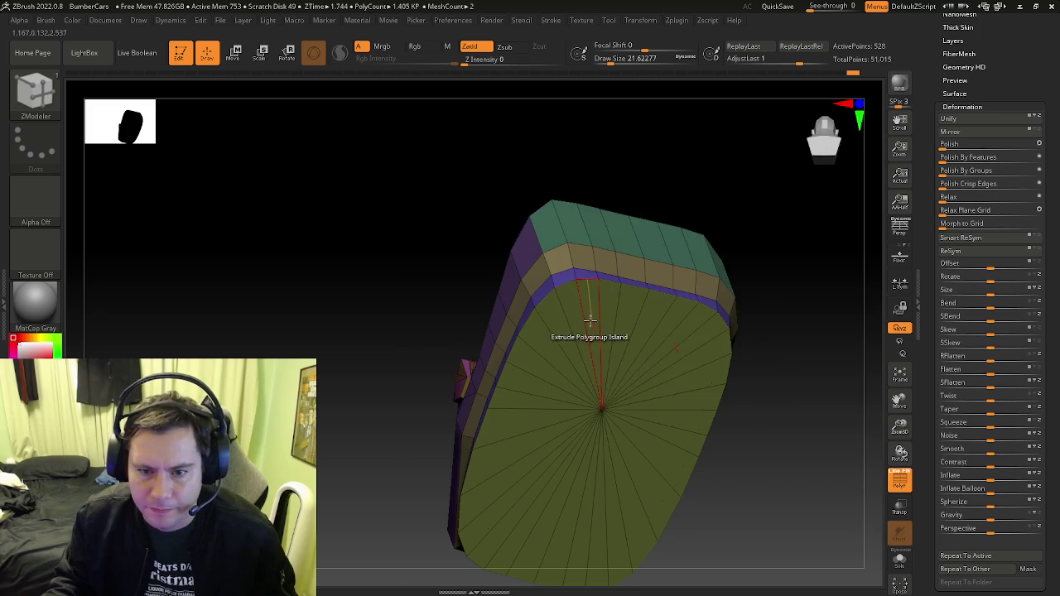
pyautogui.moveTo(508, 331); pyautogui.dragTo(608, 337)
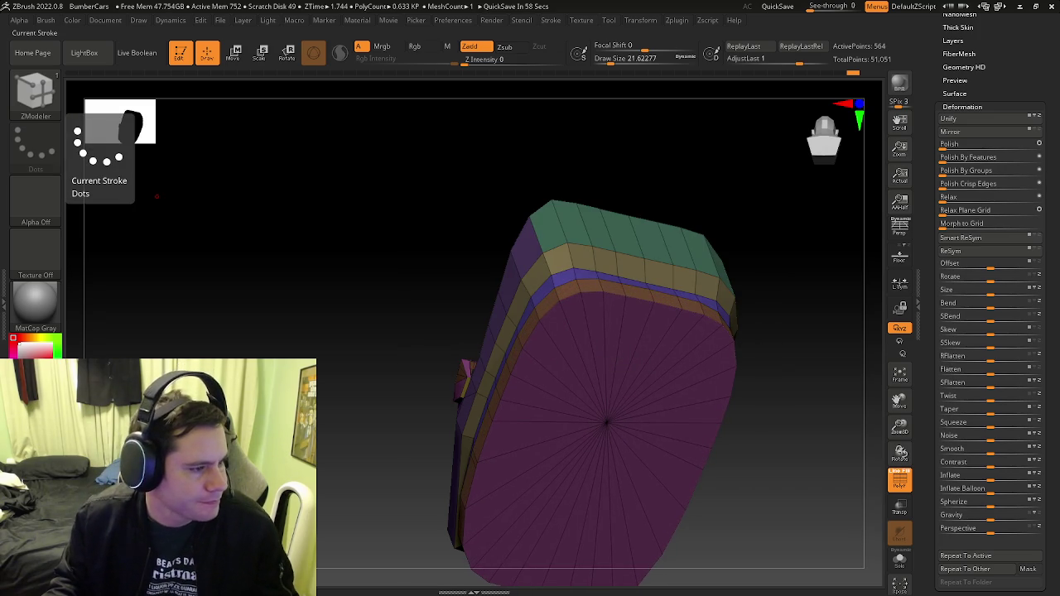
pyautogui.moveTo(559, 485); pyautogui.dragTo(608, 390, button='right')
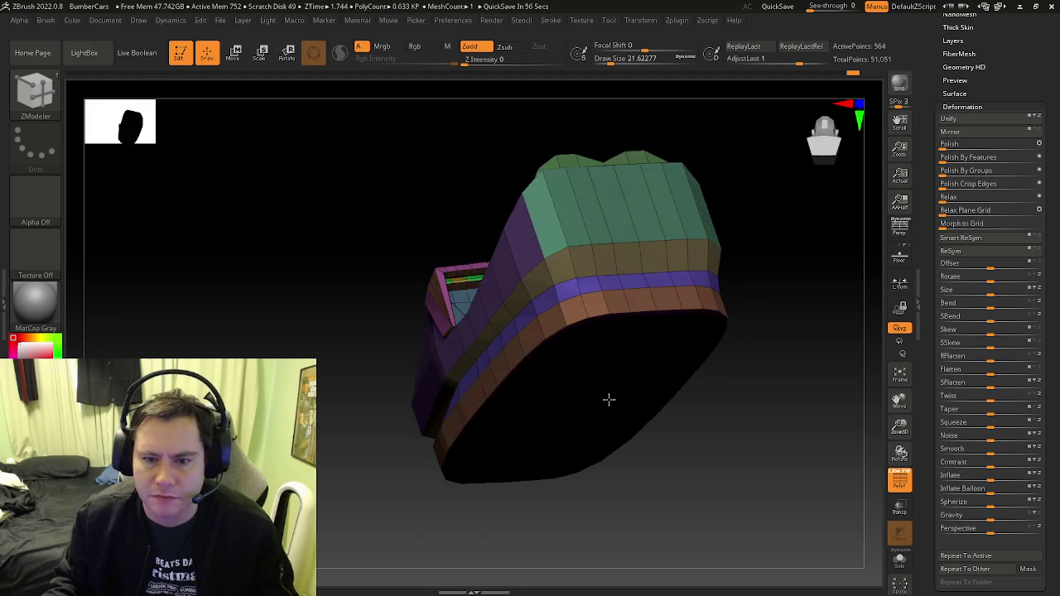
pyautogui.moveTo(596, 346)
pyautogui.mouseDown(button='right')
pyautogui.moveTo(632, 357)
pyautogui.moveTo(627, 337)
pyautogui.moveTo(646, 329)
pyautogui.mouseUp(button='right')
pyautogui.moveTo(539, 388)
pyautogui.mouseDown(button='right')
pyautogui.moveTo(604, 461)
pyautogui.moveTo(607, 532)
pyautogui.moveTo(596, 466)
pyautogui.moveTo(541, 419)
pyautogui.moveTo(538, 361)
pyautogui.moveTo(562, 336)
pyautogui.mouseUp(button='right')
# Mask the front green polygroup, invert the mask, and balloon-inflate it slightly
pyautogui.press('ctrl')
pyautogui.press('space')
pyautogui.click(514, 181)
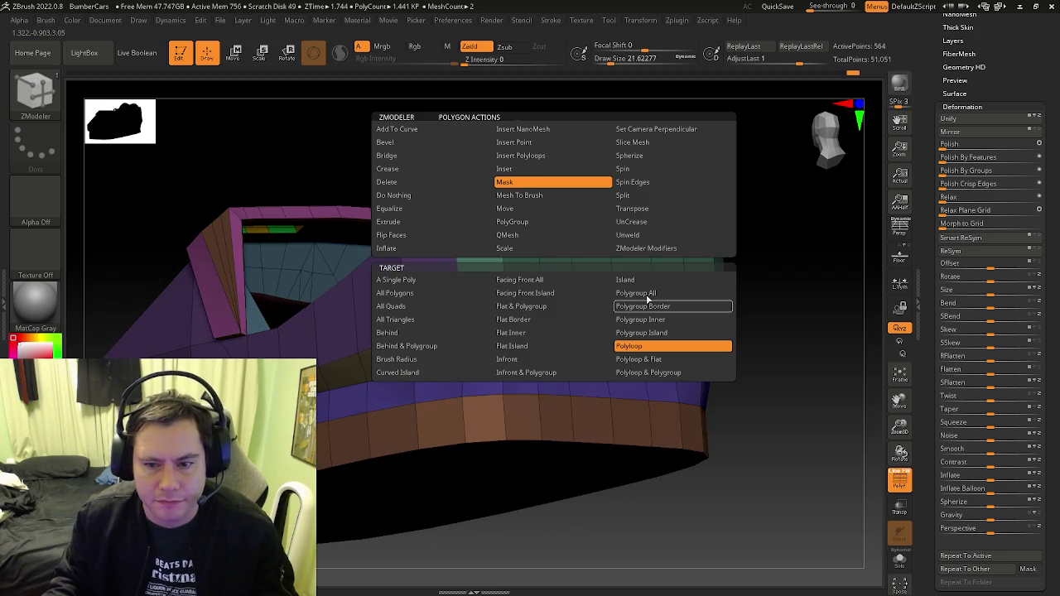
pyautogui.click(667, 345)
pyautogui.click(592, 253)
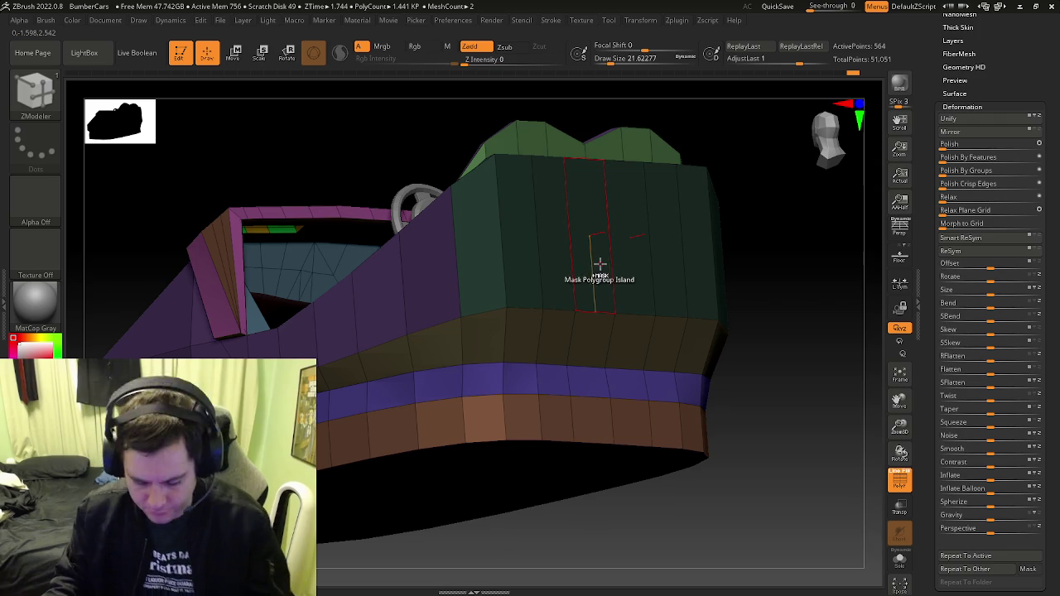
pyautogui.hotkey('ctrl', 'i')
pyautogui.moveTo(991, 489); pyautogui.dragTo(1054, 490)
pyautogui.moveTo(795, 389)
pyautogui.mouseDown()
pyautogui.moveTo(793, 397)
pyautogui.moveTo(800, 379)
pyautogui.moveTo(693, 265)
pyautogui.moveTo(695, 359)
pyautogui.moveTo(721, 381)
pyautogui.moveTo(682, 355)
pyautogui.moveTo(704, 411)
pyautogui.moveTo(771, 386)
pyautogui.mouseUp()
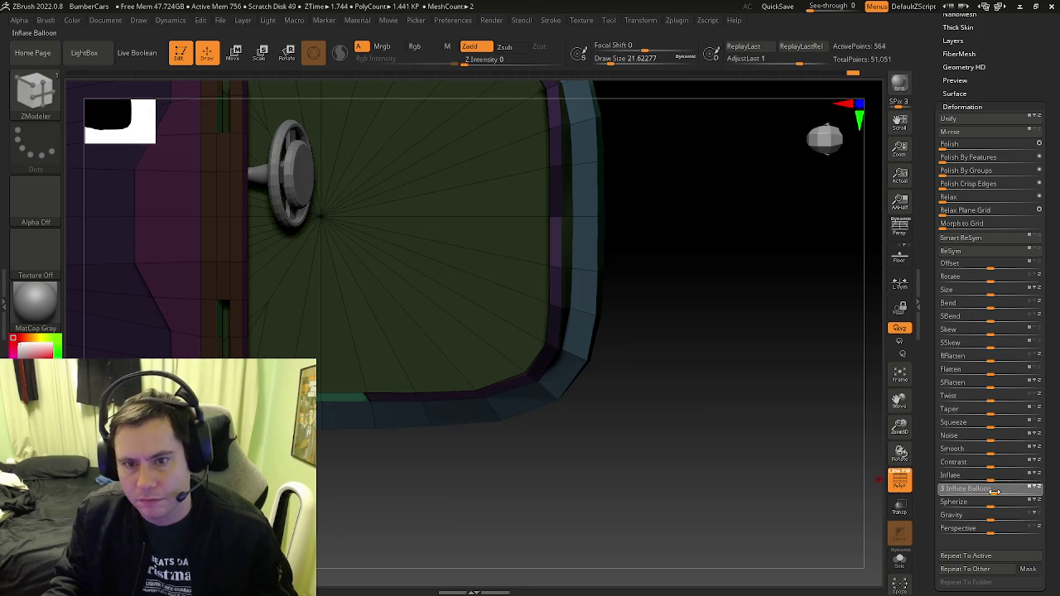
# Raise Inflate Balloon to 70 and orbit to inspect the bulging front strip
pyautogui.moveTo(994, 491); pyautogui.dragTo(1025, 490)
pyautogui.press('f')
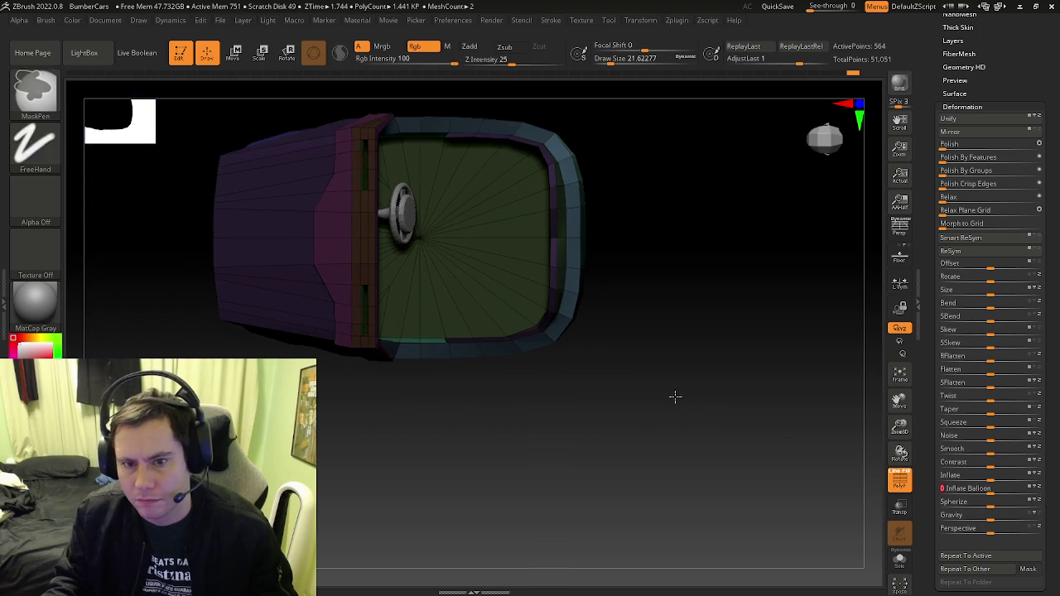
pyautogui.moveTo(695, 403)
pyautogui.mouseDown()
pyautogui.moveTo(671, 351)
pyautogui.moveTo(712, 287)
pyautogui.mouseUp()
pyautogui.hotkey('shift', 'f')
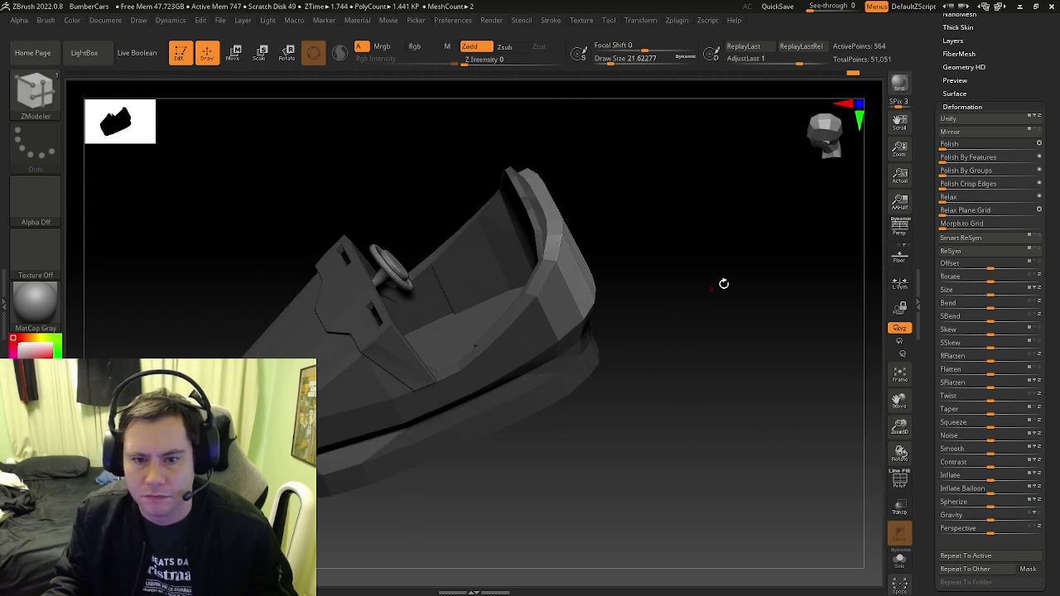
pyautogui.moveTo(729, 226)
pyautogui.keyDown('shift'); pyautogui.mouseDown()
pyautogui.moveTo(667, 225)
pyautogui.moveTo(619, 260)
pyautogui.moveTo(753, 270)
pyautogui.moveTo(776, 296)
pyautogui.moveTo(820, 294)
pyautogui.moveTo(802, 268)
pyautogui.moveTo(764, 256)
pyautogui.moveTo(687, 378)
pyautogui.moveTo(745, 364)
pyautogui.mouseUp(); pyautogui.keyUp('shift')
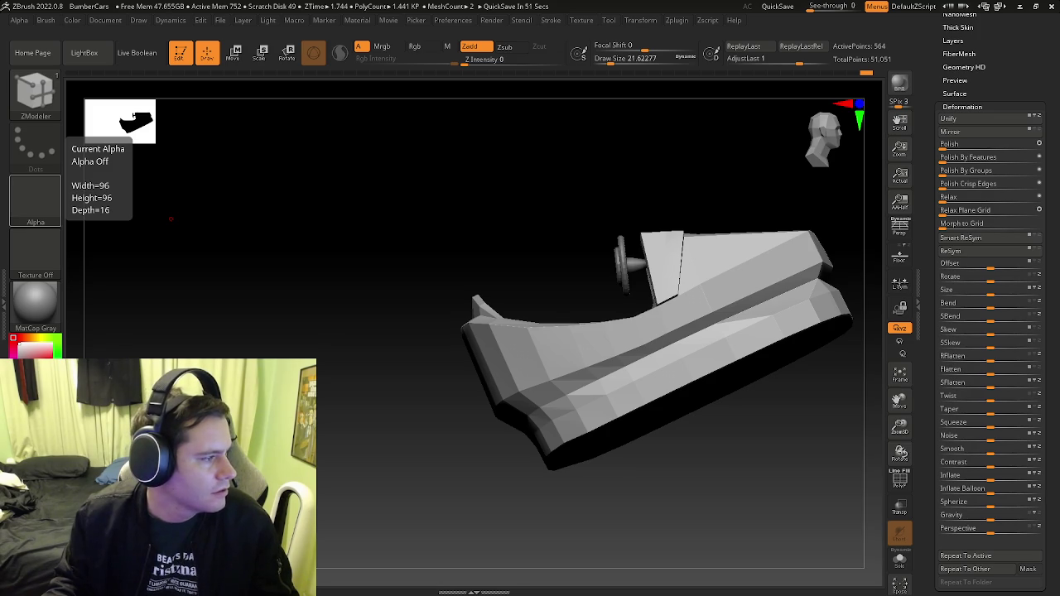
pyautogui.moveTo(394, 303)
pyautogui.mouseDown()
pyautogui.moveTo(466, 383)
pyautogui.moveTo(515, 364)
pyautogui.moveTo(559, 366)
pyautogui.mouseUp()
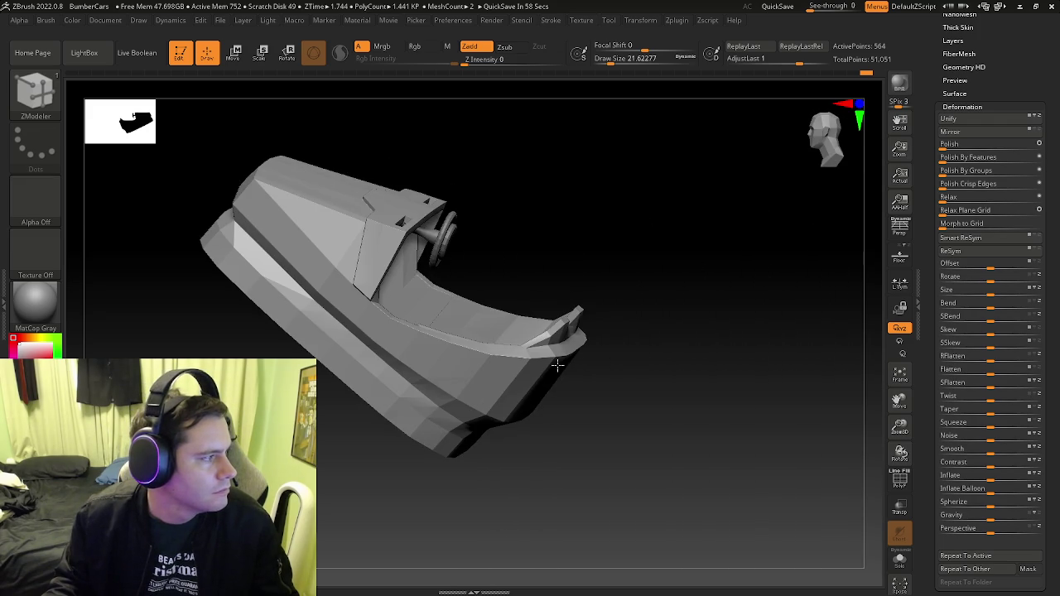
pyautogui.moveTo(592, 364)
pyautogui.mouseDown()
pyautogui.moveTo(618, 350)
pyautogui.moveTo(601, 390)
pyautogui.mouseUp()
# Mask everything but the curved front strip and scale it wider with the gizmo
pyautogui.press('w')
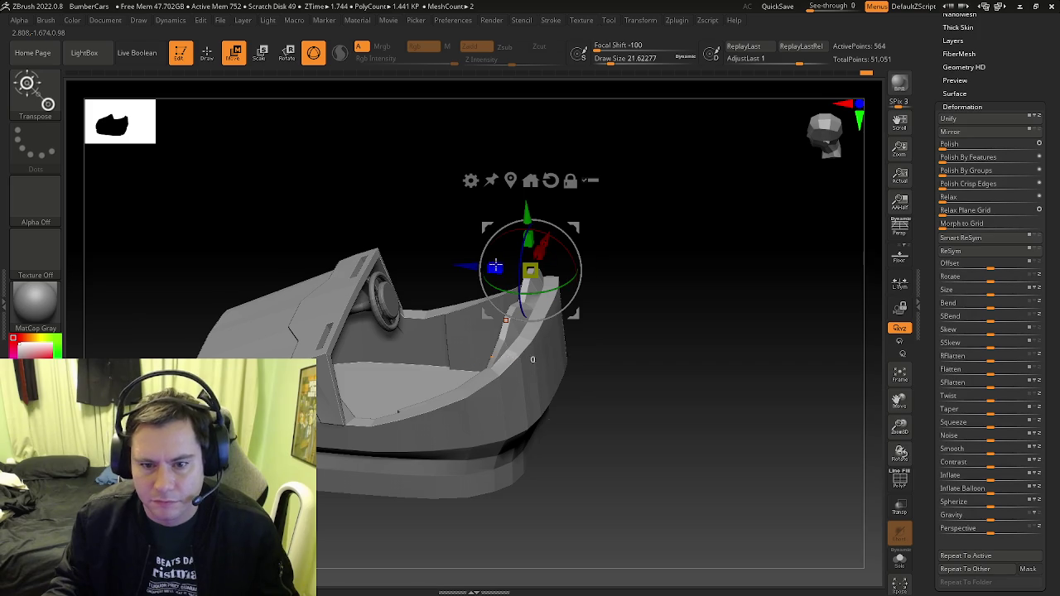
pyautogui.keyDown('ctrl'); pyautogui.click(625, 295); pyautogui.keyUp('ctrl')
pyautogui.keyDown('ctrl'); pyautogui.click(625, 296); pyautogui.keyUp('ctrl')
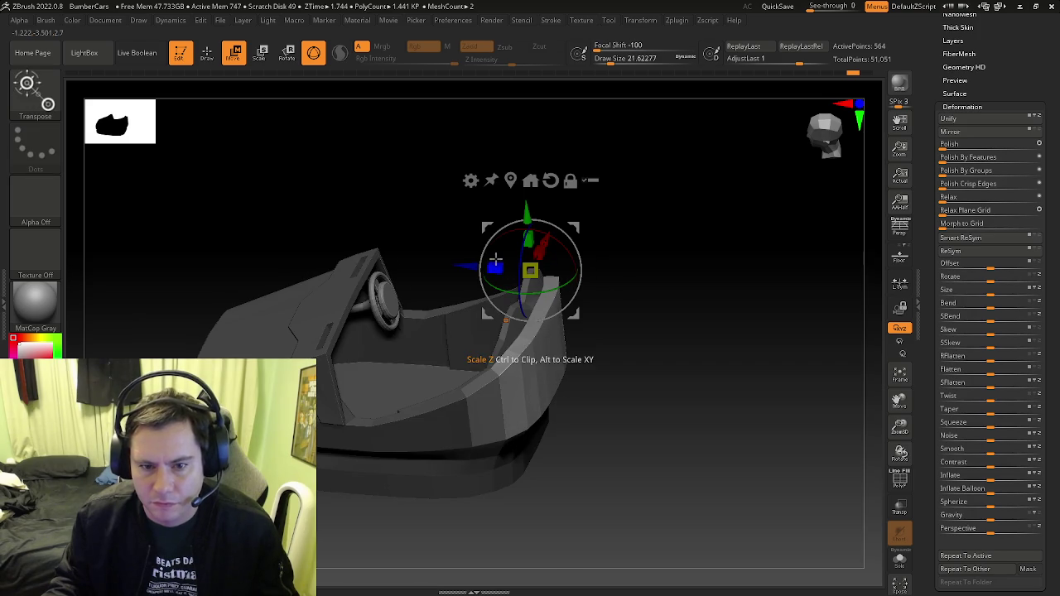
pyautogui.moveTo(497, 267); pyautogui.dragTo(467, 261)
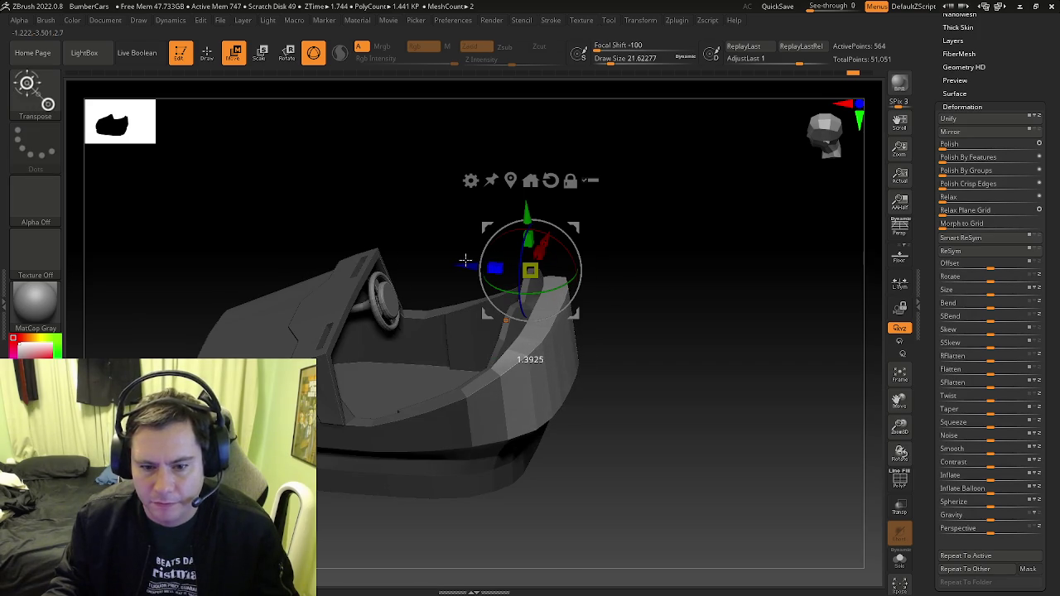
pyautogui.press('q')
# Mask the body's lower band, invert the mask, and hide the band with HidePt
pyautogui.moveTo(587, 289)
pyautogui.mouseDown()
pyautogui.moveTo(676, 286)
pyautogui.moveTo(731, 324)
pyautogui.moveTo(727, 279)
pyautogui.moveTo(644, 308)
pyautogui.mouseUp()
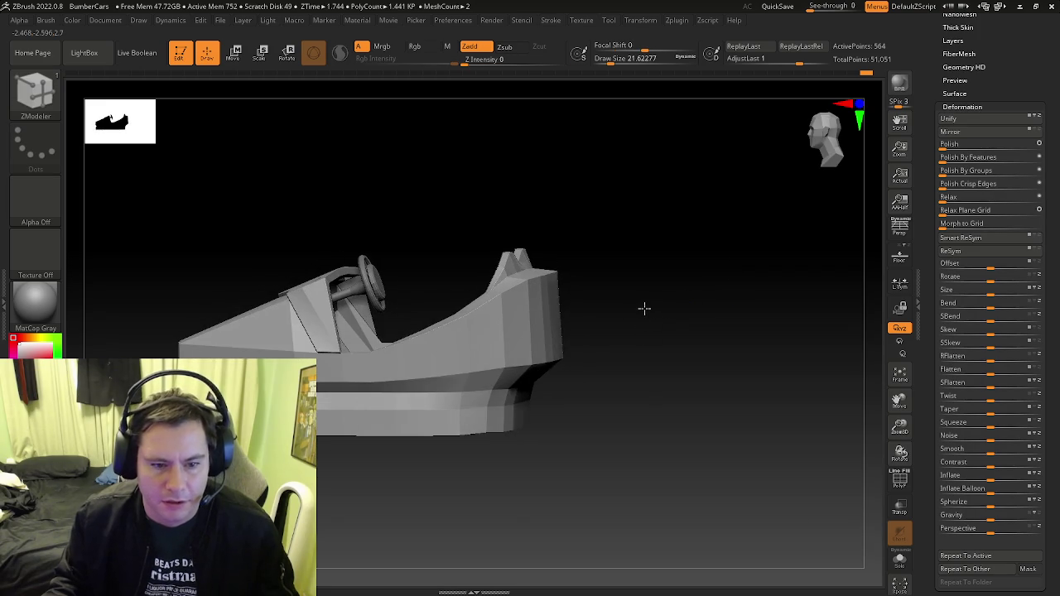
pyautogui.moveTo(677, 375); pyautogui.dragTo(657, 383)
pyautogui.keyDown('ctrl'); pyautogui.moveTo(702, 472); pyautogui.dragTo(124, 383); pyautogui.keyUp('ctrl')
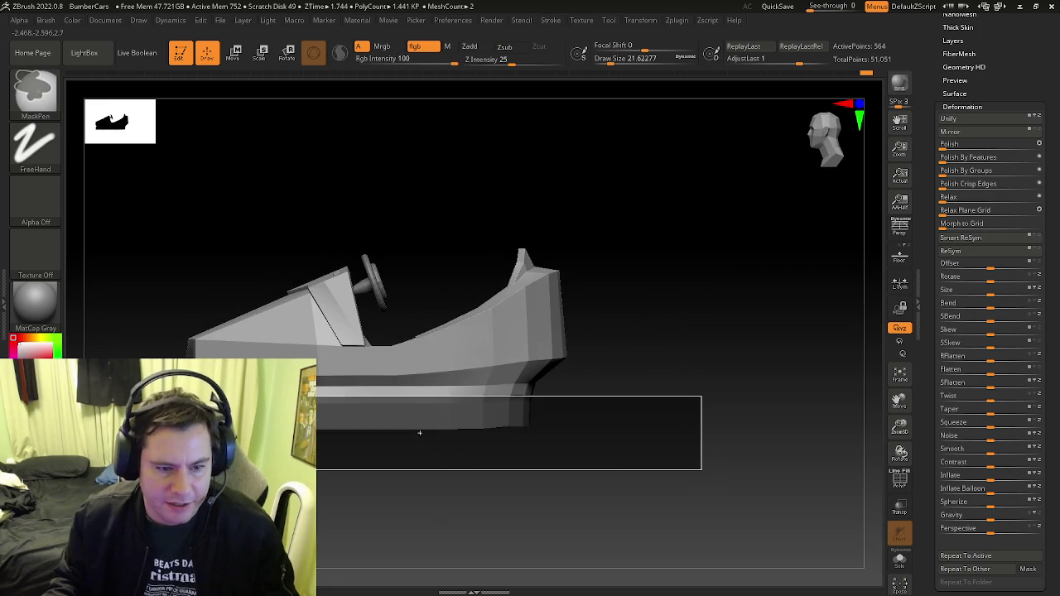
pyautogui.keyDown('ctrl'); pyautogui.click(286, 572); pyautogui.keyUp('ctrl')
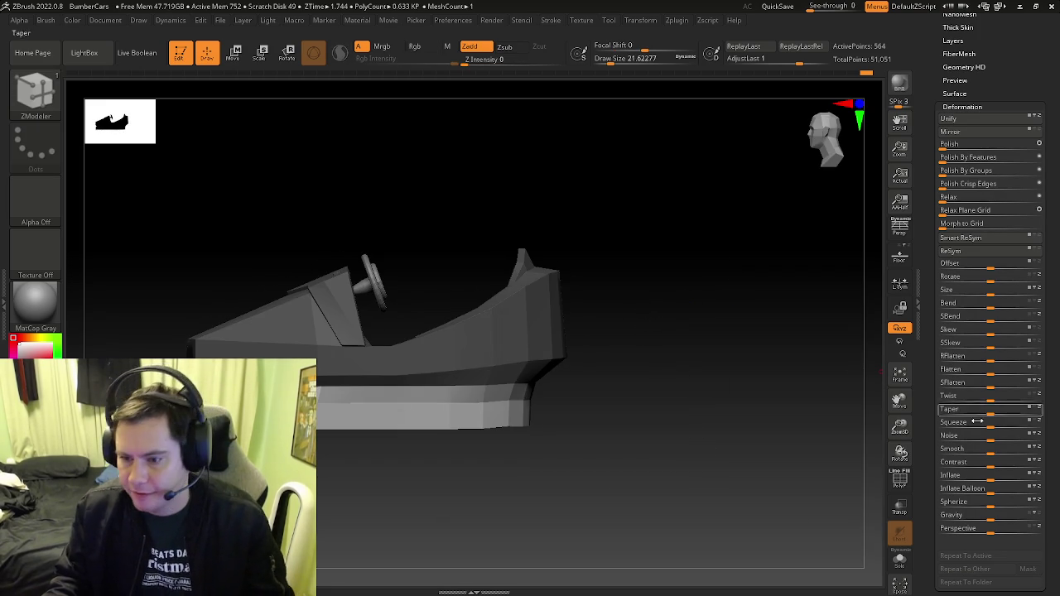
pyautogui.click(947, 106)
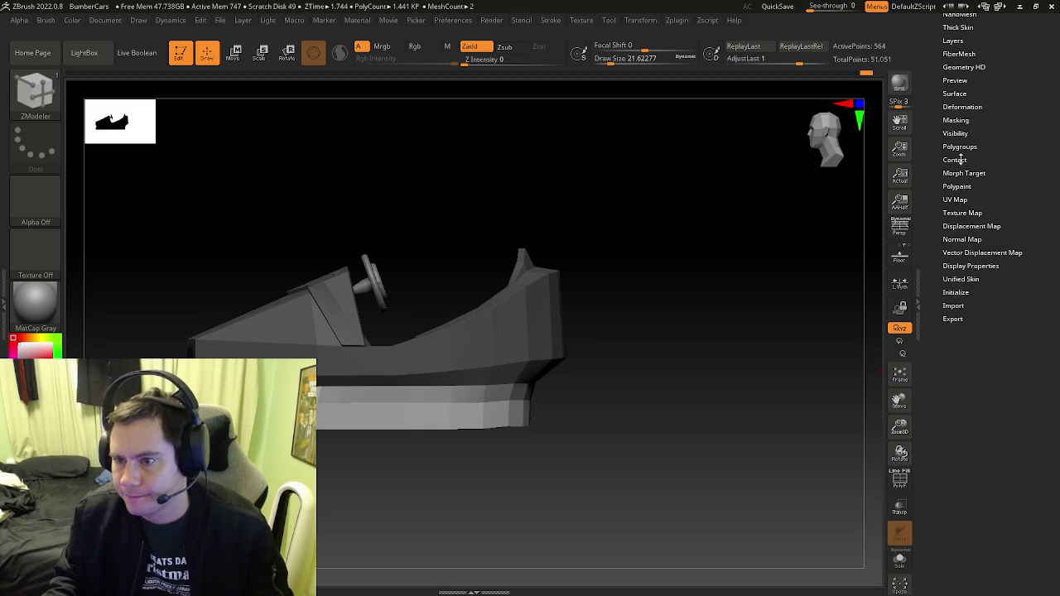
pyautogui.click(955, 134)
pyautogui.click(950, 145)
# Show the hidden band again and turn on the polygroup wireframe display (PolyF)
pyautogui.moveTo(670, 331)
pyautogui.mouseDown()
pyautogui.moveTo(622, 296)
pyautogui.moveTo(633, 323)
pyautogui.moveTo(741, 315)
pyautogui.mouseUp()
pyautogui.keyDown('ctrl'); pyautogui.keyDown('shift'); pyautogui.click(634, 323); pyautogui.keyUp('shift'); pyautogui.keyUp('ctrl')
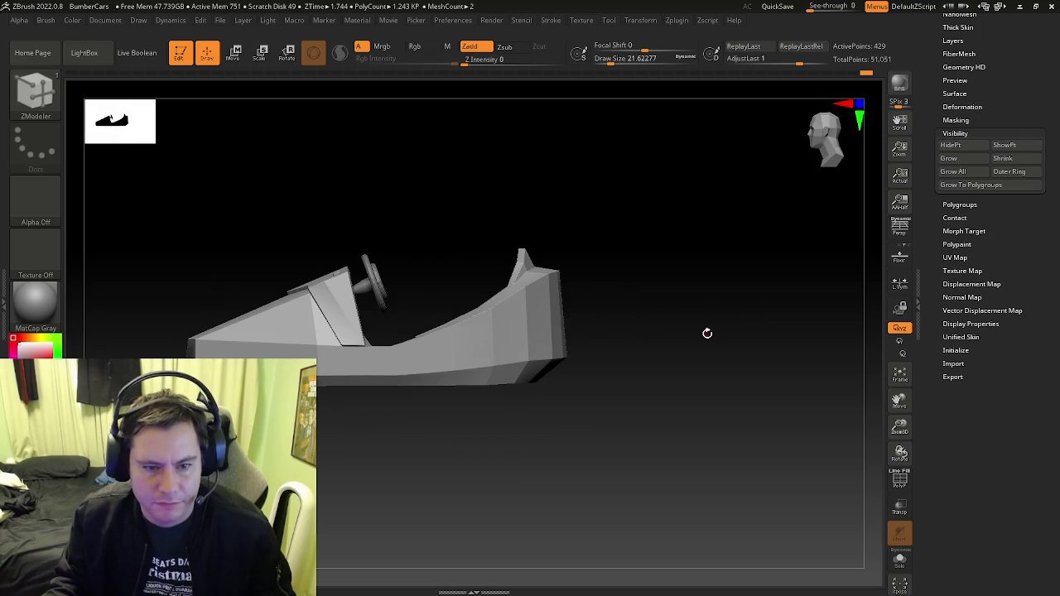
pyautogui.moveTo(684, 353)
pyautogui.mouseDown()
pyautogui.moveTo(622, 409)
pyautogui.moveTo(660, 405)
pyautogui.moveTo(647, 327)
pyautogui.mouseUp()
pyautogui.hotkey('shift', 'f')
pyautogui.moveTo(933, 39); pyautogui.dragTo(942, 307)
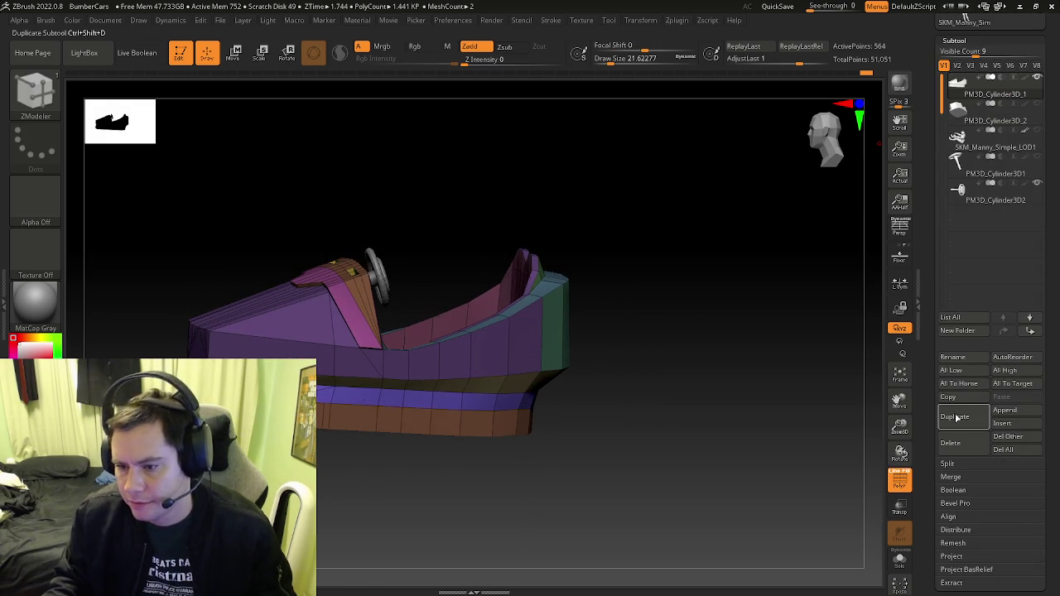
# Duplicate the car body as a new subtool and inspect its polygroup wireframe
pyautogui.click(955, 418)
pyautogui.moveTo(994, 89)
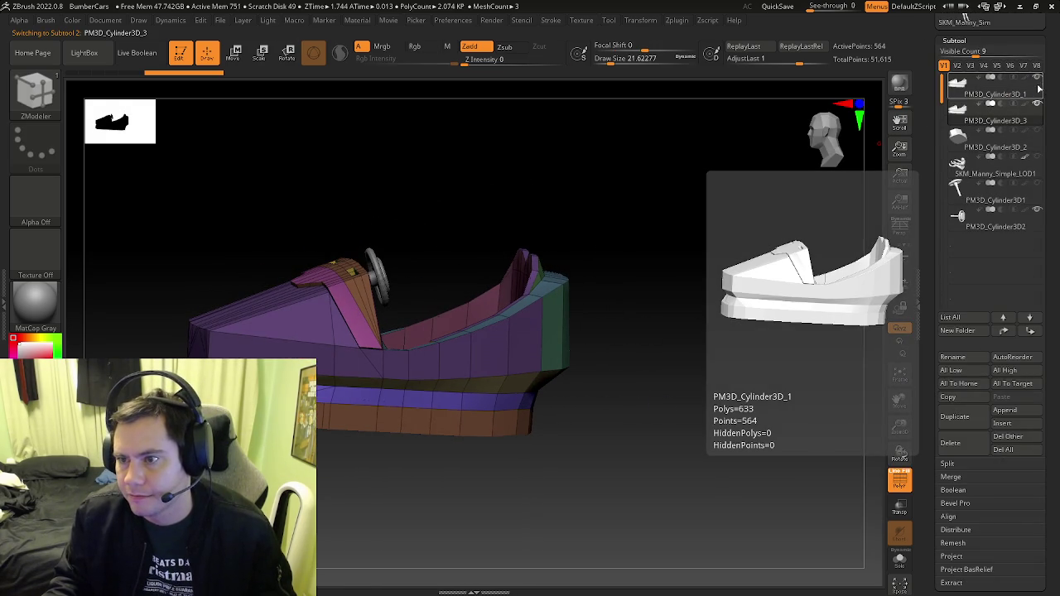
pyautogui.moveTo(679, 287)
pyautogui.mouseDown()
pyautogui.moveTo(742, 287)
pyautogui.moveTo(752, 197)
pyautogui.moveTo(738, 295)
pyautogui.mouseUp()
pyautogui.moveTo(773, 258)
pyautogui.keyDown('alt'); pyautogui.mouseDown()
pyautogui.moveTo(734, 365)
pyautogui.moveTo(746, 334)
pyautogui.mouseUp(); pyautogui.keyUp('alt')
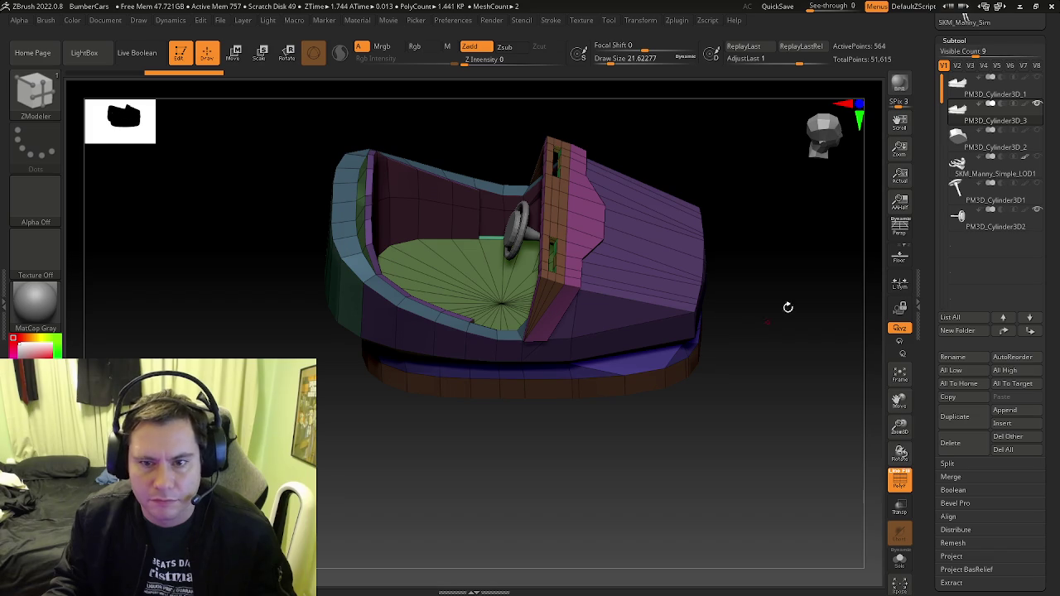
pyautogui.hotkey('shift', 'f')
pyautogui.hotkey('shift', 'f')
pyautogui.click(960, 42)
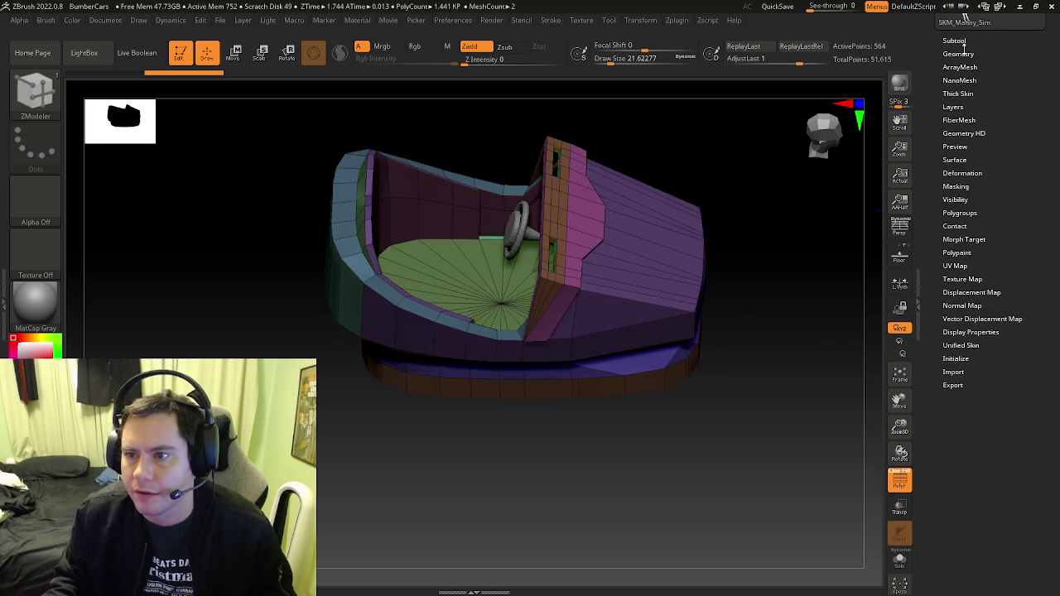
pyautogui.click(961, 54)
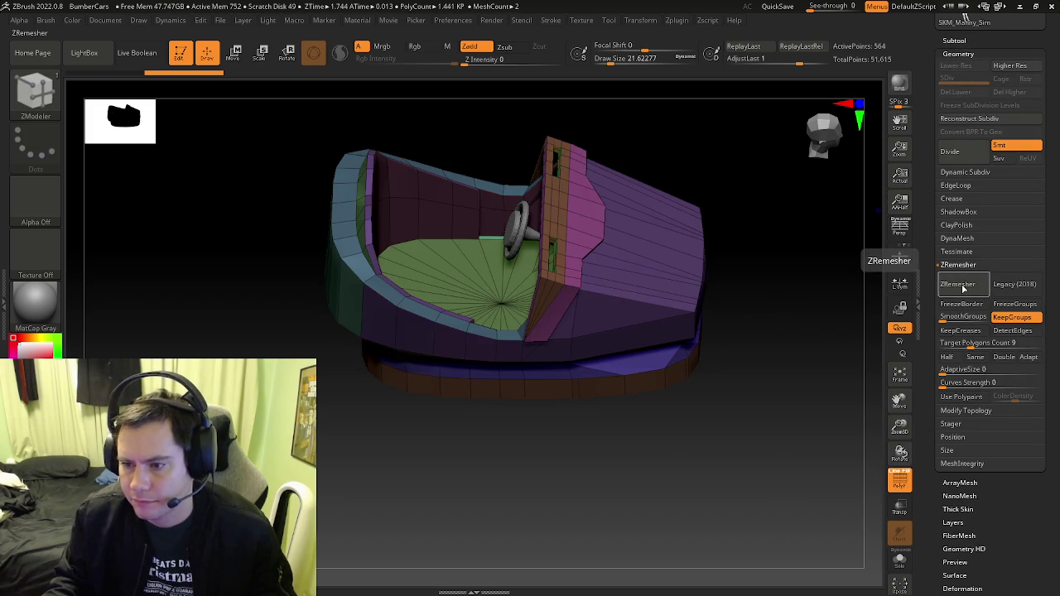
pyautogui.moveTo(753, 293); pyautogui.dragTo(908, 332)
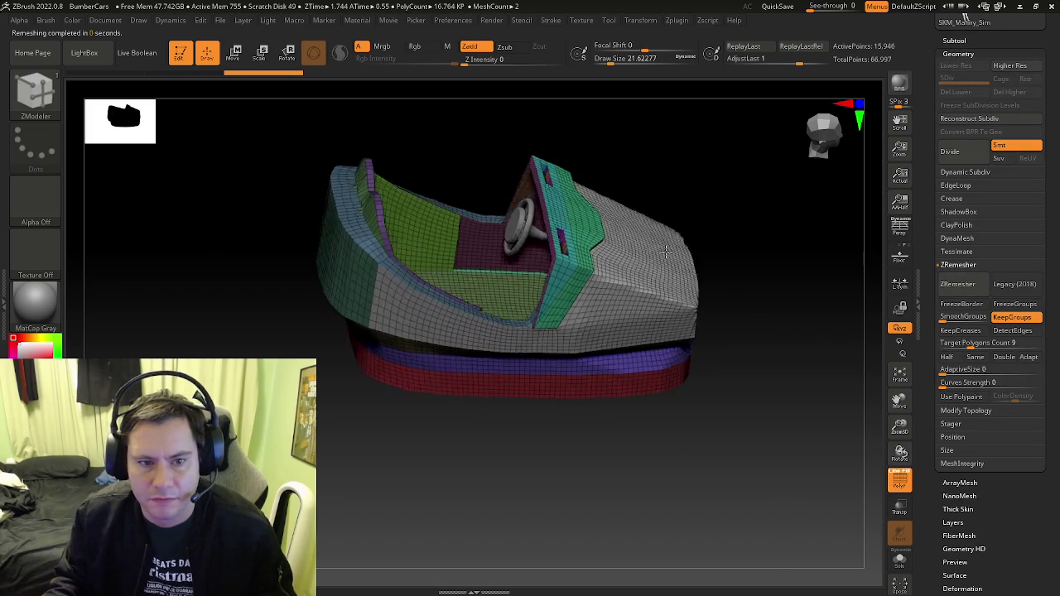
# Undo to the low-poly mesh and retry ZRemesher with DetectEdges and KeepCreases enabled
pyautogui.hotkey('ctrl', 'z')
pyautogui.write('1')
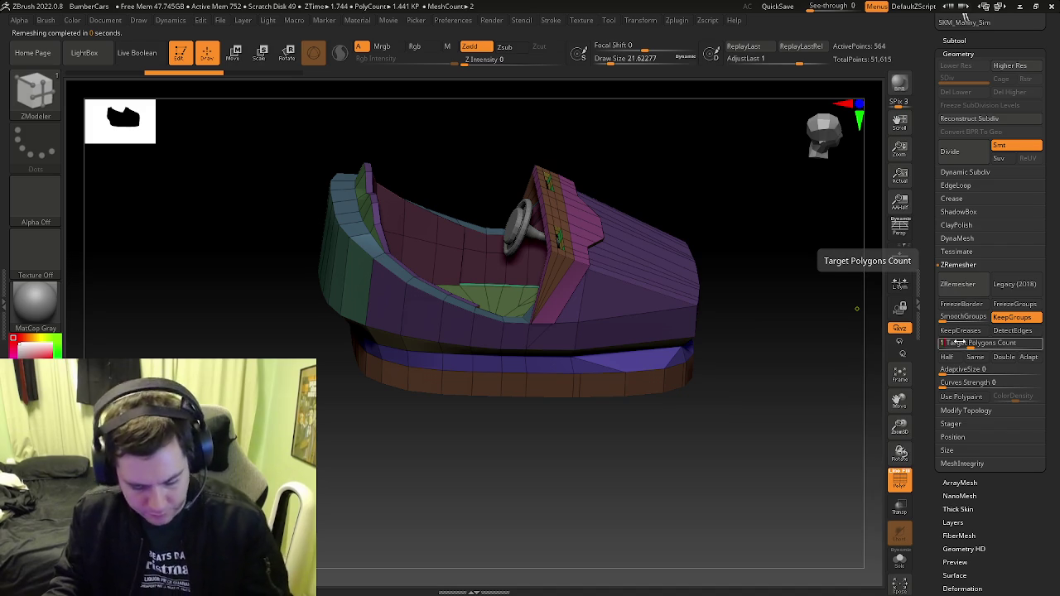
pyautogui.click(957, 284)
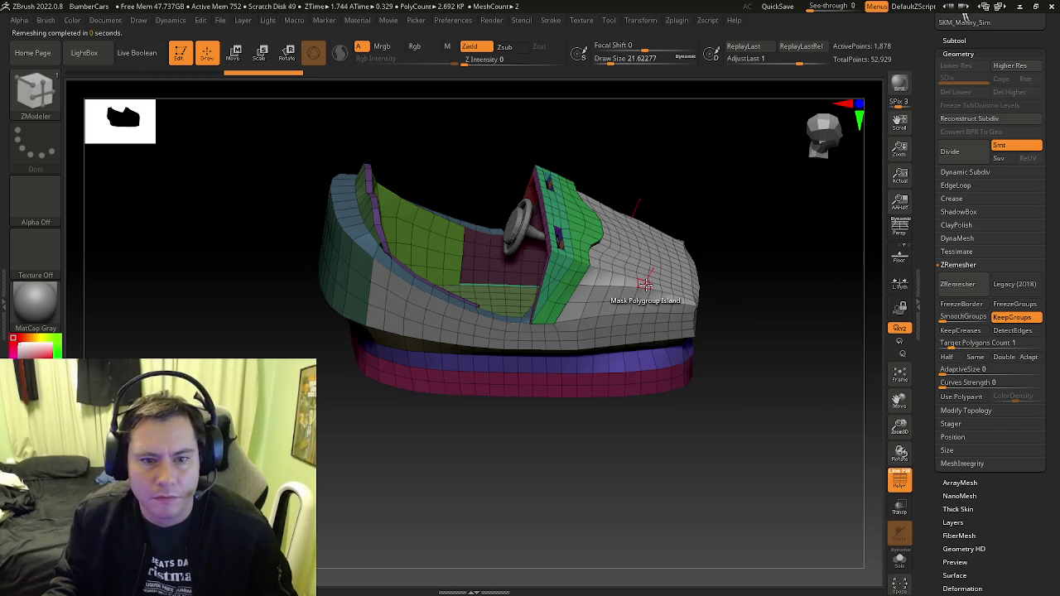
pyautogui.hotkey('shift', 'f')
pyautogui.moveTo(729, 431); pyautogui.dragTo(845, 415)
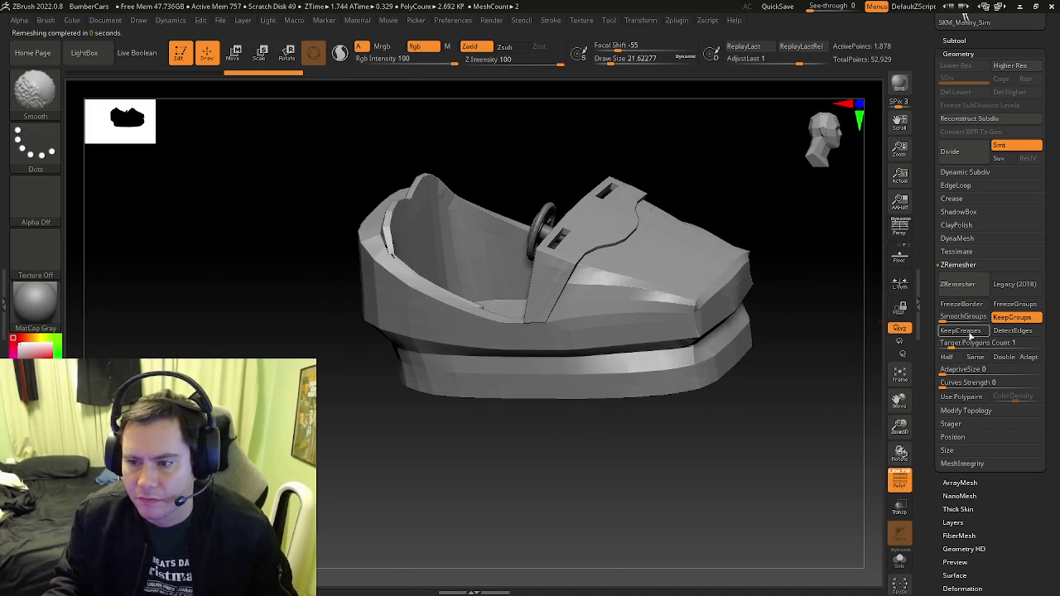
pyautogui.hotkey('shift', 'f')
pyautogui.hotkey('ctrl', 'z')
pyautogui.click(1007, 330)
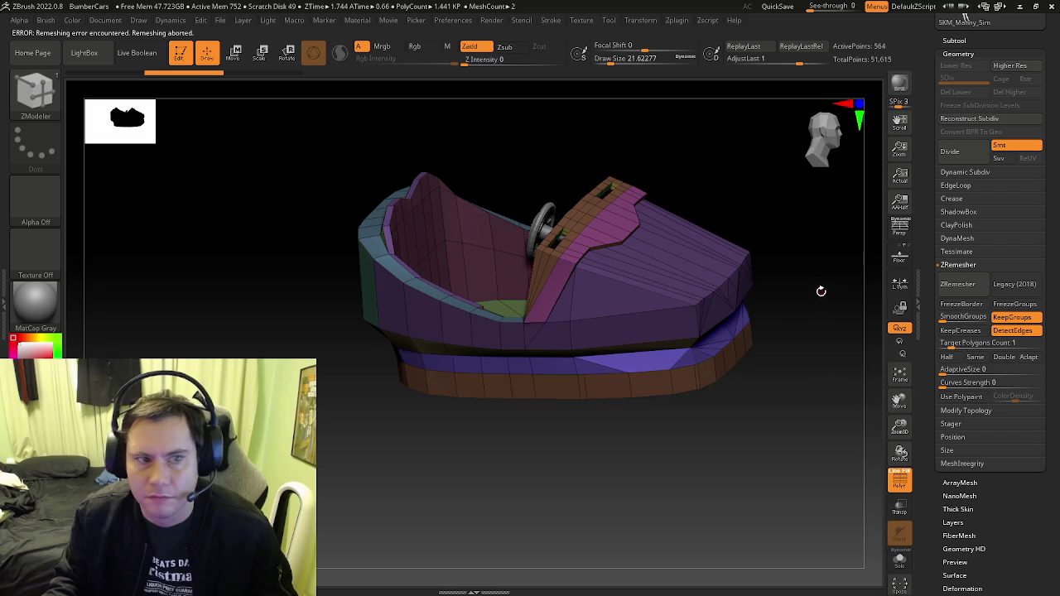
pyautogui.click(948, 284)
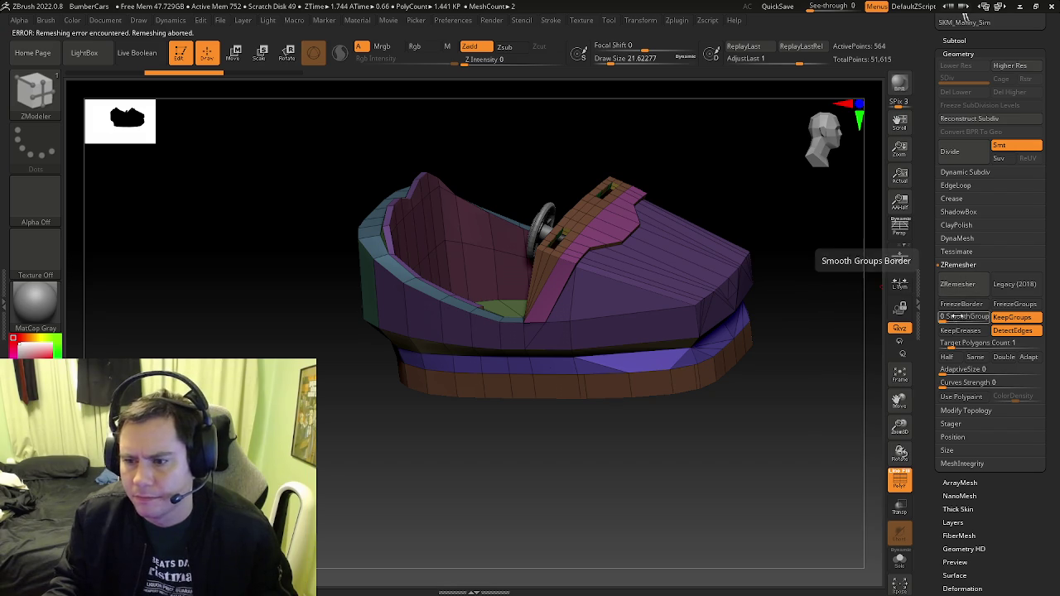
pyautogui.click(958, 284)
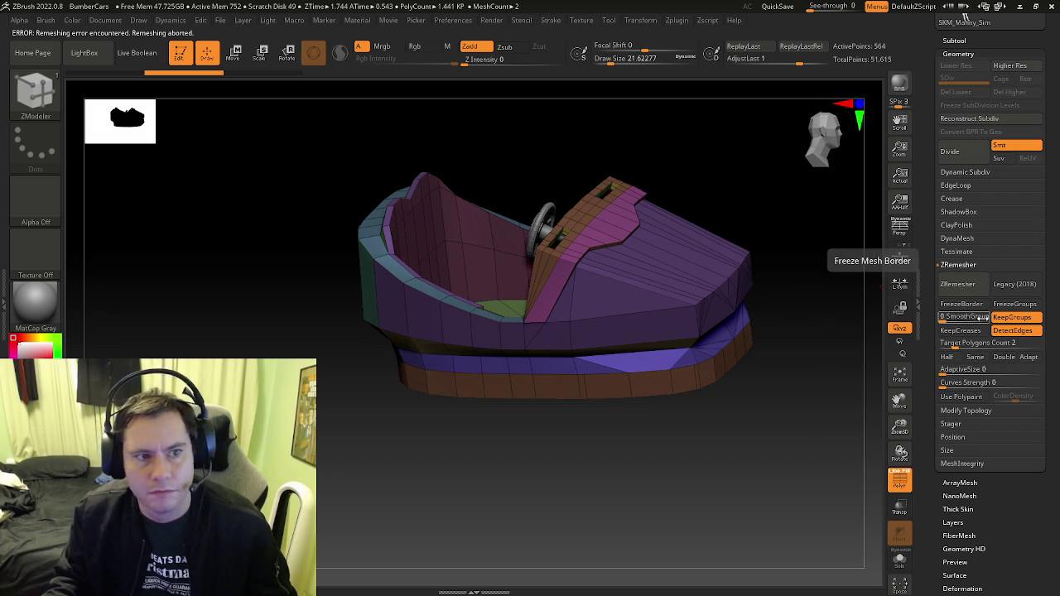
pyautogui.click(961, 284)
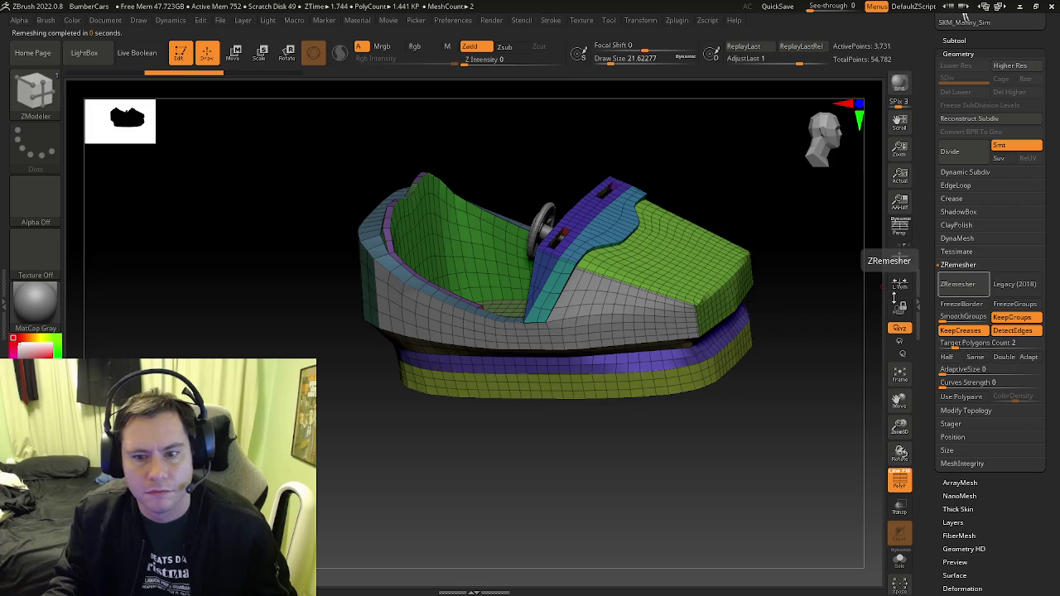
# Toggle KeepCreases and DetectEdges off and remesh at target 3 into a 5,376-point quad mesh
pyautogui.click(936, 289)
pyautogui.click(978, 331)
pyautogui.click(978, 342)
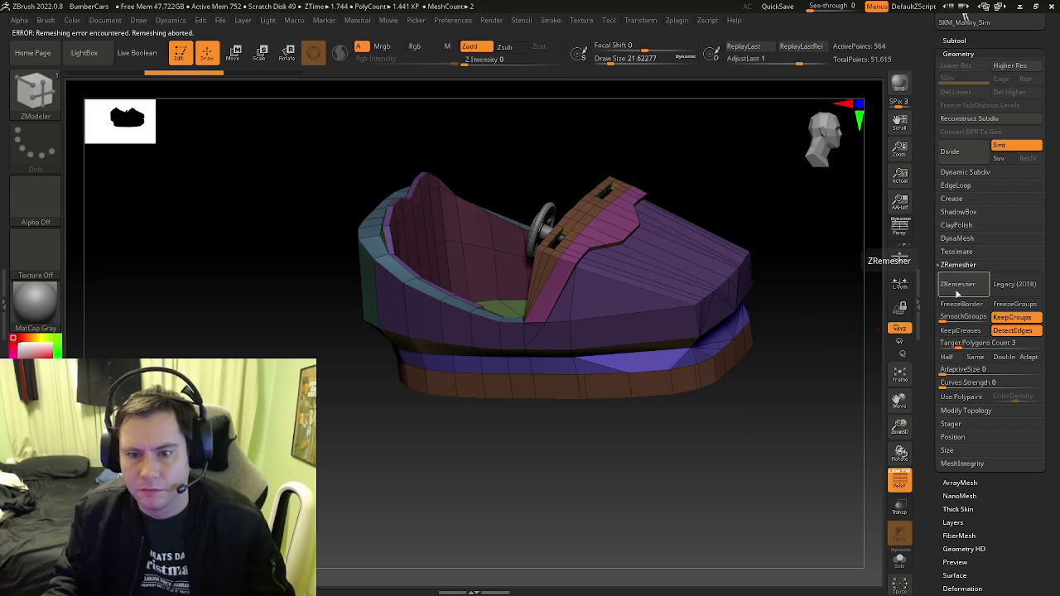
pyautogui.click(1004, 333)
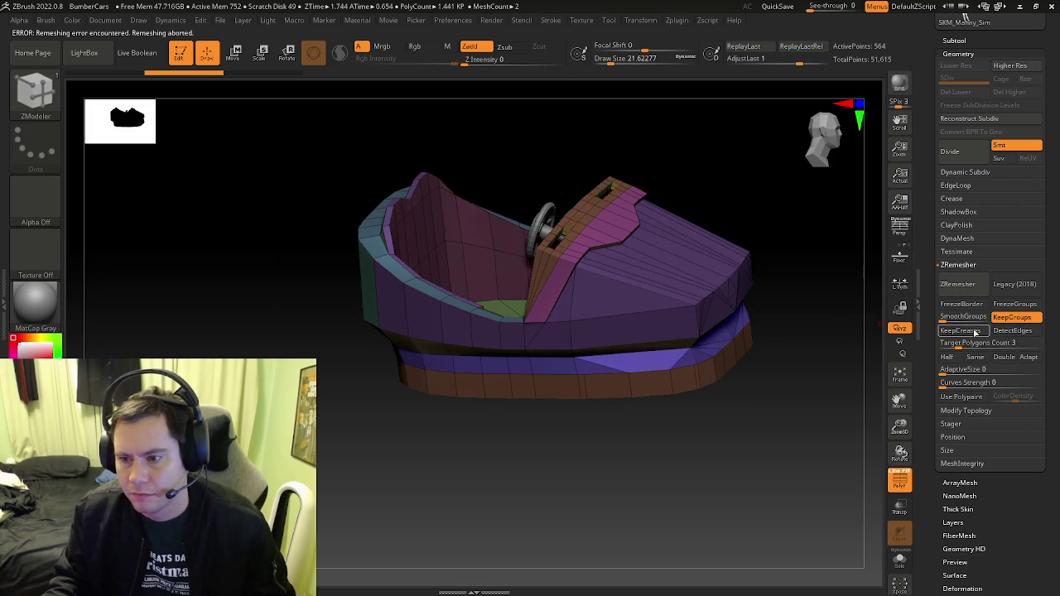
pyautogui.click(968, 285)
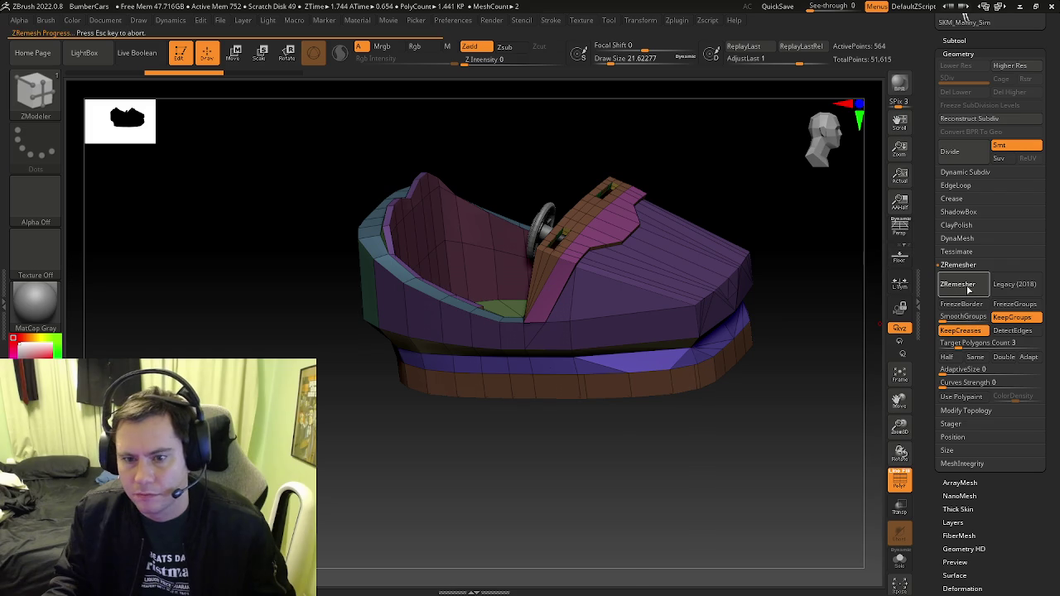
pyautogui.click(974, 289)
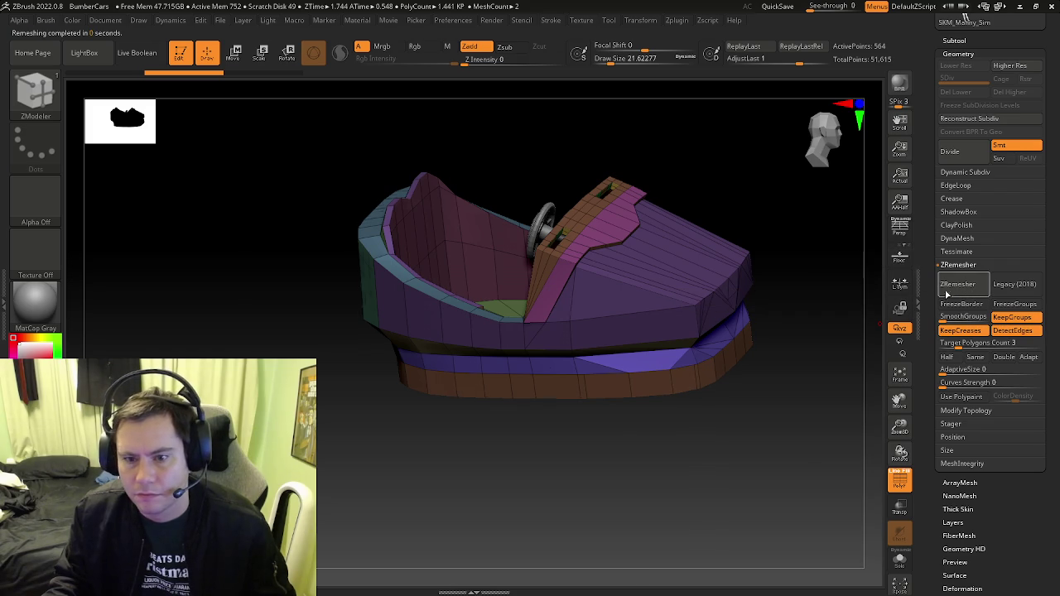
pyautogui.hotkey('shift', 'f')
pyautogui.hotkey('shift', 'f')
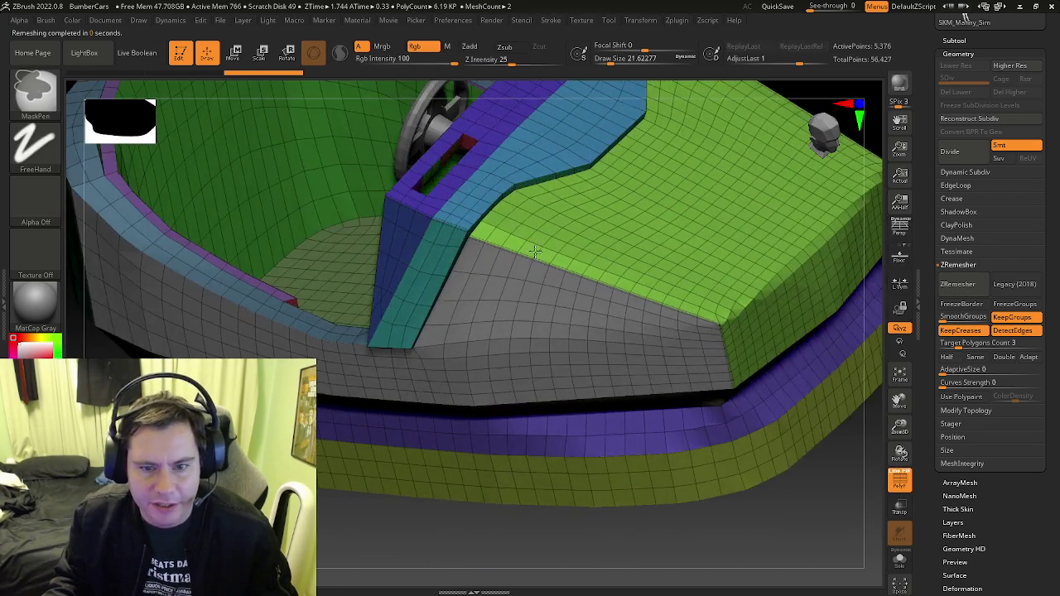
# Close in on the green/grey panel edge and set ZModeler to Delete Edge Loop
pyautogui.moveTo(423, 222); pyautogui.dragTo(509, 277, button='right')
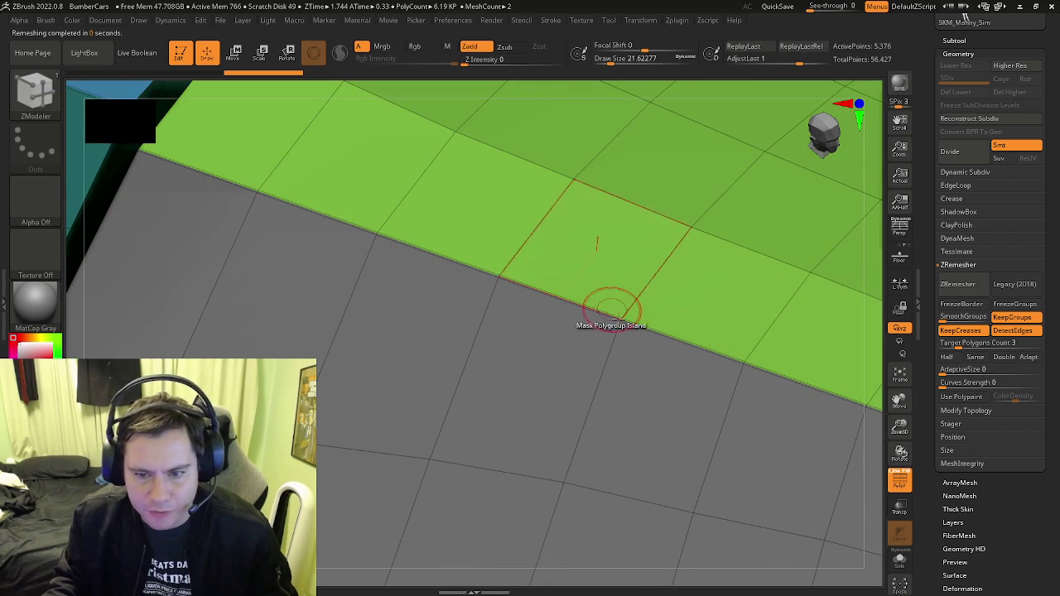
pyautogui.scroll(-3, 677, 343)
pyautogui.scroll(-3, 646, 343)
pyautogui.moveTo(663, 339)
pyautogui.mouseDown(button='right')
pyautogui.moveTo(817, 372)
pyautogui.moveTo(767, 332)
pyautogui.mouseUp(button='right')
pyautogui.scroll(5, 781, 419)
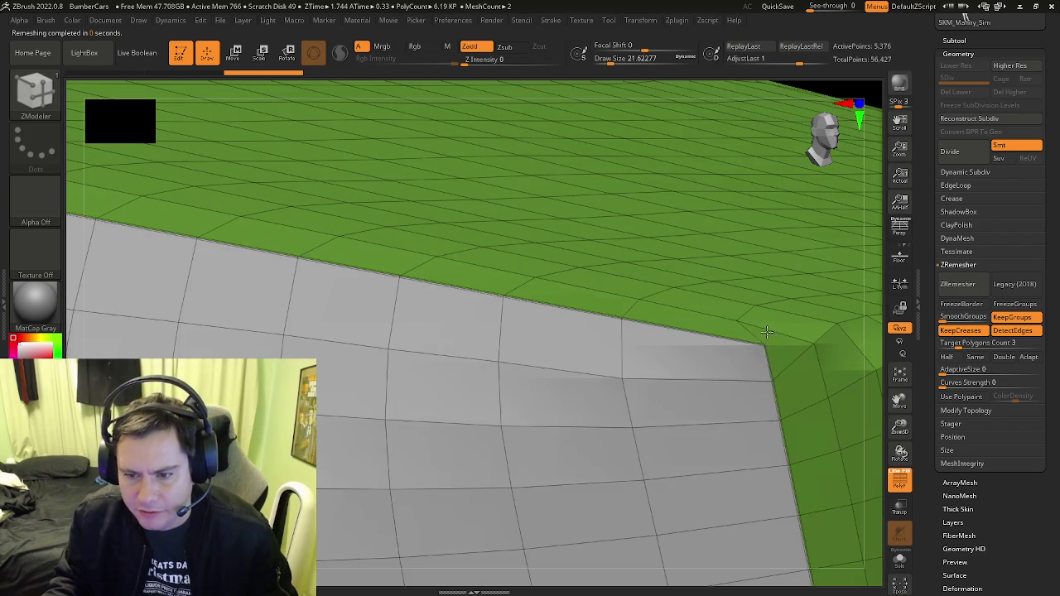
pyautogui.scroll(-5, 828, 398)
pyautogui.moveTo(634, 386)
pyautogui.mouseDown(button='right')
pyautogui.moveTo(610, 398)
pyautogui.moveTo(618, 414)
pyautogui.mouseUp(button='right')
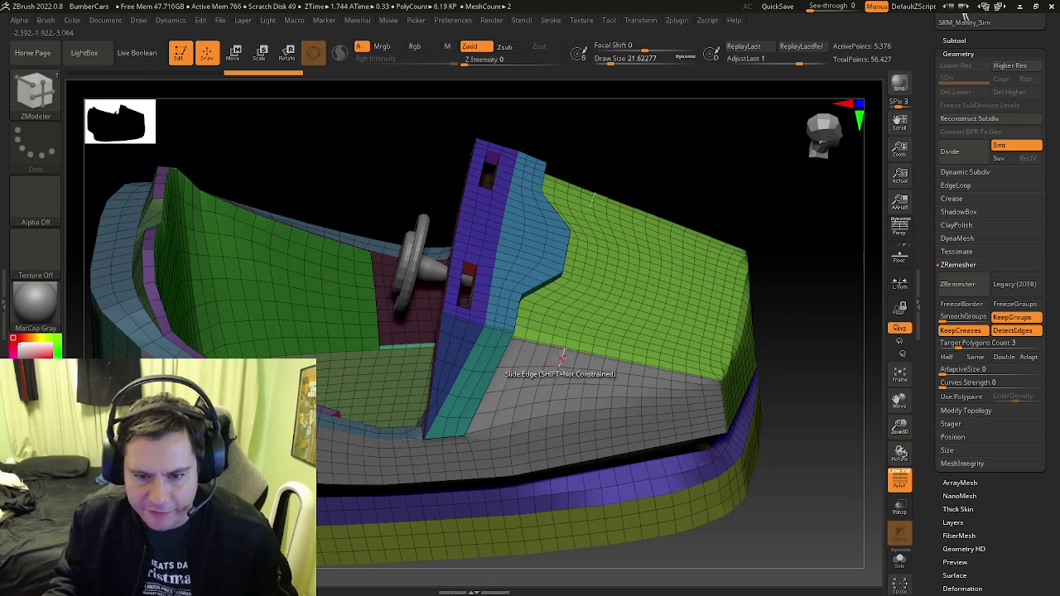
pyautogui.press('space')
pyautogui.click(424, 314)
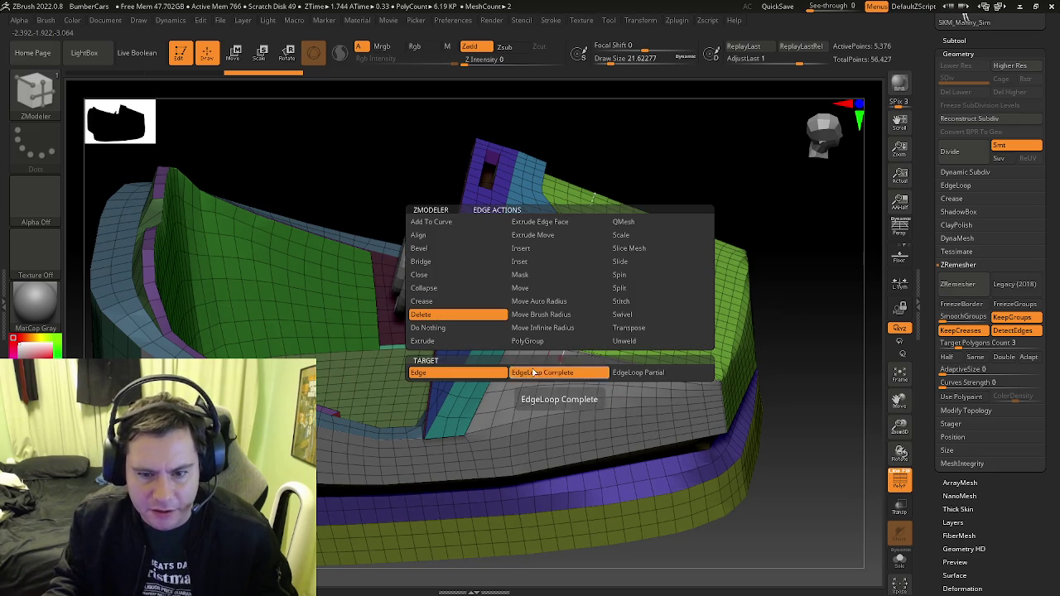
pyautogui.click(534, 373)
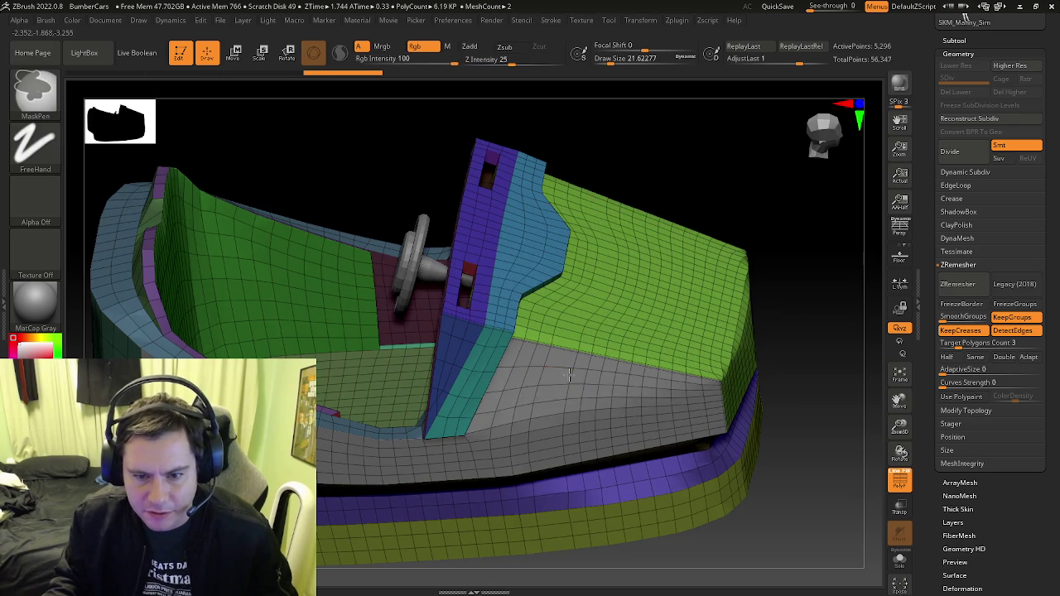
# Delete the edge loop along the green panel and frame the whole model
pyautogui.keyDown('ctrl'); pyautogui.moveTo(555, 378); pyautogui.dragTo(571, 326, button='right'); pyautogui.keyUp('ctrl')
pyautogui.click(570, 326)
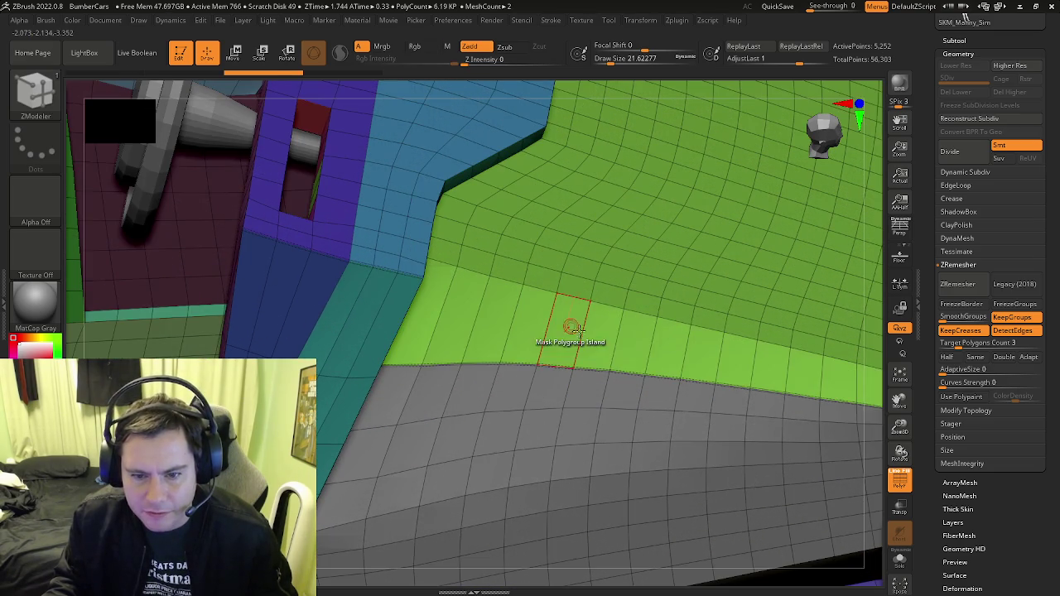
pyautogui.press('f')
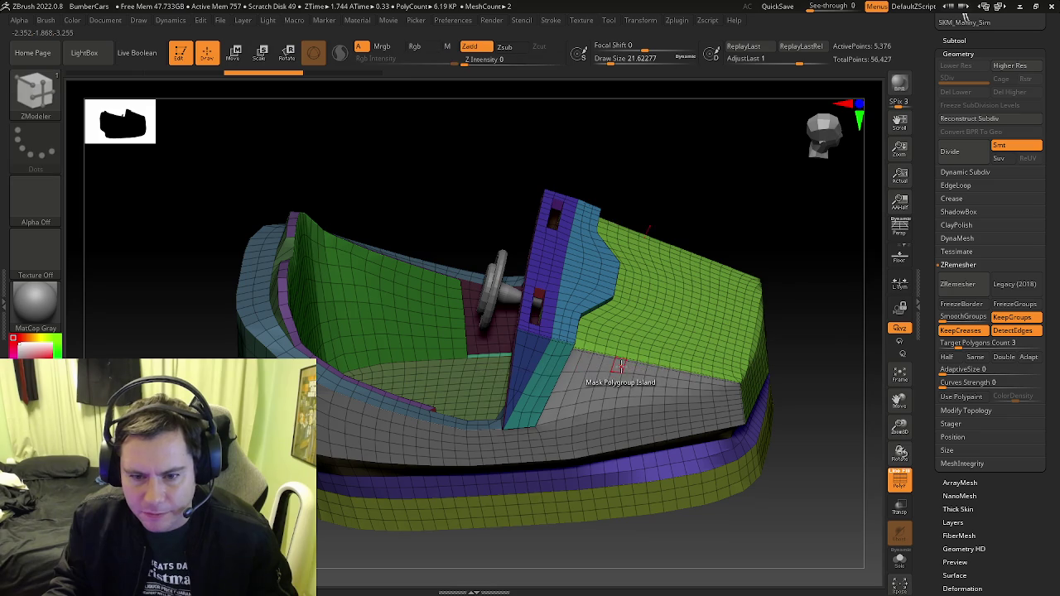
pyautogui.moveTo(588, 354); pyautogui.dragTo(594, 366, button='right')
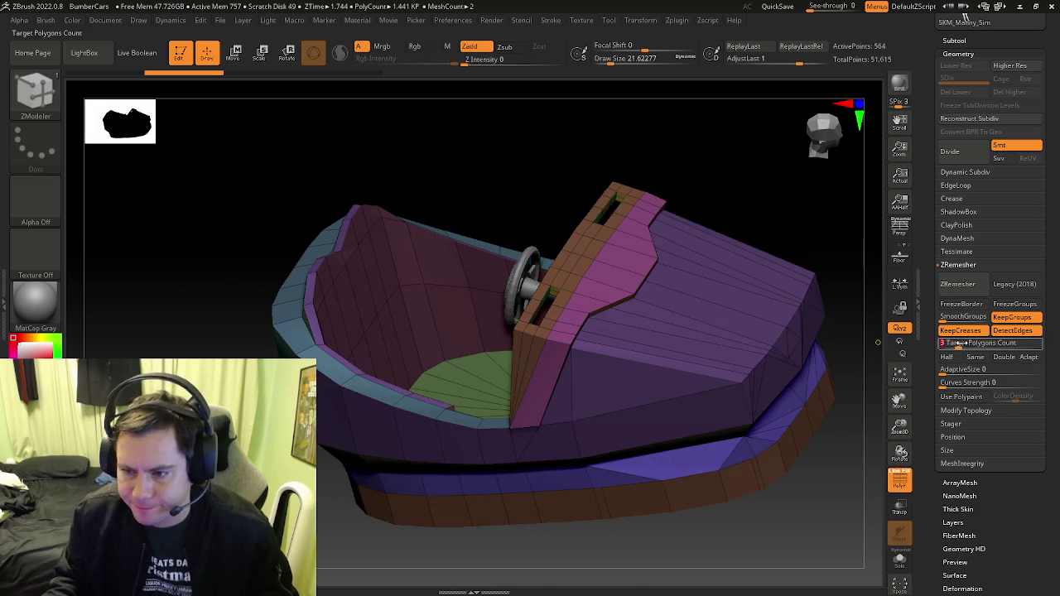
# Remesh at target count 2 with creases kept, then undo and redo to compare
pyautogui.click(958, 284)
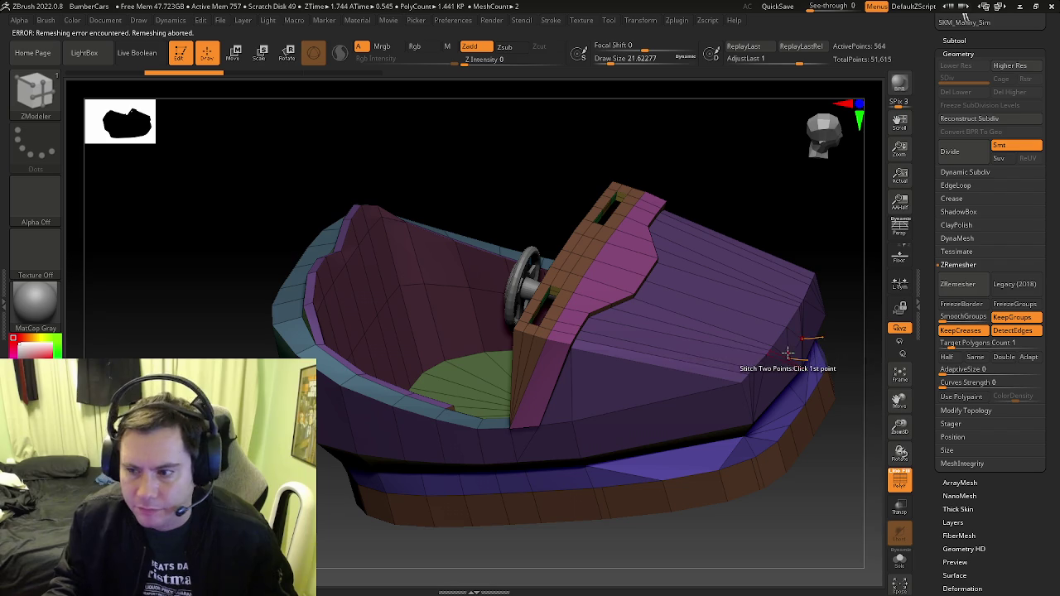
pyautogui.moveTo(953, 343); pyautogui.dragTo(954, 343)
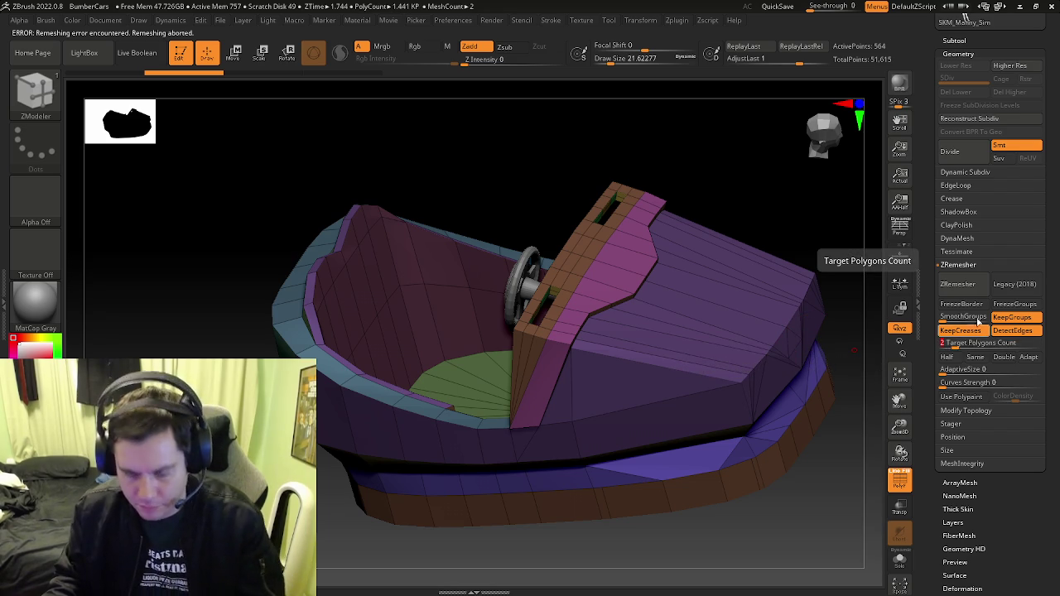
pyautogui.click(960, 331)
pyautogui.click(958, 284)
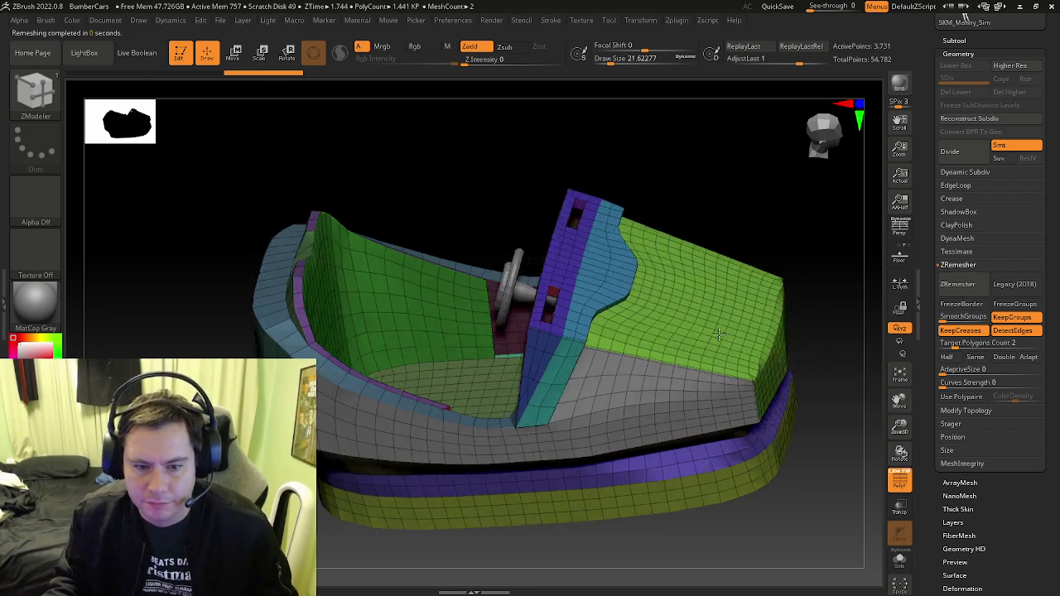
pyautogui.moveTo(715, 335); pyautogui.dragTo(467, 323)
pyautogui.hotkey('ctrl', 'z')
pyautogui.hotkey('ctrl', 'shift', 'z')
pyautogui.hotkey('ctrl', 'z')
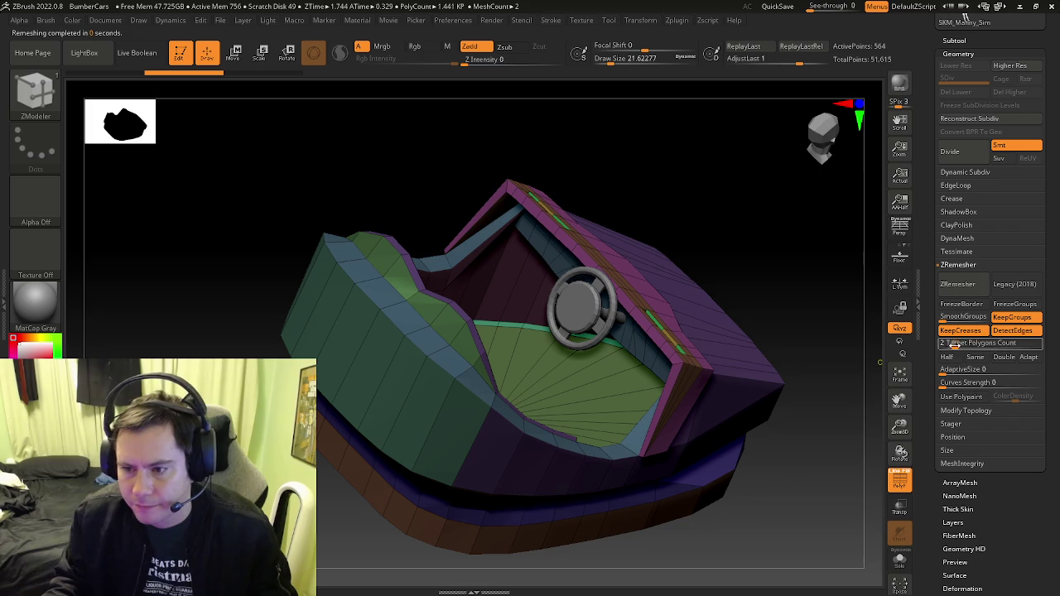
# Remesh at target 3, undo back to the low-poly mesh, and mask a rectangular region
pyautogui.click(957, 284)
pyautogui.hotkey('ctrl', 'z')
pyautogui.moveTo(447, 286); pyautogui.dragTo(430, 274)
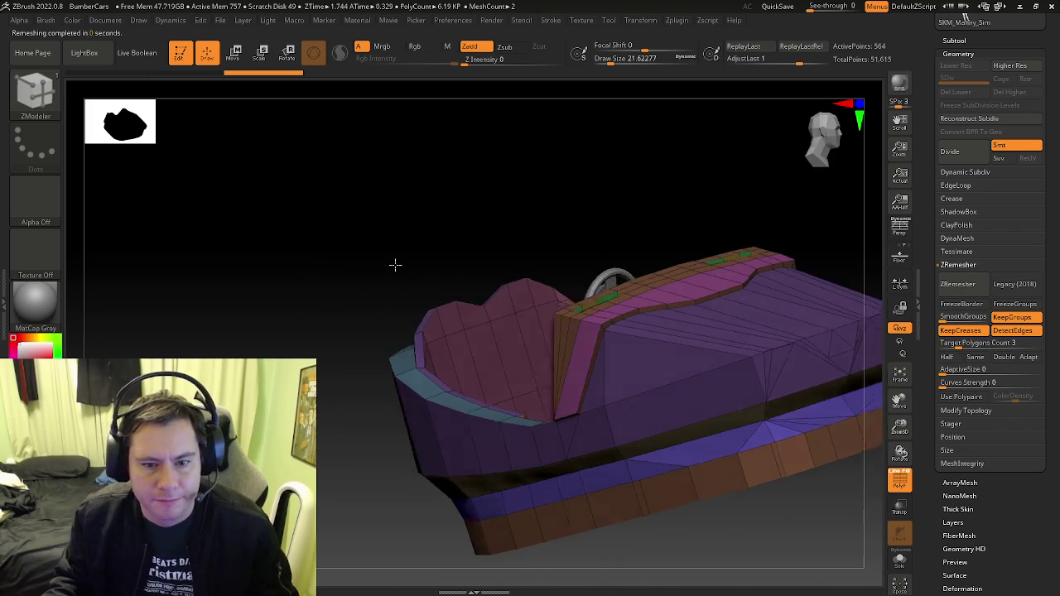
pyautogui.hotkey('ctrl', 'z')
pyautogui.keyDown('shift'); pyautogui.moveTo(533, 256); pyautogui.dragTo(499, 248); pyautogui.keyUp('shift')
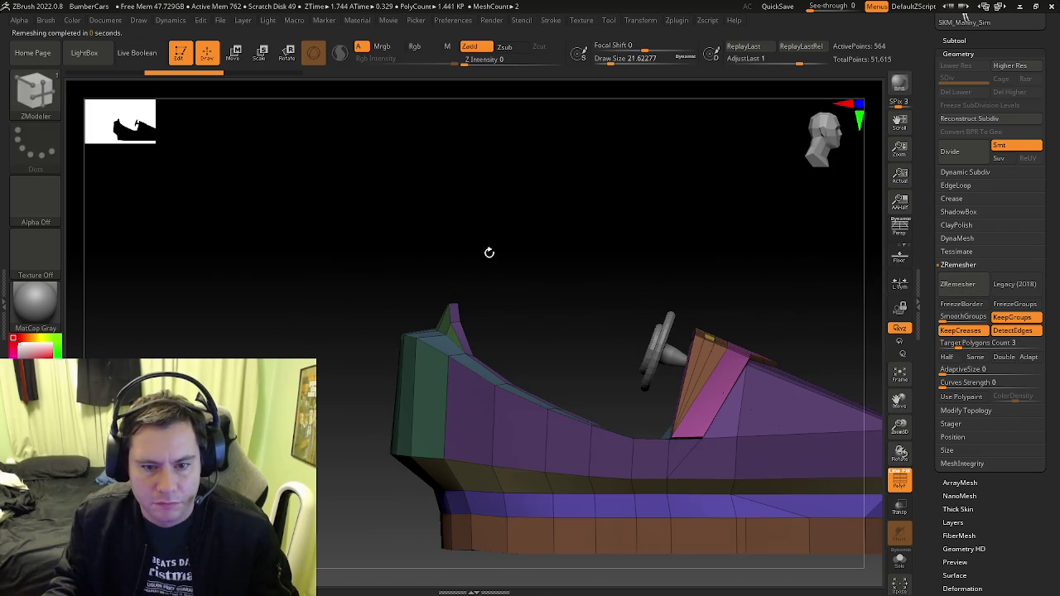
pyautogui.moveTo(500, 326)
pyautogui.keyDown('ctrl'); pyautogui.mouseDown()
pyautogui.moveTo(497, 315)
pyautogui.moveTo(539, 353)
pyautogui.mouseUp(); pyautogui.keyUp('ctrl')
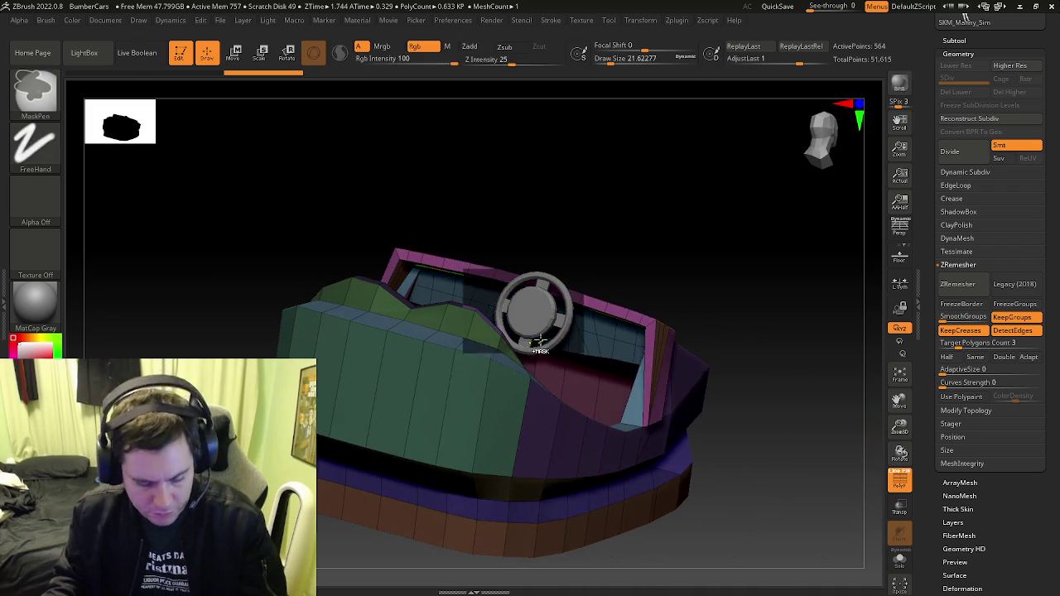
# Raise the unmasked steering wheel slightly with the gizmo, then rerun ZRemesher at target 2
pyautogui.press('w')
pyautogui.moveTo(487, 247); pyautogui.dragTo(487, 245)
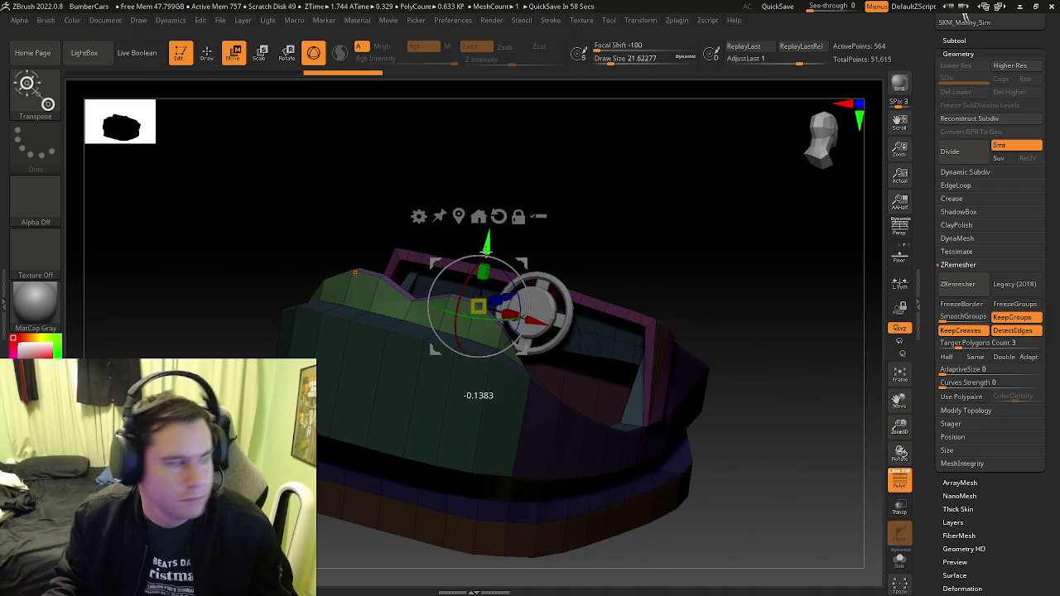
pyautogui.moveTo(487, 245); pyautogui.dragTo(487, 243)
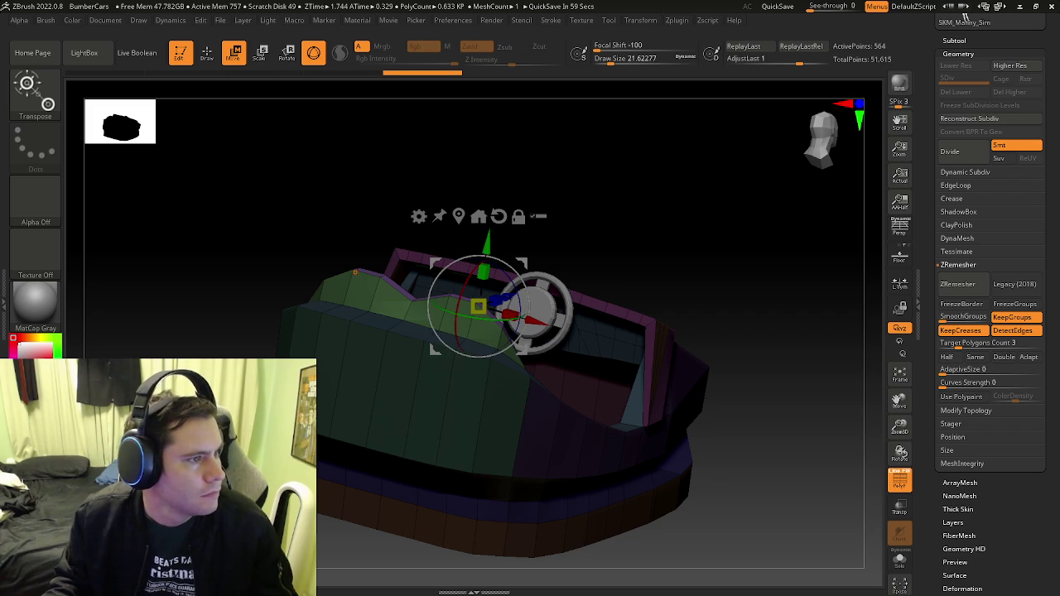
pyautogui.moveTo(485, 270)
pyautogui.mouseDown()
pyautogui.moveTo(667, 301)
pyautogui.moveTo(610, 284)
pyautogui.moveTo(667, 290)
pyautogui.mouseUp()
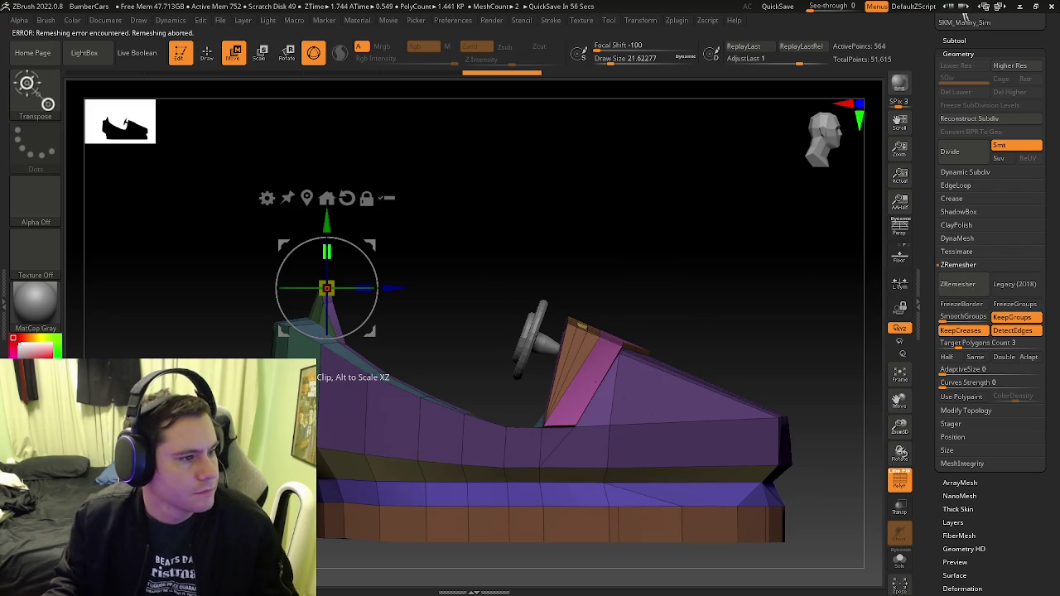
pyautogui.moveTo(567, 316)
pyautogui.mouseDown(button='right')
pyautogui.moveTo(527, 325)
pyautogui.moveTo(577, 330)
pyautogui.mouseUp(button='right')
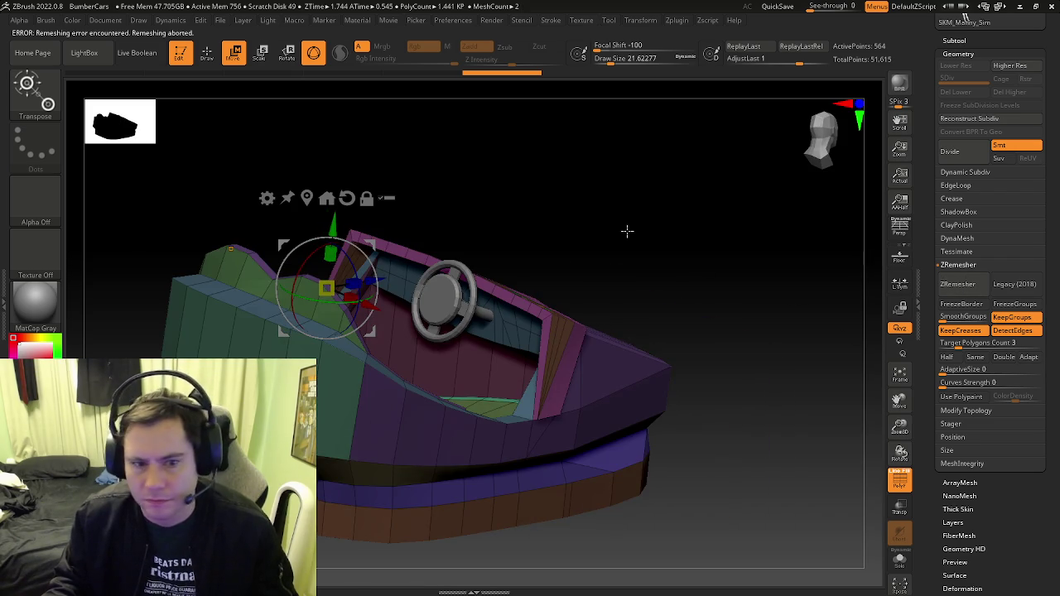
pyautogui.press('q')
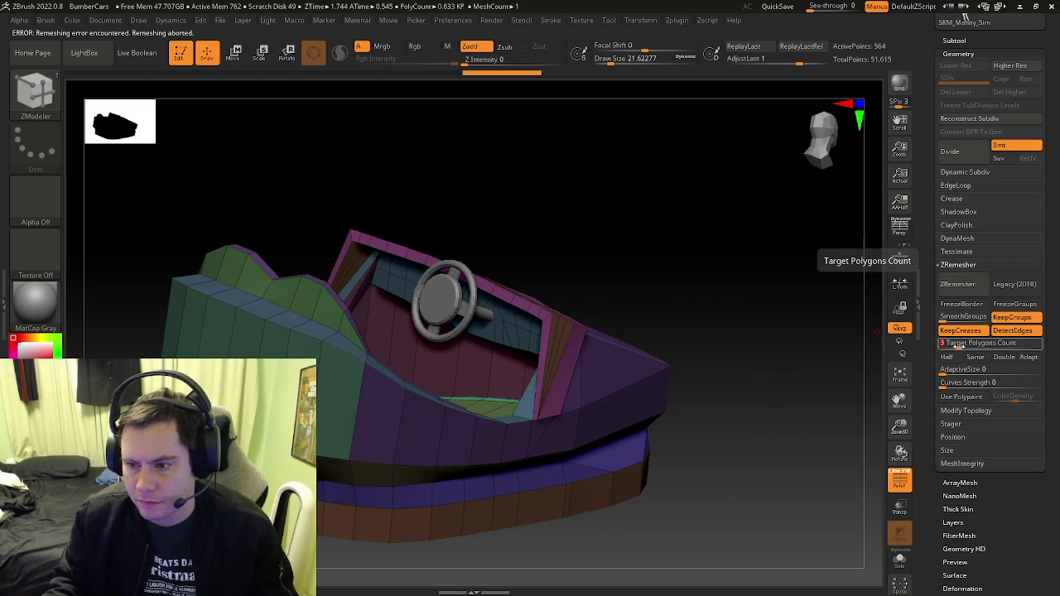
pyautogui.write('2')
pyautogui.click(961, 284)
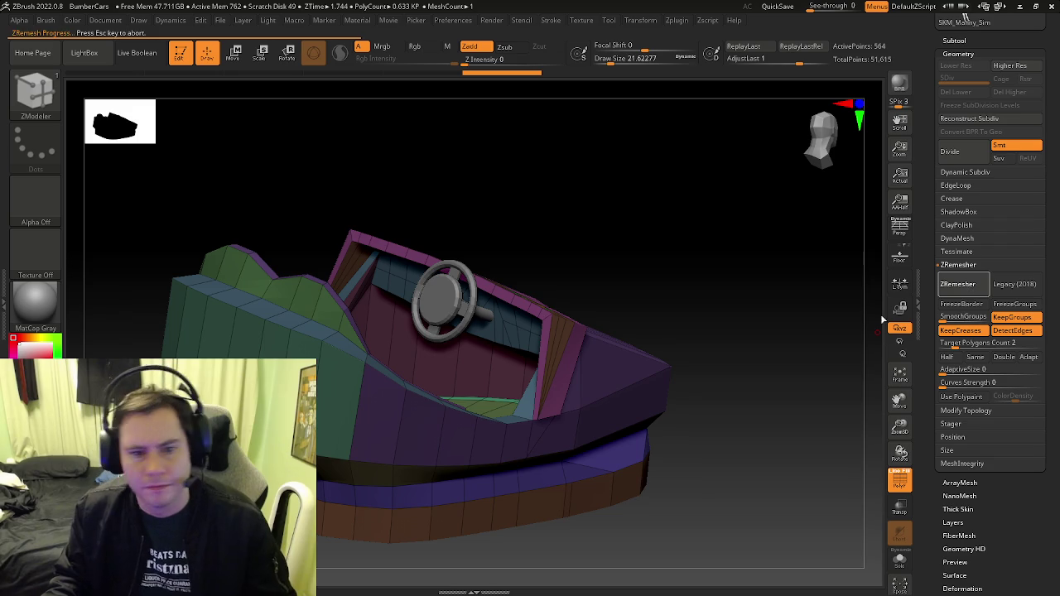
# Set ZModeler to PolyGroup Polyloop and give a side loop and the dashboard loop new polygroups
pyautogui.moveTo(733, 323); pyautogui.dragTo(1012, 346)
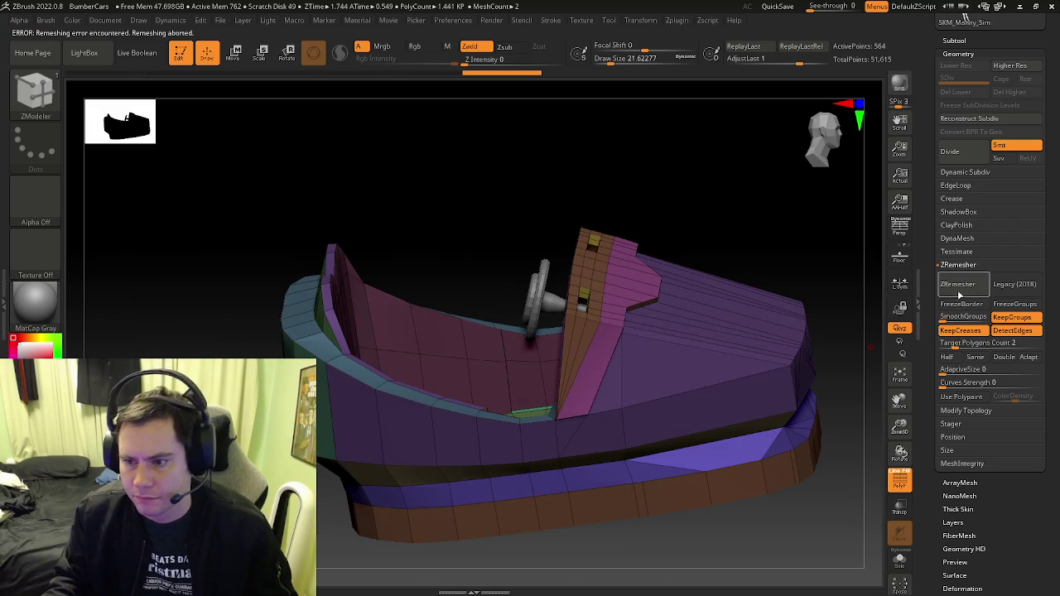
pyautogui.moveTo(450, 320)
pyautogui.mouseDown(button='right')
pyautogui.moveTo(400, 315)
pyautogui.moveTo(1036, 299)
pyautogui.mouseUp(button='right')
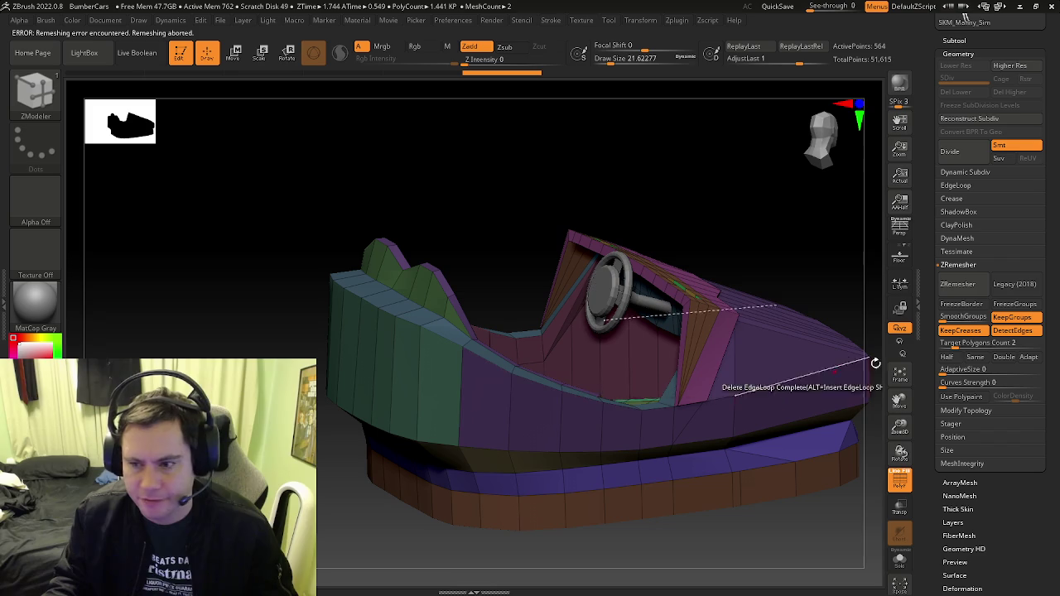
pyautogui.press('space')
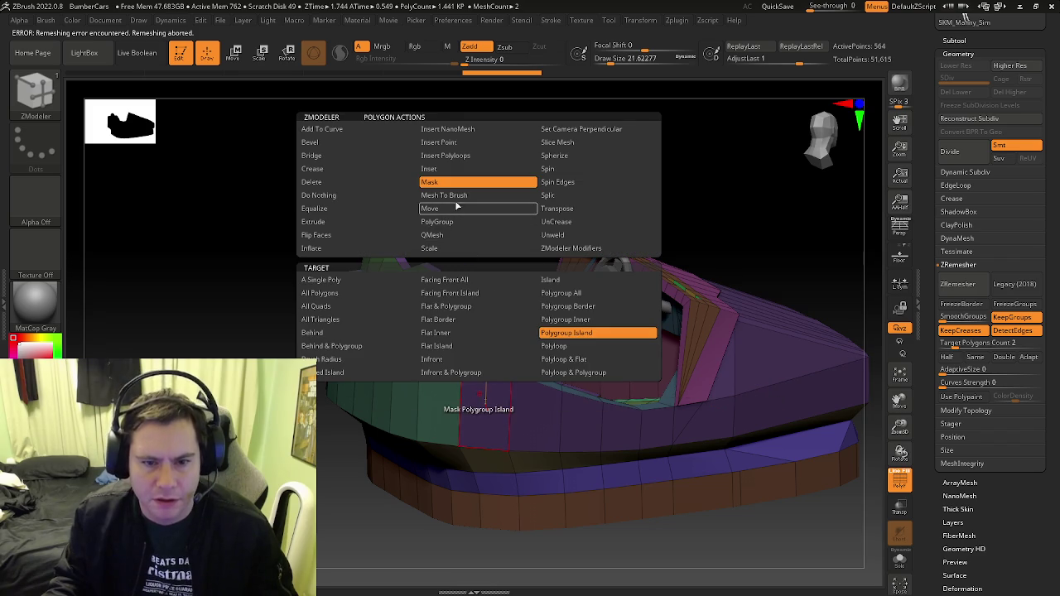
pyautogui.click(452, 222)
pyautogui.click(554, 332)
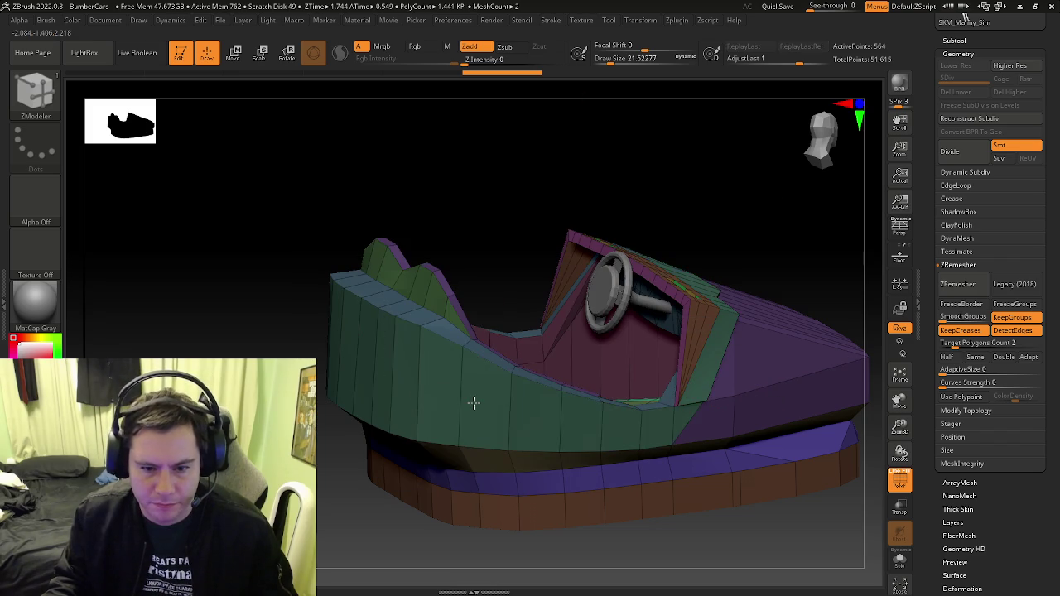
pyautogui.click(482, 401)
pyautogui.moveTo(480, 414); pyautogui.dragTo(468, 430, button='right')
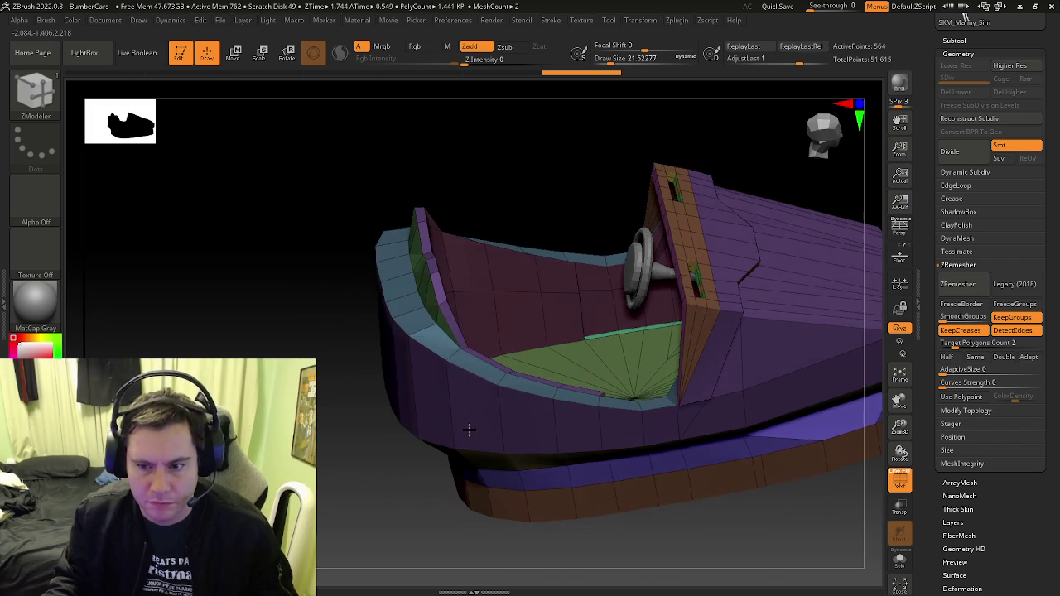
pyautogui.click(623, 448)
pyautogui.moveTo(541, 433)
pyautogui.mouseDown(button='right')
pyautogui.moveTo(495, 398)
pyautogui.moveTo(488, 289)
pyautogui.moveTo(467, 444)
pyautogui.moveTo(518, 414)
pyautogui.moveTo(511, 398)
pyautogui.moveTo(530, 367)
pyautogui.moveTo(444, 395)
pyautogui.mouseUp(button='right')
# Switch the polygroup action to single polygons and regroup polygons on the dashboard strip
pyautogui.press('space')
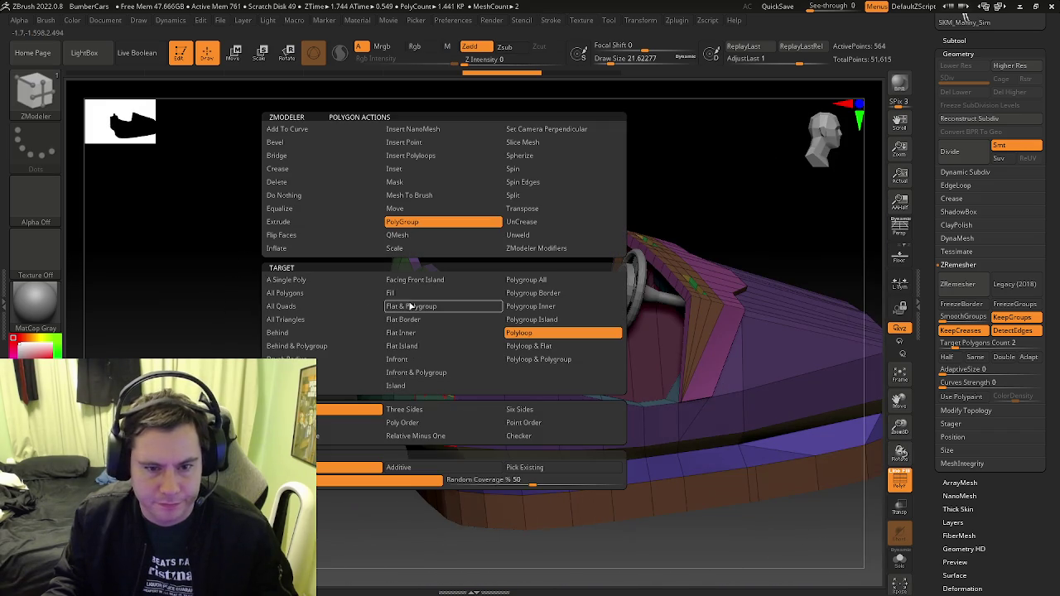
pyautogui.click(302, 284)
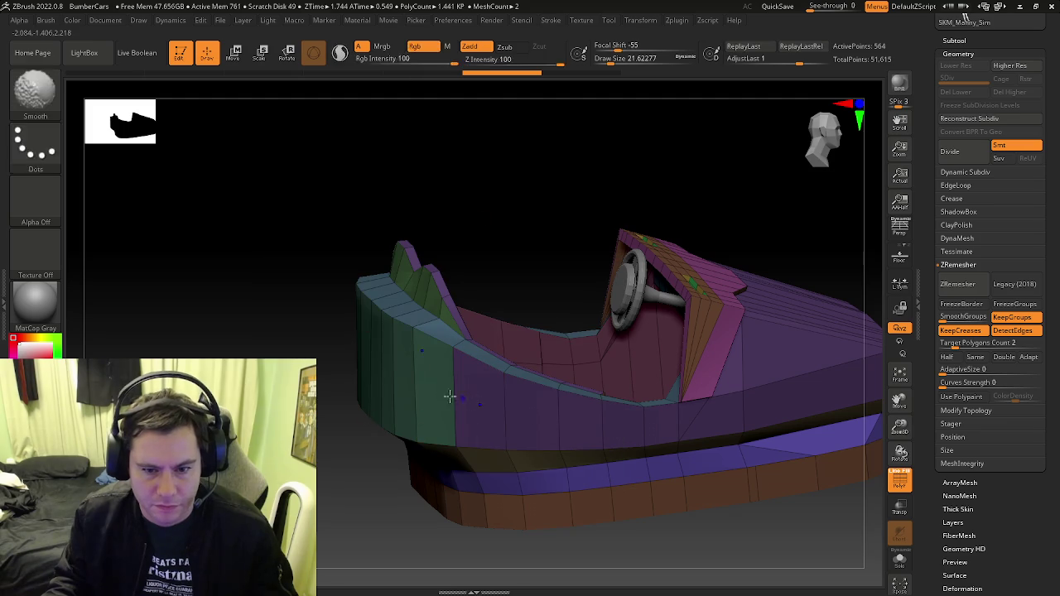
pyautogui.moveTo(415, 386)
pyautogui.mouseDown(button='right')
pyautogui.moveTo(428, 386)
pyautogui.moveTo(376, 357)
pyautogui.moveTo(395, 350)
pyautogui.moveTo(378, 304)
pyautogui.moveTo(622, 423)
pyautogui.moveTo(604, 438)
pyautogui.moveTo(630, 442)
pyautogui.moveTo(589, 428)
pyautogui.moveTo(602, 368)
pyautogui.moveTo(574, 359)
pyautogui.mouseUp(button='right')
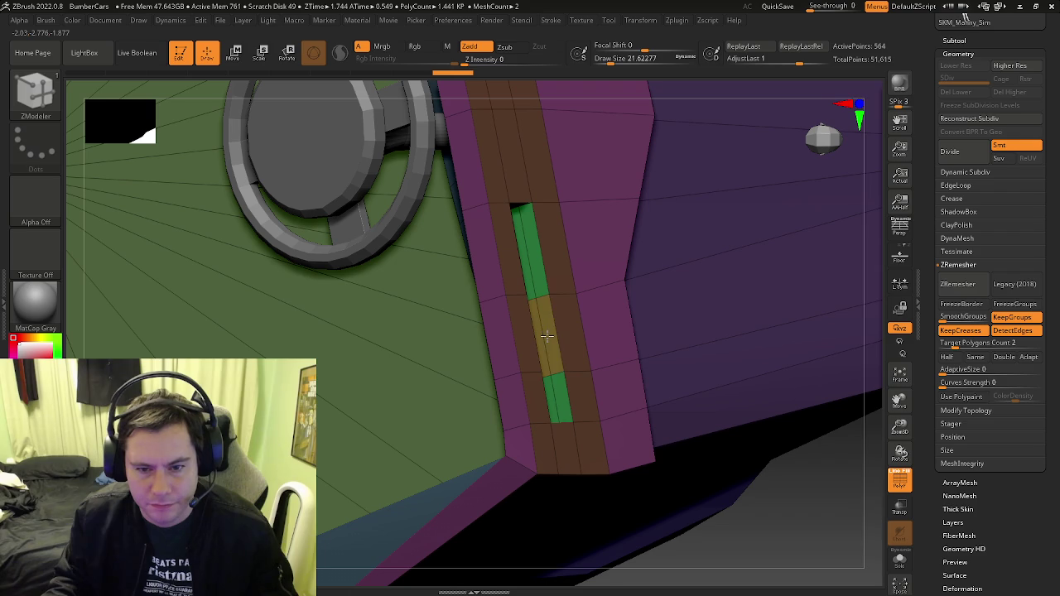
pyautogui.press('space')
pyautogui.click(655, 333)
pyautogui.click(549, 338)
pyautogui.moveTo(548, 338)
pyautogui.mouseDown(button='right')
pyautogui.moveTo(543, 292)
pyautogui.moveTo(566, 237)
pyautogui.moveTo(558, 158)
pyautogui.moveTo(530, 175)
pyautogui.moveTo(561, 278)
pyautogui.moveTo(563, 310)
pyautogui.moveTo(551, 310)
pyautogui.moveTo(560, 333)
pyautogui.moveTo(596, 256)
pyautogui.moveTo(653, 276)
pyautogui.moveTo(628, 458)
pyautogui.moveTo(589, 350)
pyautogui.moveTo(577, 362)
pyautogui.moveTo(668, 434)
pyautogui.moveTo(652, 396)
pyautogui.moveTo(769, 373)
pyautogui.mouseUp(button='right')
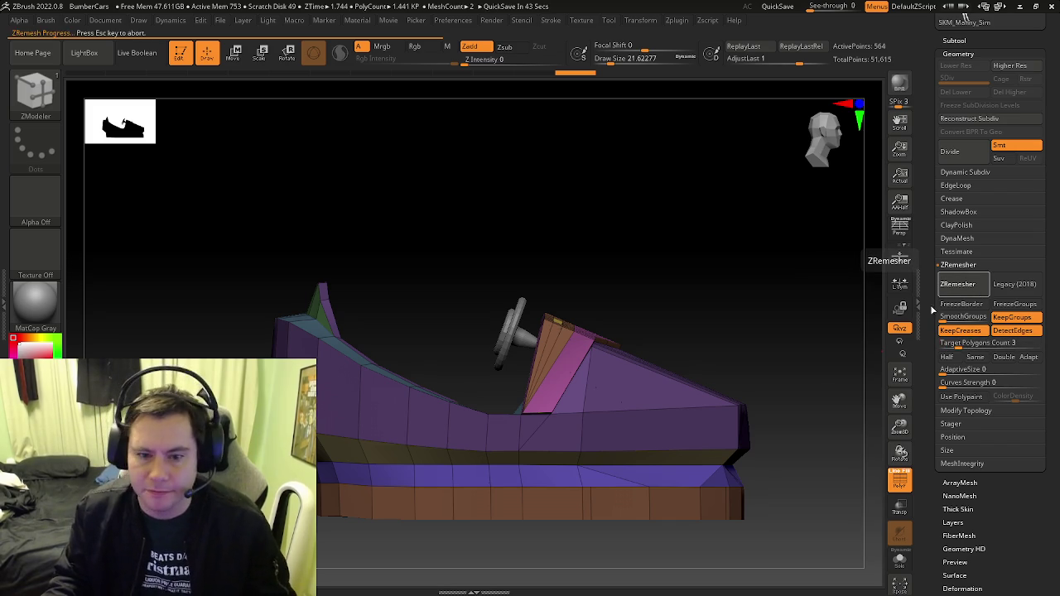
# Try ZRemesher target counts 4 and 6, undoing the too-dense results
pyautogui.click(978, 342)
pyautogui.write('4')
pyautogui.press('Return')
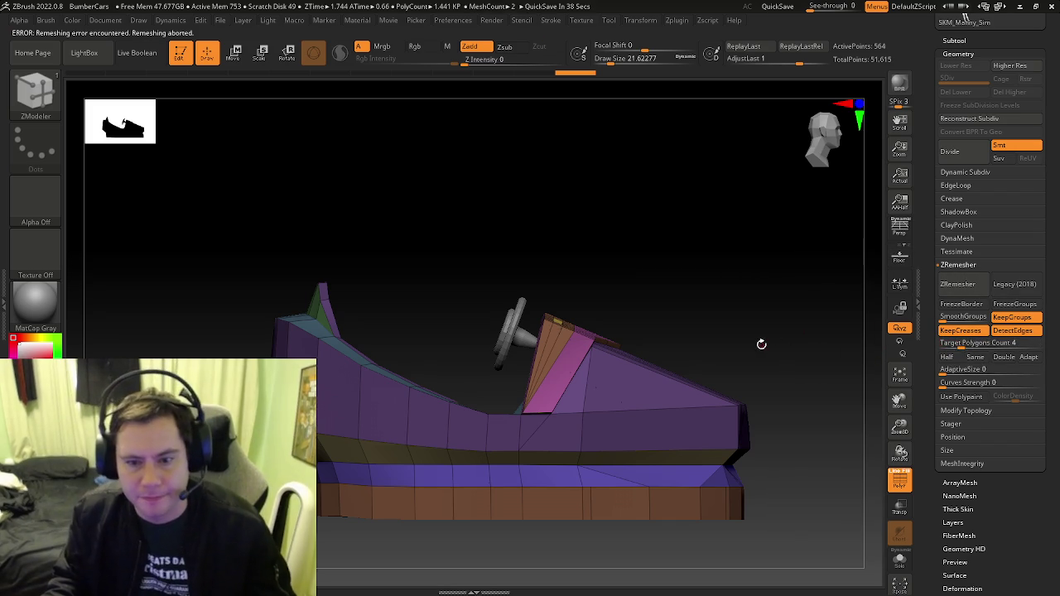
pyautogui.moveTo(762, 343); pyautogui.dragTo(712, 390)
pyautogui.click(978, 342)
pyautogui.write('6')
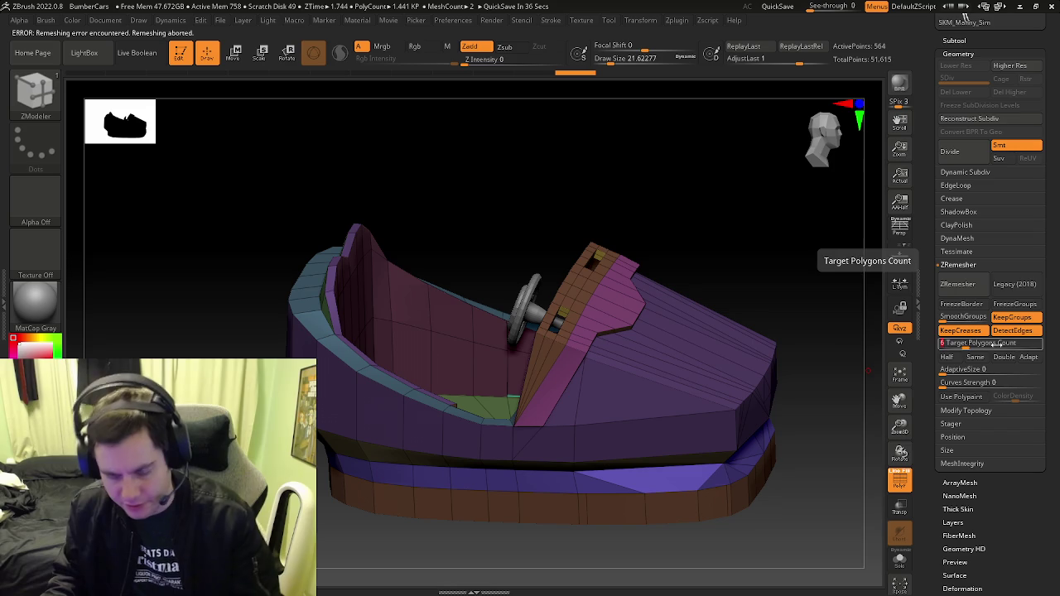
pyautogui.press('Return')
pyautogui.click(958, 265)
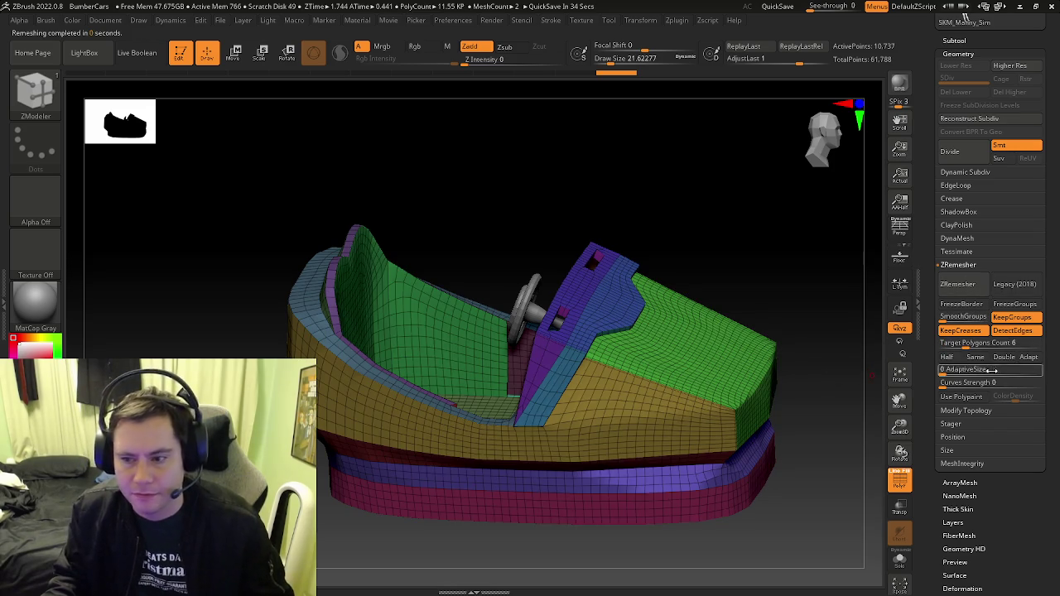
pyautogui.hotkey('ctrl', 'z')
pyautogui.click(961, 284)
pyautogui.hotkey('ctrl', 'z')
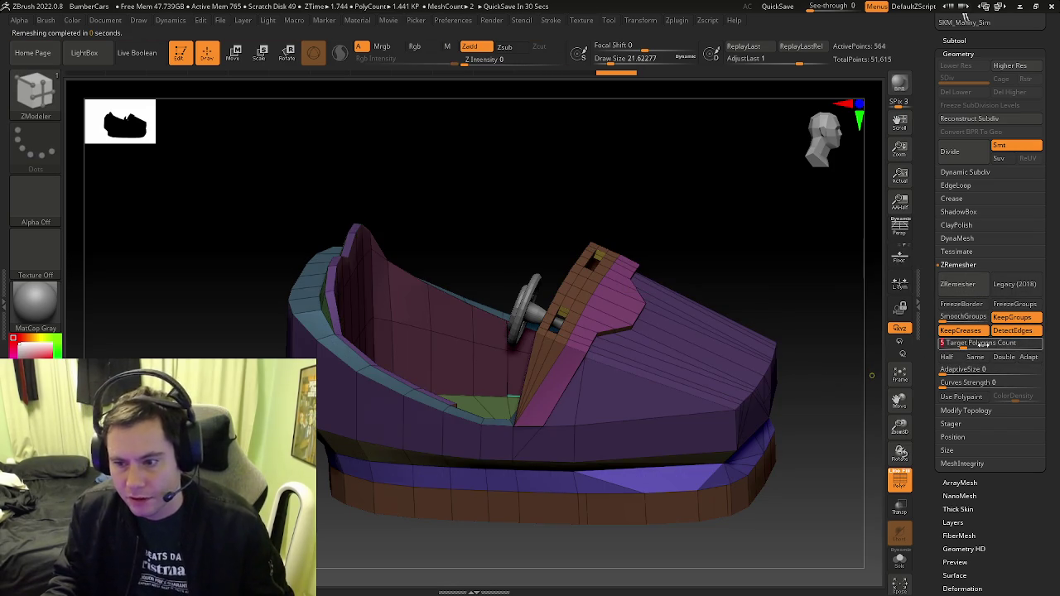
# Remesh at target counts 4.1 and 4.01, undoing the 4.1 result
pyautogui.click(976, 286)
pyautogui.hotkey('ctrl', 'z')
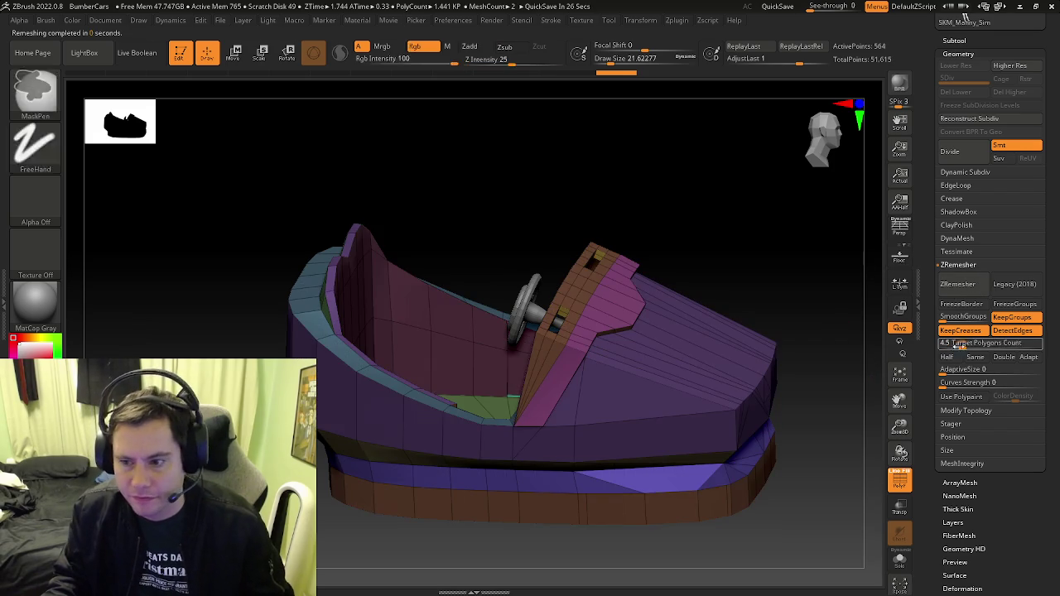
pyautogui.write('4.1')
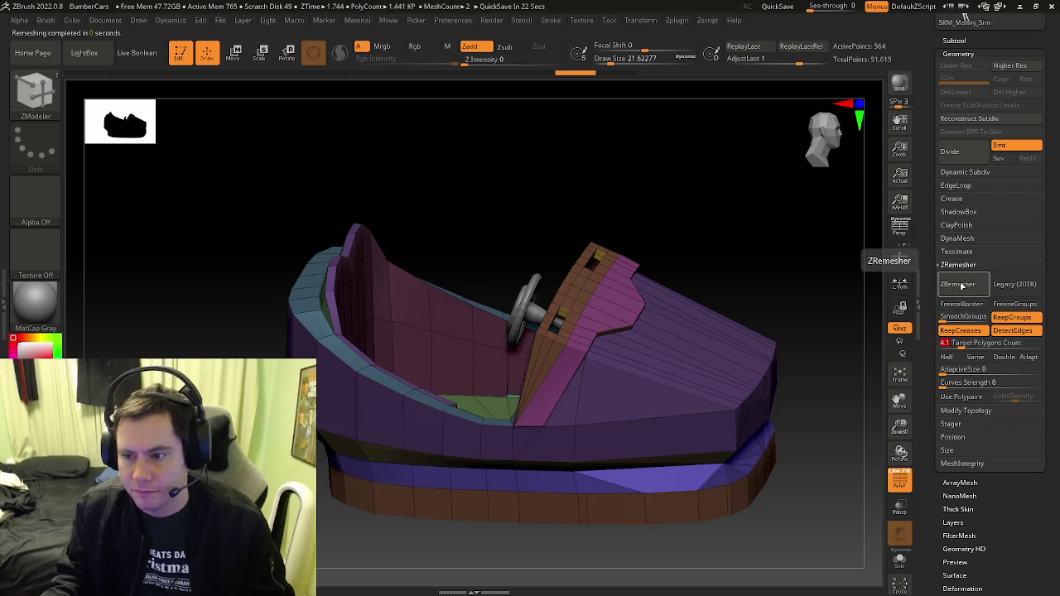
pyautogui.click(959, 284)
pyautogui.hotkey('ctrl', 'z')
pyautogui.click(953, 343)
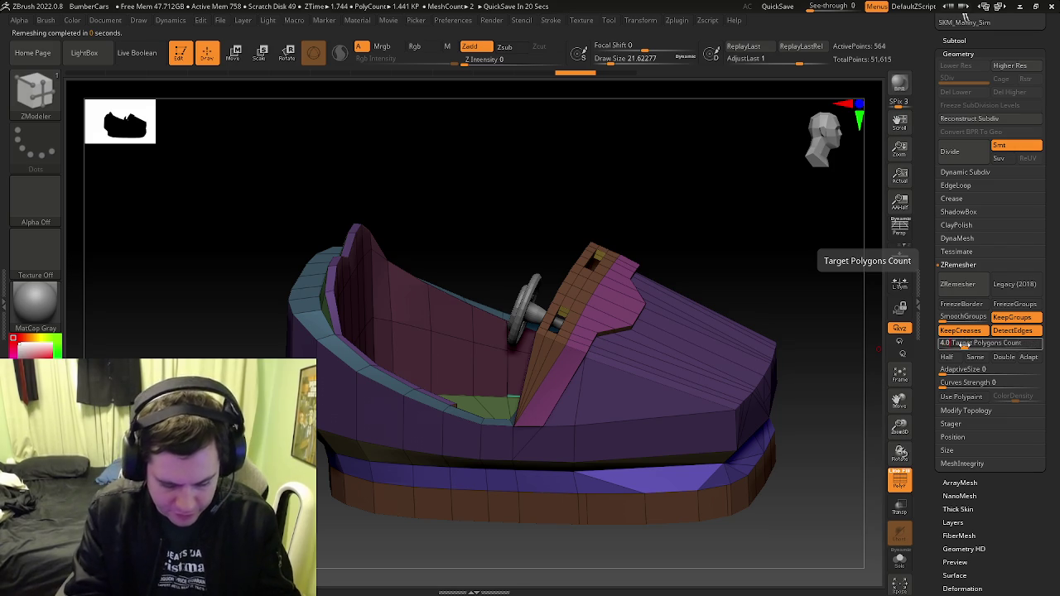
pyautogui.click(975, 284)
# Remesh at target 4.05, then 4.09 for a 7,330-point quad mesh
pyautogui.click(967, 342)
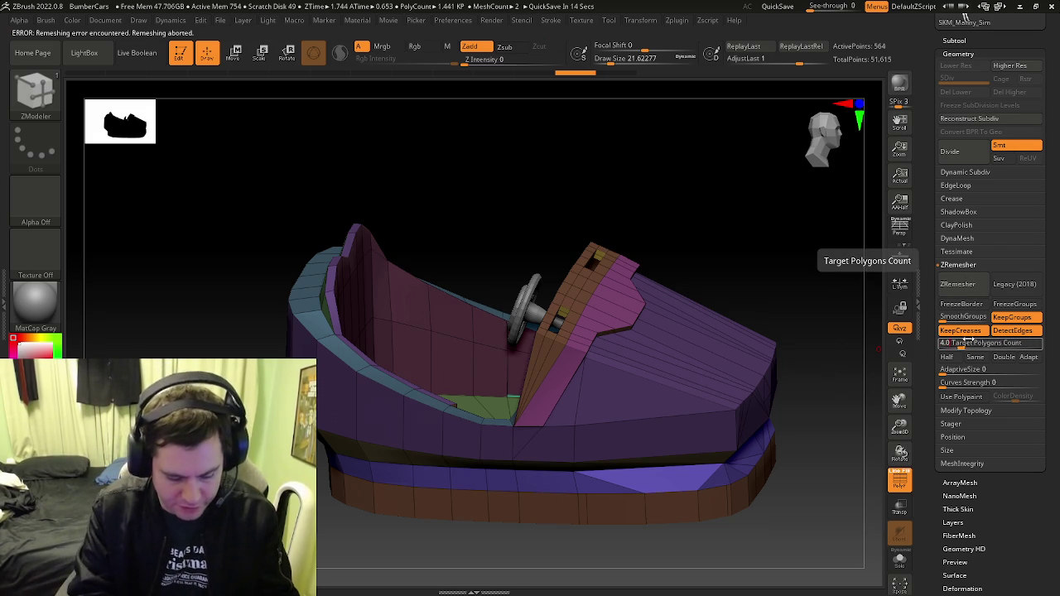
pyautogui.write('5')
pyautogui.click(961, 284)
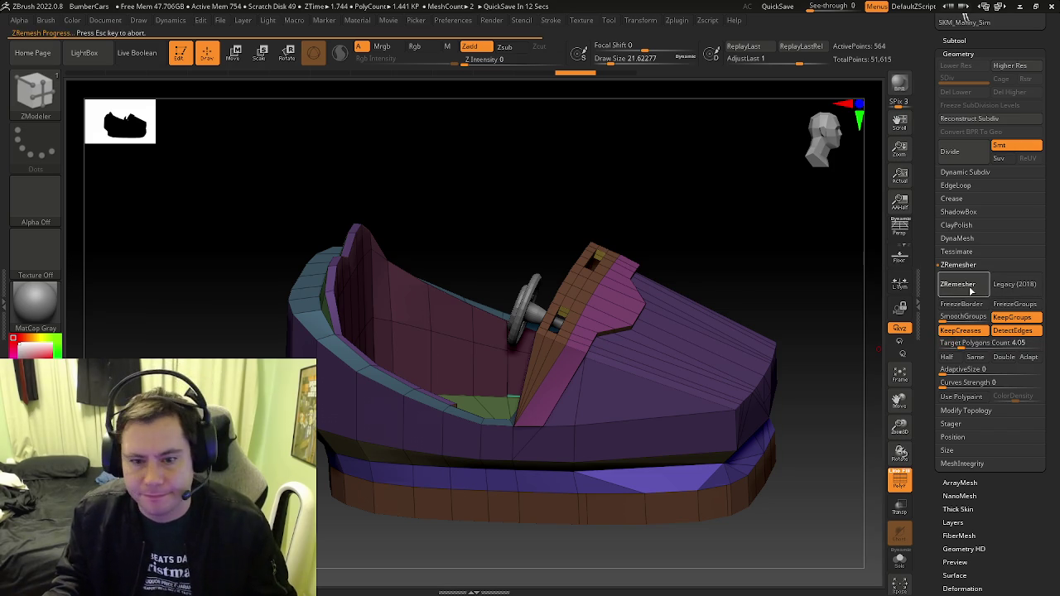
pyautogui.click(961, 343)
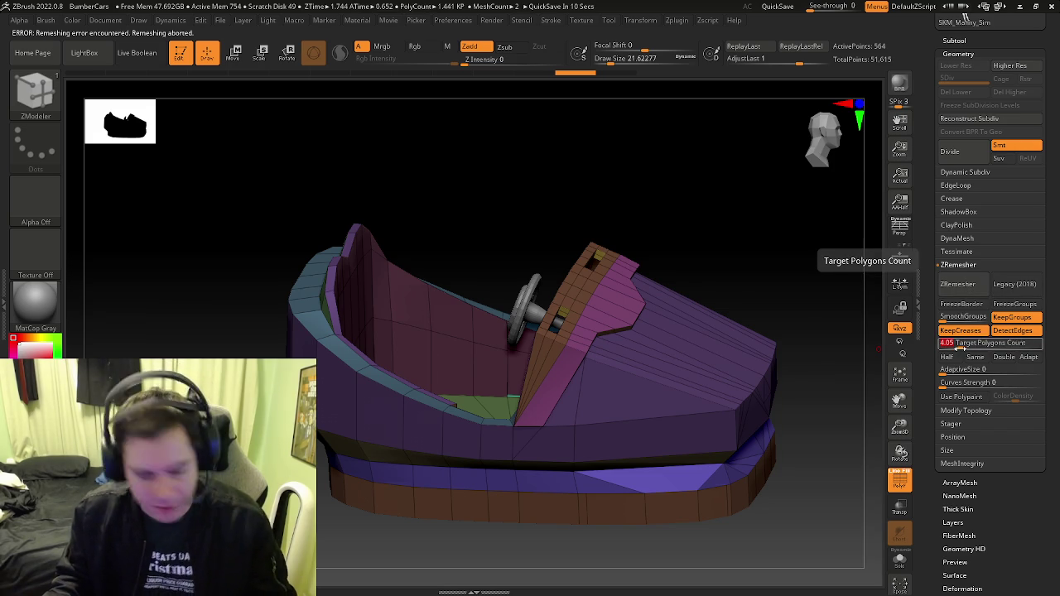
pyautogui.press('BackSpace')
pyautogui.write('9')
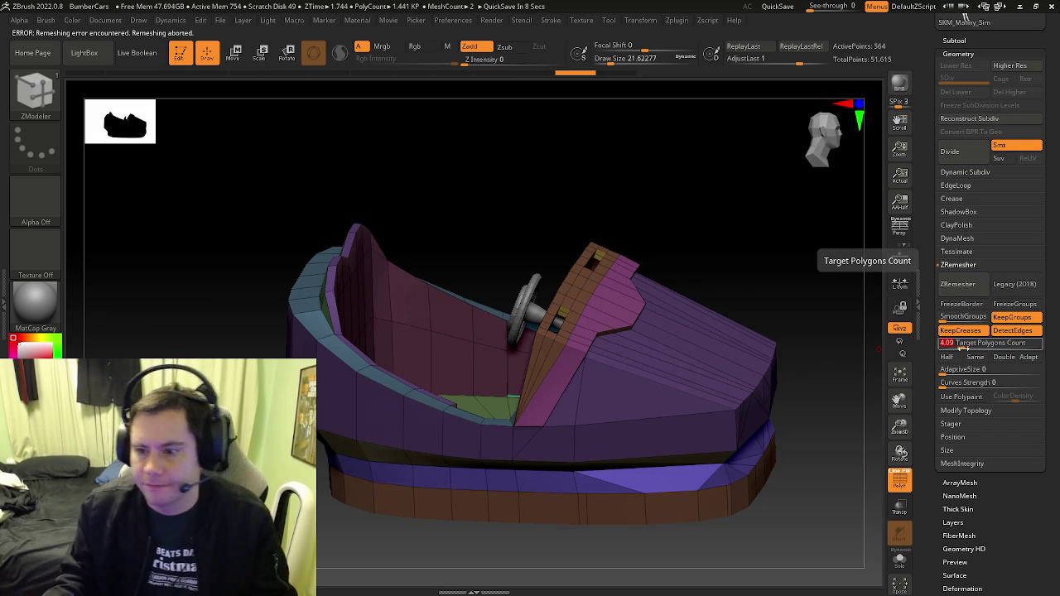
pyautogui.click(961, 284)
pyautogui.moveTo(597, 352)
pyautogui.mouseDown(button='right')
pyautogui.moveTo(560, 354)
pyautogui.moveTo(854, 440)
pyautogui.moveTo(640, 408)
pyautogui.mouseUp(button='right')
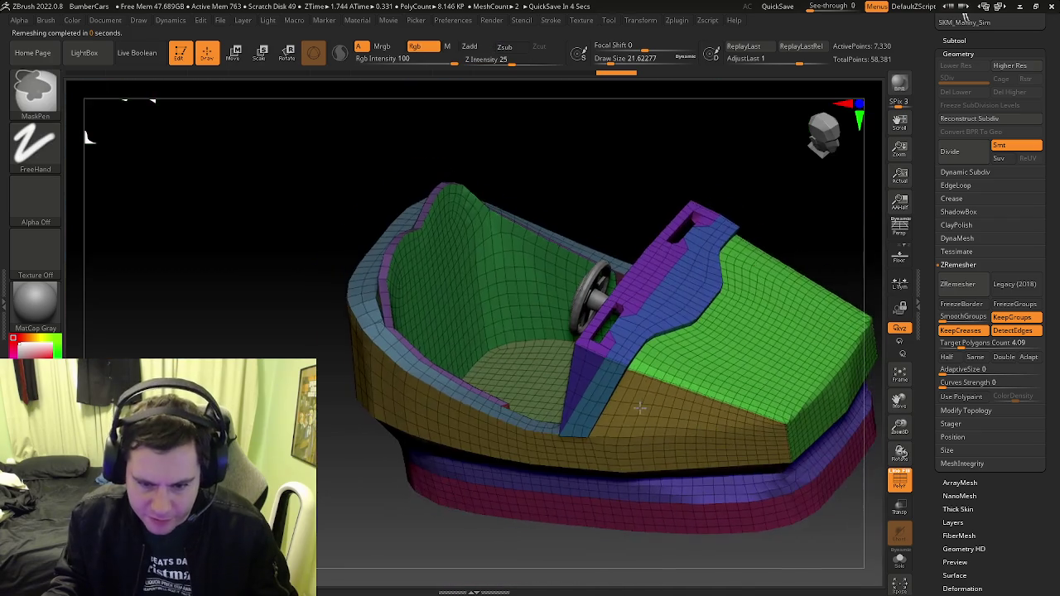
pyautogui.hotkey('shift', 'f')
# Return to the plain polygon view, enlarge the Smooth brush and face the car's front
pyautogui.press('b')
pyautogui.press('z')
pyautogui.press('m')
pyautogui.hotkey('shift', 'f')
pyautogui.moveTo(763, 424); pyautogui.dragTo(607, 390, button='right')
pyautogui.hotkey('shift', 'f')
pyautogui.press('s')
pyautogui.moveTo(671, 374); pyautogui.dragTo(591, 350)
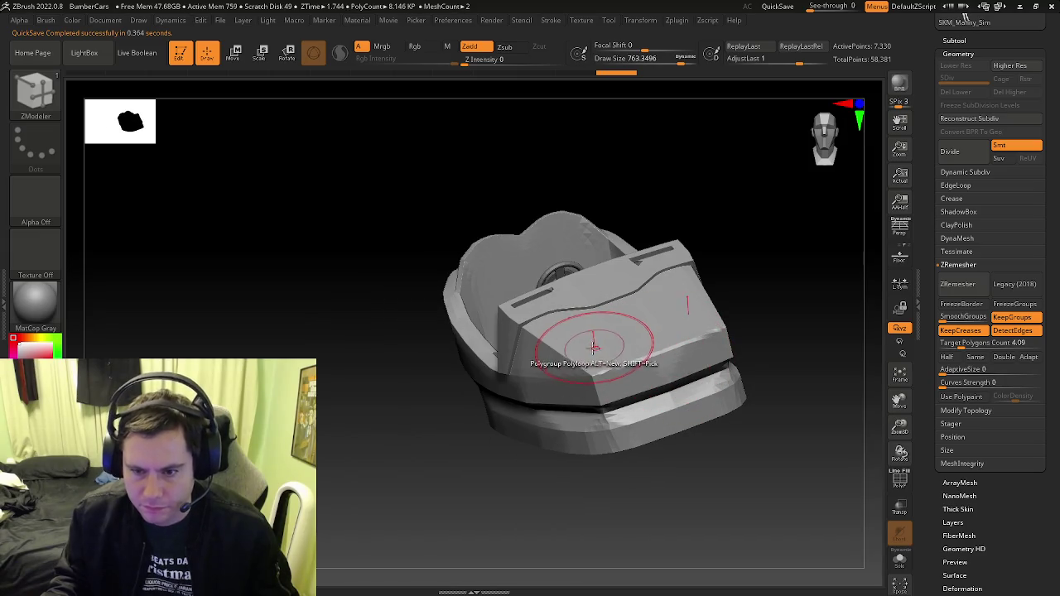
pyautogui.press('s')
pyautogui.moveTo(594, 383)
pyautogui.keyDown('shift'); pyautogui.mouseDown(button='right')
pyautogui.moveTo(615, 360)
pyautogui.moveTo(605, 331)
pyautogui.mouseUp(button='right'); pyautogui.keyUp('shift')
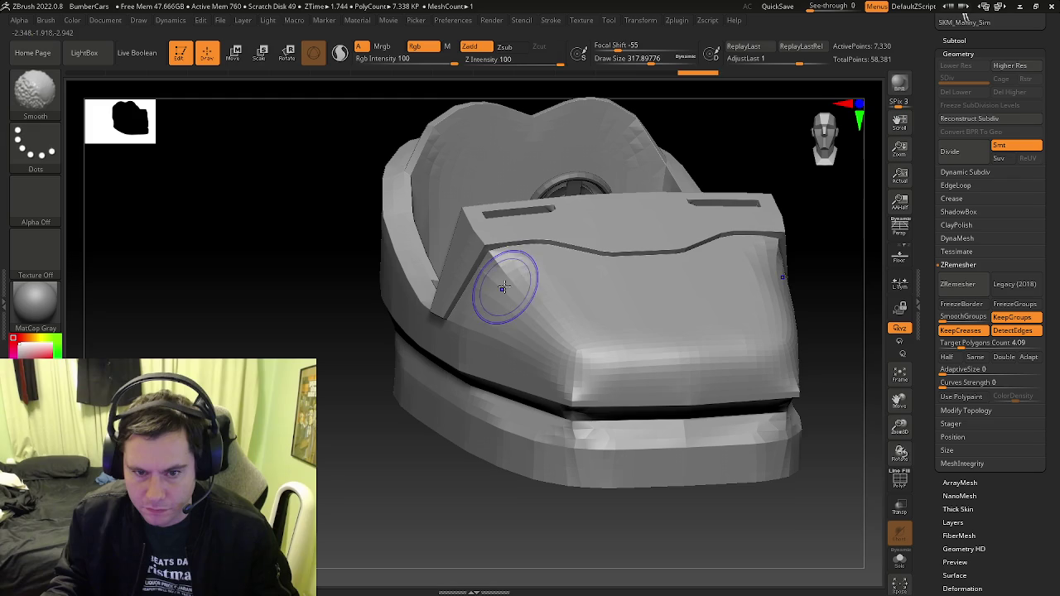
# Smooth the sharp front corners of the car with several strokes
pyautogui.moveTo(585, 386)
pyautogui.keyDown('shift'); pyautogui.mouseDown()
pyautogui.moveTo(568, 374)
pyautogui.moveTo(651, 378)
pyautogui.moveTo(563, 372)
pyautogui.moveTo(688, 373)
pyautogui.mouseUp(); pyautogui.keyUp('shift')
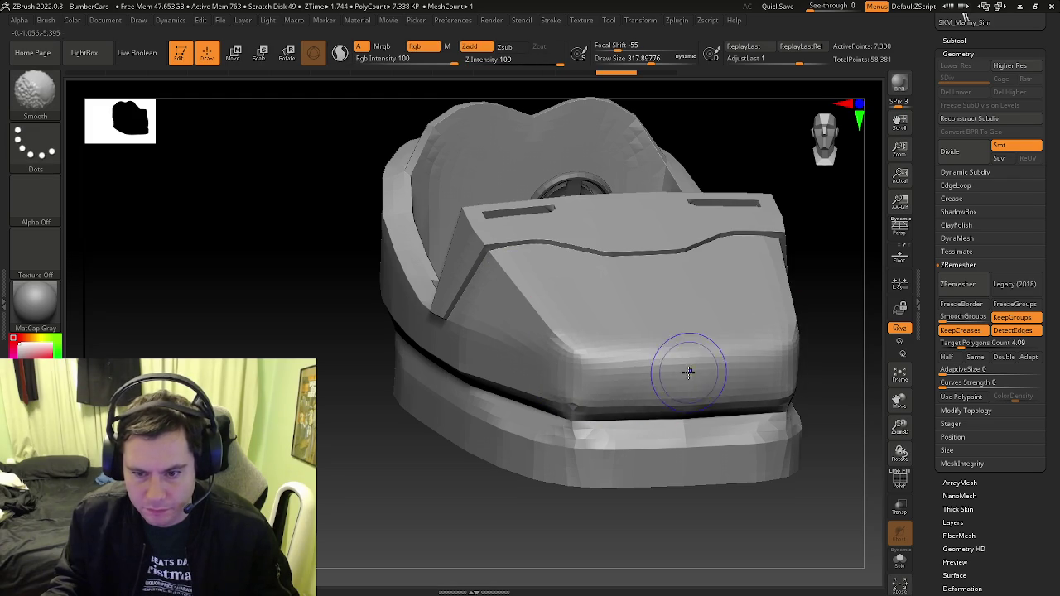
pyautogui.keyDown('shift'); pyautogui.moveTo(618, 378); pyautogui.dragTo(600, 374); pyautogui.keyUp('shift')
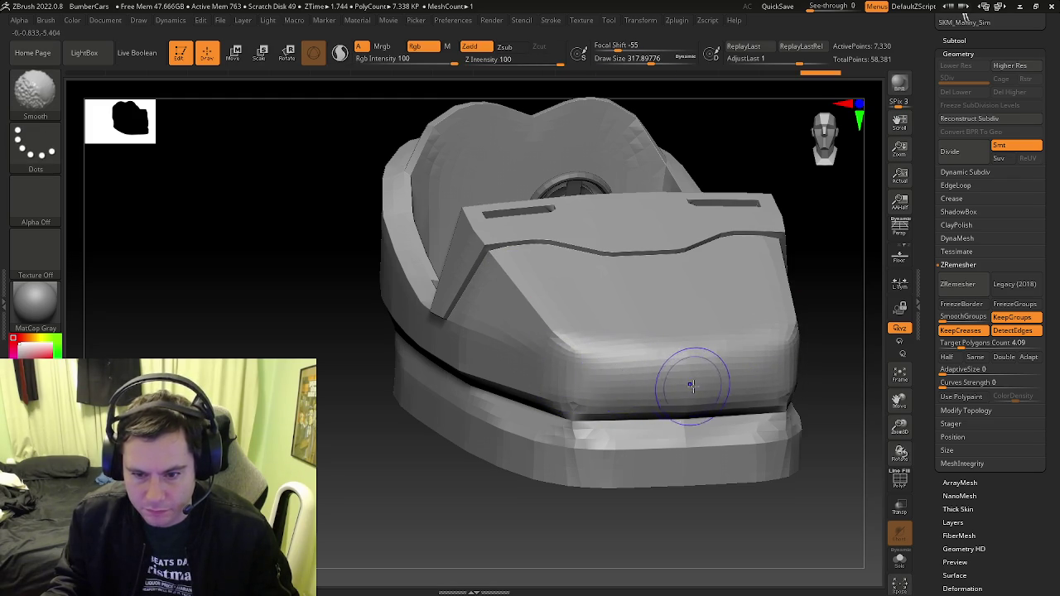
pyautogui.press('ctrl')
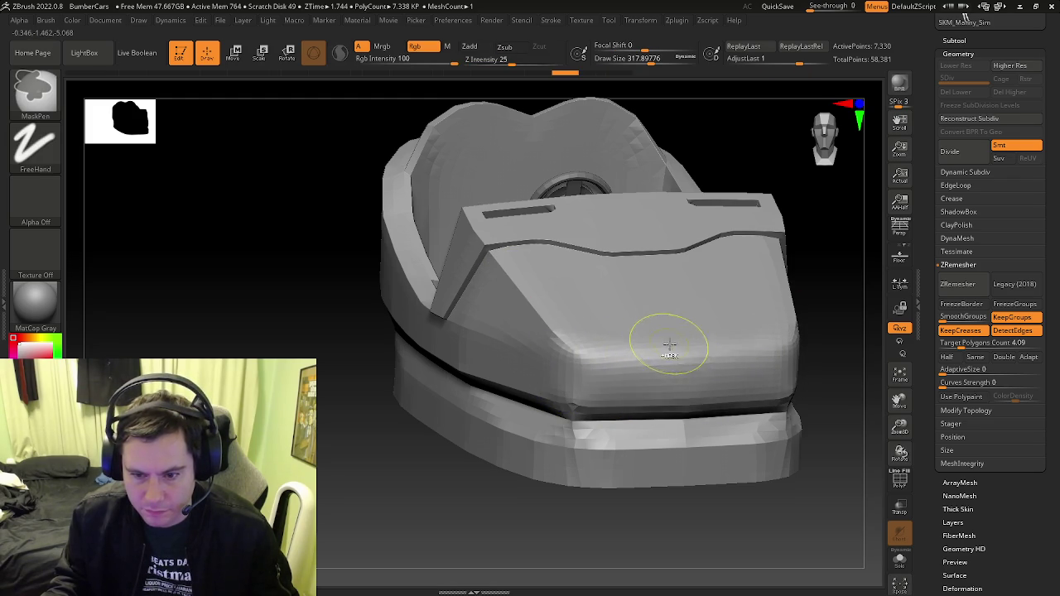
pyautogui.keyDown('shift'); pyautogui.moveTo(686, 348); pyautogui.dragTo(573, 348); pyautogui.keyUp('shift')
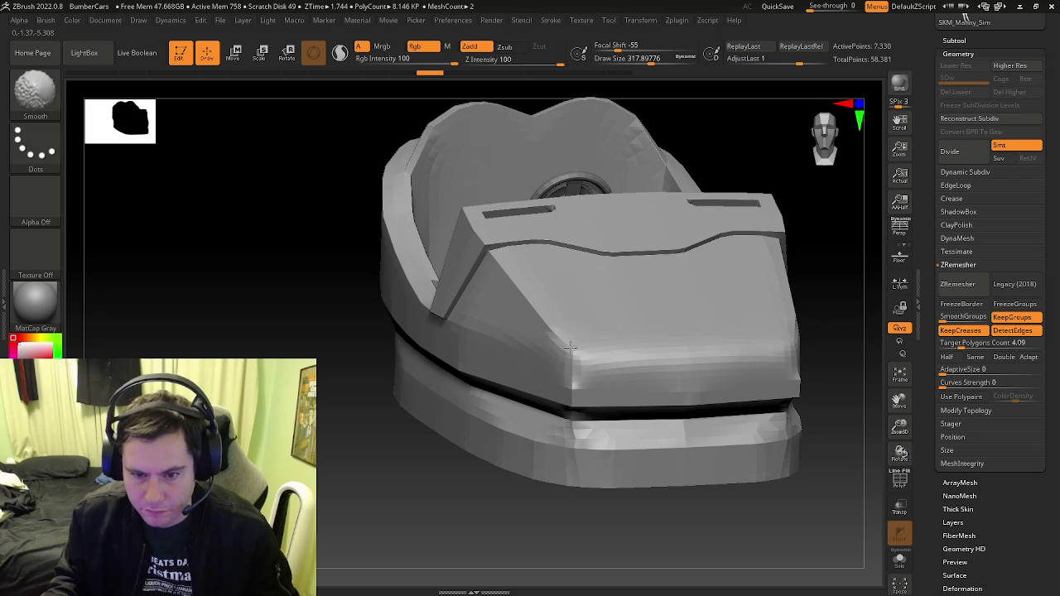
pyautogui.keyDown('shift'); pyautogui.moveTo(643, 360); pyautogui.dragTo(691, 367); pyautogui.keyUp('shift')
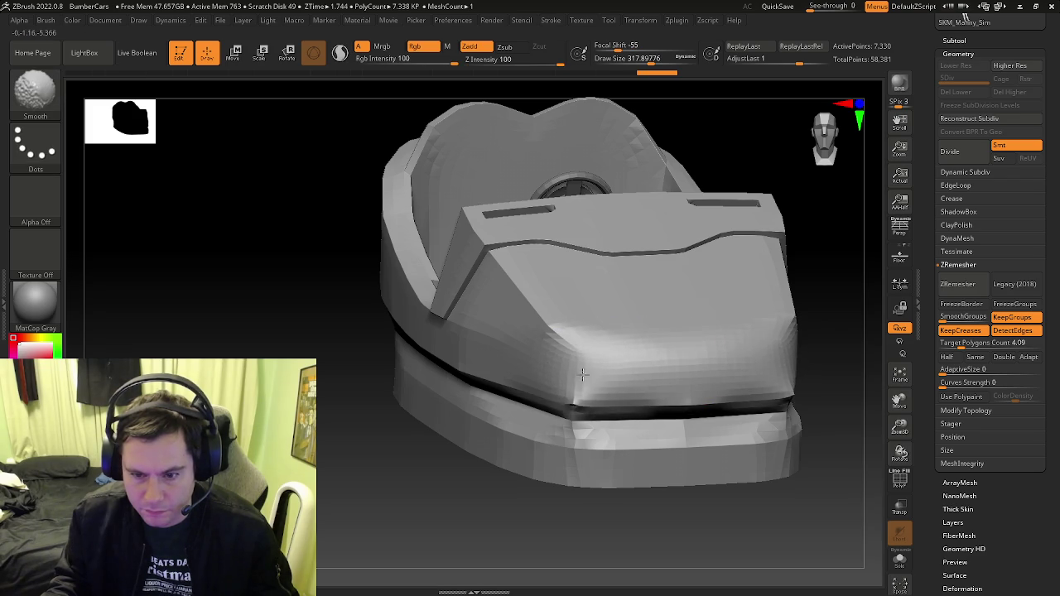
pyautogui.keyDown('shift'); pyautogui.moveTo(593, 358); pyautogui.dragTo(522, 283); pyautogui.keyUp('shift')
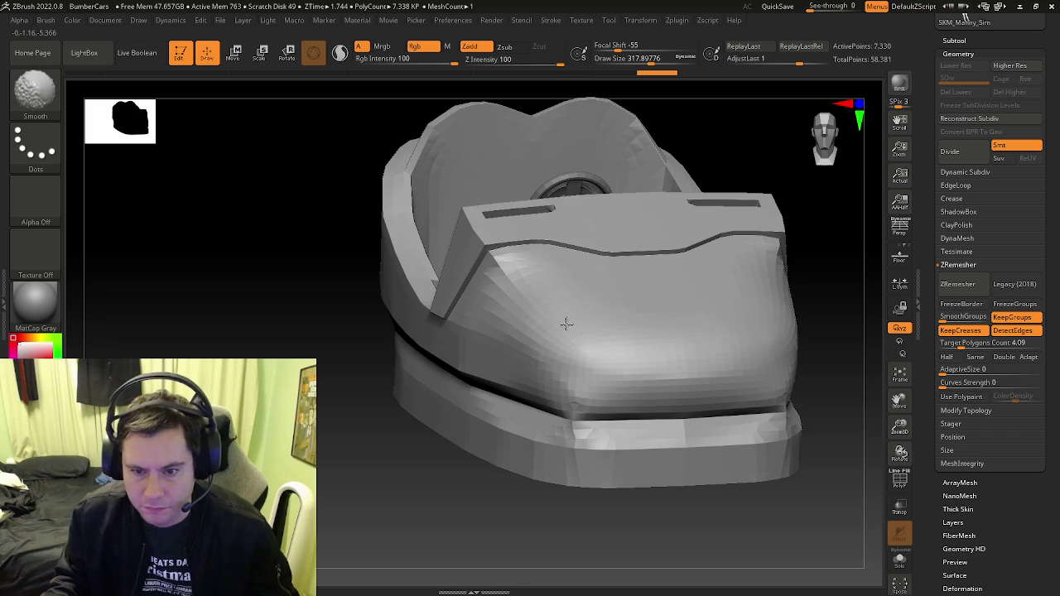
# Smooth the lower front and the ridge edge along the car's side
pyautogui.press('b')
pyautogui.press('z')
pyautogui.press('m')
pyautogui.moveTo(670, 365); pyautogui.dragTo(631, 356, button='right')
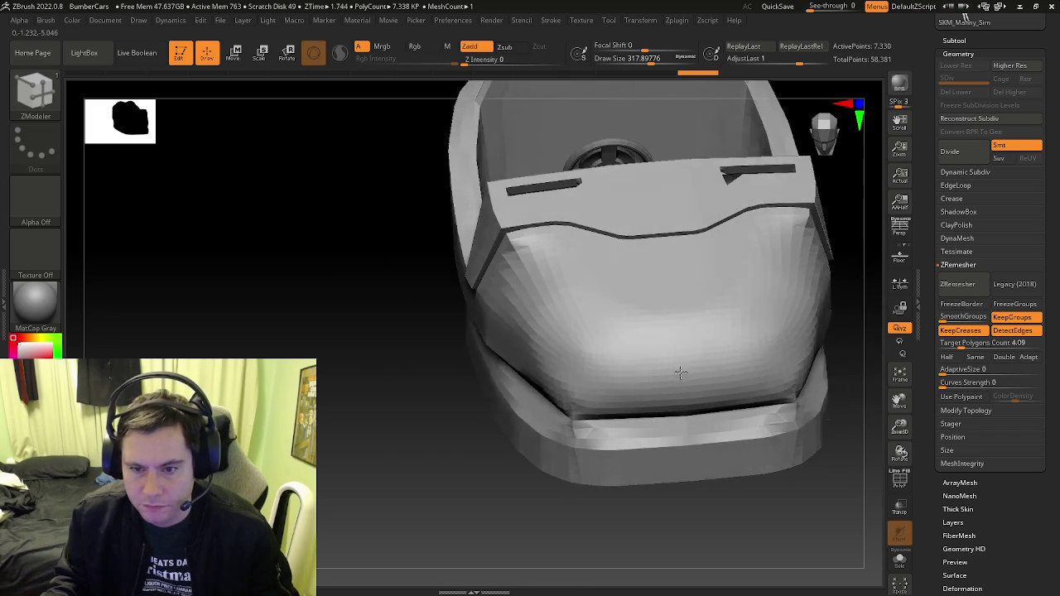
pyautogui.keyDown('shift'); pyautogui.moveTo(634, 398); pyautogui.dragTo(546, 370); pyautogui.keyUp('shift')
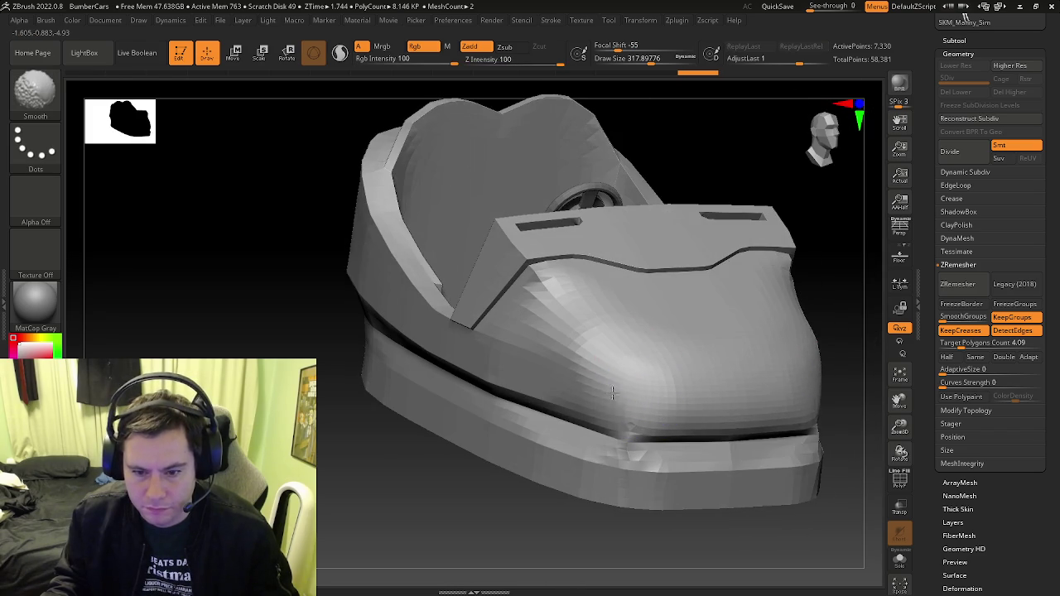
pyautogui.moveTo(507, 357)
pyautogui.mouseDown(button='right')
pyautogui.moveTo(580, 373)
pyautogui.moveTo(571, 362)
pyautogui.mouseUp(button='right')
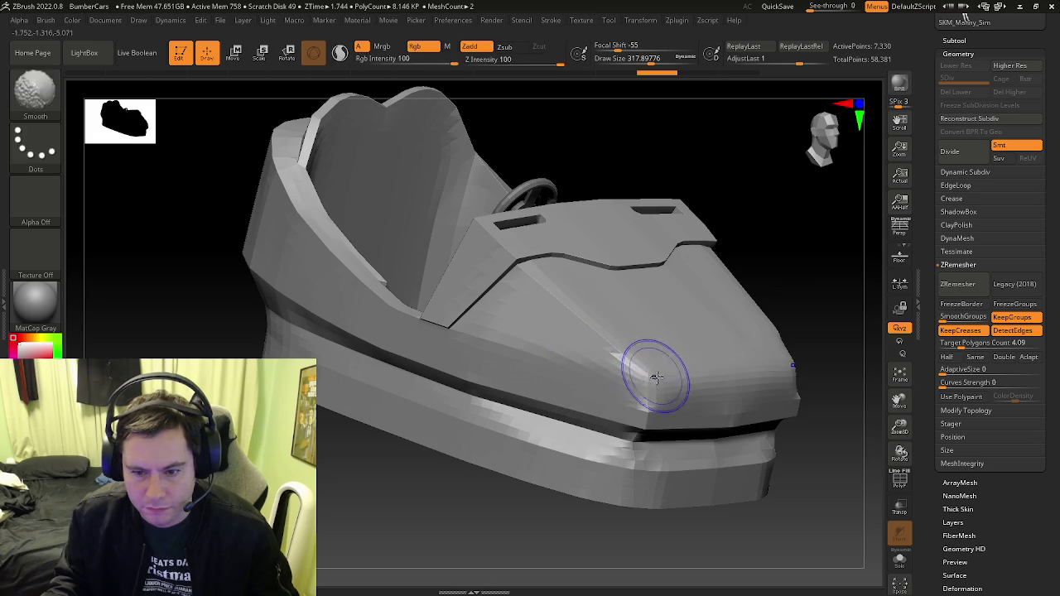
pyautogui.moveTo(738, 367)
pyautogui.mouseDown(button='right')
pyautogui.moveTo(686, 356)
pyautogui.moveTo(662, 368)
pyautogui.mouseUp(button='right')
pyautogui.hotkey('ctrl', 'z')
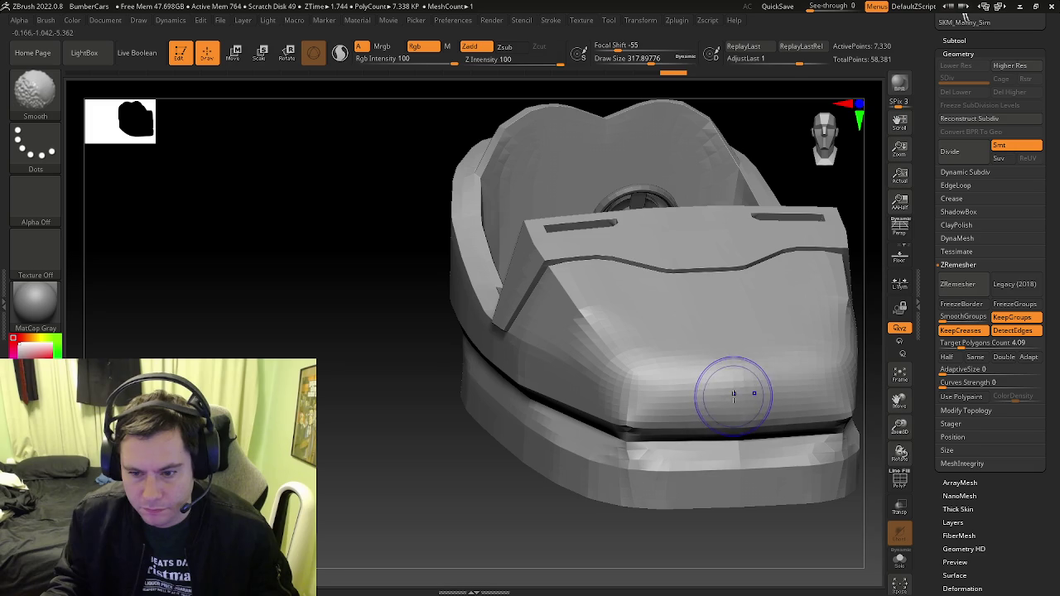
pyautogui.moveTo(558, 376); pyautogui.dragTo(527, 377, button='right')
pyautogui.moveTo(469, 362)
pyautogui.keyDown('shift'); pyautogui.mouseDown()
pyautogui.moveTo(422, 327)
pyautogui.moveTo(381, 314)
pyautogui.mouseUp(); pyautogui.keyUp('shift')
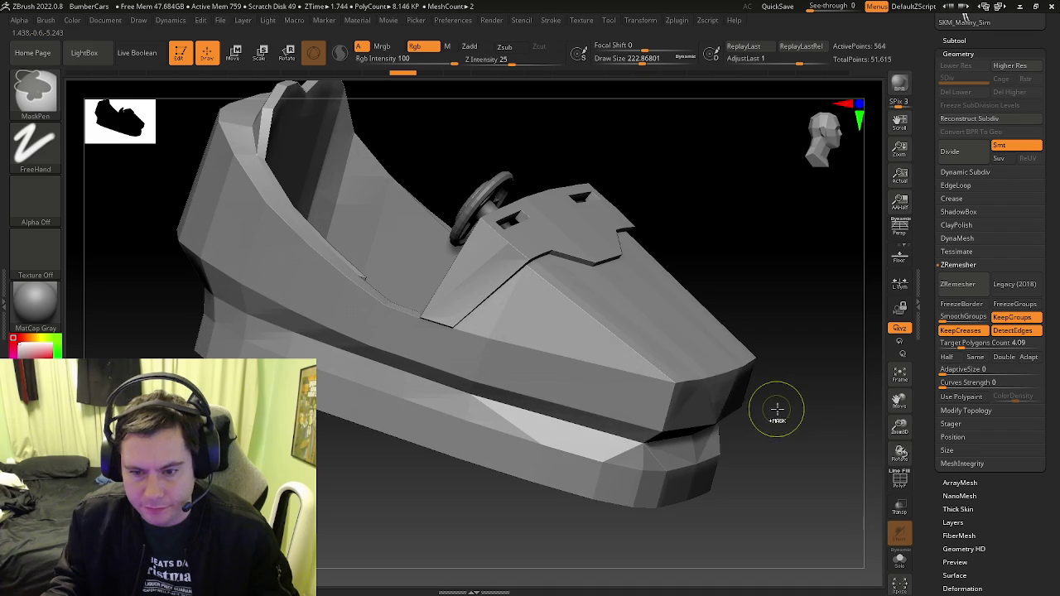
pyautogui.keyDown('alt'); pyautogui.moveTo(773, 409); pyautogui.dragTo(683, 369); pyautogui.keyUp('alt')
# Reconstruct a lower subdivision level for the car body with Reconstruct Subdiv
pyautogui.press('b')
pyautogui.press('z')
pyautogui.press('m')
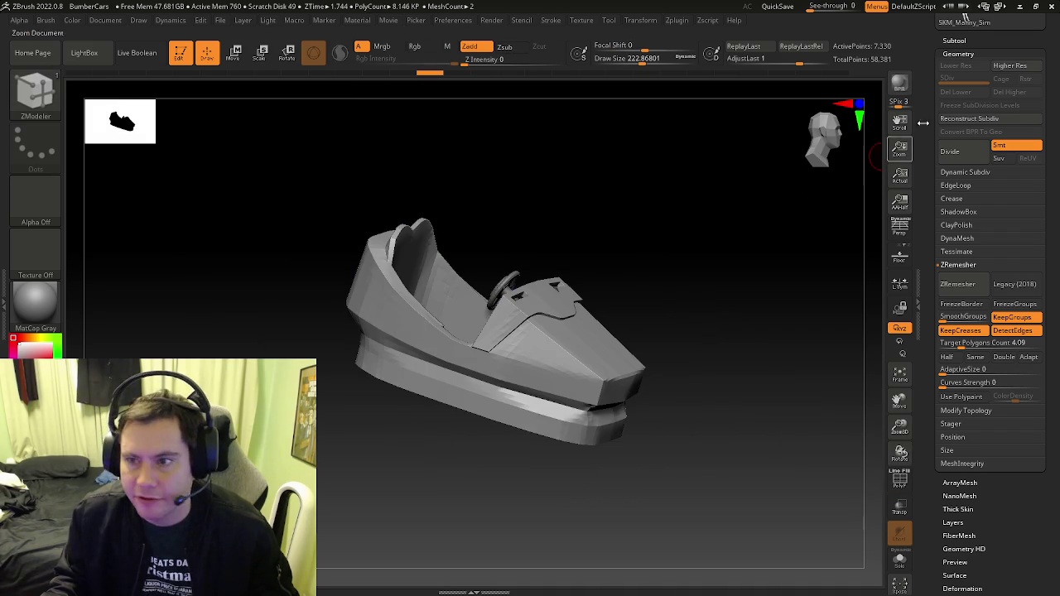
pyautogui.click(969, 119)
pyautogui.moveTo(653, 369); pyautogui.dragTo(651, 379)
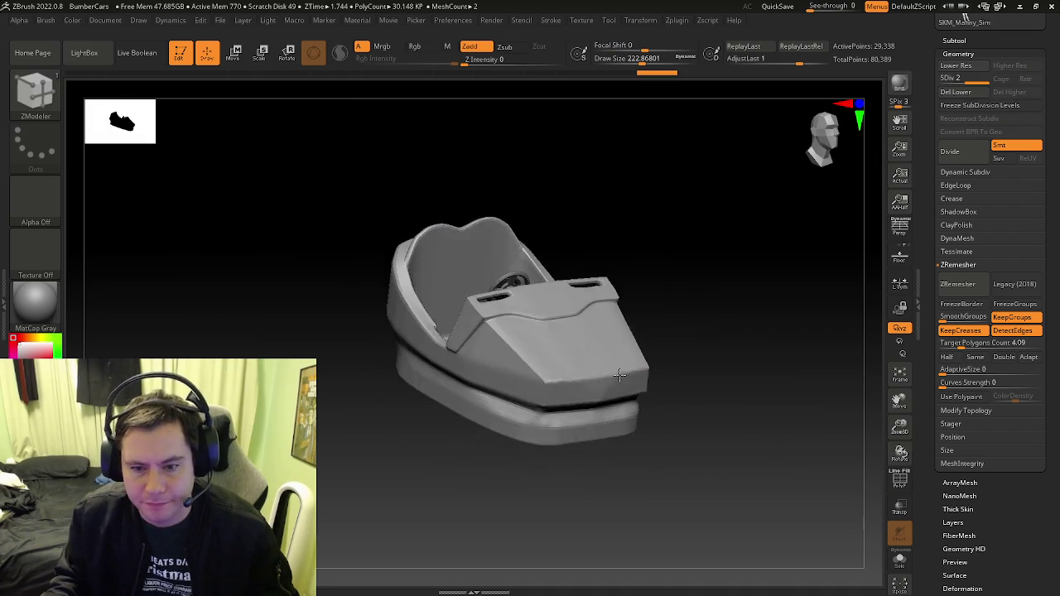
pyautogui.hotkey('shift', 'f')
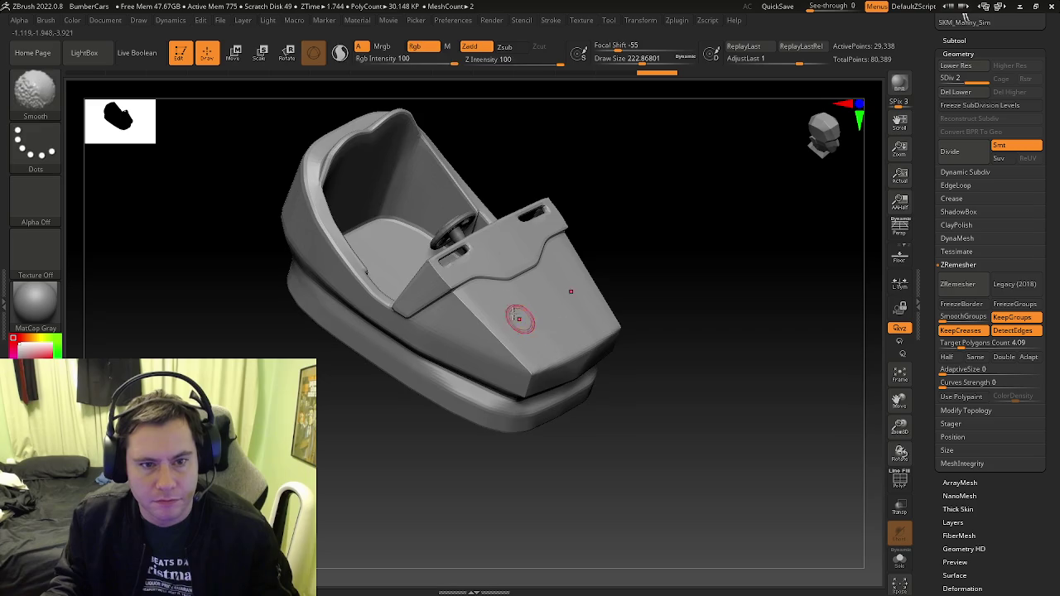
pyautogui.moveTo(520, 307); pyautogui.dragTo(588, 409)
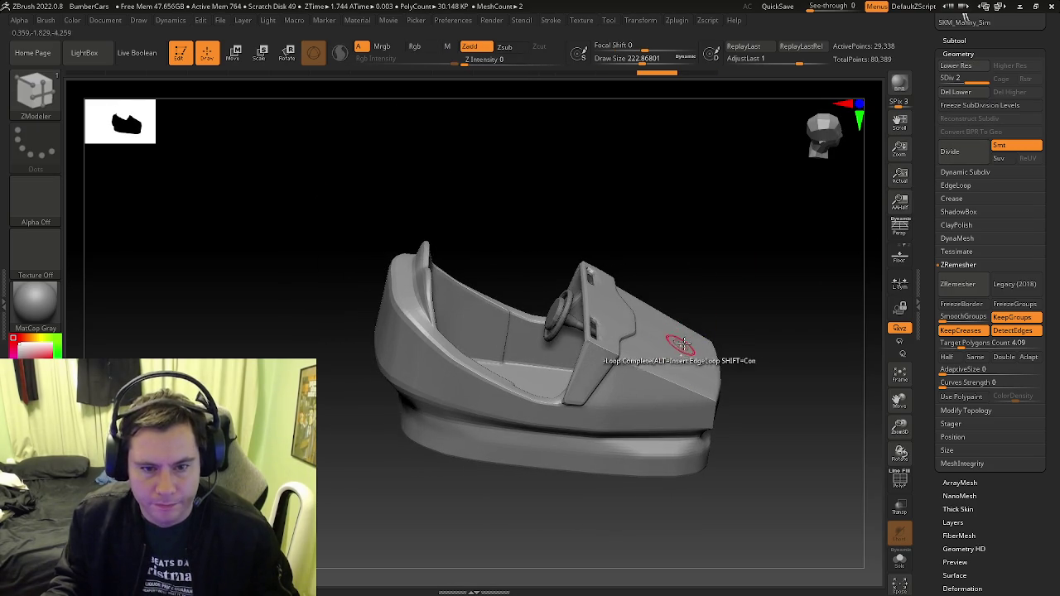
# Divide the car with Smt on, stepping back once, ending at subdivision level 3
pyautogui.click(999, 146)
pyautogui.click(1000, 146)
pyautogui.click(950, 152)
pyautogui.moveTo(800, 289)
pyautogui.mouseDown()
pyautogui.moveTo(760, 290)
pyautogui.moveTo(775, 315)
pyautogui.mouseUp()
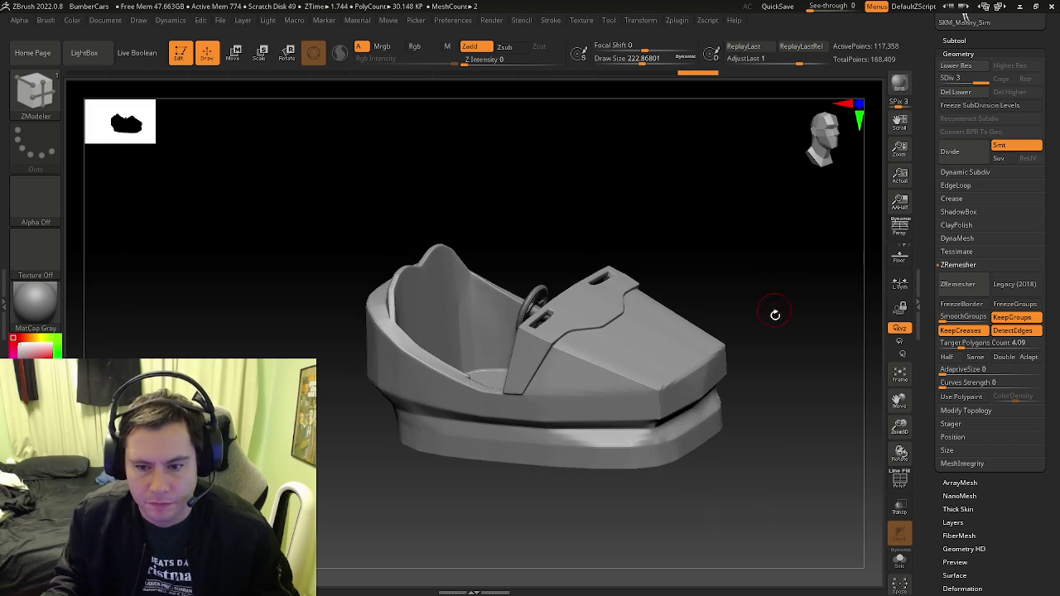
pyautogui.hotkey('ctrl', 'z')
pyautogui.hotkey('ctrl', 'z')
pyautogui.moveTo(689, 298); pyautogui.dragTo(728, 298)
pyautogui.click(952, 153)
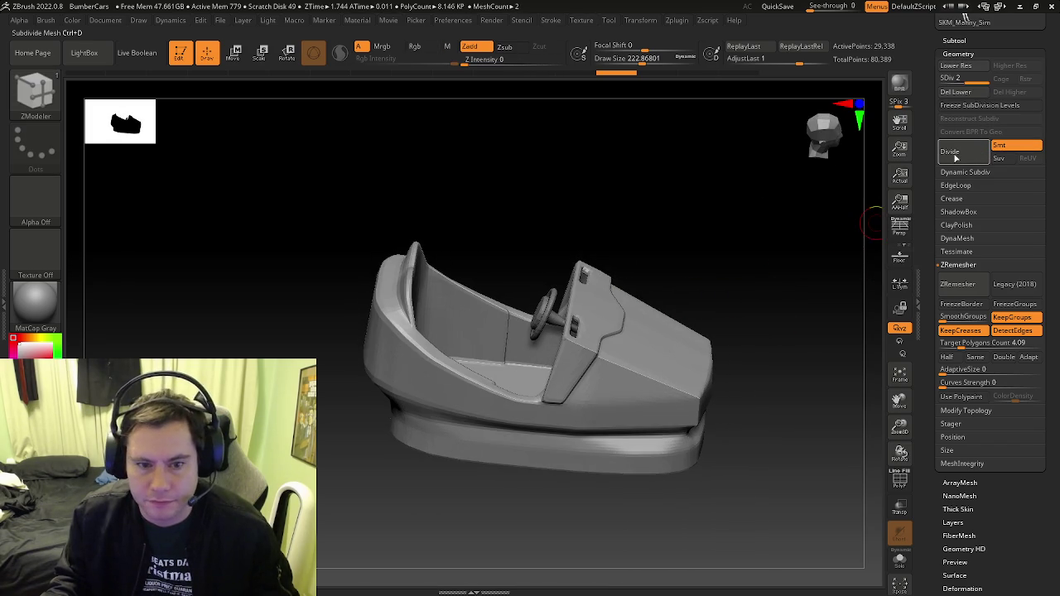
pyautogui.keyDown('shift'); pyautogui.moveTo(671, 362); pyautogui.dragTo(610, 378); pyautogui.keyUp('shift')
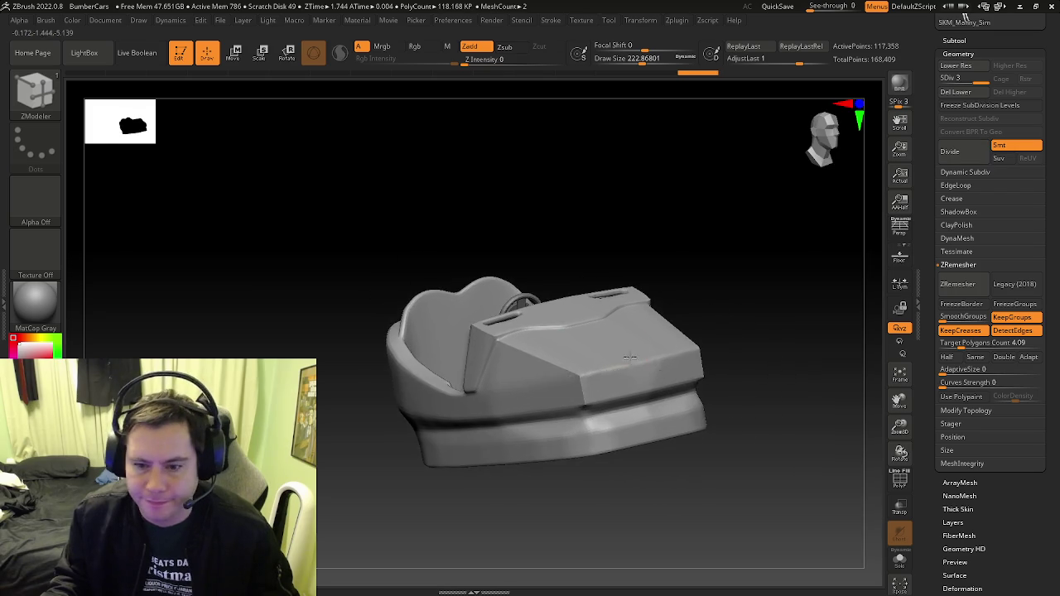
pyautogui.scroll(3, 610, 379)
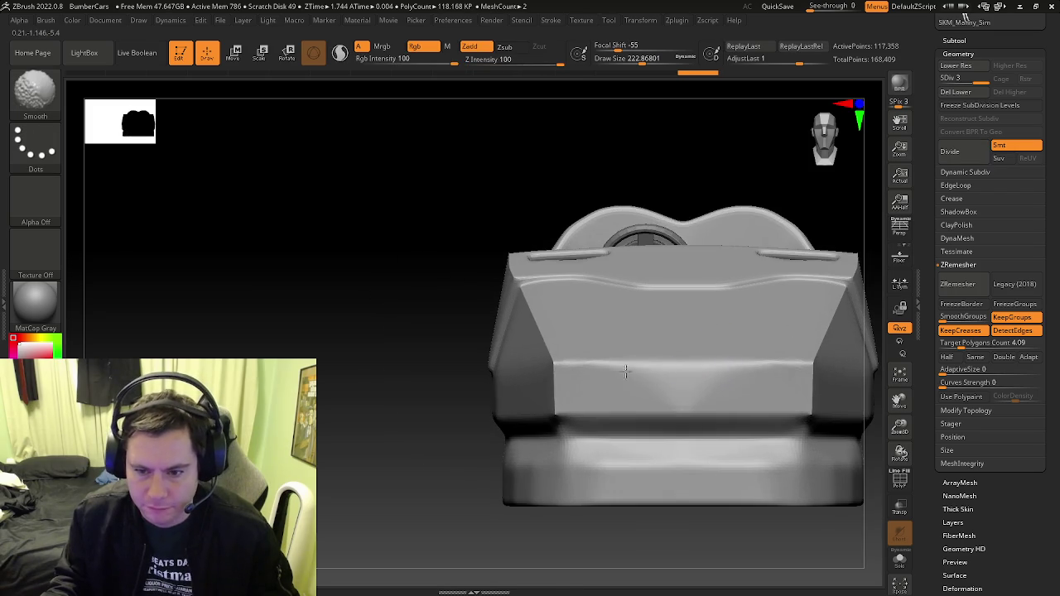
# Enlarge the brush to about 317 and view the car from the left-front three-quarter angle
pyautogui.moveTo(560, 365); pyautogui.dragTo(580, 384, button='right')
pyautogui.press('s')
pyautogui.moveTo(609, 376); pyautogui.dragTo(692, 368)
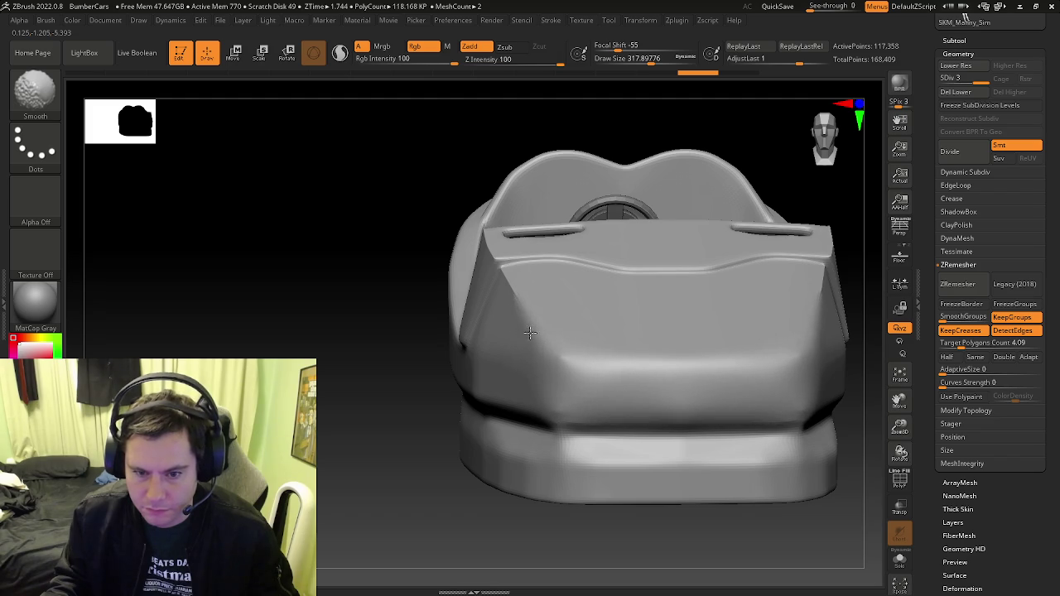
pyautogui.moveTo(534, 319); pyautogui.dragTo(496, 297, button='right')
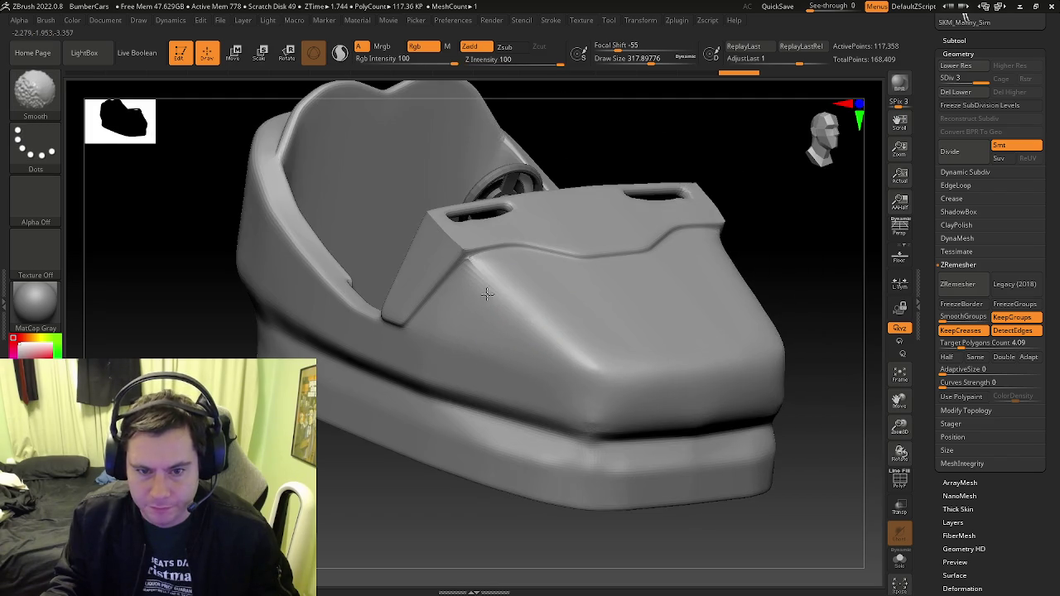
pyautogui.moveTo(491, 295)
pyautogui.mouseDown(button='right')
pyautogui.moveTo(553, 336)
pyautogui.moveTo(600, 302)
pyautogui.mouseUp(button='right')
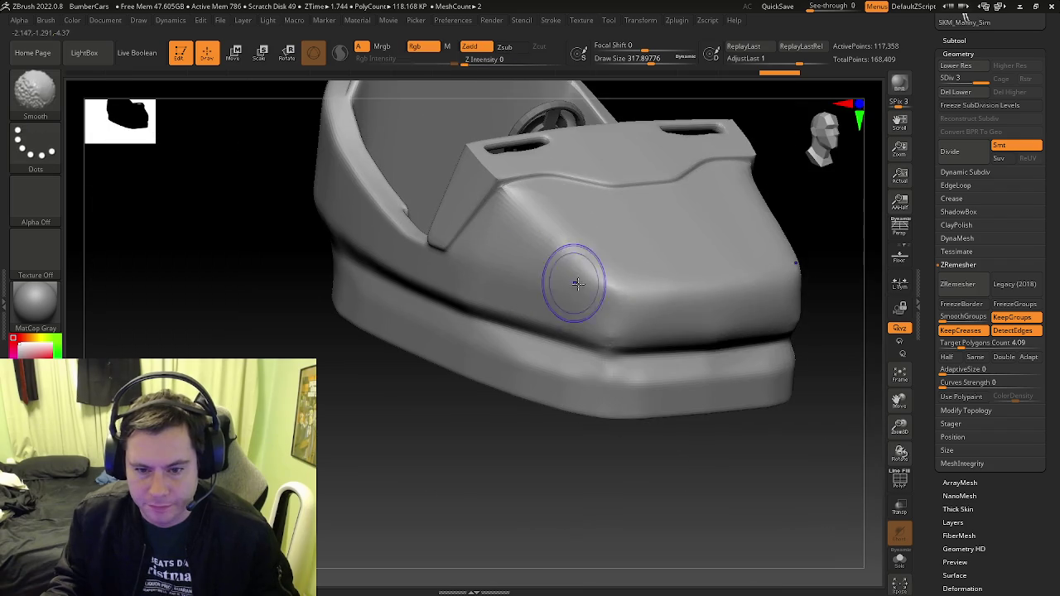
# Zoom onto the car front and shrink the brush to about 149, then about 116
pyautogui.press('b')
pyautogui.press('z')
pyautogui.press('m')
pyautogui.moveTo(533, 286); pyautogui.dragTo(651, 322, button='right')
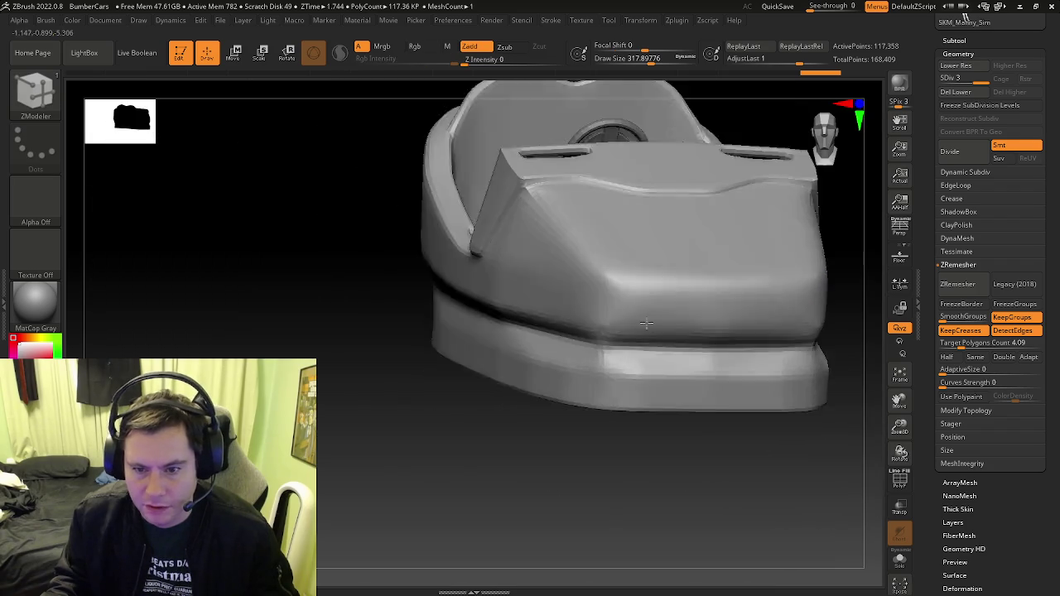
pyautogui.press('s')
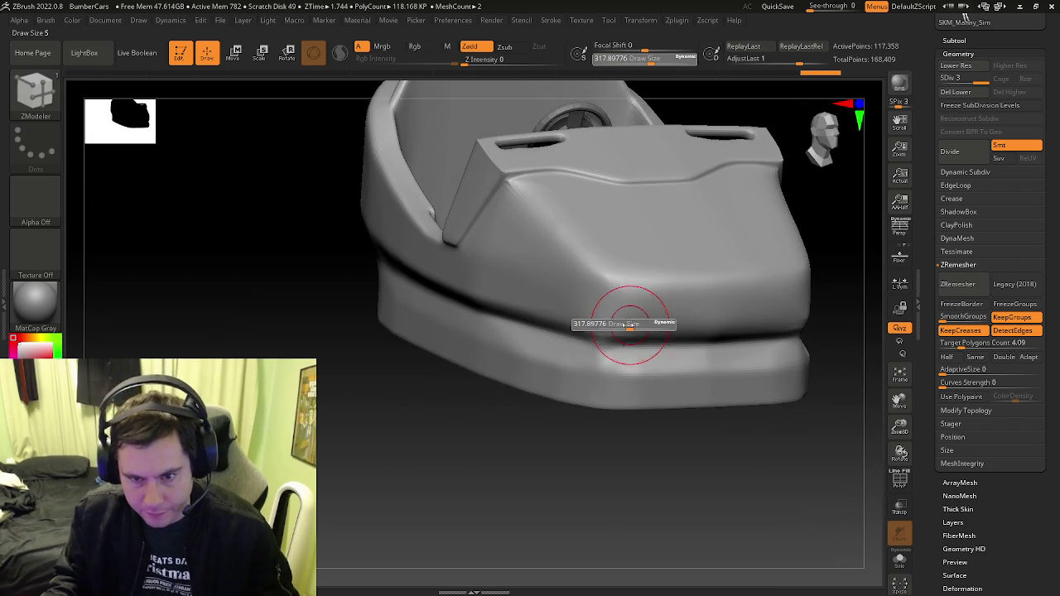
pyautogui.moveTo(613, 319); pyautogui.dragTo(609, 320)
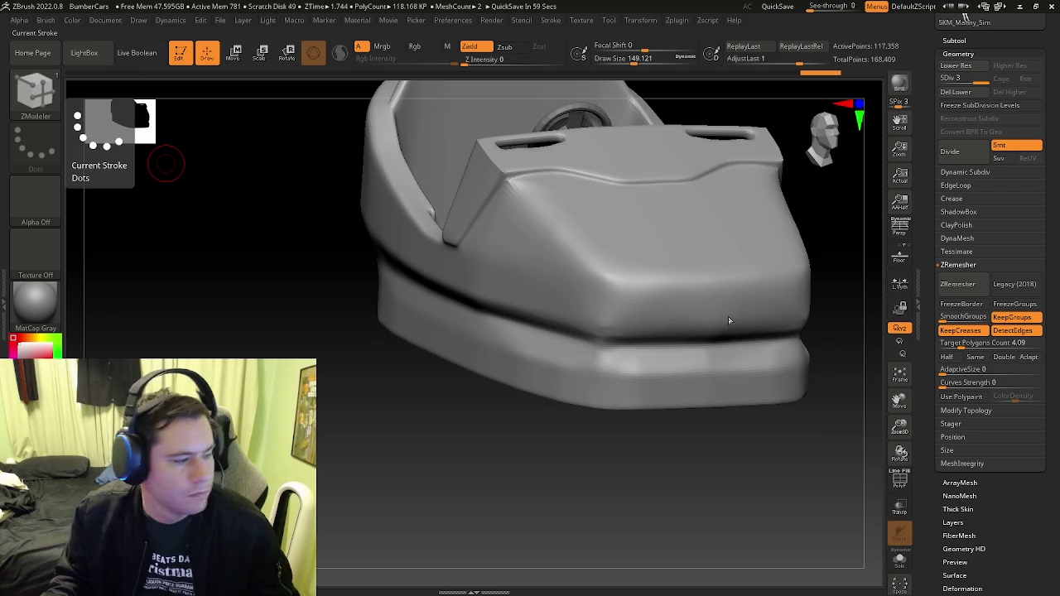
pyautogui.moveTo(729, 320); pyautogui.dragTo(676, 319, button='right')
pyautogui.press('s')
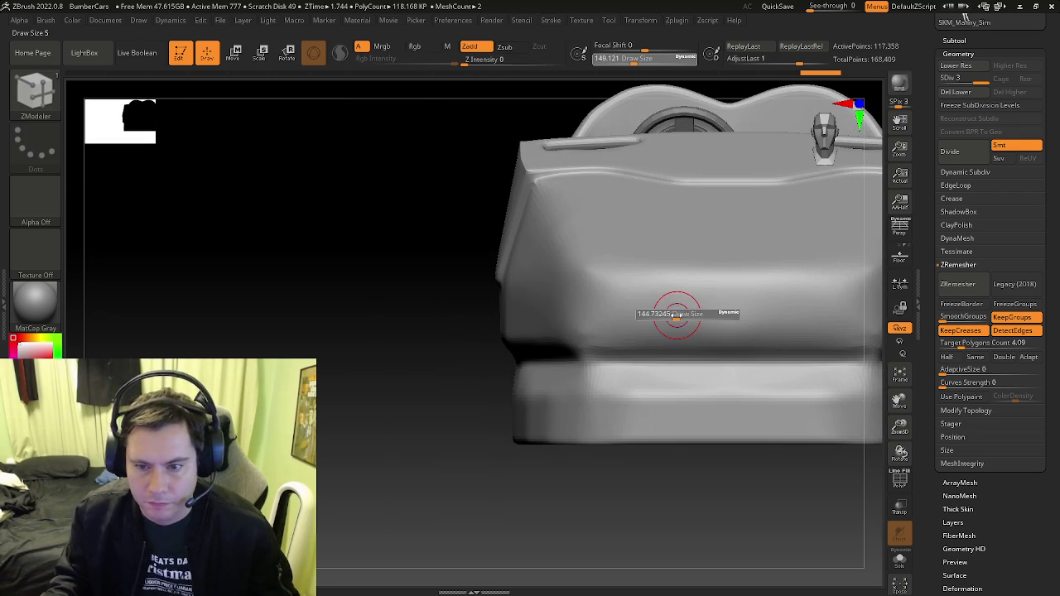
pyautogui.moveTo(676, 319); pyautogui.dragTo(673, 308)
pyautogui.press('ctrl')
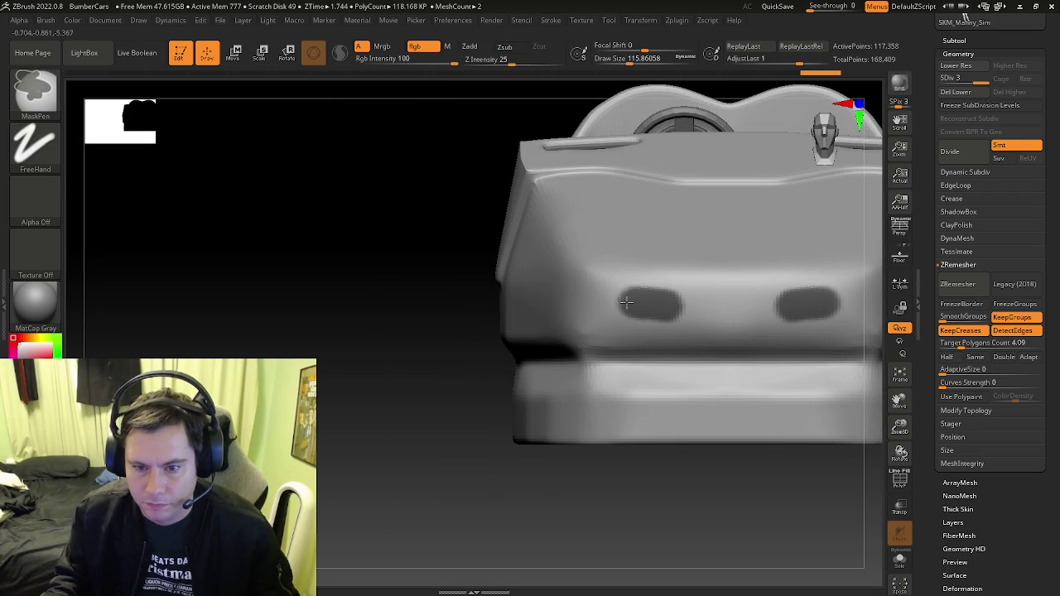
# Step through the undo history back to the front stripe with a middle pillar
pyautogui.hotkey('ctrl', 'z')
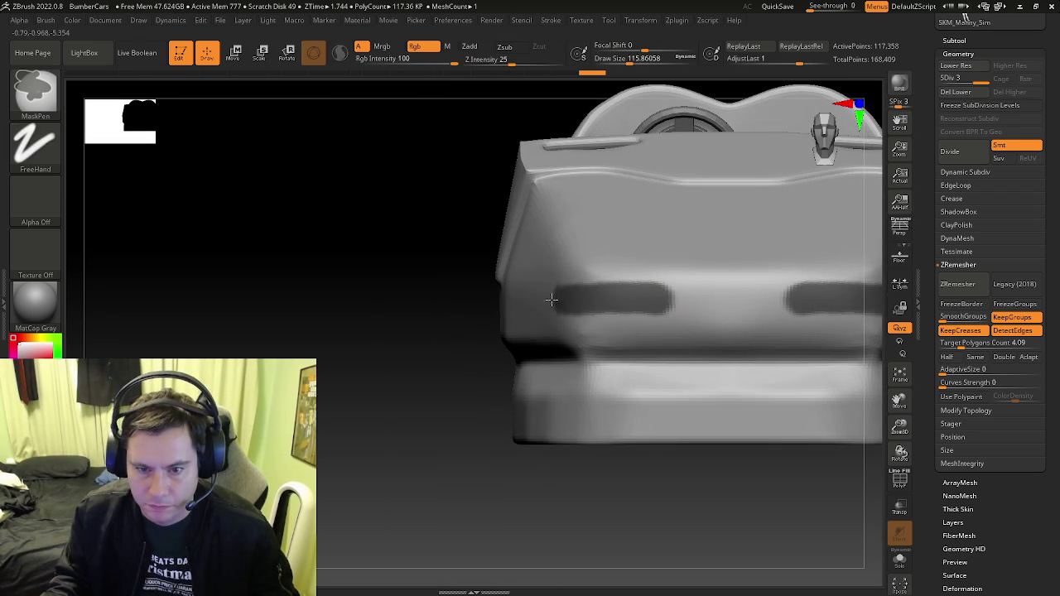
pyautogui.moveTo(525, 299); pyautogui.dragTo(729, 322, button='right')
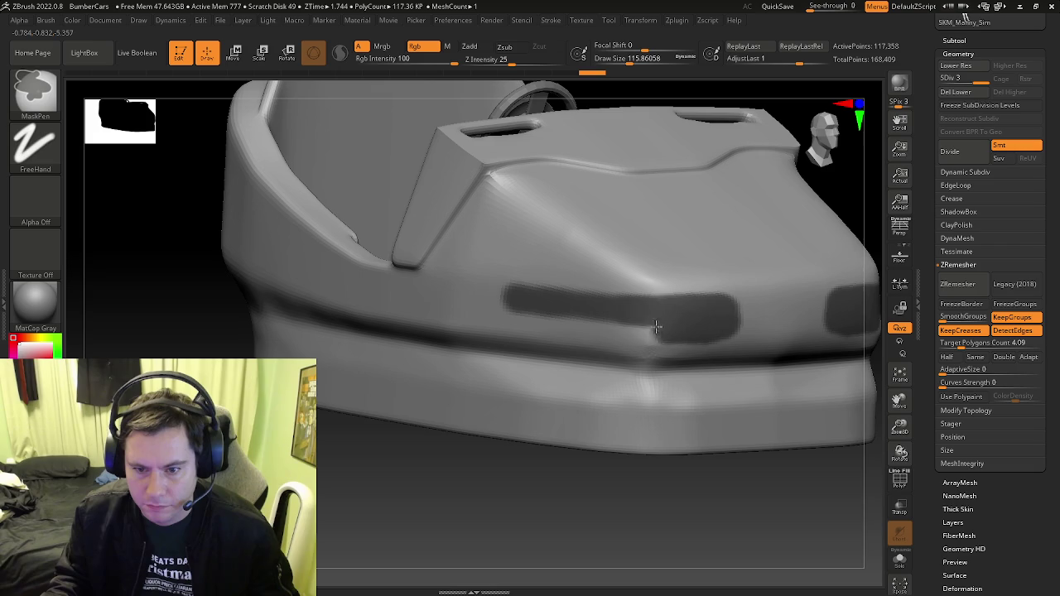
pyautogui.moveTo(565, 318); pyautogui.dragTo(731, 326, button='right')
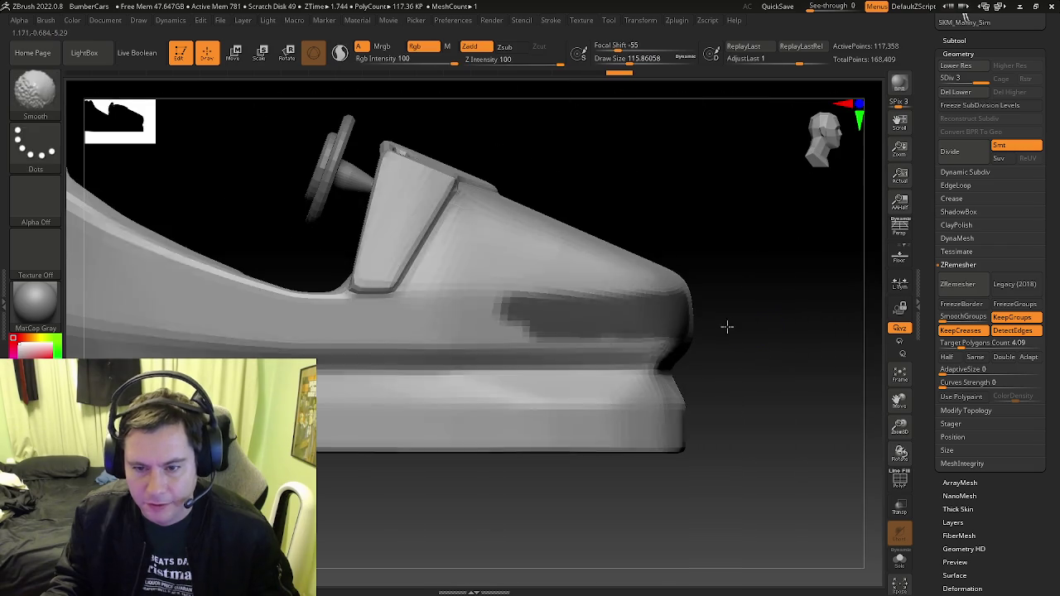
pyautogui.hotkey('ctrl', 'shift', 'z')
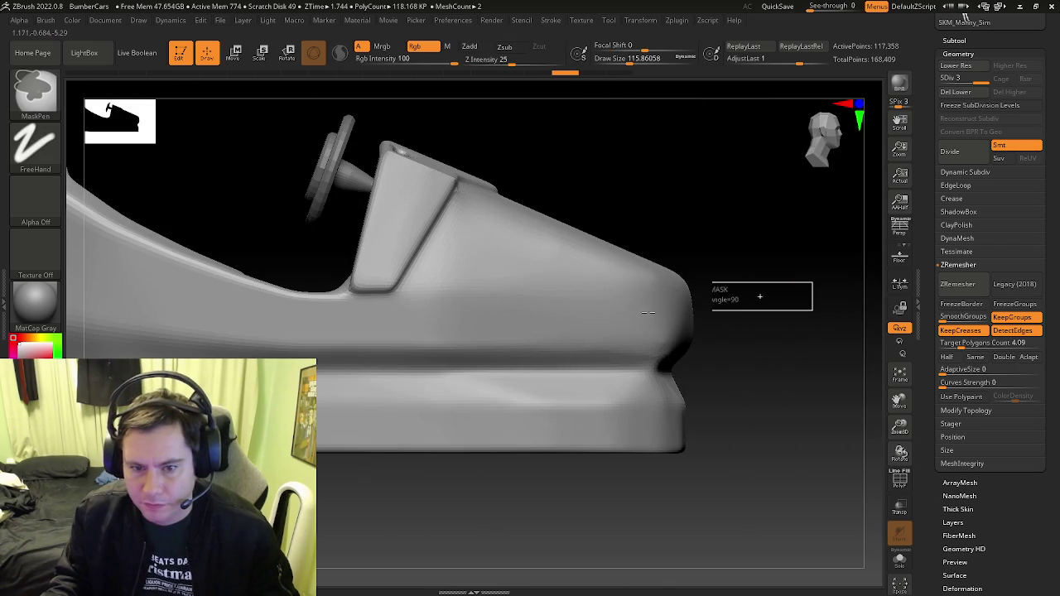
pyautogui.hotkey('ctrl', 'z')
pyautogui.hotkey('ctrl', 'z')
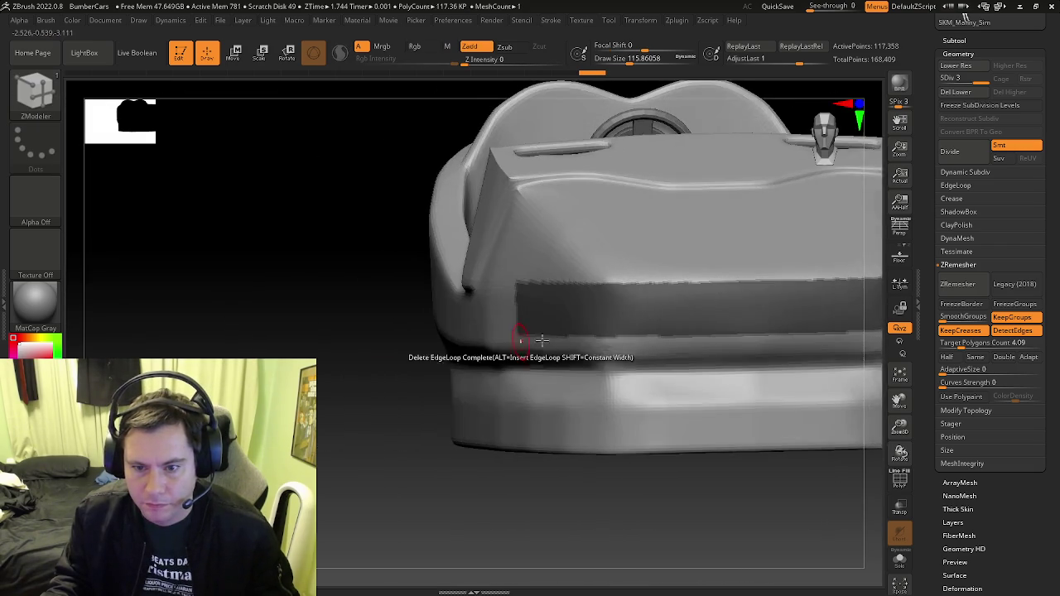
pyautogui.hotkey('ctrl', 'shift', 'z')
pyautogui.hotkey('ctrl', 'shift', 'z')
pyautogui.hotkey('ctrl', 'shift', 'z')
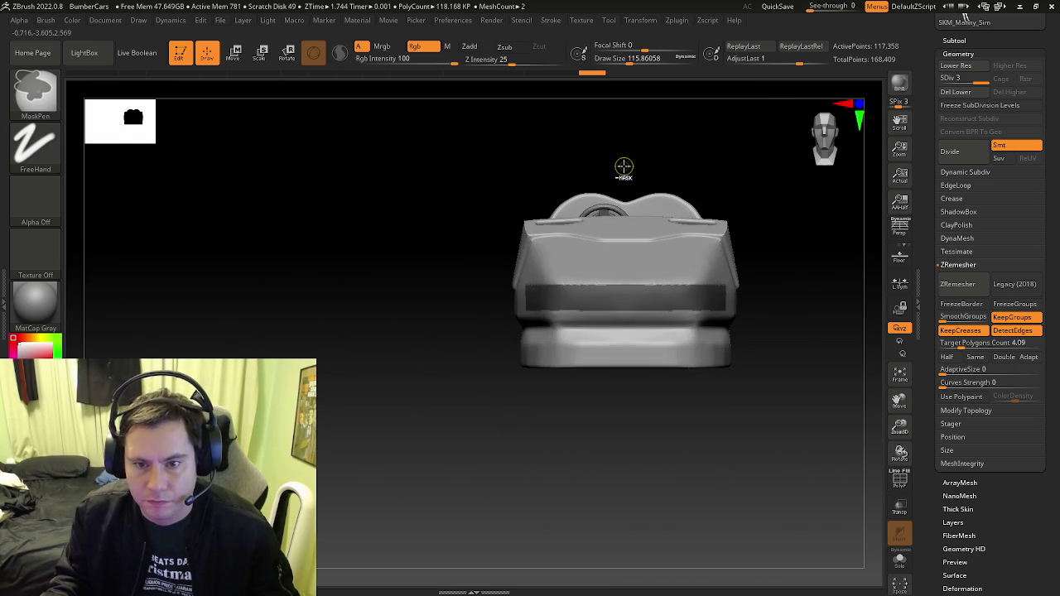
pyautogui.hotkey('ctrl', 'z')
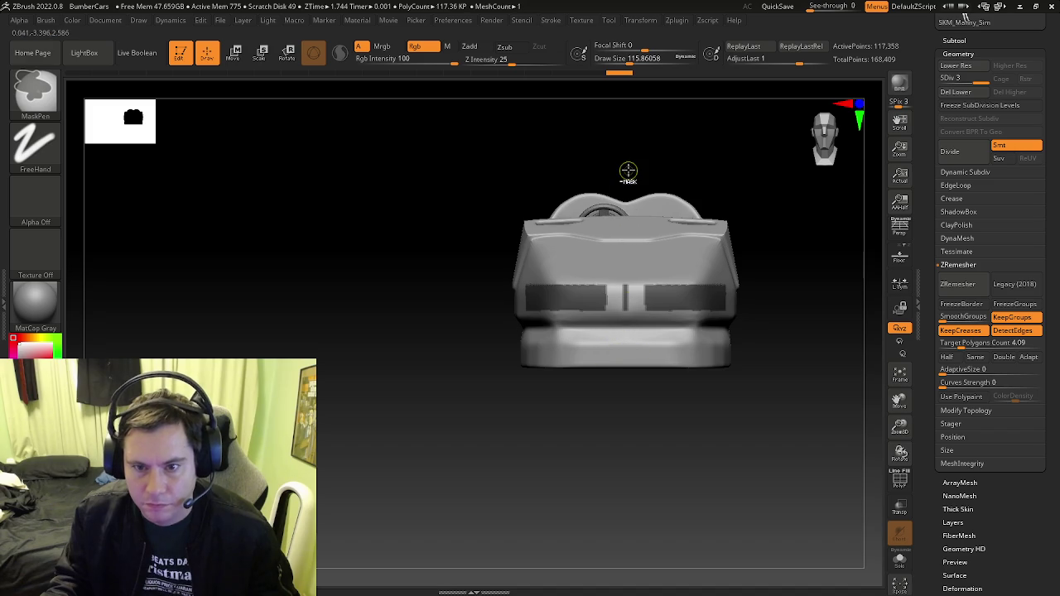
# Mask a thin vertical strip on the front, then step back to the front view state
pyautogui.keyDown('ctrl'); pyautogui.moveTo(635, 171); pyautogui.dragTo(637, 331); pyautogui.keyUp('ctrl')
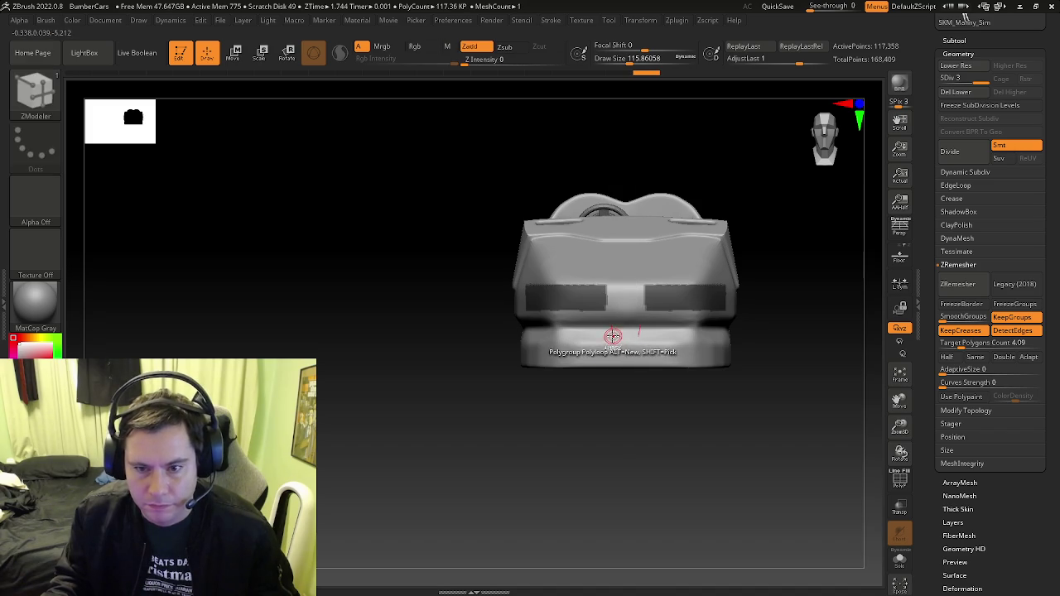
pyautogui.hotkey('ctrl', 'z')
pyautogui.hotkey('ctrl', 'shift', 'z')
pyautogui.hotkey('ctrl', 'z')
pyautogui.hotkey('ctrl', 'shift', 'z')
pyautogui.hotkey('ctrl', 'shift', 'z')
pyautogui.hotkey('ctrl', 'z')
pyautogui.hotkey('ctrl', 'z')
pyautogui.hotkey('ctrl', 'z')
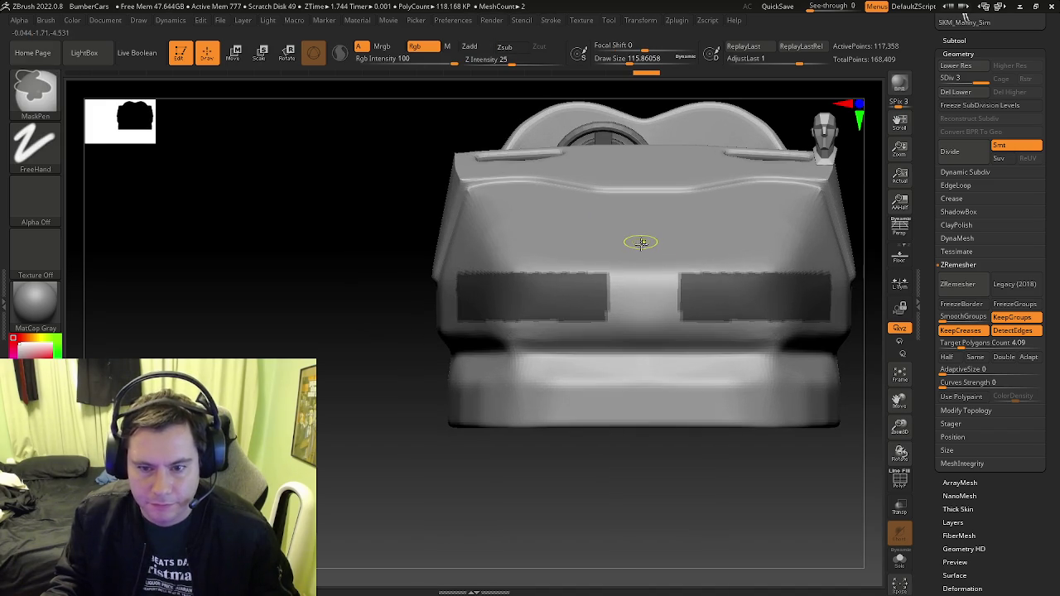
# Unmask a vertical gap down the front centre between the two masked panels
pyautogui.keyDown('ctrl'); pyautogui.keyDown('shift'); pyautogui.moveTo(627, 105); pyautogui.dragTo(605, 343); pyautogui.keyUp('shift'); pyautogui.keyUp('ctrl')
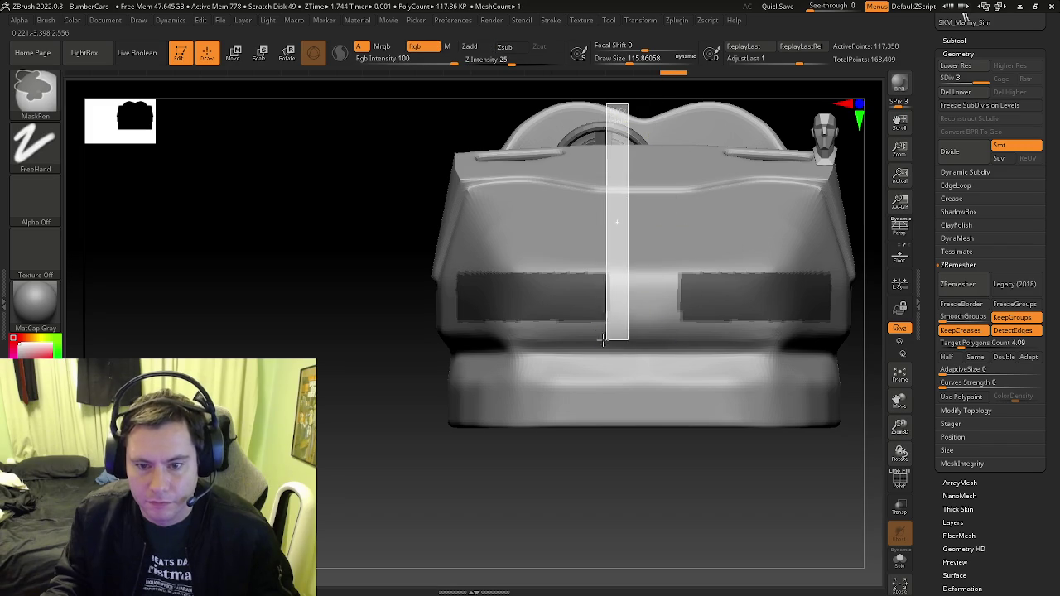
pyautogui.keyDown('ctrl'); pyautogui.keyDown('shift'); pyautogui.moveTo(630, 235); pyautogui.dragTo(596, 360); pyautogui.keyUp('shift'); pyautogui.keyUp('ctrl')
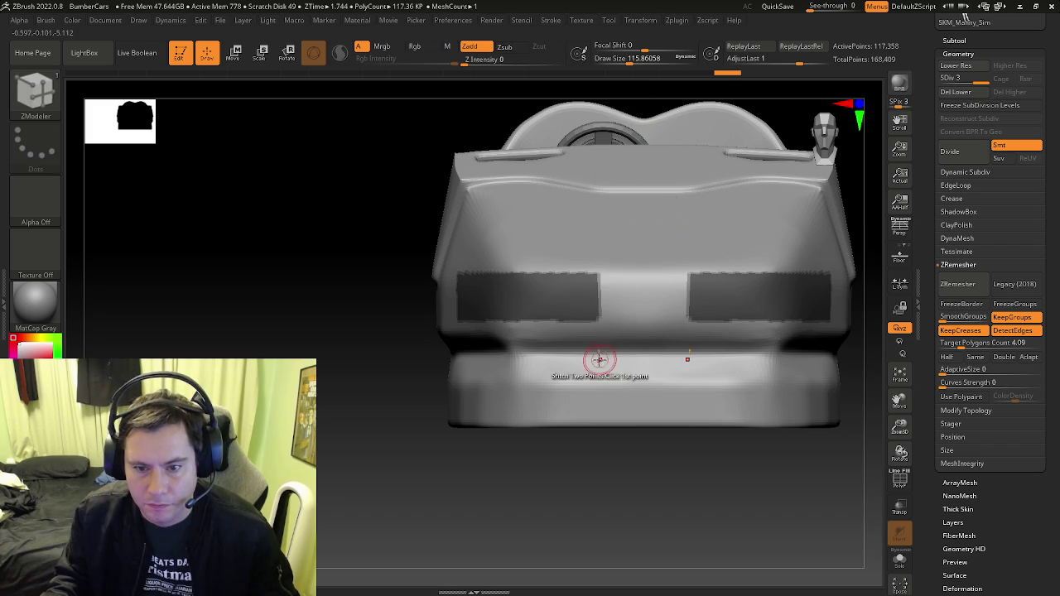
pyautogui.keyDown('shift'); pyautogui.moveTo(375, 294); pyautogui.dragTo(549, 156); pyautogui.keyUp('shift')
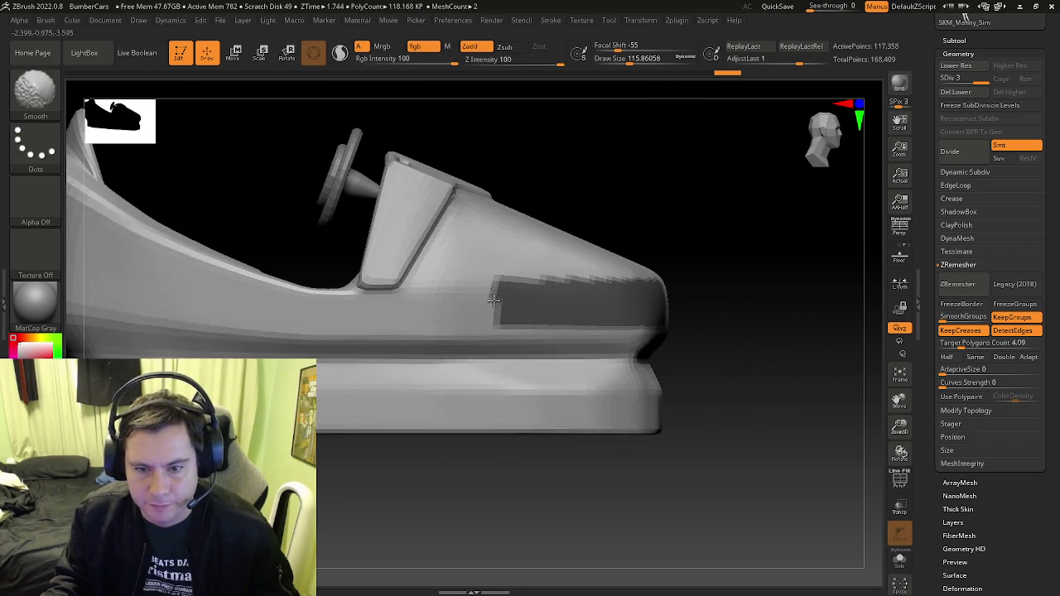
pyautogui.keyDown('ctrl'); pyautogui.click(45, 105); pyautogui.keyUp('ctrl')
# With MaskLasso, trim the side stripe's rear end into an angled edge
pyautogui.keyDown('ctrl'); pyautogui.click(261, 151); pyautogui.keyUp('ctrl')
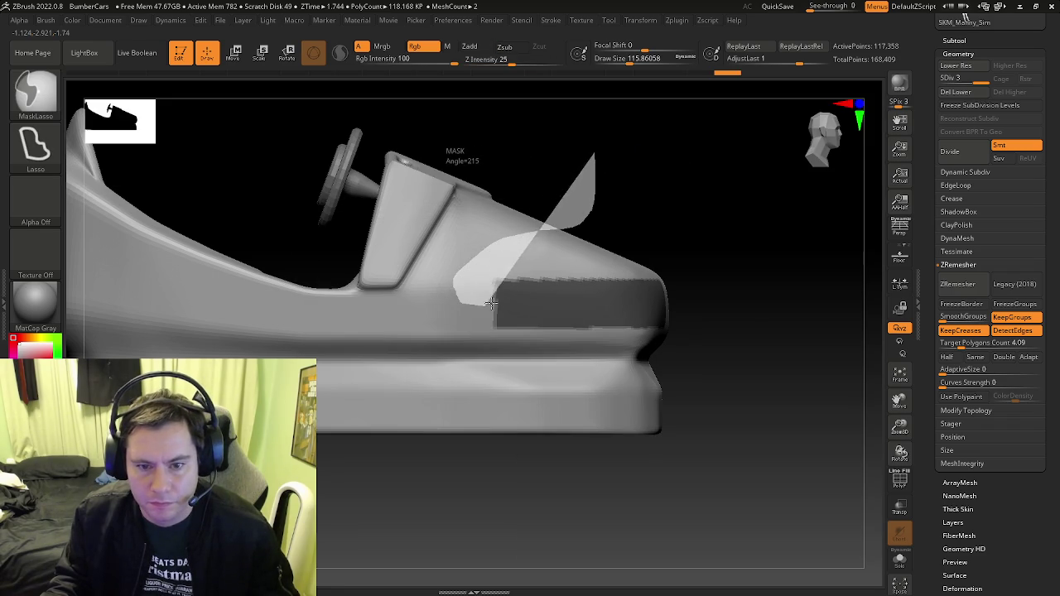
pyautogui.keyDown('ctrl'); pyautogui.moveTo(591, 211); pyautogui.dragTo(641, 235); pyautogui.keyUp('ctrl')
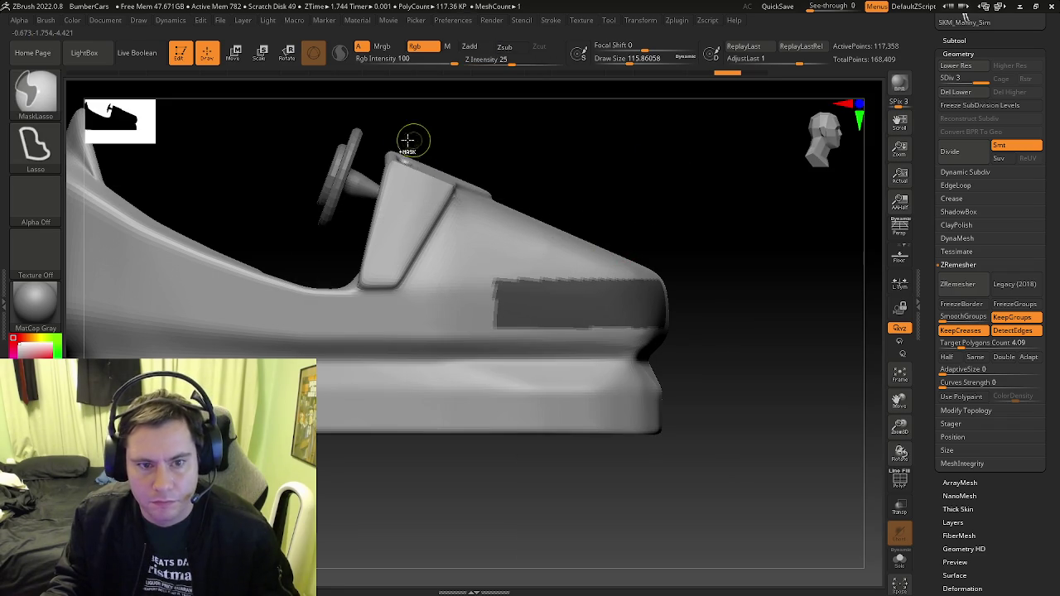
pyautogui.keyDown('ctrl'); pyautogui.moveTo(431, 134); pyautogui.dragTo(705, 232); pyautogui.keyUp('ctrl')
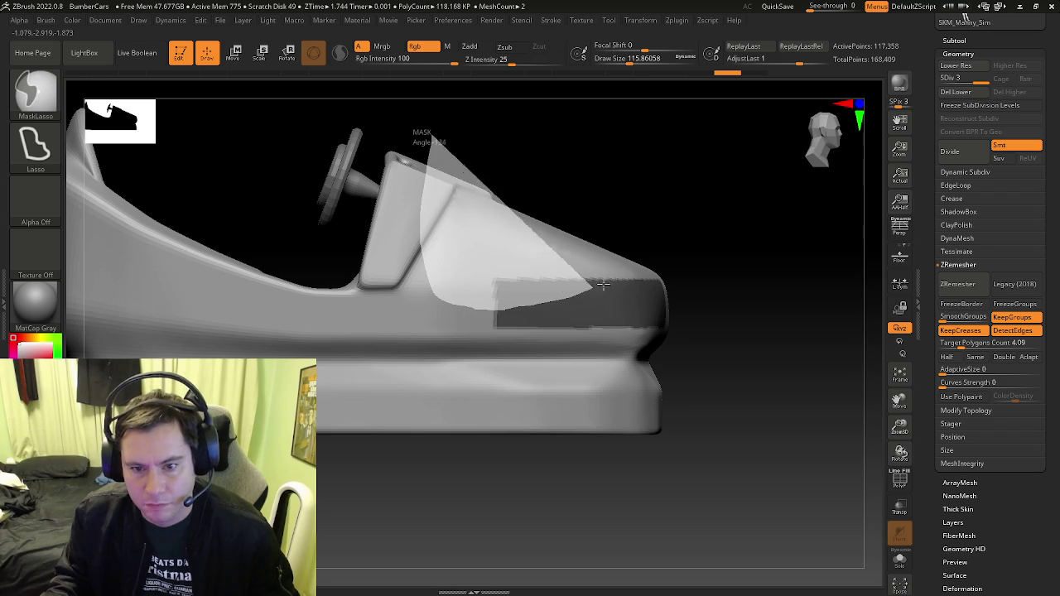
pyautogui.moveTo(650, 260)
pyautogui.keyDown('shift'); pyautogui.mouseDown()
pyautogui.moveTo(720, 241)
pyautogui.moveTo(691, 239)
pyautogui.mouseUp(); pyautogui.keyUp('shift')
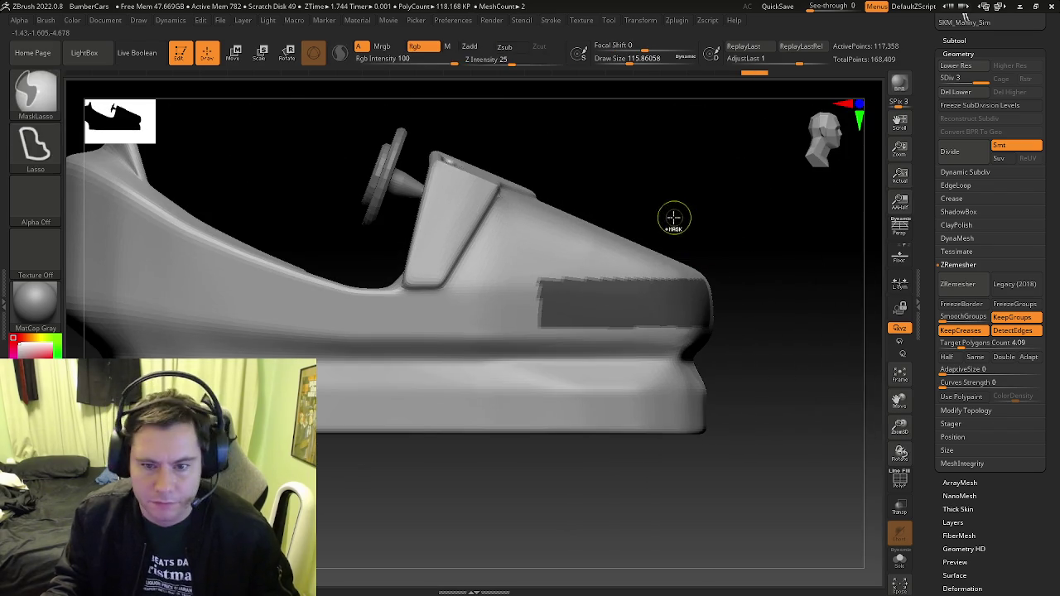
# Unmask several wedges across the body to slant the stripe's rear end
pyautogui.press('ctrl')
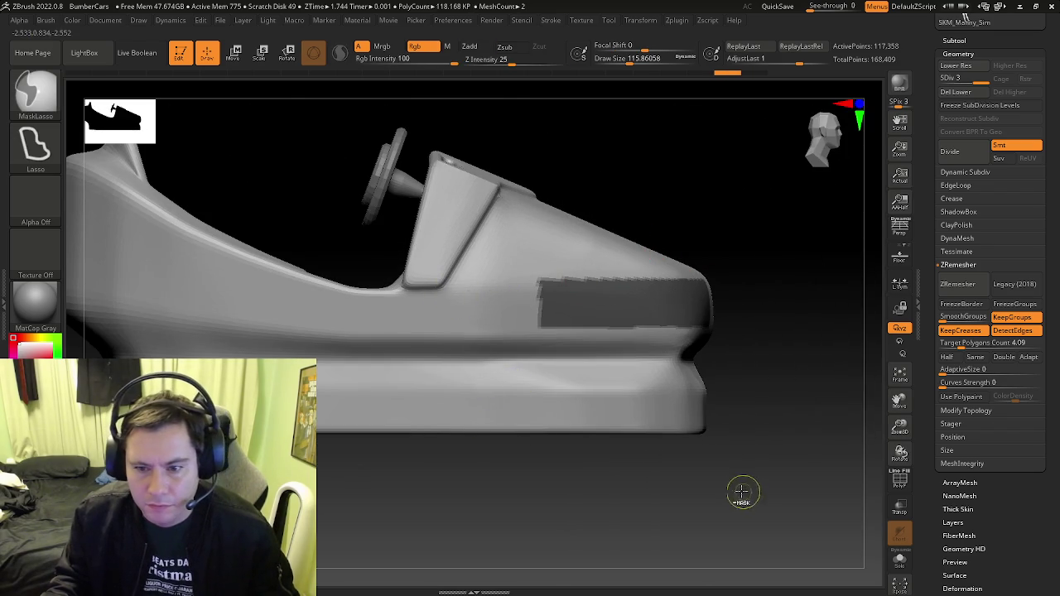
pyautogui.keyDown('ctrl'); pyautogui.moveTo(597, 311); pyautogui.dragTo(543, 315); pyautogui.keyUp('ctrl')
pyautogui.keyDown('ctrl'); pyautogui.click(403, 406); pyautogui.keyUp('ctrl')
pyautogui.keyDown('ctrl'); pyautogui.click(658, 404); pyautogui.keyUp('ctrl')
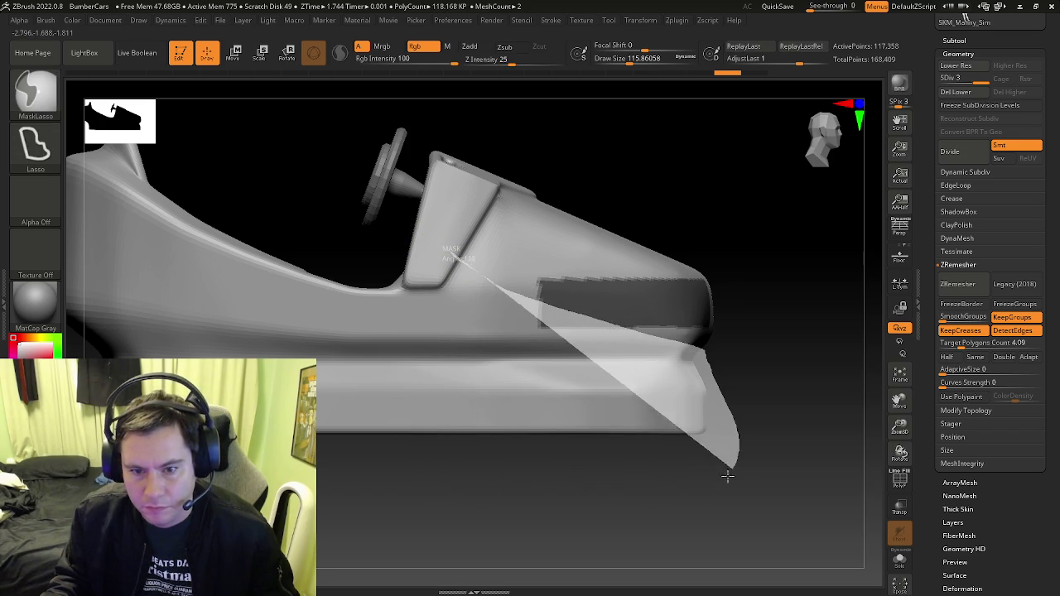
pyautogui.keyDown('ctrl'); pyautogui.moveTo(708, 362); pyautogui.dragTo(670, 501); pyautogui.keyUp('ctrl')
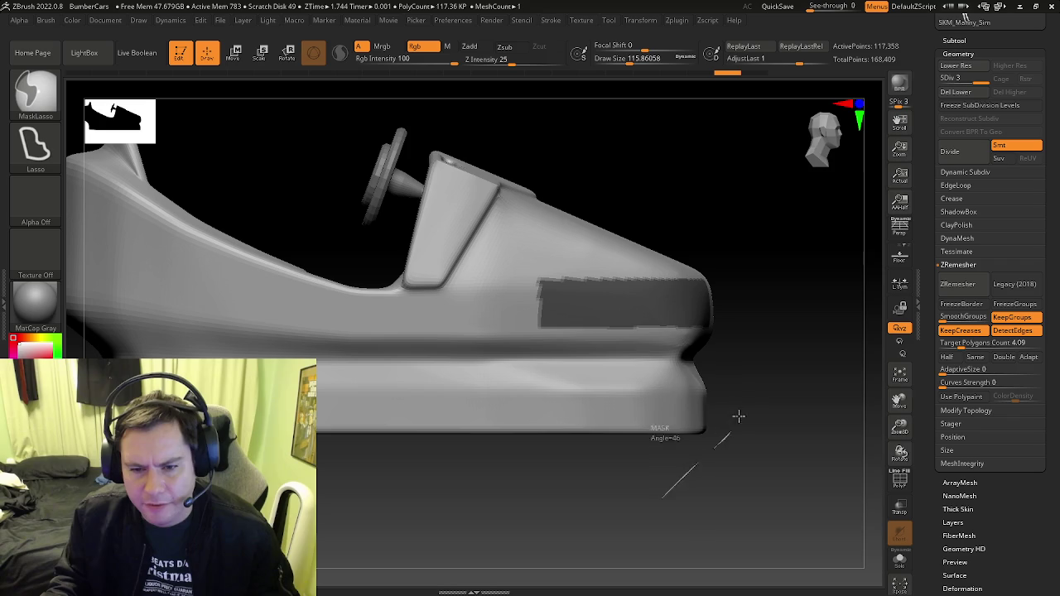
pyautogui.moveTo(745, 385)
pyautogui.keyDown('ctrl'); pyautogui.mouseDown()
pyautogui.moveTo(453, 340)
pyautogui.moveTo(465, 338)
pyautogui.mouseUp(); pyautogui.keyUp('ctrl')
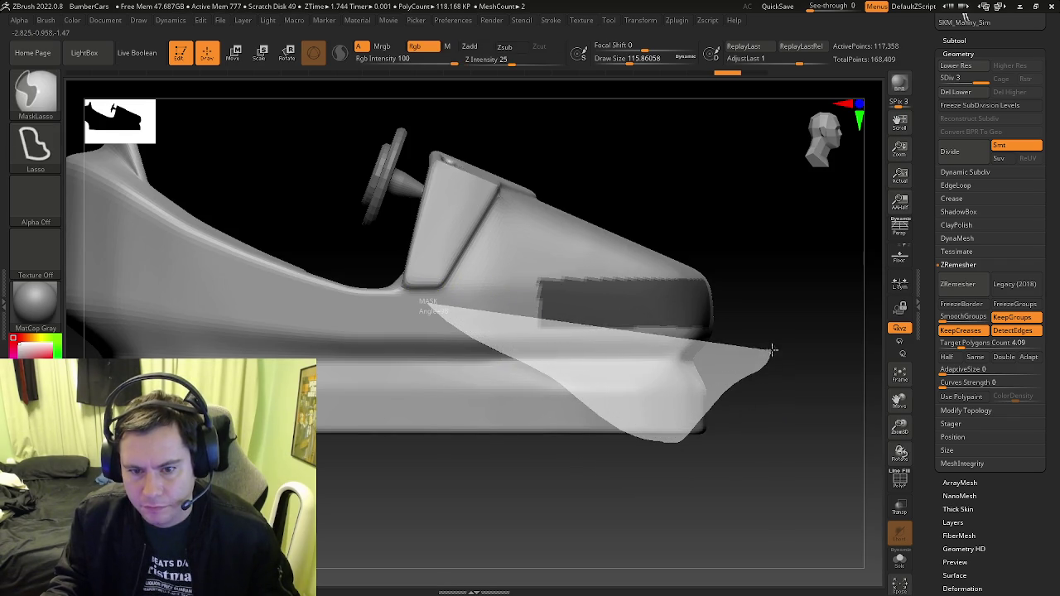
pyautogui.keyDown('ctrl'); pyautogui.moveTo(427, 308); pyautogui.dragTo(712, 364); pyautogui.keyUp('ctrl')
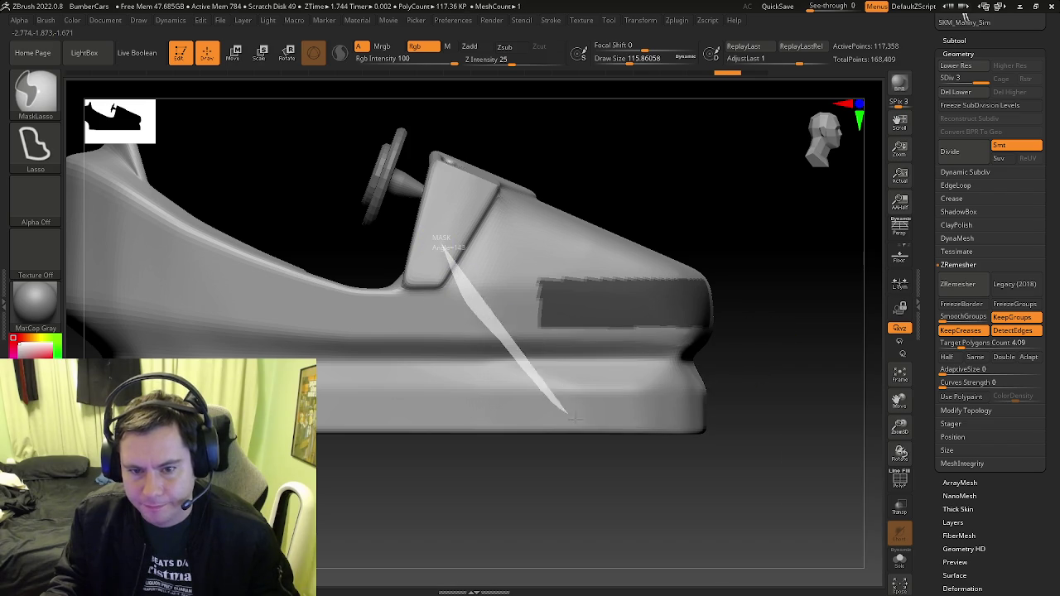
pyautogui.keyDown('ctrl'); pyautogui.moveTo(569, 413); pyautogui.dragTo(753, 394); pyautogui.keyUp('ctrl')
pyautogui.moveTo(435, 287)
pyautogui.keyDown('ctrl'); pyautogui.mouseDown()
pyautogui.moveTo(689, 403)
pyautogui.moveTo(785, 349)
pyautogui.mouseUp(); pyautogui.keyUp('ctrl')
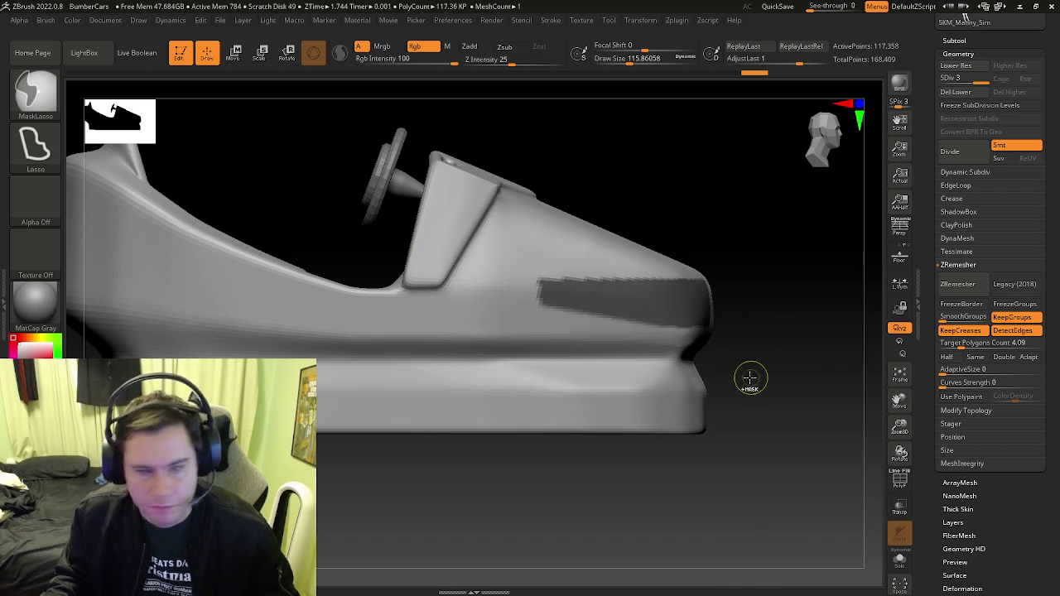
# Slant the stripe's rear along the cockpit line and shorten its rear end
pyautogui.press('b')
pyautogui.press('z')
pyautogui.press('m')
pyautogui.moveTo(686, 390); pyautogui.dragTo(705, 397)
pyautogui.press('ctrl')
pyautogui.moveTo(424, 242)
pyautogui.keyDown('ctrl'); pyautogui.mouseDown()
pyautogui.moveTo(748, 386)
pyautogui.moveTo(781, 350)
pyautogui.moveTo(775, 356)
pyautogui.mouseUp(); pyautogui.keyUp('ctrl')
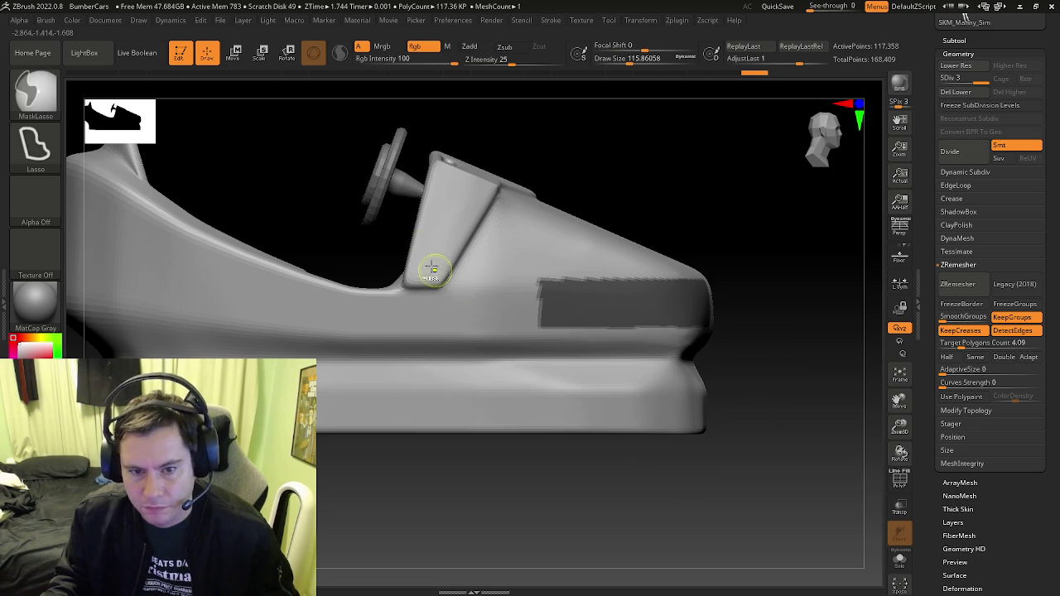
pyautogui.moveTo(409, 283)
pyautogui.keyDown('ctrl'); pyautogui.mouseDown()
pyautogui.moveTo(783, 377)
pyautogui.moveTo(787, 348)
pyautogui.mouseUp(); pyautogui.keyUp('ctrl')
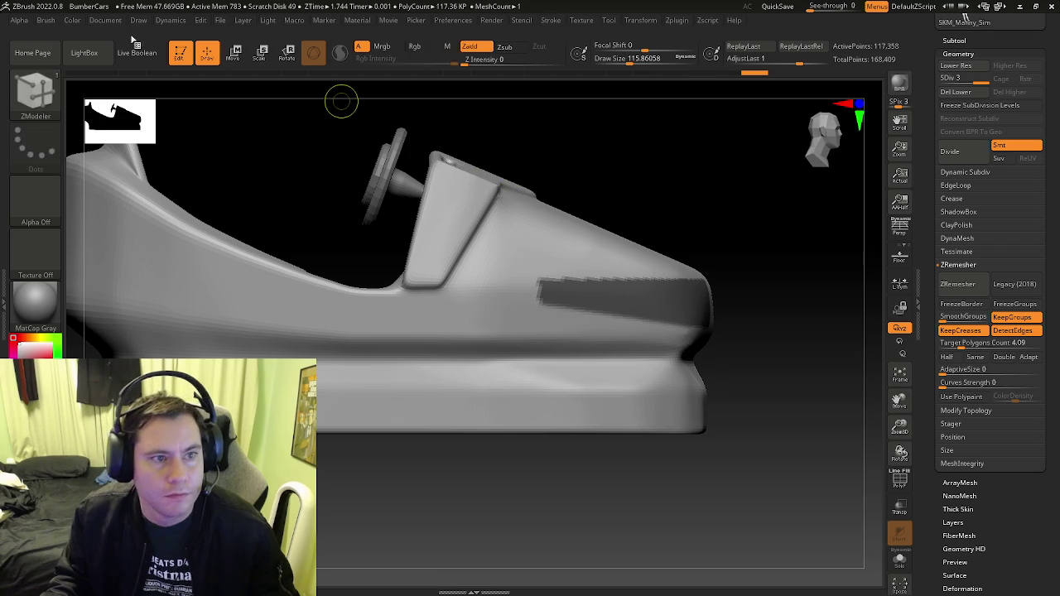
pyautogui.press('b')
pyautogui.press('m')
pyautogui.press('p')
pyautogui.keyDown('ctrl'); pyautogui.keyDown('alt'); pyautogui.moveTo(420, 141); pyautogui.dragTo(568, 386); pyautogui.keyUp('alt'); pyautogui.keyUp('ctrl')
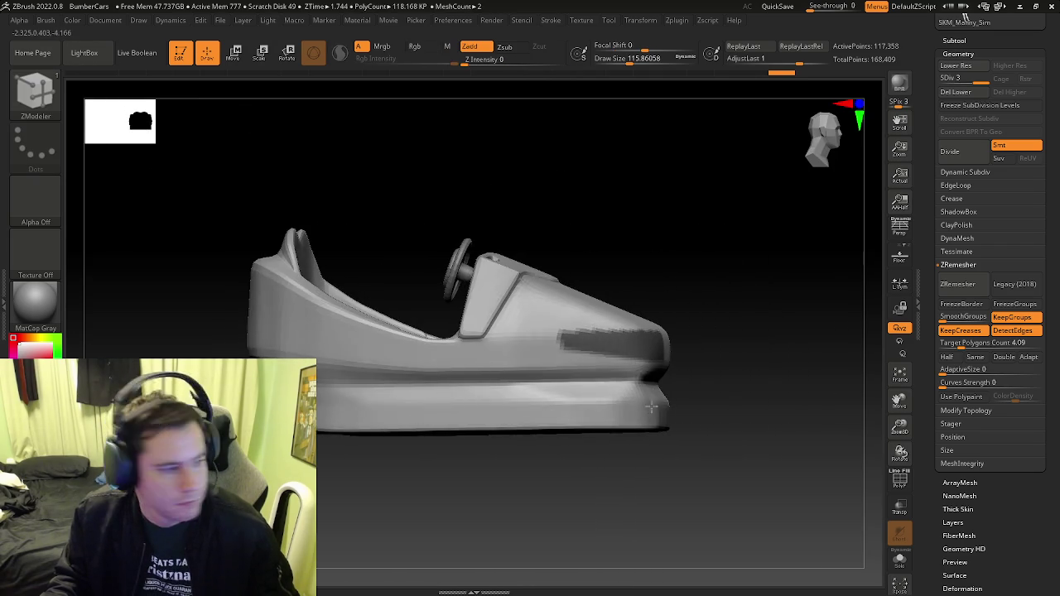
# Re-mask the front band with box marquees and clear the bumper below it
pyautogui.keyDown('ctrl'); pyautogui.moveTo(769, 230); pyautogui.dragTo(540, 333); pyautogui.keyUp('ctrl')
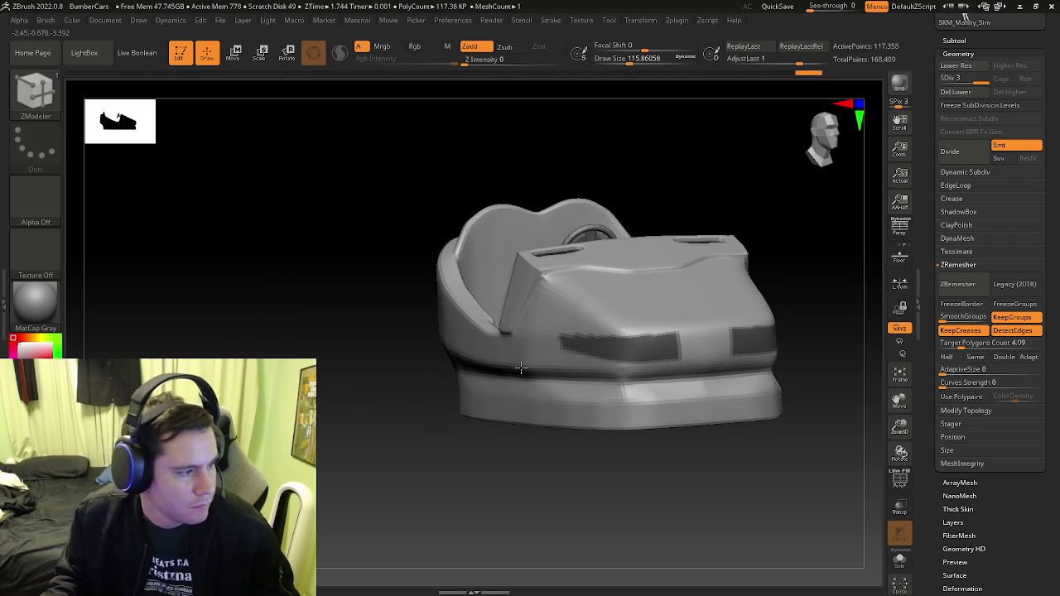
pyautogui.moveTo(521, 367); pyautogui.dragTo(563, 330, button='right')
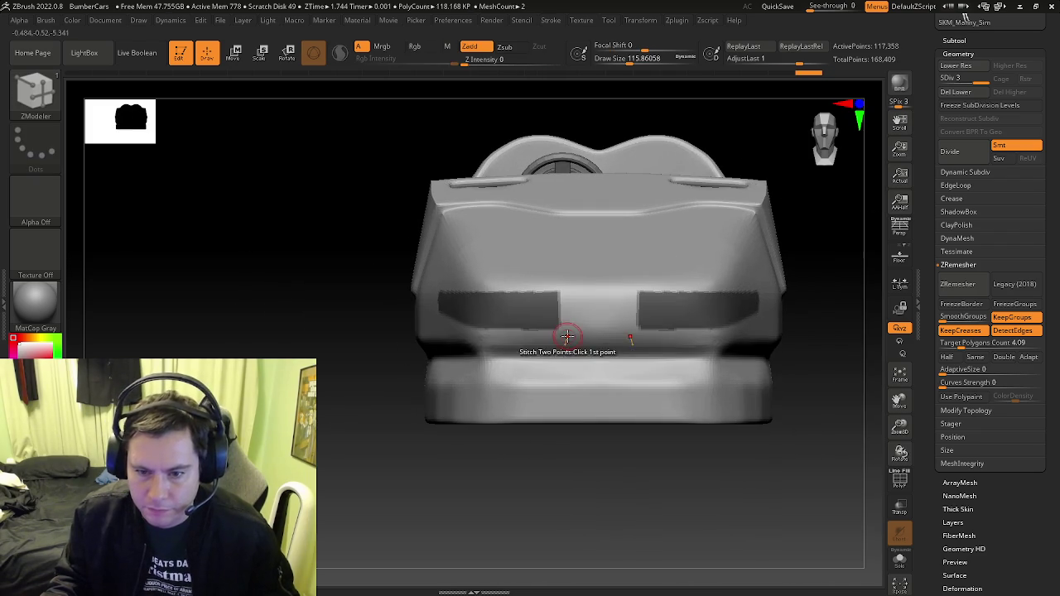
pyautogui.press('ctrl')
pyautogui.keyDown('ctrl'); pyautogui.moveTo(549, 377); pyautogui.dragTo(473, 297); pyautogui.keyUp('ctrl')
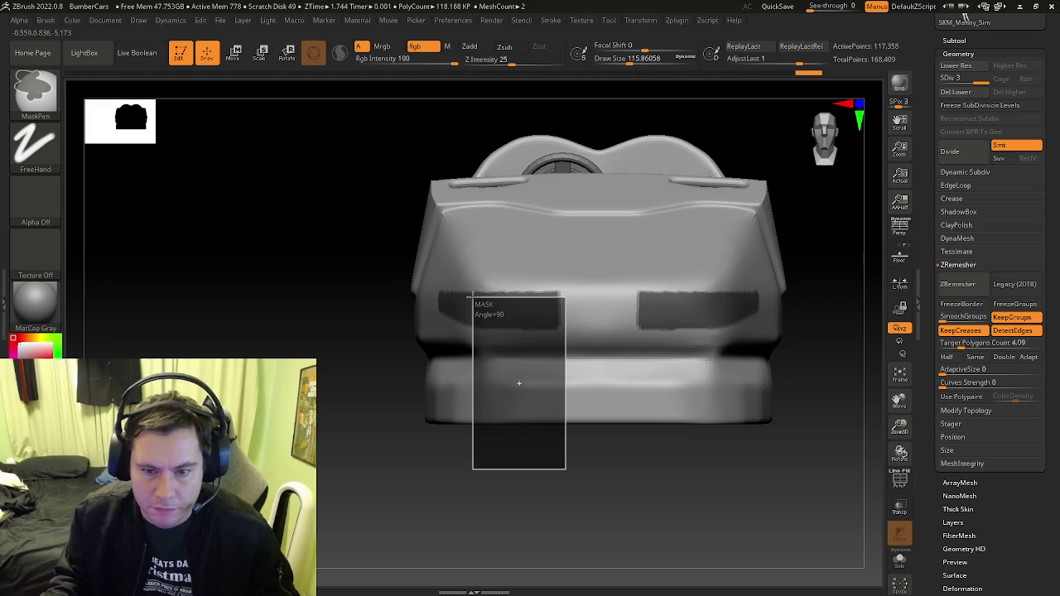
pyautogui.keyDown('ctrl'); pyautogui.moveTo(469, 293); pyautogui.dragTo(471, 301); pyautogui.keyUp('ctrl')
pyautogui.moveTo(471, 301)
pyautogui.mouseDown(button='right')
pyautogui.moveTo(575, 386)
pyautogui.moveTo(645, 521)
pyautogui.mouseUp(button='right')
pyautogui.keyDown('ctrl'); pyautogui.moveTo(622, 515); pyautogui.dragTo(371, 331); pyautogui.keyUp('ctrl')
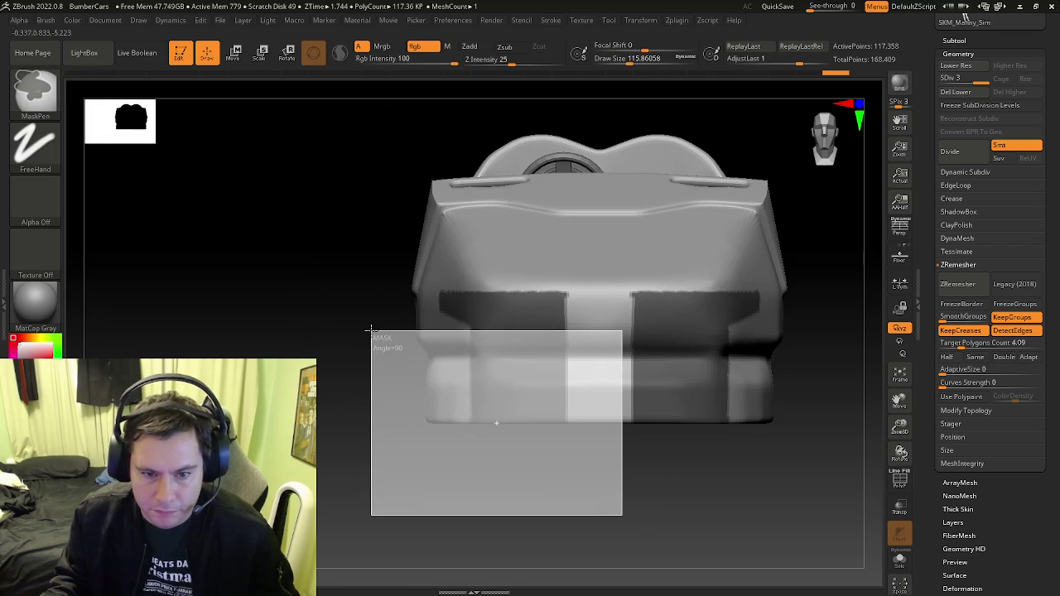
# Clean the side stripe's lower edge and trim the mask near the nose and cockpit
pyautogui.keyDown('shift'); pyautogui.moveTo(501, 418); pyautogui.dragTo(607, 453, button='right'); pyautogui.keyUp('shift')
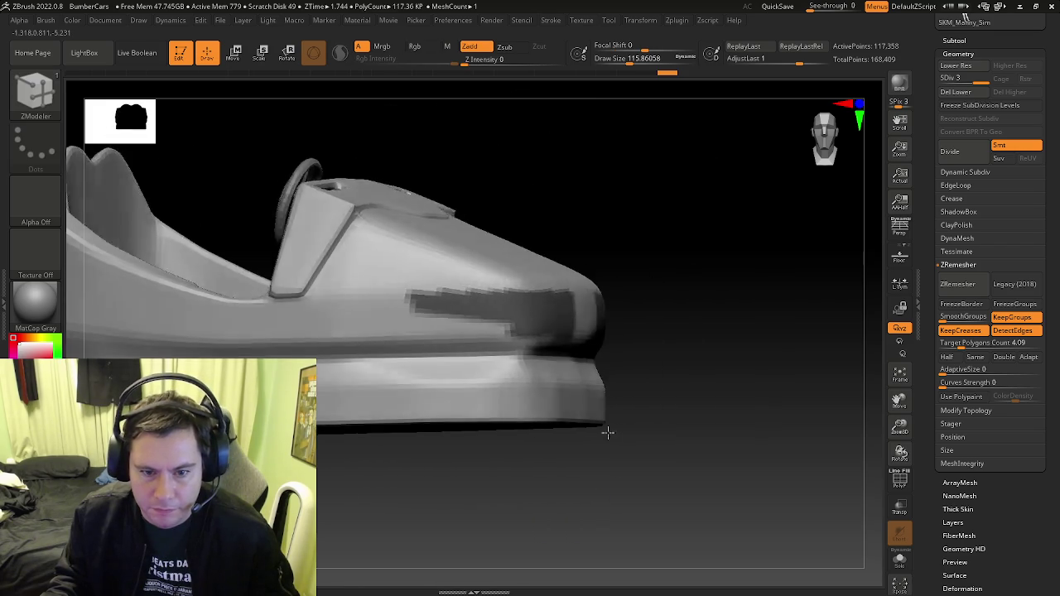
pyautogui.press('ctrl')
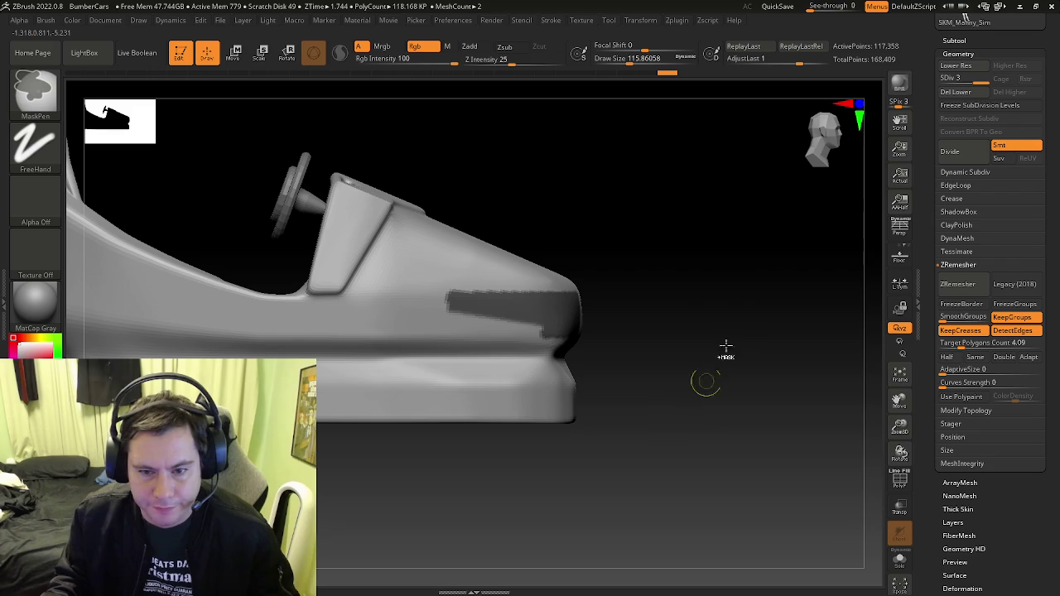
pyautogui.keyDown('ctrl'); pyautogui.moveTo(599, 306); pyautogui.dragTo(443, 342); pyautogui.keyUp('ctrl')
pyautogui.keyDown('ctrl'); pyautogui.moveTo(745, 497); pyautogui.dragTo(414, 335); pyautogui.keyUp('ctrl')
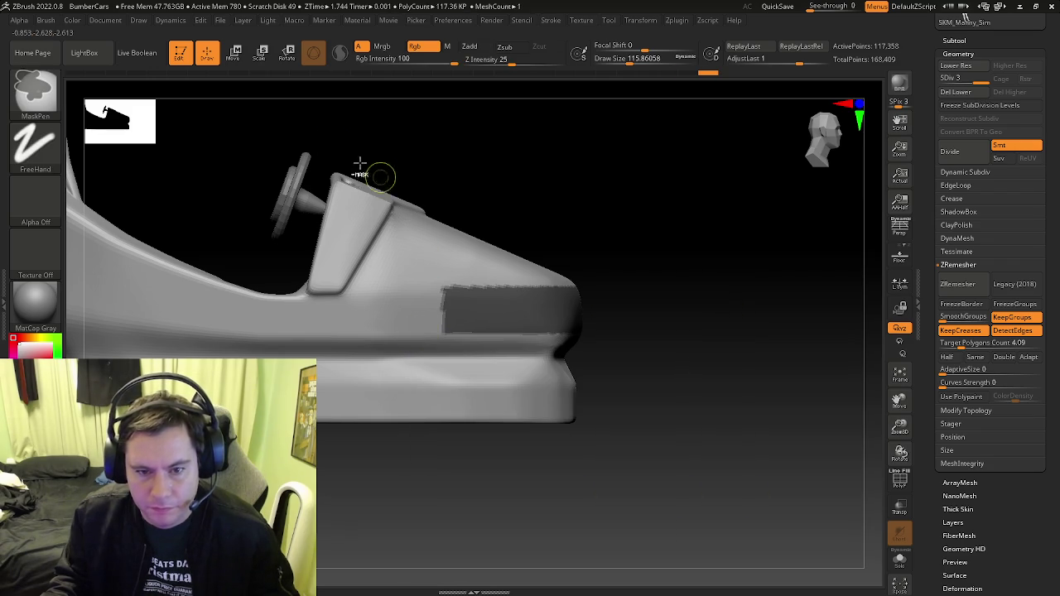
pyautogui.moveTo(323, 147)
pyautogui.keyDown('ctrl'); pyautogui.mouseDown()
pyautogui.moveTo(630, 302)
pyautogui.moveTo(568, 318)
pyautogui.moveTo(671, 397)
pyautogui.mouseUp(); pyautogui.keyUp('ctrl')
pyautogui.press('b')
pyautogui.press('z')
pyautogui.press('m')
# Unmask a narrow gap at the centre of the front stripe
pyautogui.moveTo(703, 431); pyautogui.dragTo(648, 455)
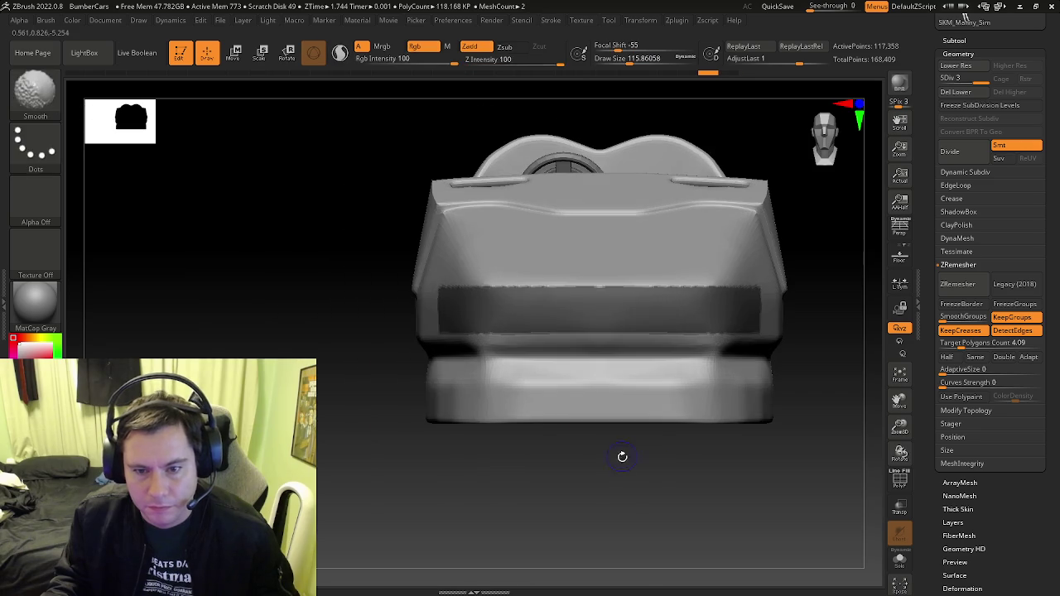
pyautogui.press('ctrl')
pyautogui.keyDown('ctrl'); pyautogui.keyDown('alt'); pyautogui.moveTo(636, 404); pyautogui.dragTo(543, 137); pyautogui.keyUp('alt'); pyautogui.keyUp('ctrl')
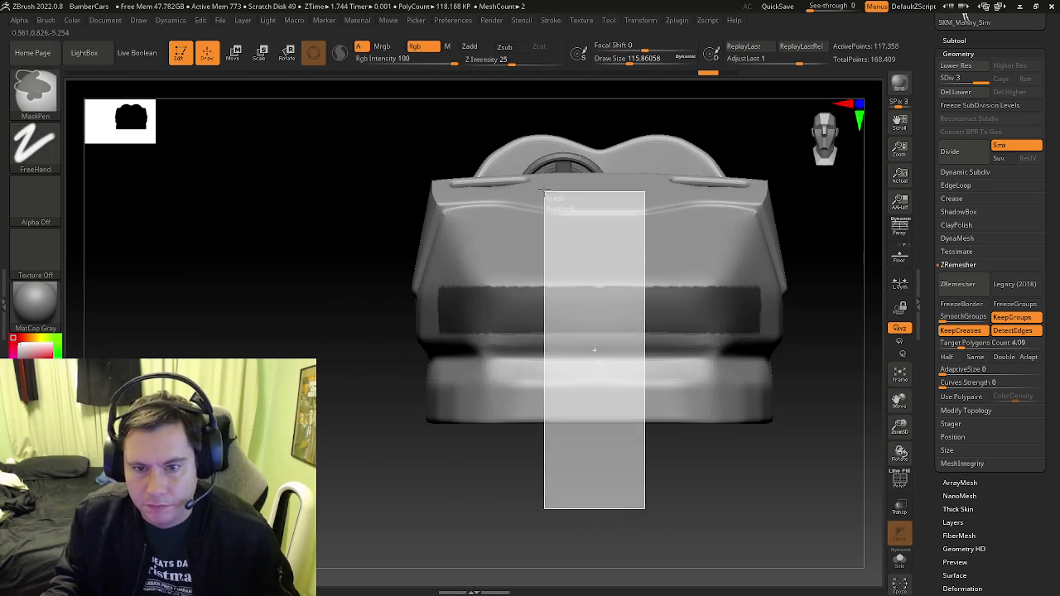
pyautogui.hotkey('ctrl', 'z')
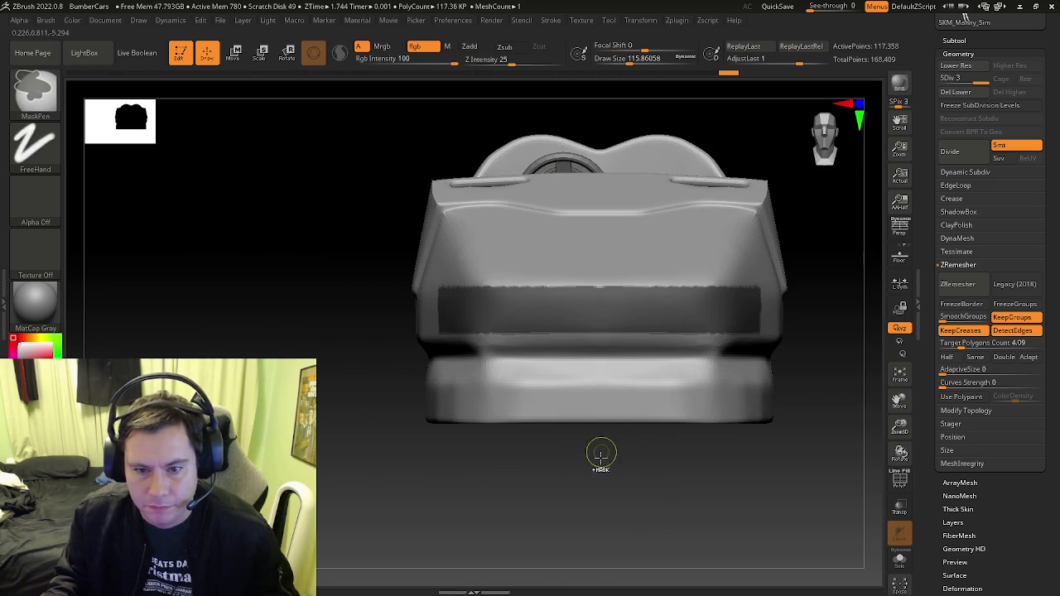
pyautogui.keyDown('ctrl'); pyautogui.keyDown('alt'); pyautogui.moveTo(591, 259); pyautogui.dragTo(570, 244); pyautogui.keyUp('alt'); pyautogui.keyUp('ctrl')
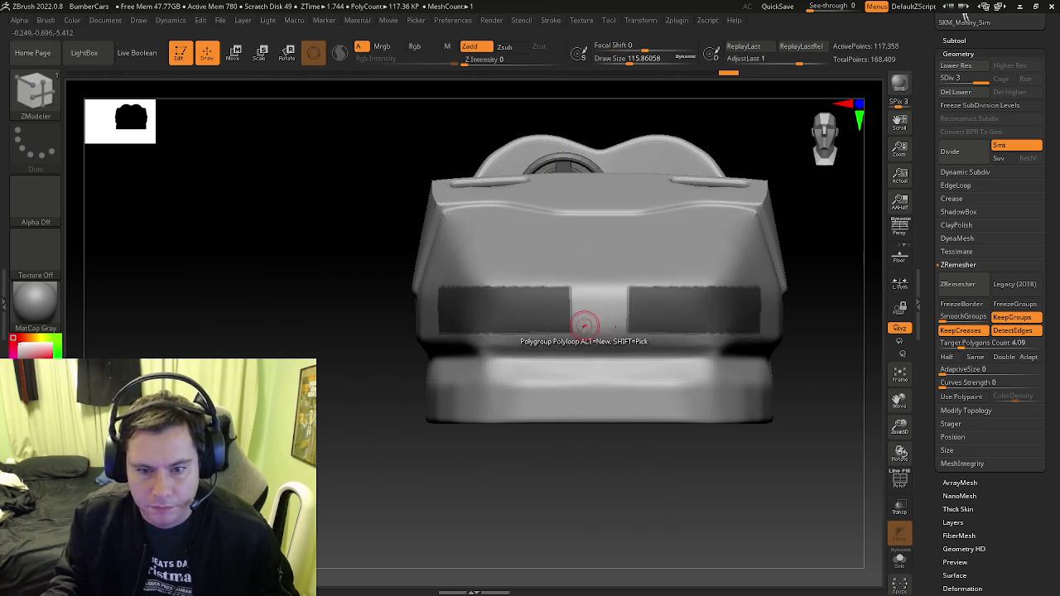
pyautogui.keyDown('shift'); pyautogui.moveTo(580, 307); pyautogui.dragTo(620, 340); pyautogui.keyUp('shift')
pyautogui.press('ctrl')
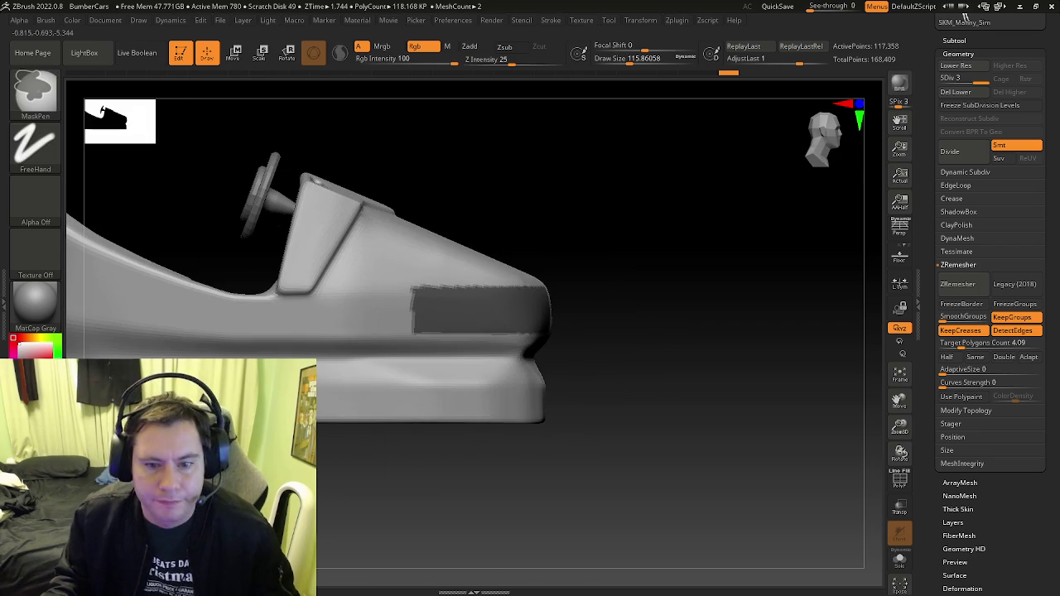
# Clean up the lower edge of the side stripe mask
pyautogui.keyDown('ctrl'); pyautogui.keyDown('alt'); pyautogui.moveTo(283, 486); pyautogui.dragTo(523, 323); pyautogui.keyUp('alt'); pyautogui.keyUp('ctrl')
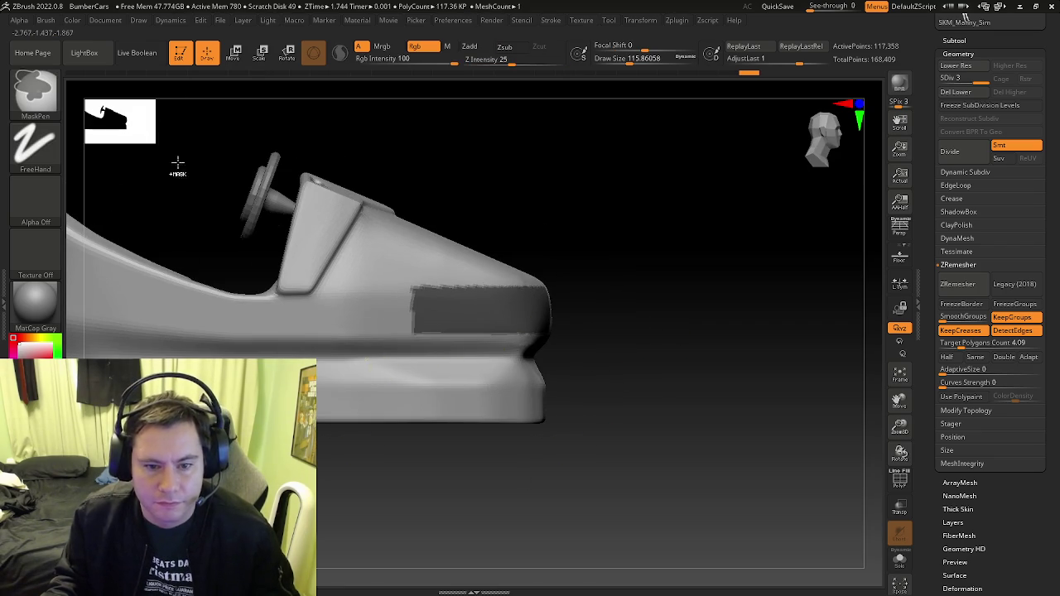
pyautogui.click(56, 106)
pyautogui.click(96, 104)
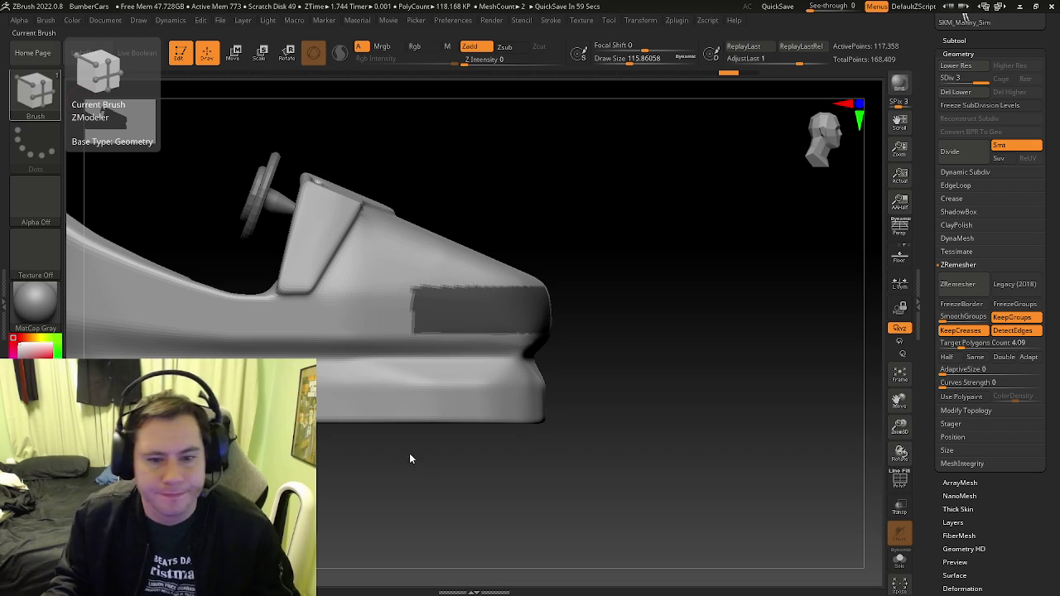
pyautogui.click(408, 310)
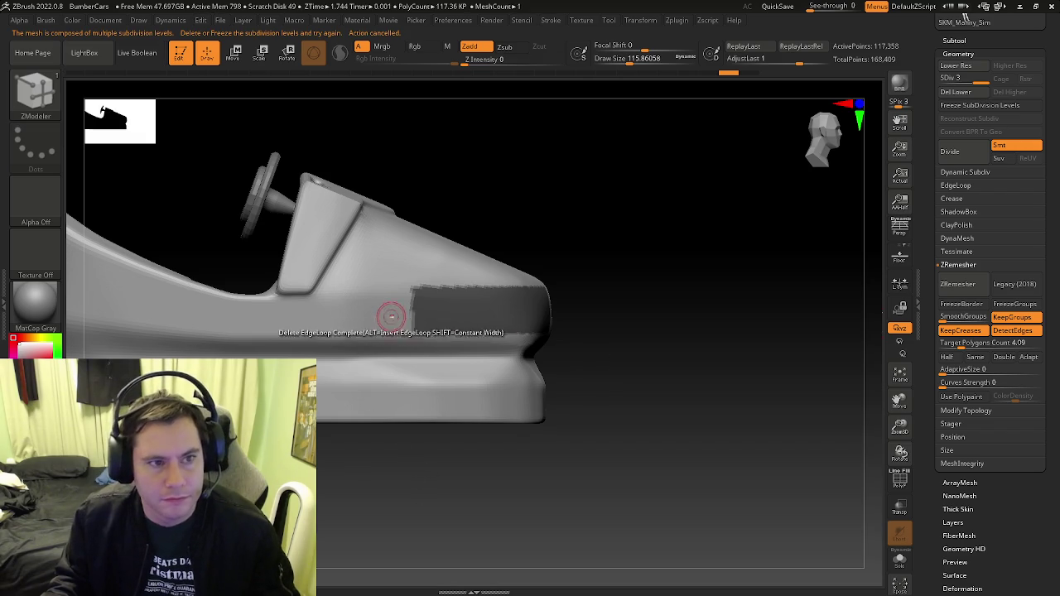
# Lasso-trim the side stripe mask into a slanted band along the body
pyautogui.press('ctrl')
pyautogui.keyDown('ctrl'); pyautogui.moveTo(483, 348); pyautogui.dragTo(455, 508); pyautogui.keyUp('ctrl')
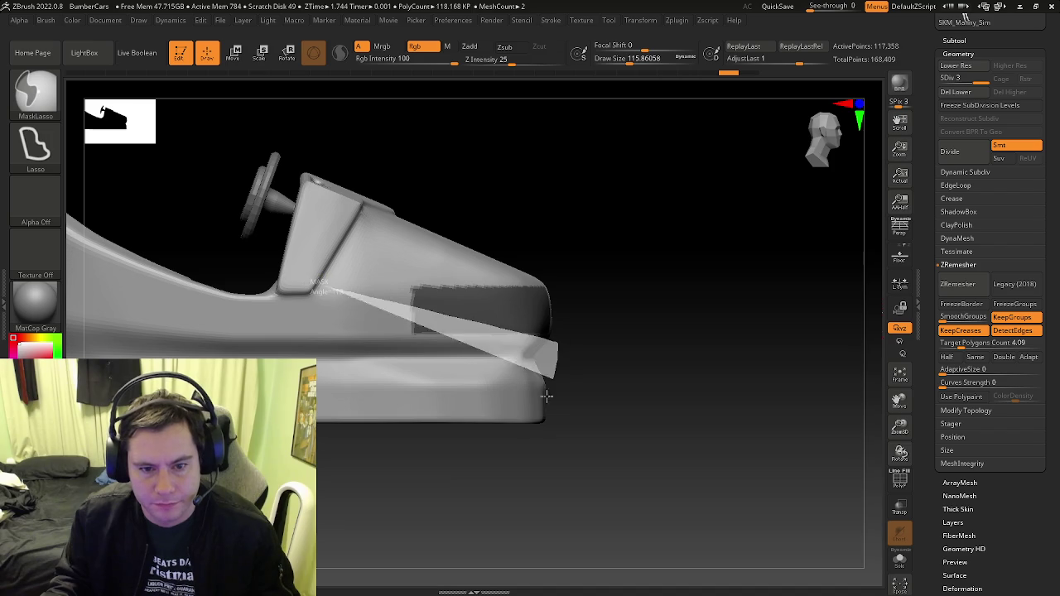
pyautogui.keyDown('ctrl'); pyautogui.moveTo(337, 288); pyautogui.dragTo(485, 466); pyautogui.keyUp('ctrl')
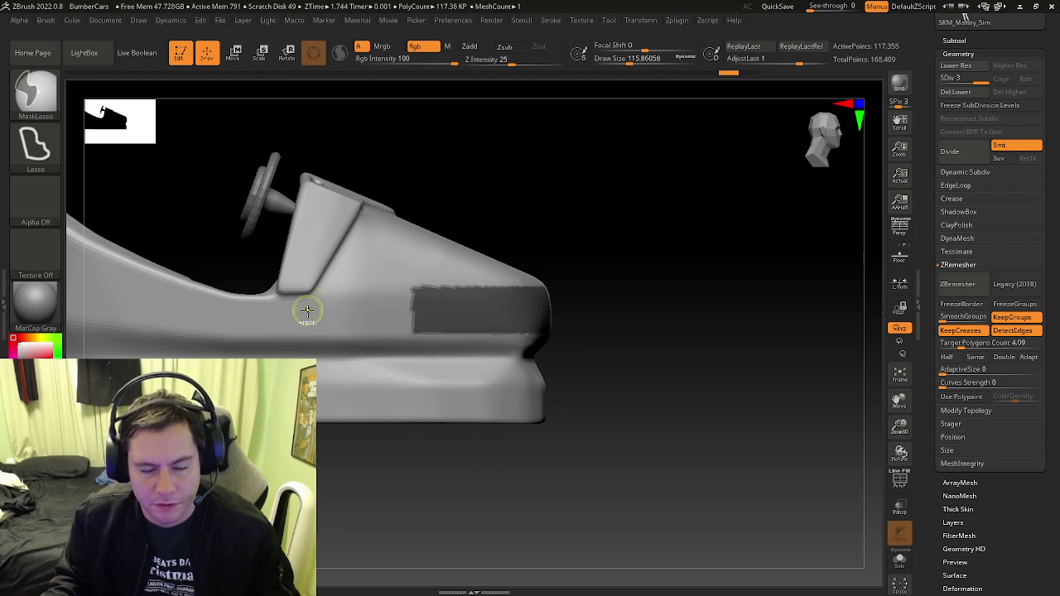
pyautogui.keyDown('ctrl'); pyautogui.moveTo(551, 337); pyautogui.dragTo(324, 294); pyautogui.keyUp('ctrl')
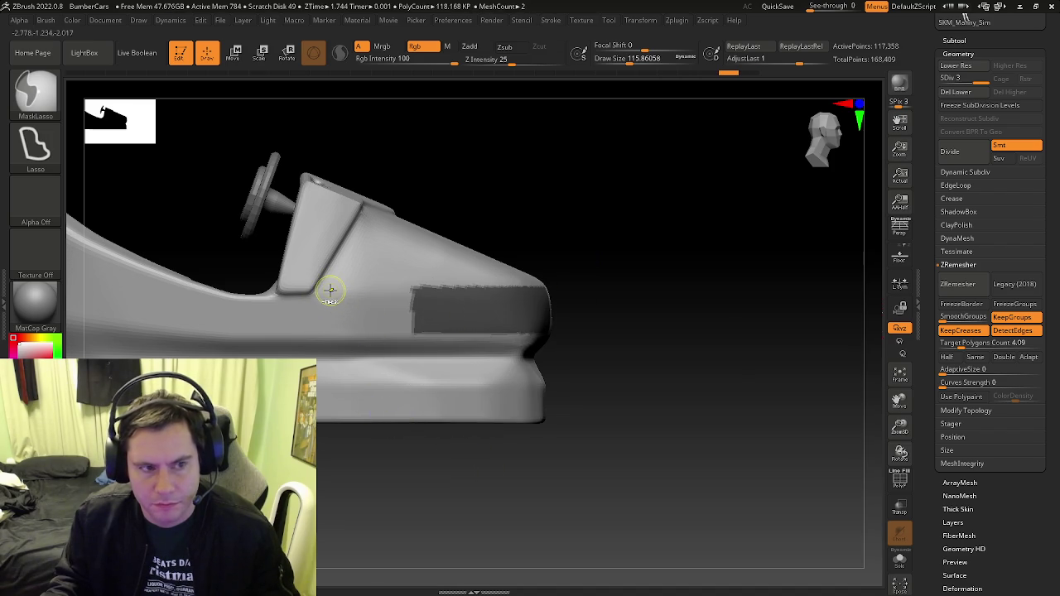
pyautogui.keyDown('ctrl'); pyautogui.moveTo(547, 383); pyautogui.dragTo(577, 354); pyautogui.keyUp('ctrl')
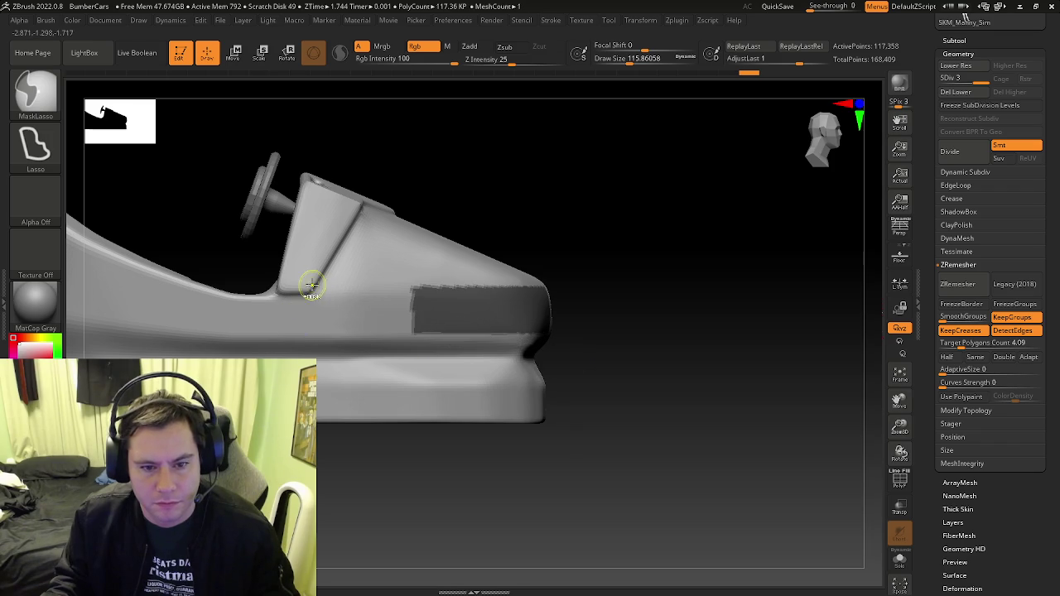
pyautogui.keyDown('ctrl'); pyautogui.moveTo(412, 393); pyautogui.dragTo(607, 351); pyautogui.keyUp('ctrl')
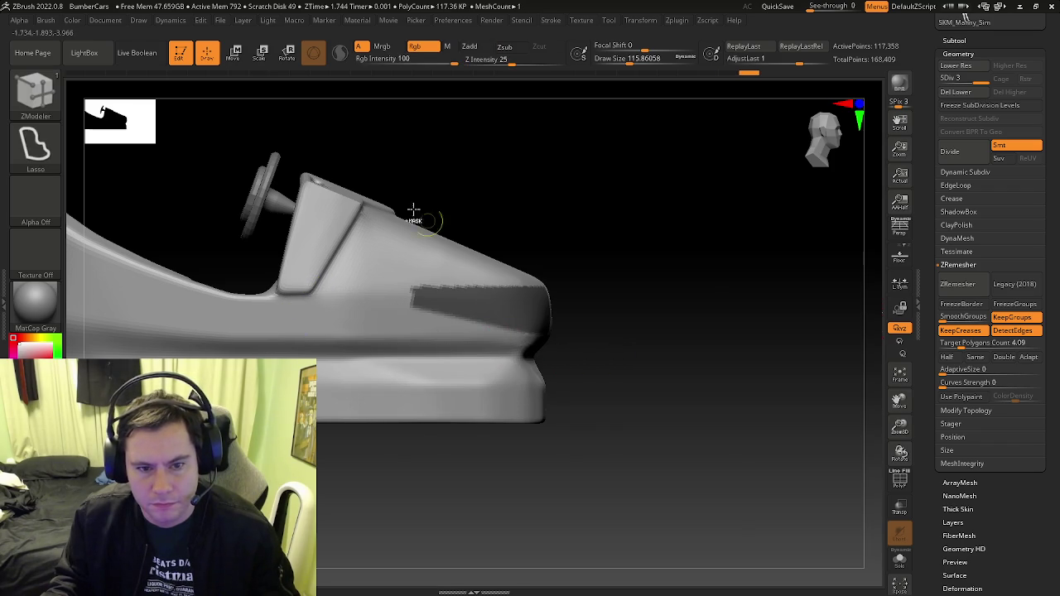
pyautogui.moveTo(355, 166); pyautogui.dragTo(374, 158)
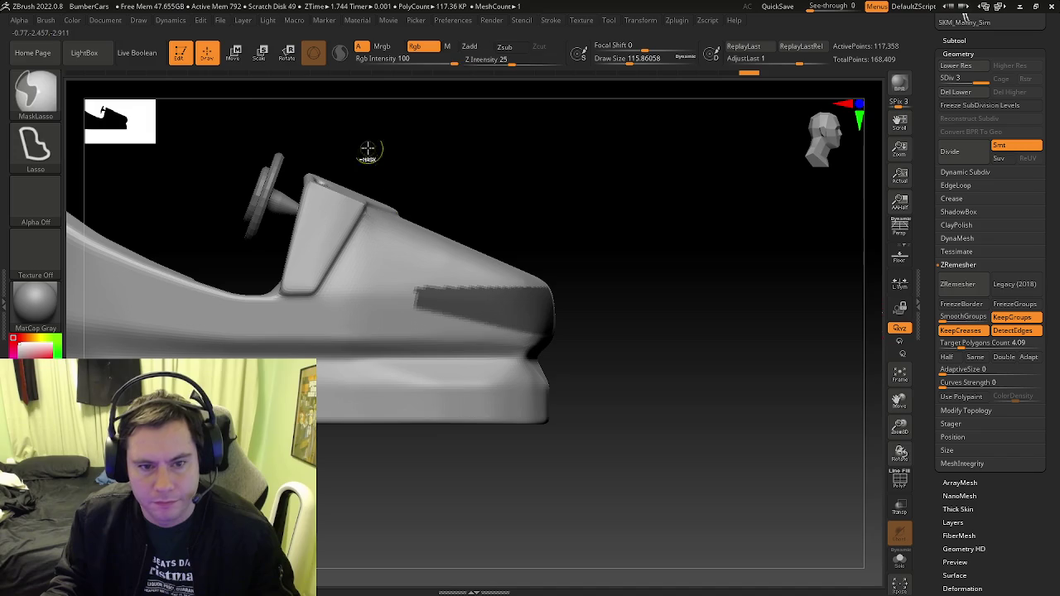
# Mask and trim a rectangular band over the car's side with the MaskRect brush
pyautogui.press('b')
pyautogui.press('m')
pyautogui.press('p')
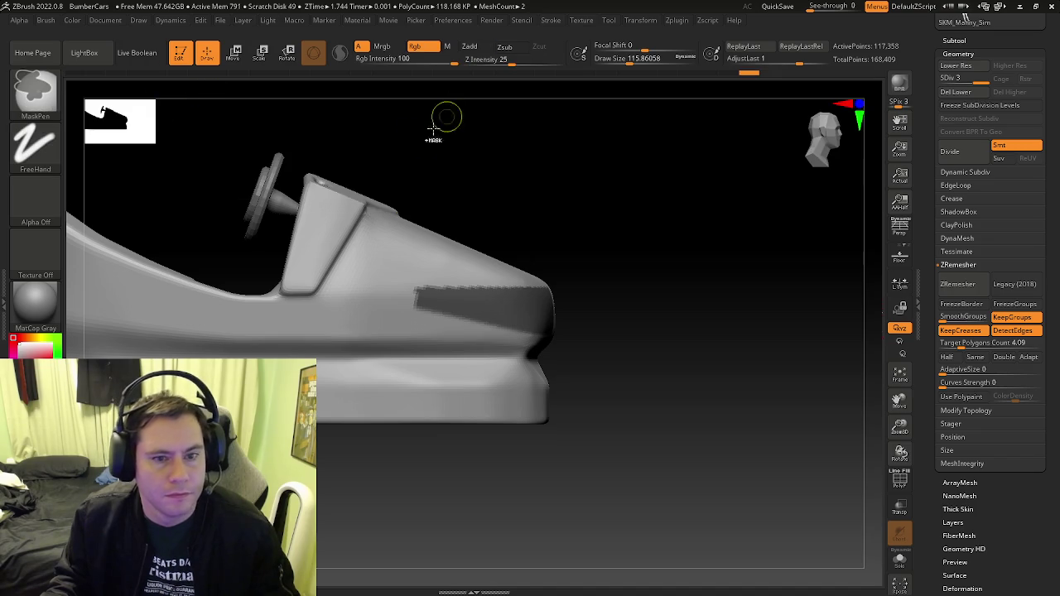
pyautogui.keyDown('ctrl'); pyautogui.moveTo(339, 131); pyautogui.dragTo(433, 396); pyautogui.keyUp('ctrl')
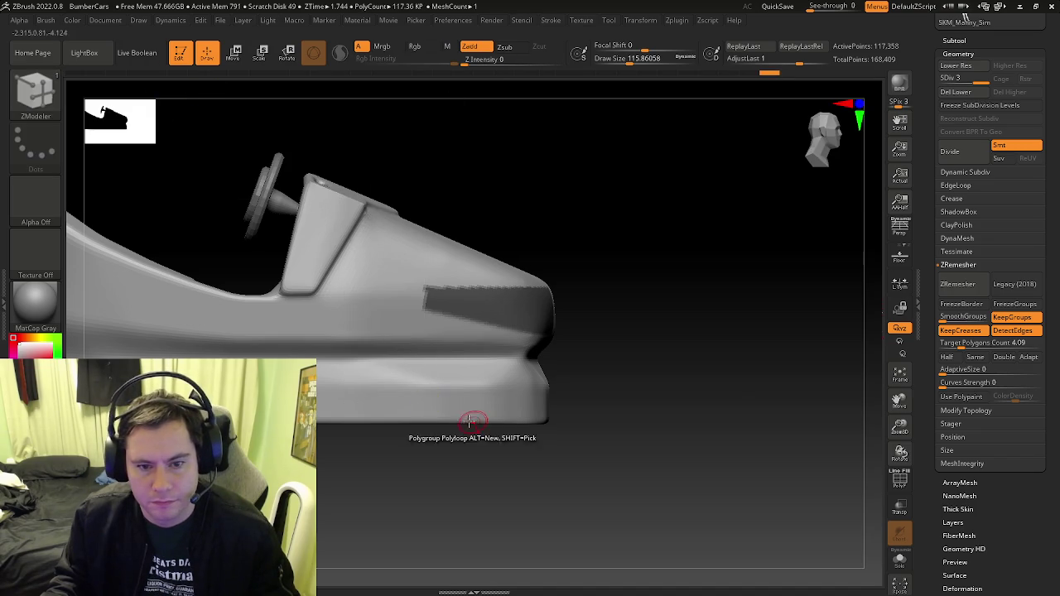
pyautogui.keyDown('ctrl'); pyautogui.moveTo(667, 225); pyautogui.dragTo(378, 290); pyautogui.keyUp('ctrl')
pyautogui.press('b')
pyautogui.press('z')
pyautogui.press('m')
# Orbit around the car and mask a rectangle over its left end
pyautogui.moveTo(629, 481); pyautogui.dragTo(439, 367)
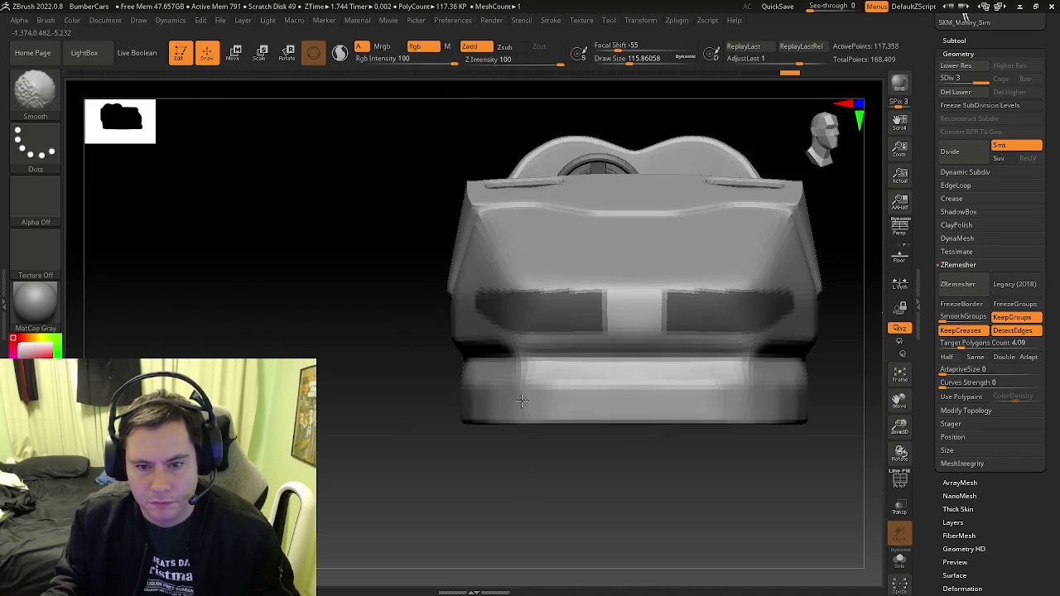
pyautogui.moveTo(458, 379)
pyautogui.mouseDown(button='right')
pyautogui.moveTo(589, 428)
pyautogui.moveTo(462, 404)
pyautogui.moveTo(379, 419)
pyautogui.mouseUp(button='right')
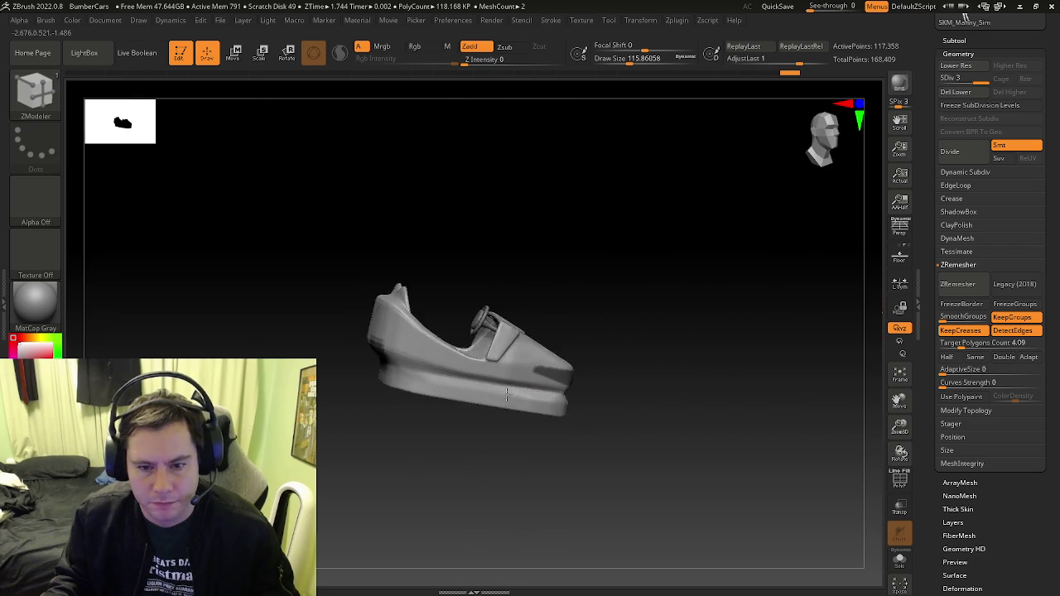
pyautogui.moveTo(332, 367)
pyautogui.mouseDown(button='right')
pyautogui.moveTo(415, 352)
pyautogui.moveTo(436, 224)
pyautogui.moveTo(414, 450)
pyautogui.moveTo(513, 390)
pyautogui.moveTo(530, 244)
pyautogui.moveTo(505, 248)
pyautogui.mouseUp(button='right')
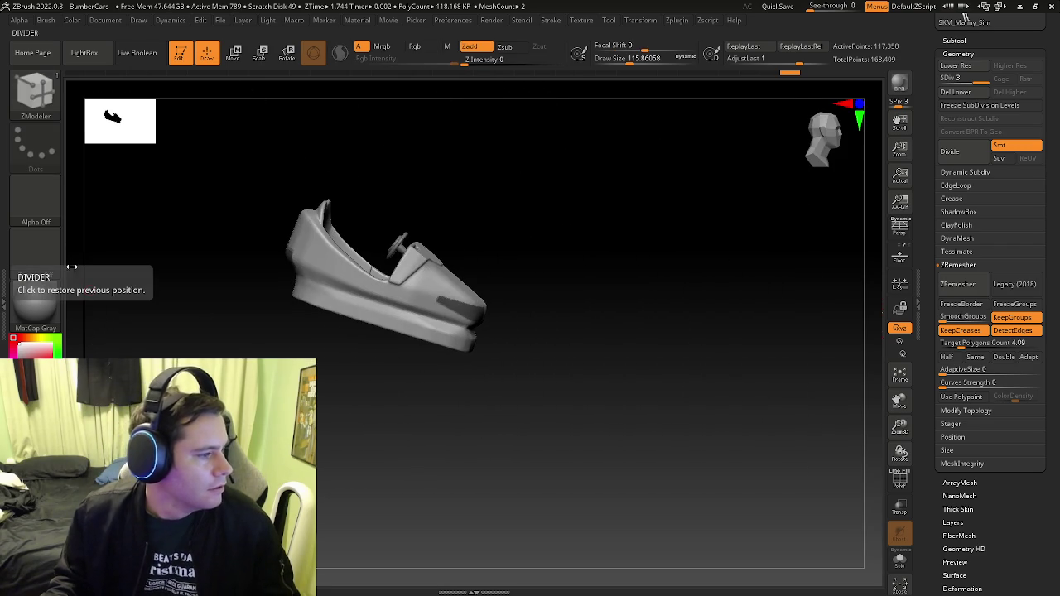
pyautogui.moveTo(474, 335)
pyautogui.mouseDown(button='right')
pyautogui.moveTo(398, 315)
pyautogui.moveTo(310, 190)
pyautogui.mouseUp(button='right')
pyautogui.keyDown('ctrl'); pyautogui.moveTo(321, 208); pyautogui.dragTo(248, 388); pyautogui.keyUp('ctrl')
pyautogui.moveTo(319, 386)
pyautogui.mouseDown(button='right')
pyautogui.moveTo(343, 359)
pyautogui.moveTo(534, 307)
pyautogui.moveTo(444, 275)
pyautogui.moveTo(437, 287)
pyautogui.mouseUp(button='right')
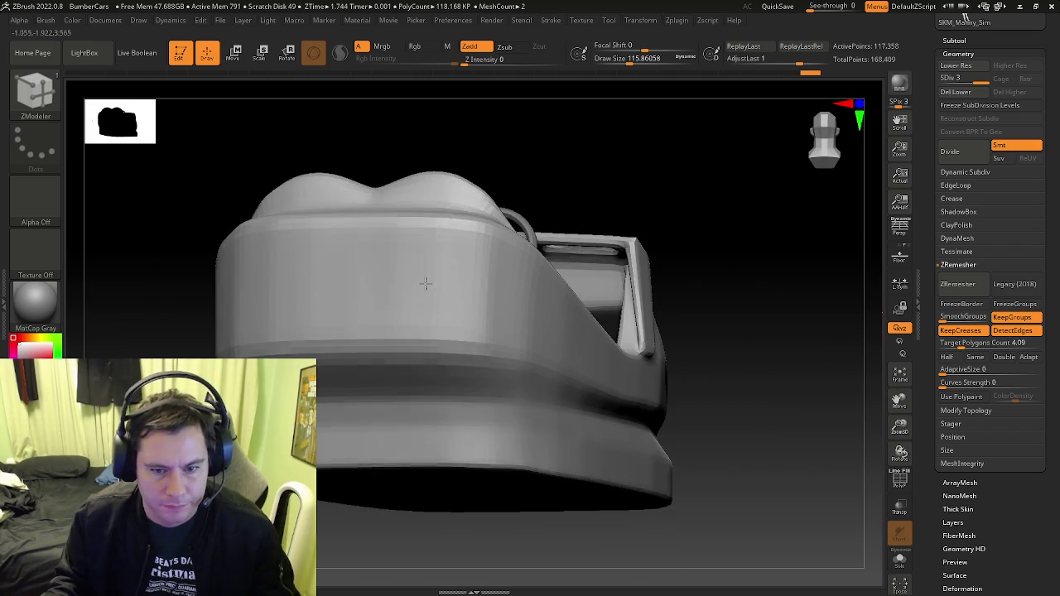
# Drop SDiv to 1, return to the top level, and Del Lower to keep the 117,358-point mesh
pyautogui.hotkey('shift', 'f')
pyautogui.hotkey('shift', 'f')
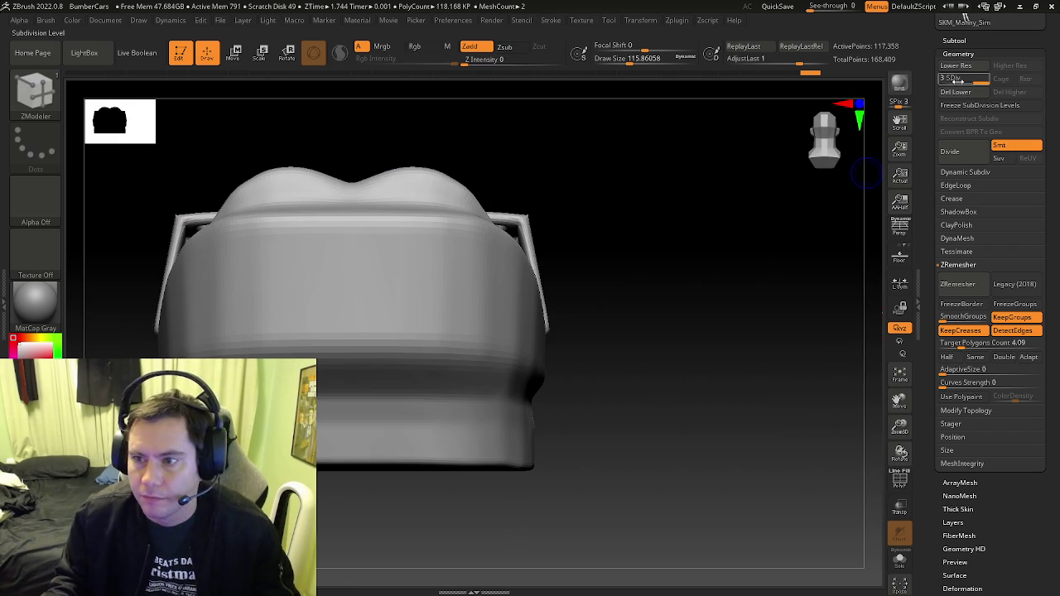
pyautogui.moveTo(967, 80); pyautogui.dragTo(940, 79)
pyautogui.keyDown('shift'); pyautogui.moveTo(464, 273); pyautogui.dragTo(613, 285, button='right'); pyautogui.keyUp('shift')
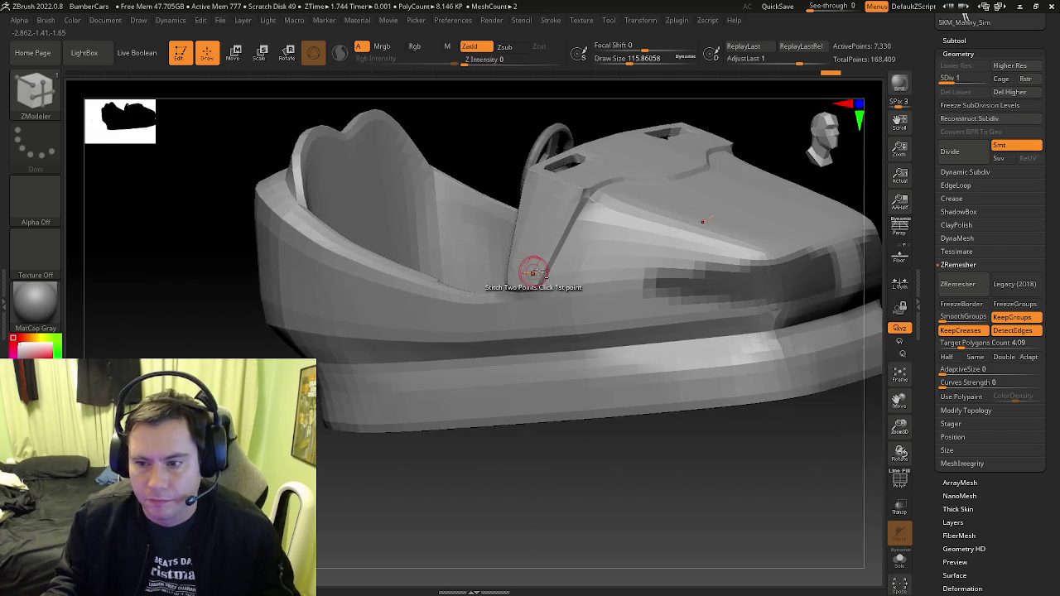
pyautogui.moveTo(734, 331)
pyautogui.mouseDown(button='right')
pyautogui.moveTo(576, 331)
pyautogui.moveTo(862, 198)
pyautogui.mouseUp(button='right')
pyautogui.press('d')
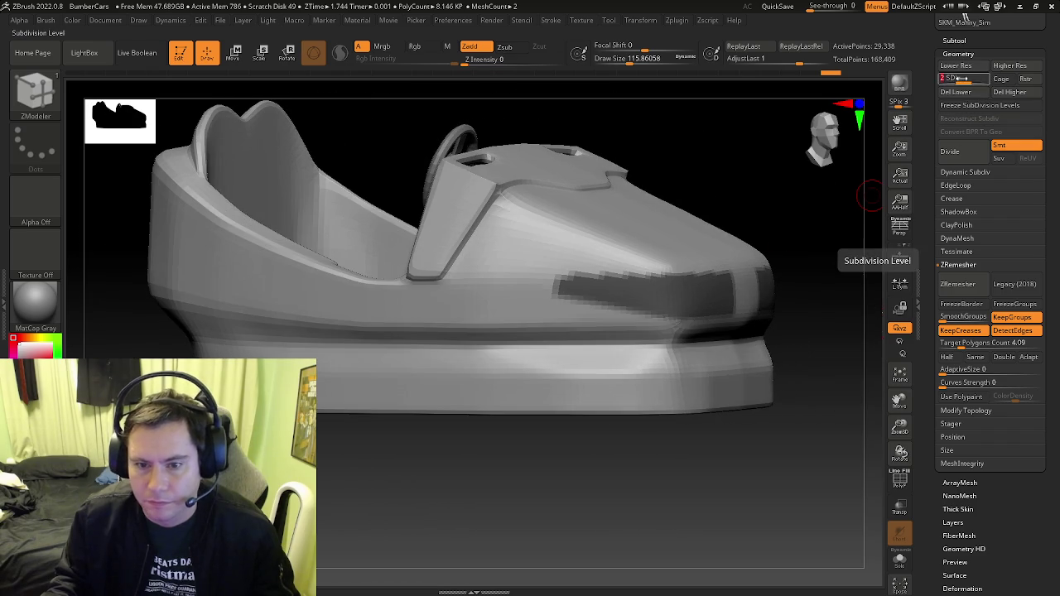
pyautogui.press('d')
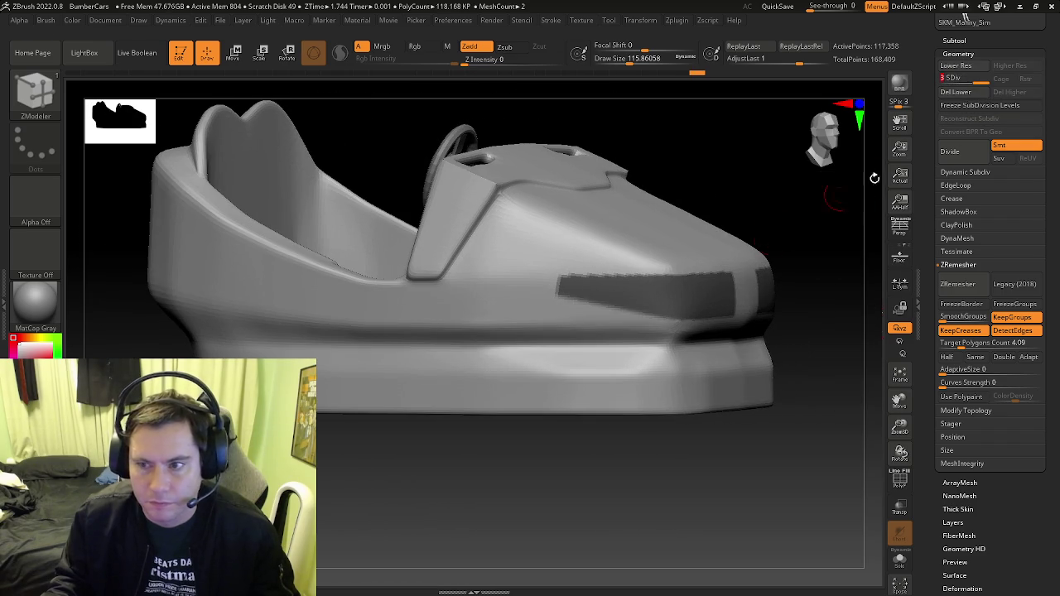
pyautogui.click(955, 92)
pyautogui.moveTo(710, 248)
pyautogui.mouseDown(button='right')
pyautogui.moveTo(768, 245)
pyautogui.moveTo(516, 242)
pyautogui.mouseUp(button='right')
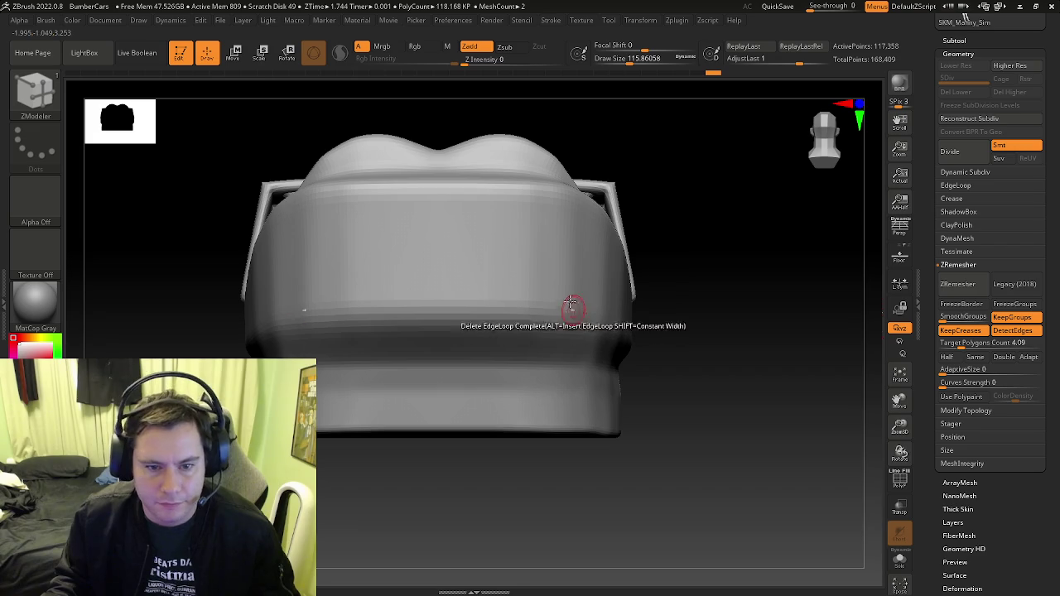
pyautogui.keyDown('shift'); pyautogui.moveTo(558, 251); pyautogui.dragTo(720, 223, button='right'); pyautogui.keyUp('shift')
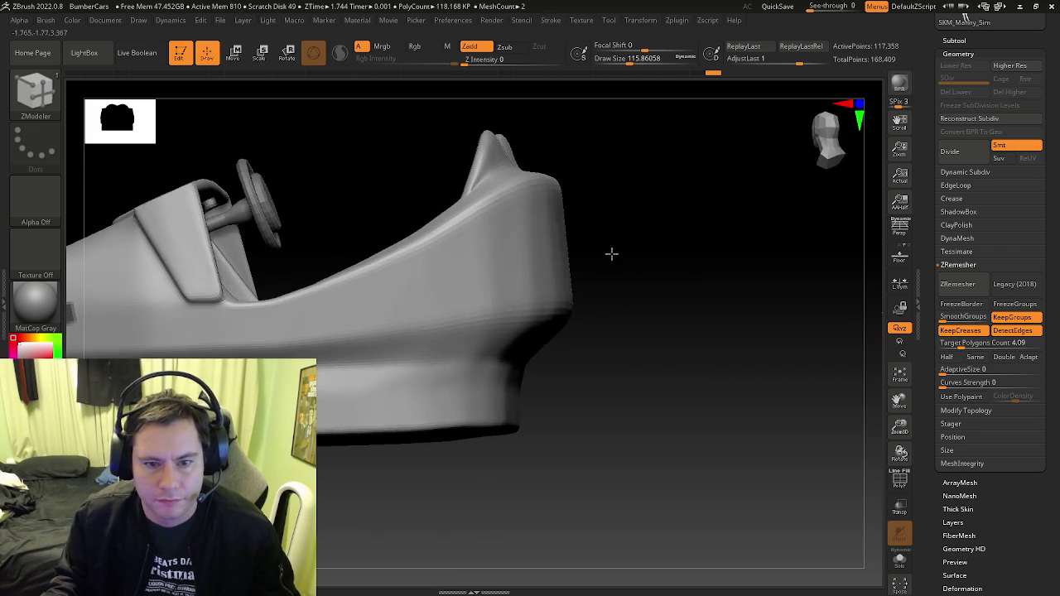
# Mask a stripe patch on the car's rear side
pyautogui.keyDown('ctrl'); pyautogui.moveTo(711, 227); pyautogui.dragTo(514, 283); pyautogui.keyUp('ctrl')
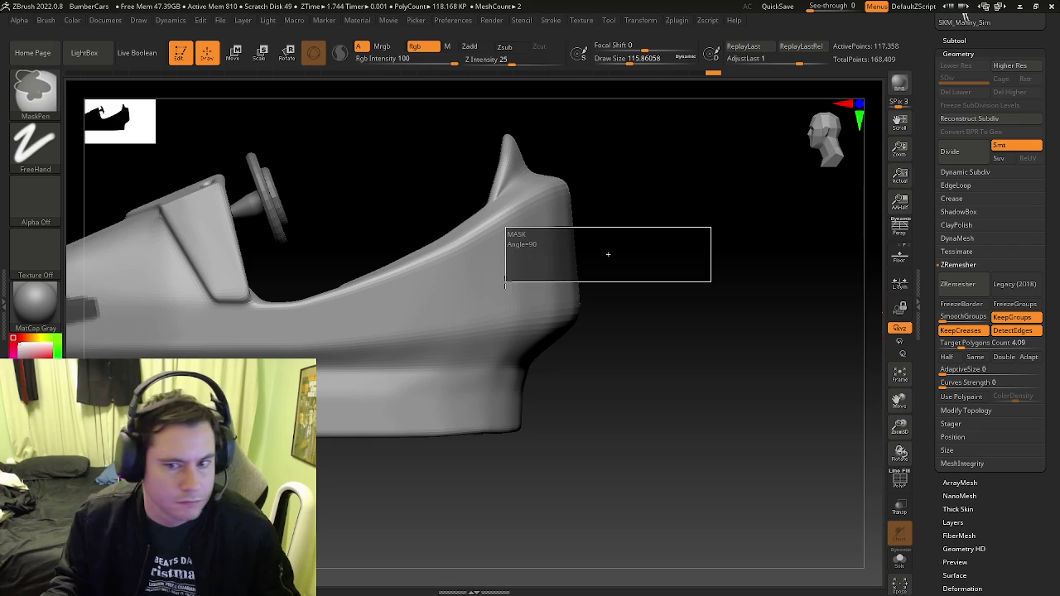
pyautogui.keyDown('ctrl'); pyautogui.moveTo(505, 283); pyautogui.dragTo(504, 281); pyautogui.keyUp('ctrl')
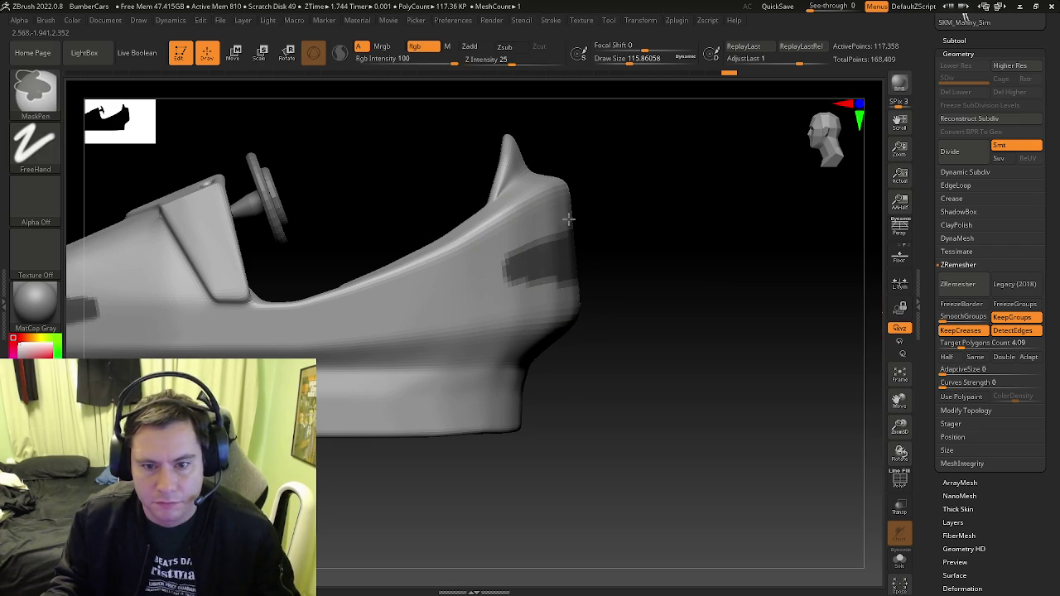
pyautogui.press('b')
pyautogui.press('z')
pyautogui.press('m')
pyautogui.moveTo(597, 223)
pyautogui.mouseDown()
pyautogui.moveTo(580, 240)
pyautogui.moveTo(617, 247)
pyautogui.moveTo(610, 209)
pyautogui.mouseUp()
# Mask a band across the back end, clearing its middle
pyautogui.press('ctrl')
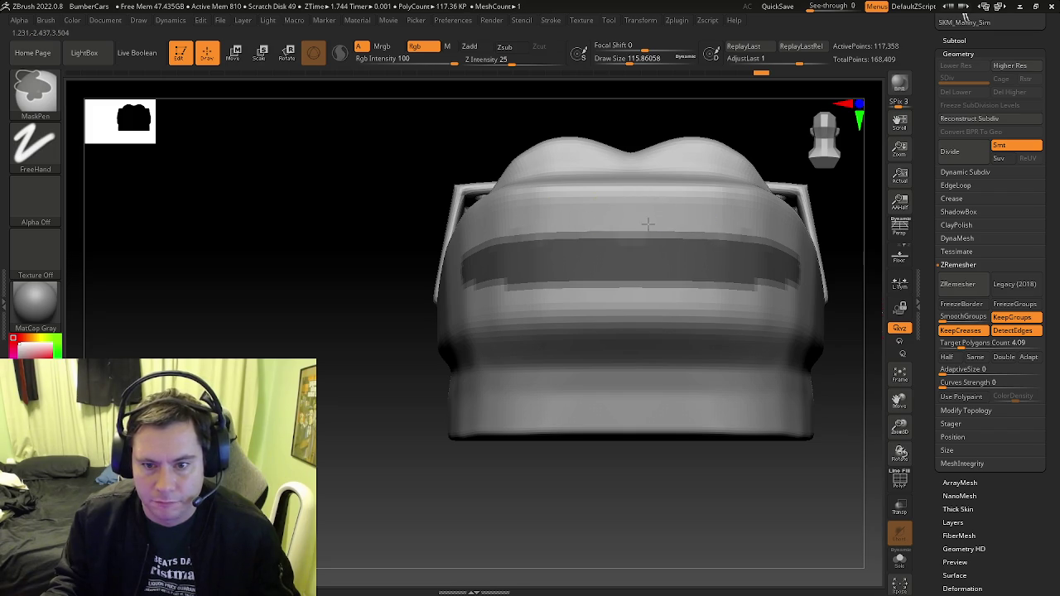
pyautogui.keyDown('ctrl'); pyautogui.moveTo(698, 217); pyautogui.dragTo(559, 217); pyautogui.keyUp('ctrl')
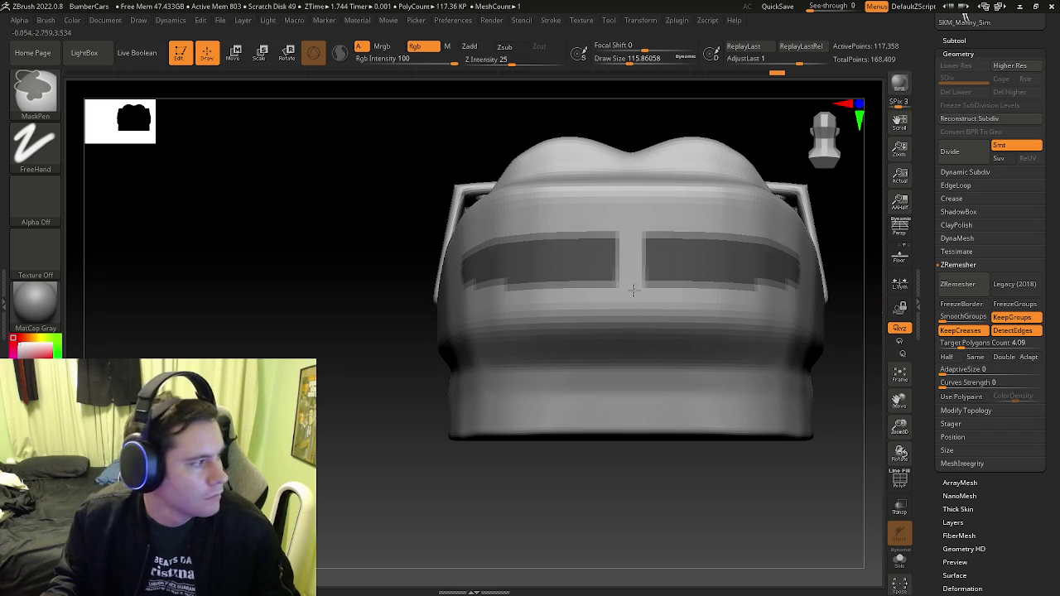
pyautogui.keyDown('ctrl'); pyautogui.keyDown('alt'); pyautogui.moveTo(633, 296); pyautogui.dragTo(572, 303); pyautogui.keyUp('alt'); pyautogui.keyUp('ctrl')
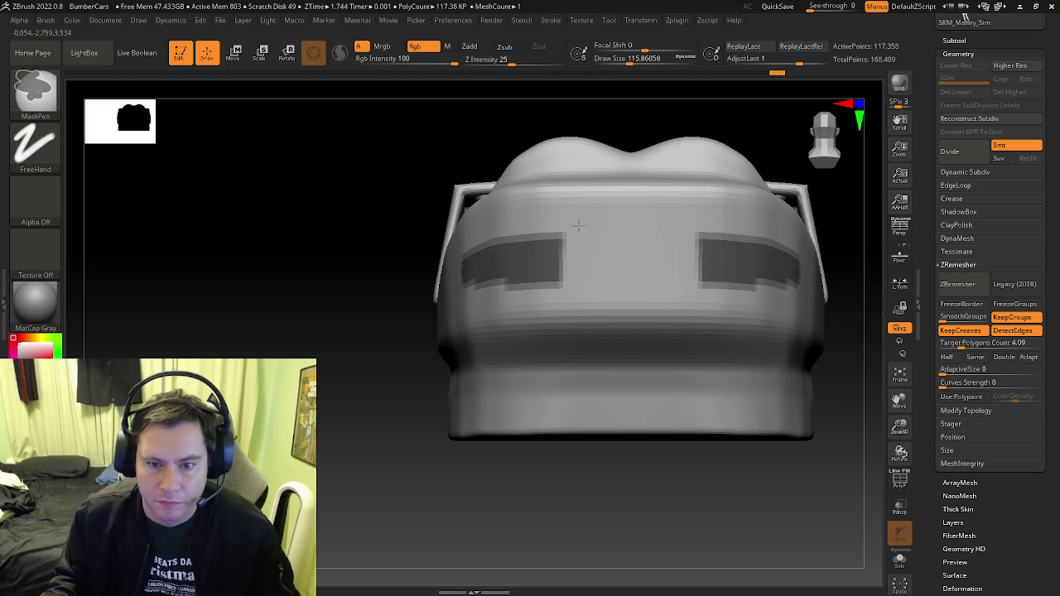
pyautogui.press('b')
pyautogui.press('z')
pyautogui.press('m')
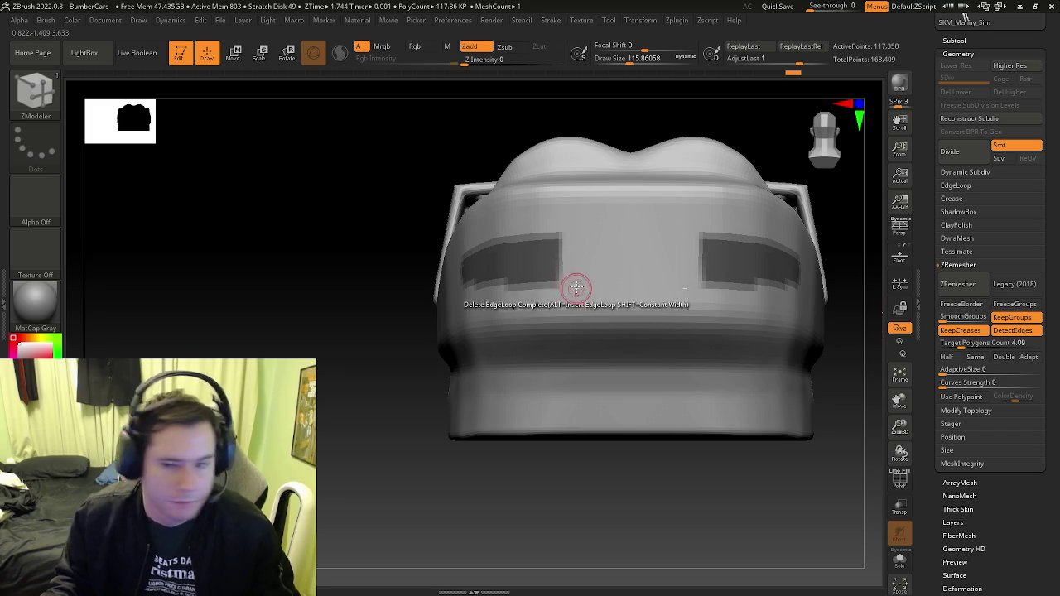
# Mask another rectangle on the car's rear side
pyautogui.press('ctrl')
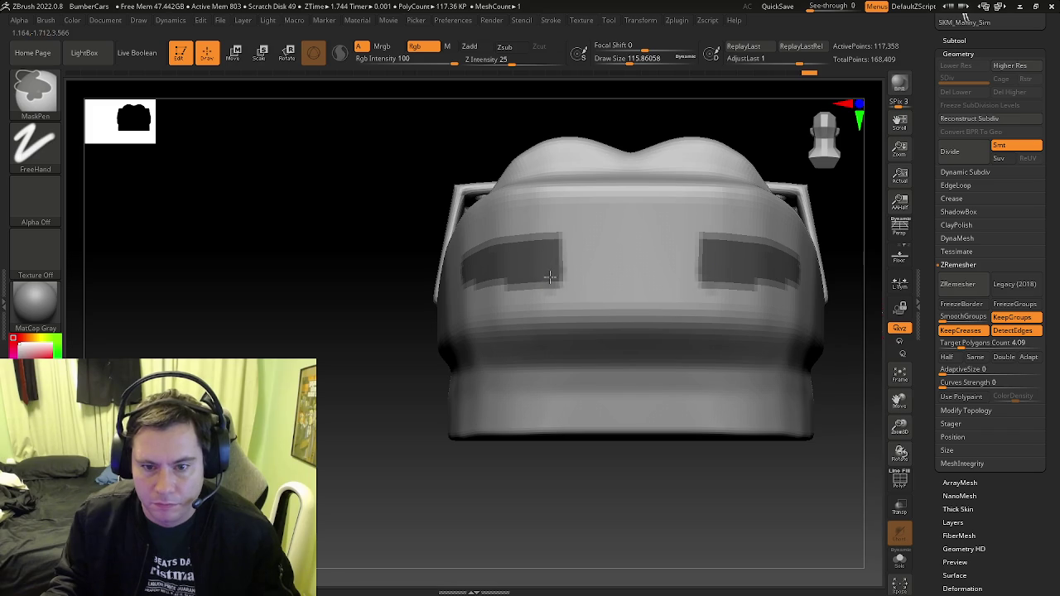
pyautogui.moveTo(522, 303); pyautogui.dragTo(618, 307, button='right')
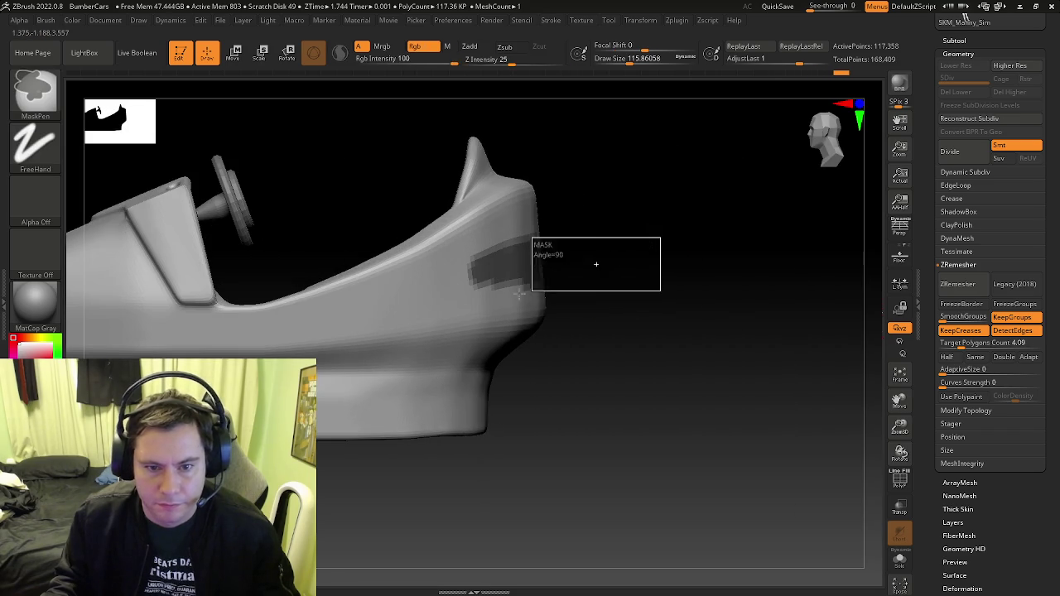
pyautogui.keyDown('ctrl'); pyautogui.moveTo(534, 289); pyautogui.dragTo(466, 290); pyautogui.keyUp('ctrl')
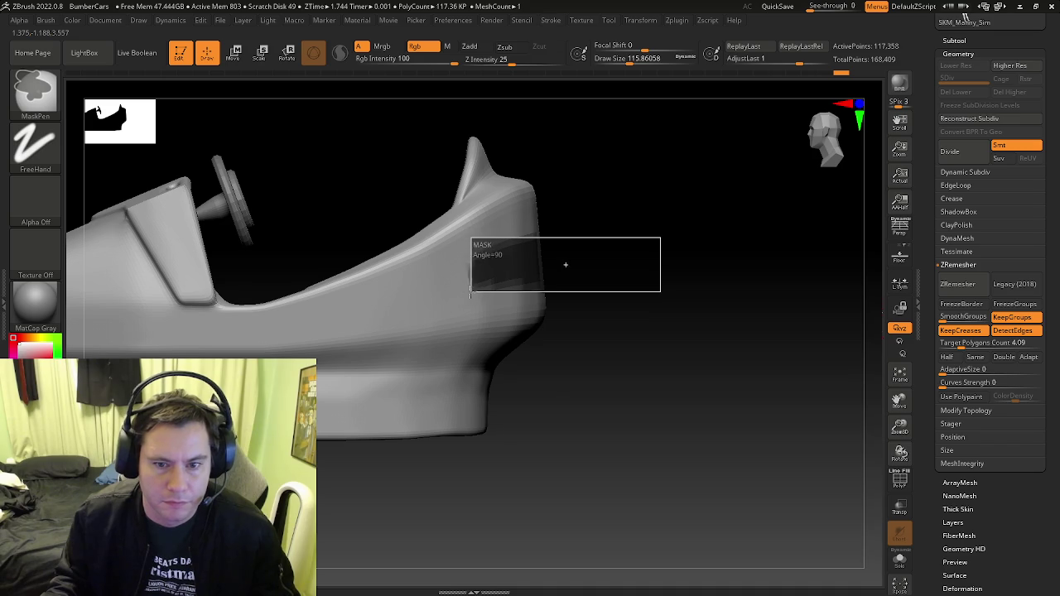
pyautogui.keyDown('ctrl'); pyautogui.moveTo(567, 264); pyautogui.dragTo(566, 264); pyautogui.keyUp('ctrl')
pyautogui.keyDown('shift'); pyautogui.moveTo(566, 265); pyautogui.dragTo(484, 313, button='right'); pyautogui.keyUp('shift')
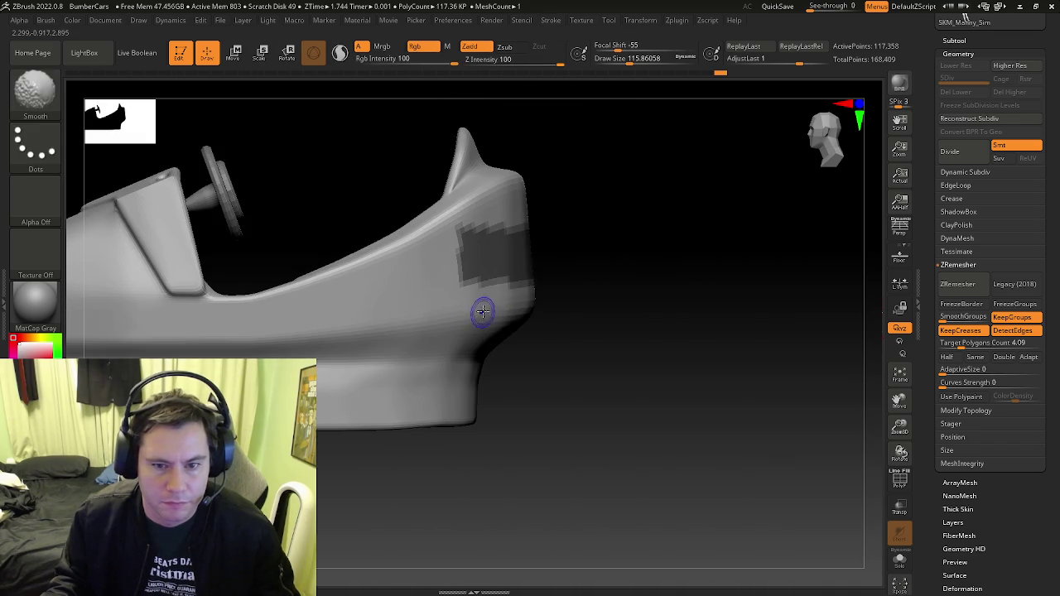
pyautogui.press('b')
pyautogui.press('z')
pyautogui.press('m')
pyautogui.moveTo(674, 281); pyautogui.dragTo(622, 237, button='right')
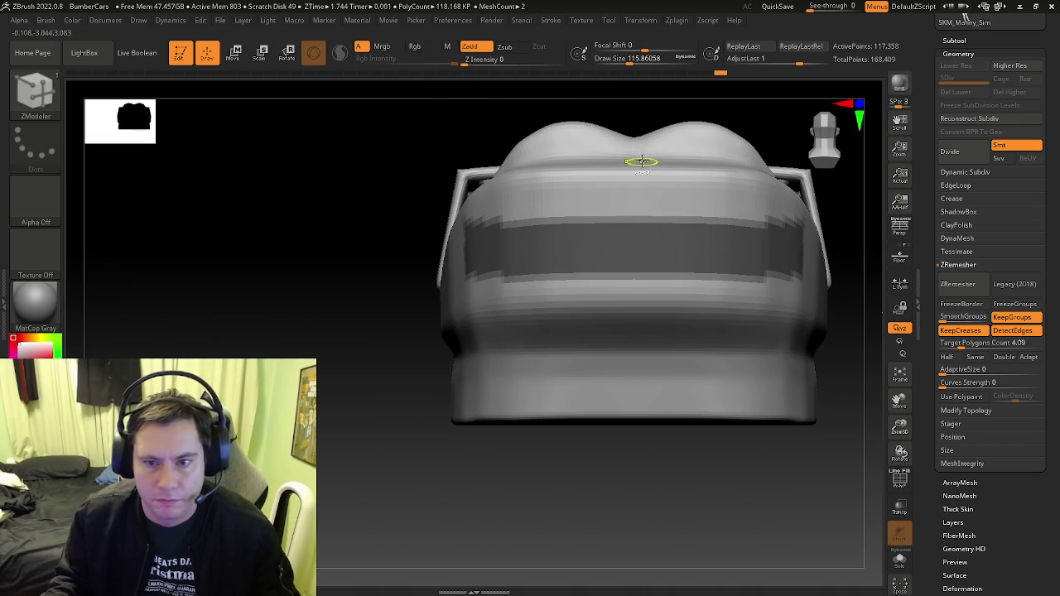
# Mask a thin vertical strip over the car's back end
pyautogui.keyDown('ctrl'); pyautogui.moveTo(639, 165); pyautogui.dragTo(640, 415, button='right'); pyautogui.keyUp('ctrl')
pyautogui.moveTo(627, 220)
pyautogui.mouseDown(button='right')
pyautogui.moveTo(684, 274)
pyautogui.moveTo(752, 253)
pyautogui.moveTo(669, 241)
pyautogui.moveTo(686, 263)
pyautogui.moveTo(611, 206)
pyautogui.mouseUp(button='right')
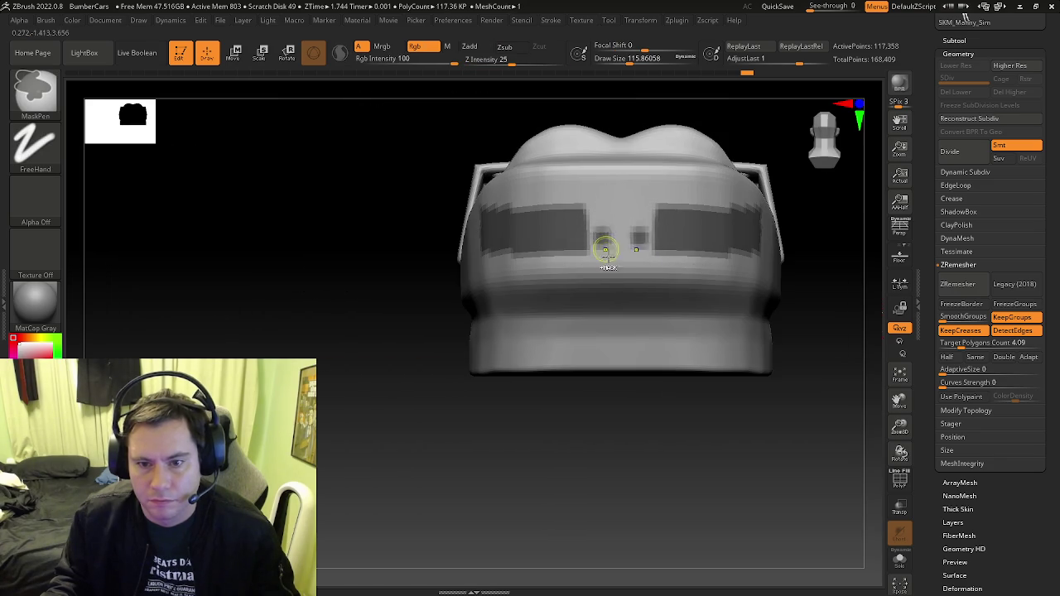
pyautogui.keyDown('ctrl'); pyautogui.moveTo(615, 401); pyautogui.dragTo(607, 263); pyautogui.keyUp('ctrl')
pyautogui.keyDown('ctrl'); pyautogui.moveTo(592, 196); pyautogui.dragTo(591, 199); pyautogui.keyUp('ctrl')
pyautogui.moveTo(591, 198)
pyautogui.mouseDown(button='right')
pyautogui.moveTo(599, 307)
pyautogui.moveTo(613, 248)
pyautogui.moveTo(582, 193)
pyautogui.moveTo(781, 246)
pyautogui.moveTo(734, 248)
pyautogui.moveTo(692, 277)
pyautogui.moveTo(701, 406)
pyautogui.moveTo(643, 402)
pyautogui.mouseUp(button='right')
# Mask two more rectangular strips of the body
pyautogui.keyDown('ctrl'); pyautogui.moveTo(629, 409); pyautogui.dragTo(597, 344); pyautogui.keyUp('ctrl')
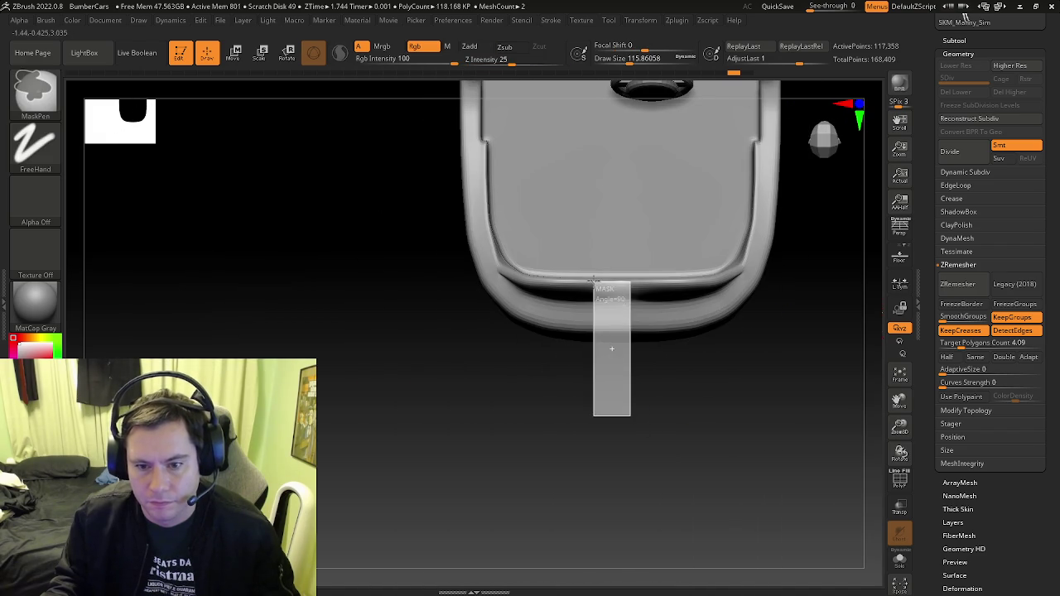
pyautogui.moveTo(596, 339)
pyautogui.mouseDown(button='right')
pyautogui.moveTo(587, 206)
pyautogui.moveTo(616, 261)
pyautogui.moveTo(627, 449)
pyautogui.mouseUp(button='right')
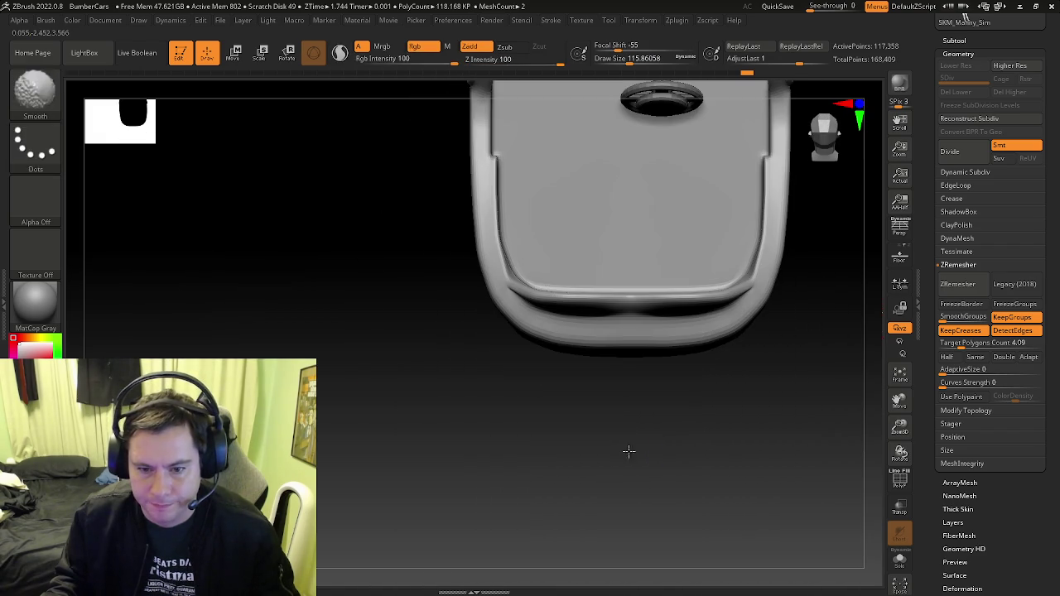
pyautogui.keyDown('ctrl'); pyautogui.moveTo(626, 456); pyautogui.dragTo(585, 345); pyautogui.keyUp('ctrl')
pyautogui.moveTo(584, 344)
pyautogui.mouseDown(button='right')
pyautogui.moveTo(604, 300)
pyautogui.moveTo(596, 227)
pyautogui.mouseUp(button='right')
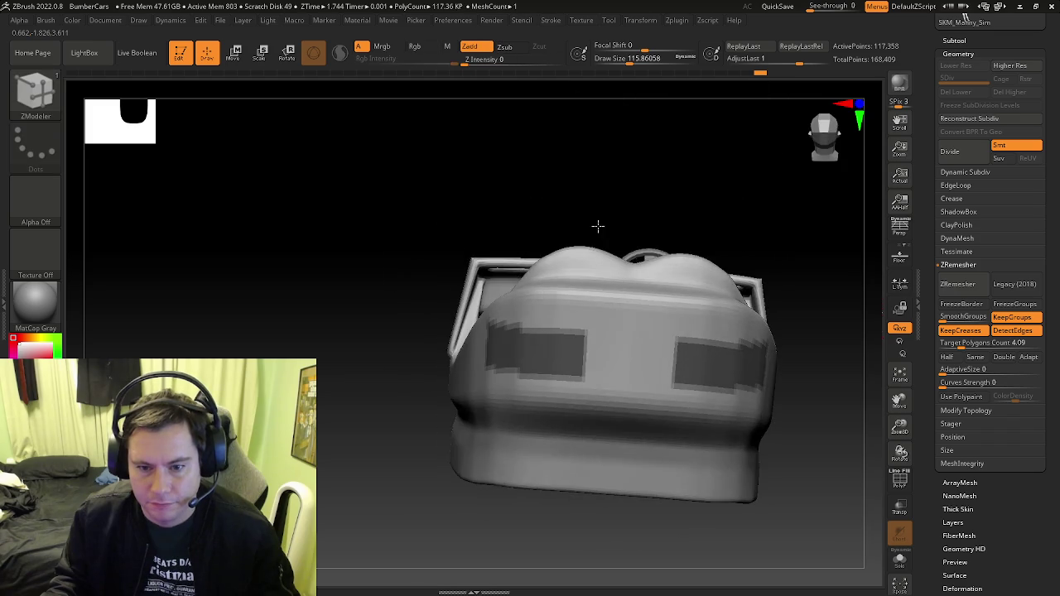
pyautogui.moveTo(596, 301)
pyautogui.mouseDown(button='right')
pyautogui.moveTo(684, 322)
pyautogui.moveTo(750, 282)
pyautogui.mouseUp(button='right')
# Mask a rectangle on the side panel by the fin
pyautogui.keyDown('ctrl'); pyautogui.moveTo(751, 263); pyautogui.dragTo(504, 341); pyautogui.keyUp('ctrl')
pyautogui.press('b')
pyautogui.press('z')
pyautogui.press('m')
pyautogui.moveTo(503, 341)
pyautogui.mouseDown(button='right')
pyautogui.moveTo(564, 315)
pyautogui.moveTo(613, 323)
pyautogui.moveTo(585, 331)
pyautogui.mouseUp(button='right')
# Give the mask brush a hard falloff and extend the side panel mask toward the front
pyautogui.press('ctrl')
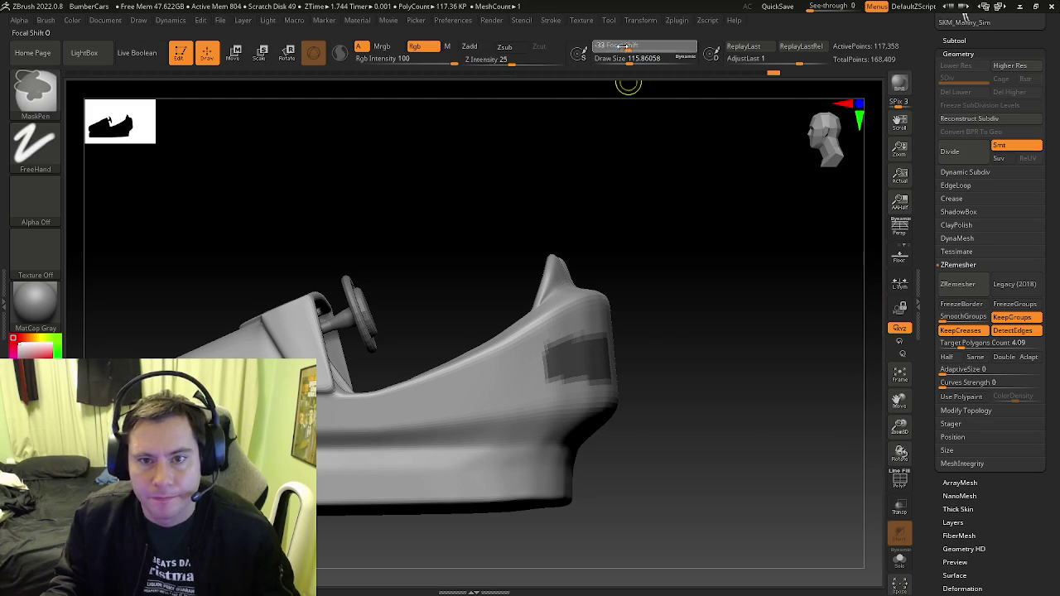
pyautogui.moveTo(594, 45); pyautogui.dragTo(580, 44)
pyautogui.moveTo(596, 324)
pyautogui.mouseDown(button='right')
pyautogui.moveTo(563, 312)
pyautogui.moveTo(589, 326)
pyautogui.mouseUp(button='right')
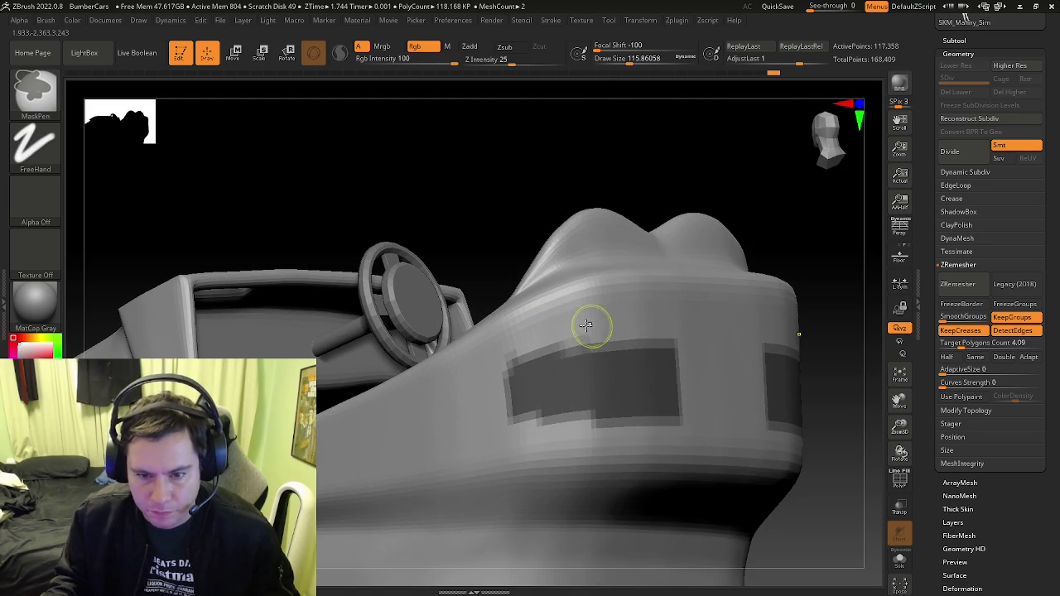
pyautogui.moveTo(554, 369)
pyautogui.mouseDown(button='right')
pyautogui.moveTo(563, 307)
pyautogui.moveTo(536, 273)
pyautogui.mouseUp(button='right')
pyautogui.keyDown('ctrl'); pyautogui.moveTo(536, 273); pyautogui.dragTo(487, 290); pyautogui.keyUp('ctrl')
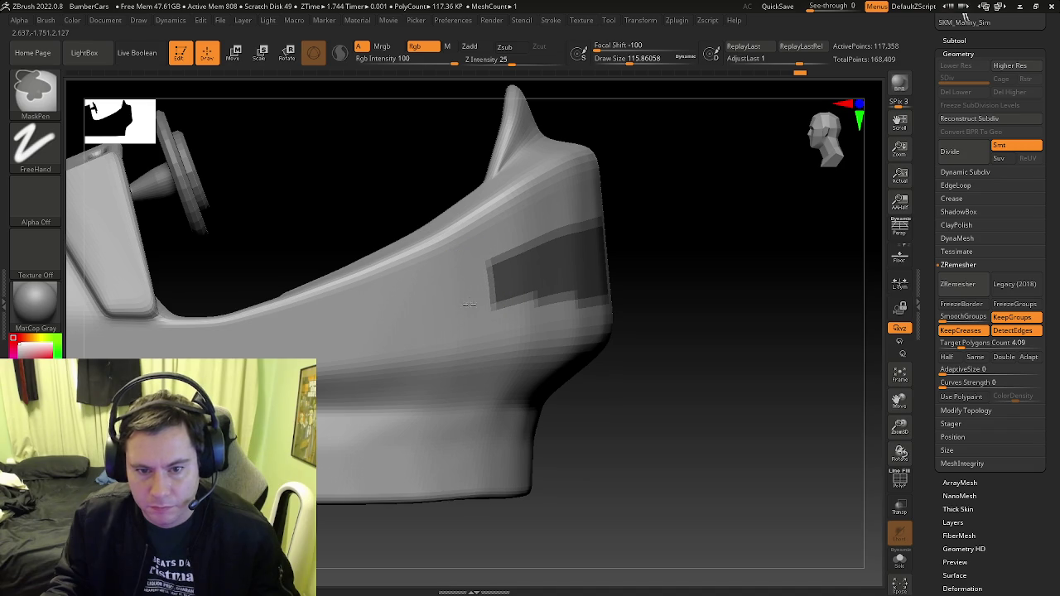
pyautogui.moveTo(562, 317)
pyautogui.mouseDown(button='right')
pyautogui.moveTo(539, 307)
pyautogui.moveTo(579, 351)
pyautogui.moveTo(544, 343)
pyautogui.mouseUp(button='right')
# Invert the mask so only the stripe panels remain editable
pyautogui.hotkey('shift', 'f')
pyautogui.hotkey('shift', 'f')
pyautogui.moveTo(652, 353); pyautogui.dragTo(691, 361, button='right')
pyautogui.keyDown('ctrl'); pyautogui.click(694, 376); pyautogui.keyUp('ctrl')
# Open Tool > Deformation and bring up the Transpose gizmo centred on the model
pyautogui.press('b')
pyautogui.press('z')
pyautogui.press('m')
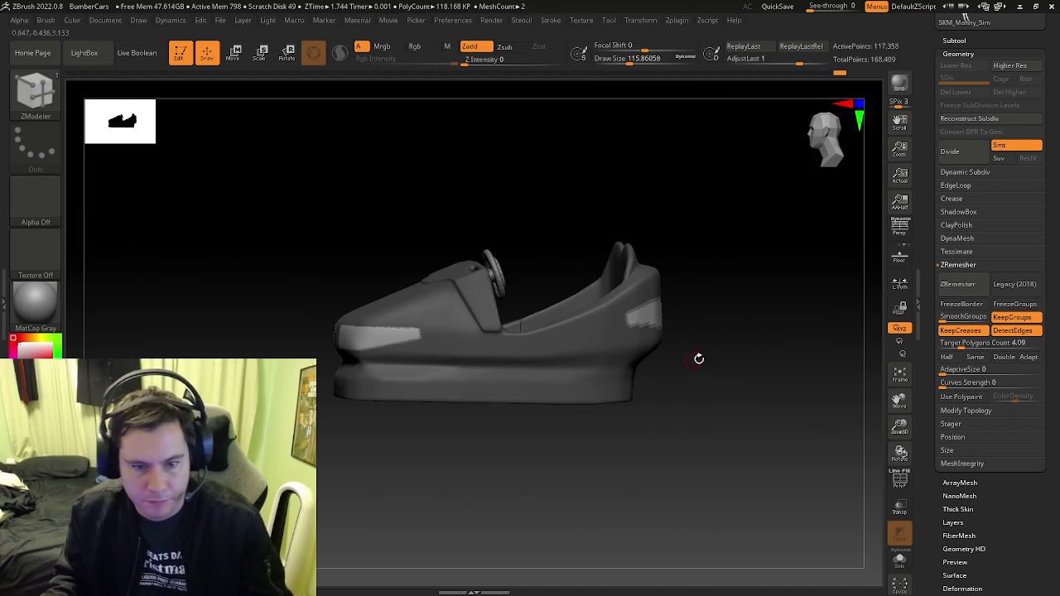
pyautogui.scroll(-5, 939, 530)
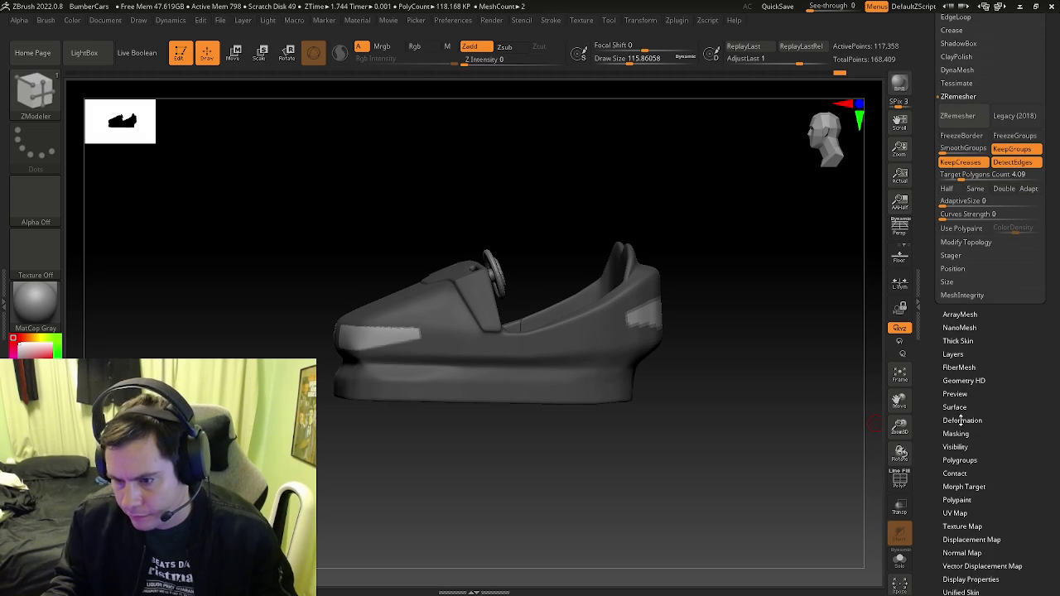
pyautogui.click(963, 420)
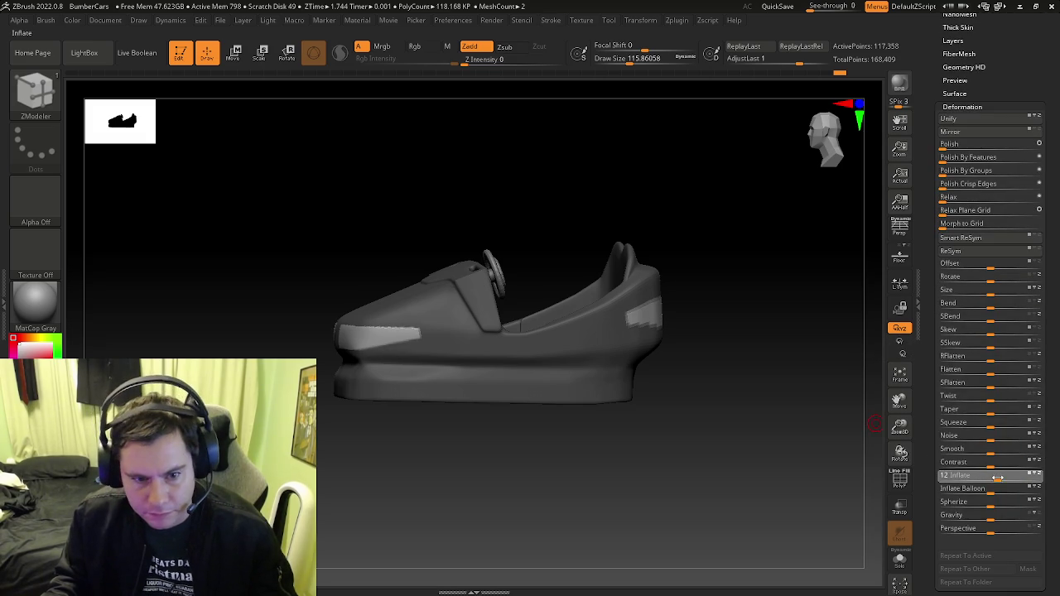
pyautogui.press('w')
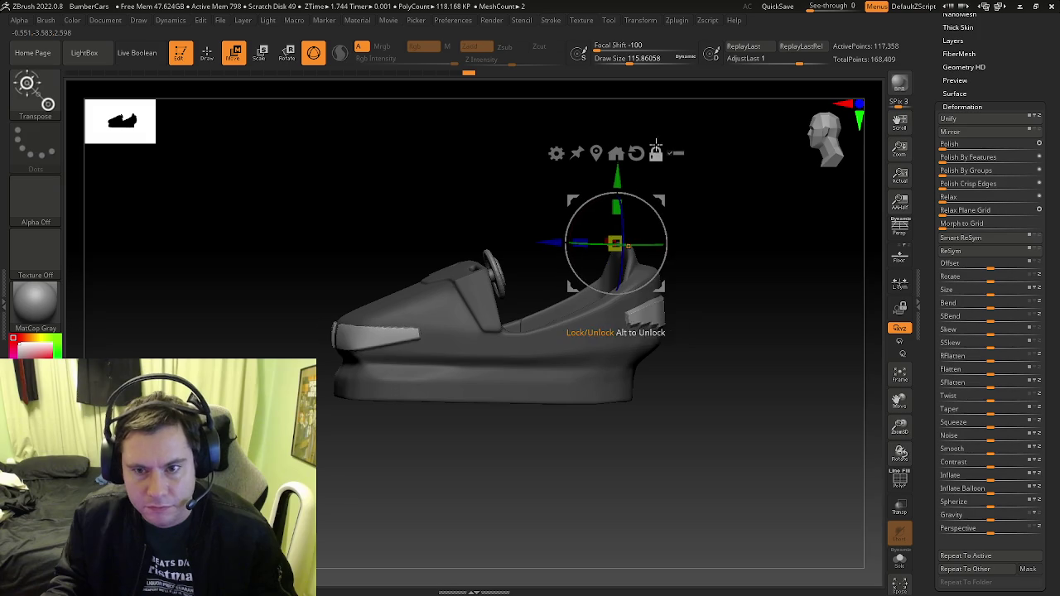
pyautogui.click(615, 153)
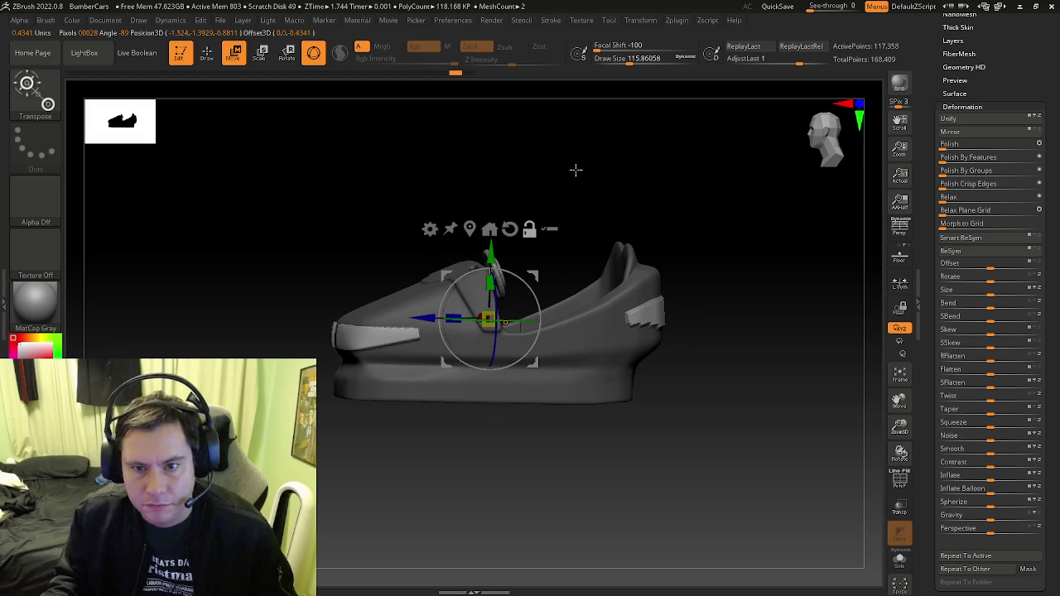
# Nudge the front stripe panels slightly sideways and down with the gizmo
pyautogui.moveTo(534, 234); pyautogui.dragTo(495, 318)
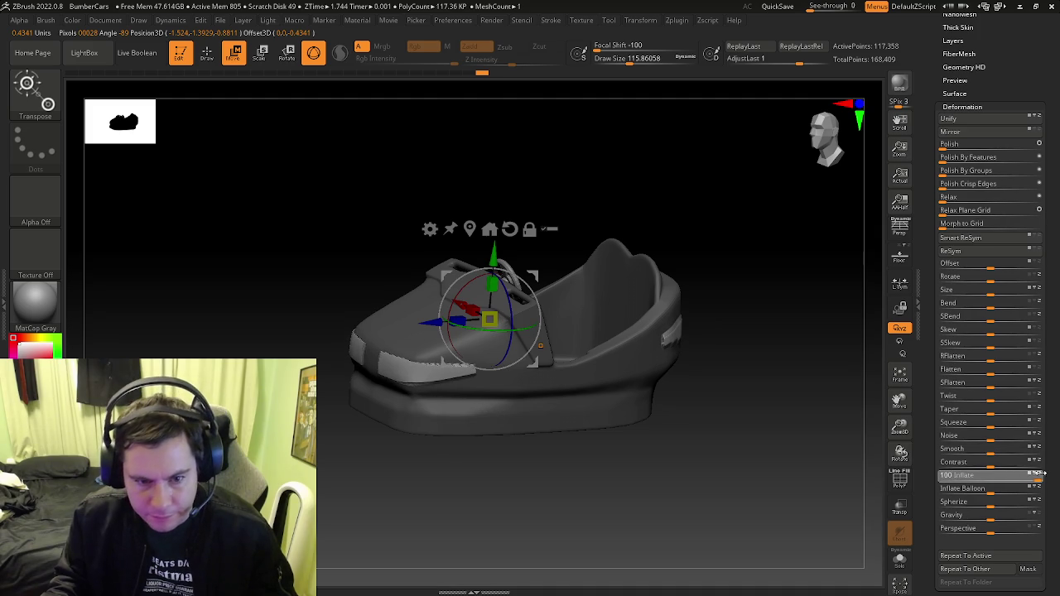
pyautogui.moveTo(762, 429); pyautogui.dragTo(409, 353)
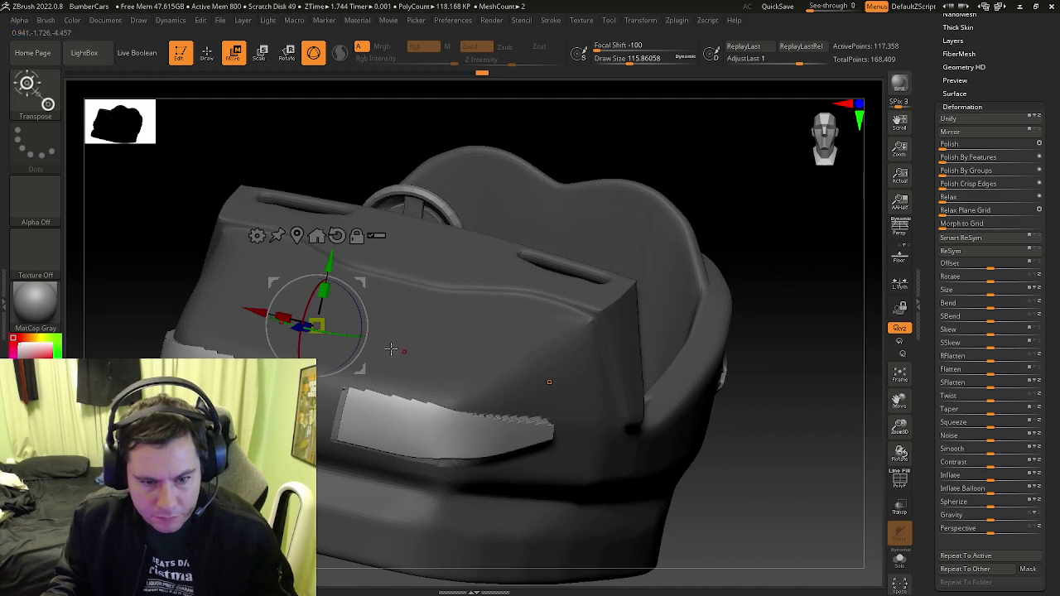
pyautogui.moveTo(315, 414); pyautogui.dragTo(318, 414)
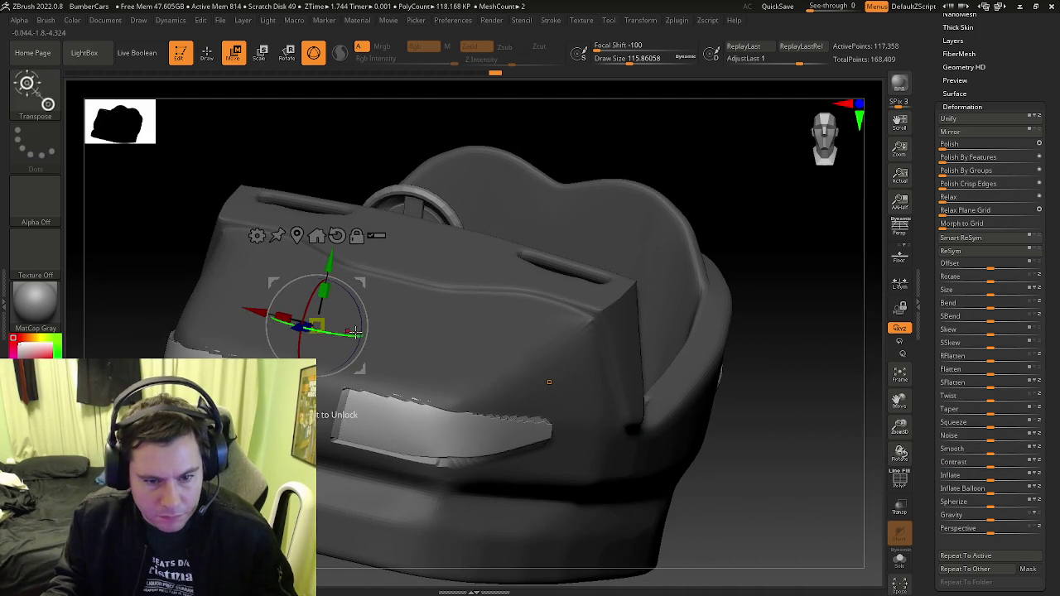
pyautogui.keyDown('shift'); pyautogui.moveTo(343, 330); pyautogui.dragTo(349, 334); pyautogui.keyUp('shift')
pyautogui.moveTo(472, 368); pyautogui.dragTo(424, 344)
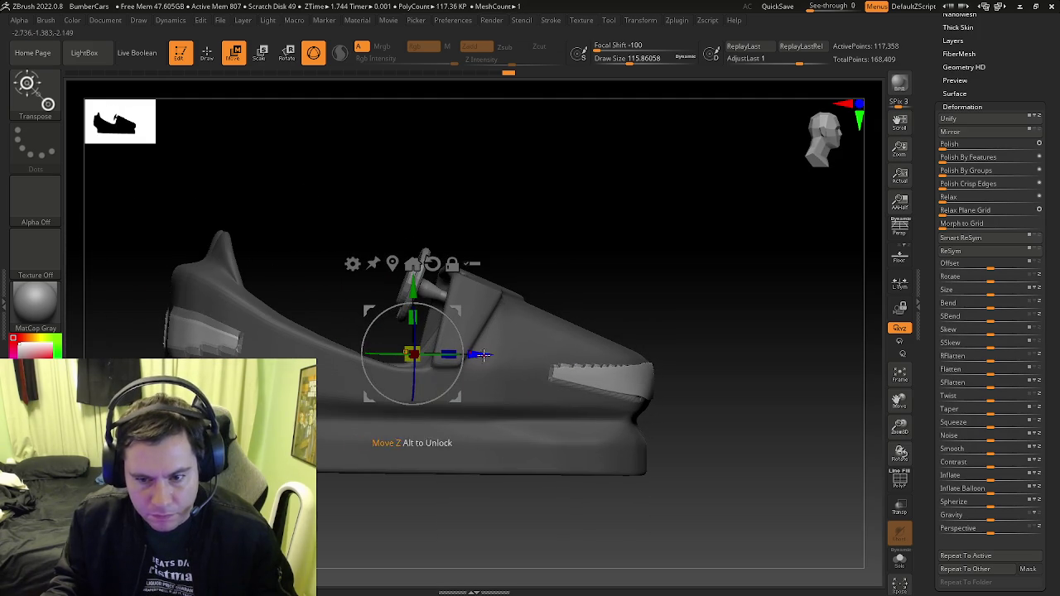
pyautogui.moveTo(421, 288); pyautogui.dragTo(420, 293)
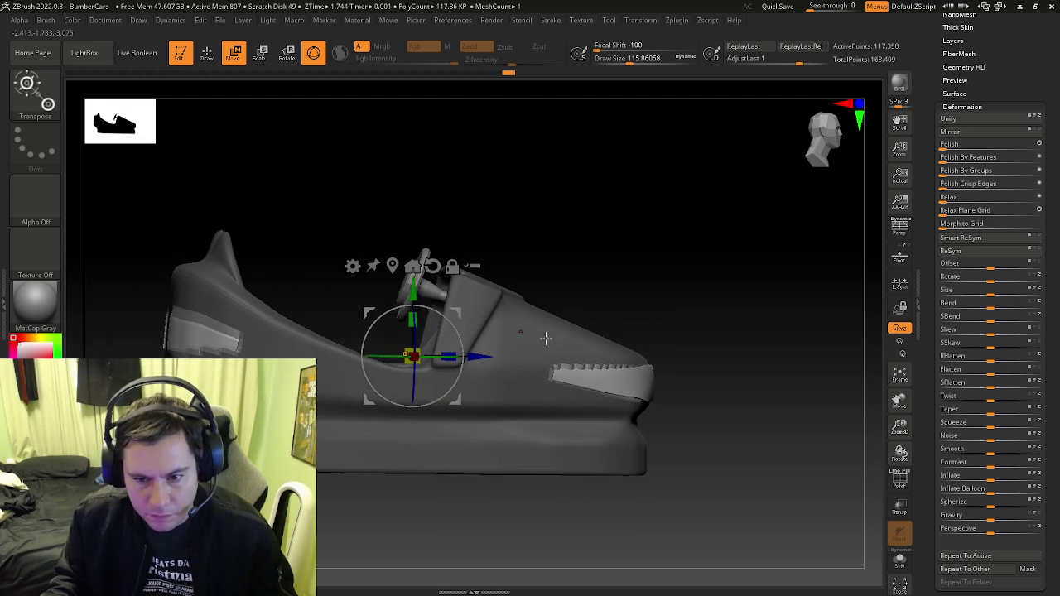
pyautogui.press('q')
pyautogui.moveTo(530, 334); pyautogui.dragTo(593, 379)
pyautogui.press('b')
pyautogui.press('z')
pyautogui.press('m')
pyautogui.moveTo(710, 379)
pyautogui.mouseDown()
pyautogui.moveTo(703, 426)
pyautogui.moveTo(679, 398)
pyautogui.moveTo(748, 386)
pyautogui.moveTo(434, 347)
pyautogui.mouseUp()
pyautogui.press('f')
# Try a slight balloon inflation on the panels, then undo it
pyautogui.press('w')
pyautogui.hotkey('ctrl', 'z')
pyautogui.hotkey('ctrl', 'z')
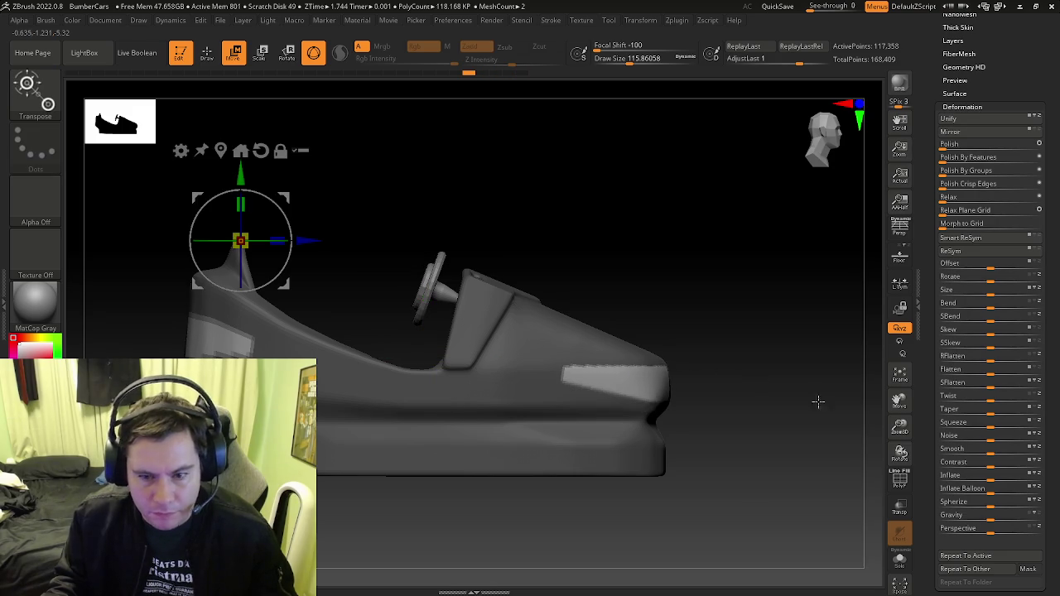
pyautogui.moveTo(990, 489); pyautogui.dragTo(1002, 488)
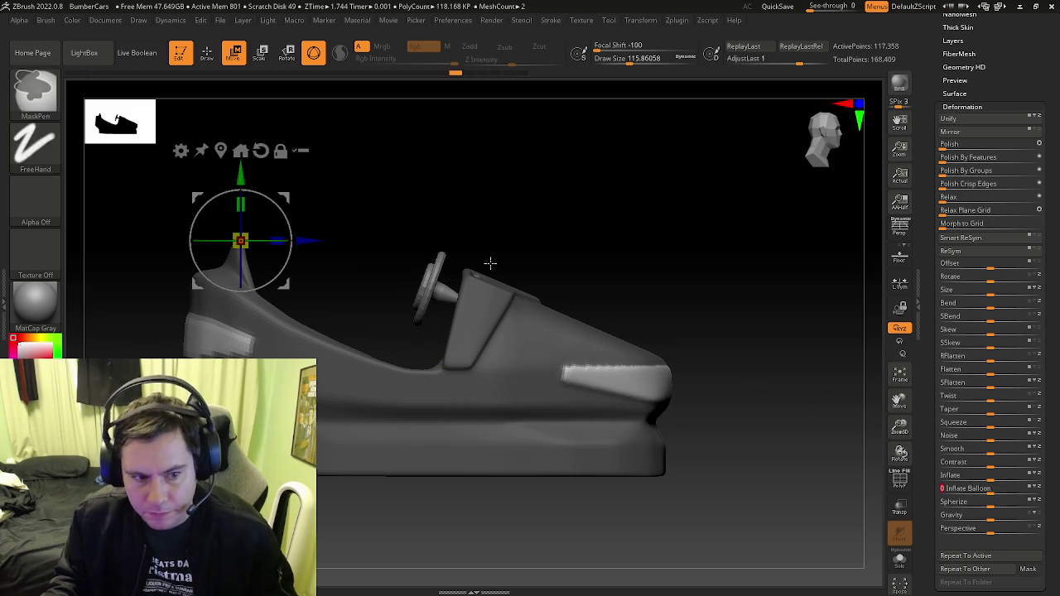
pyautogui.hotkey('ctrl', 'z')
# Recentre the gizmo and set Inflate Balloon to 16 on the stripe panels
pyautogui.click(221, 149)
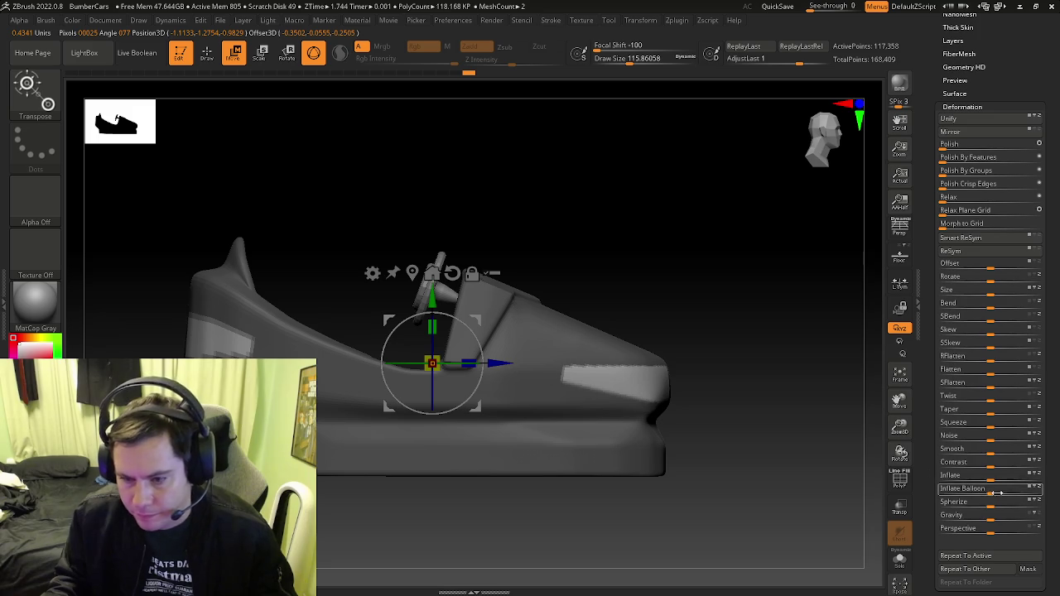
pyautogui.moveTo(998, 493); pyautogui.dragTo(1000, 491)
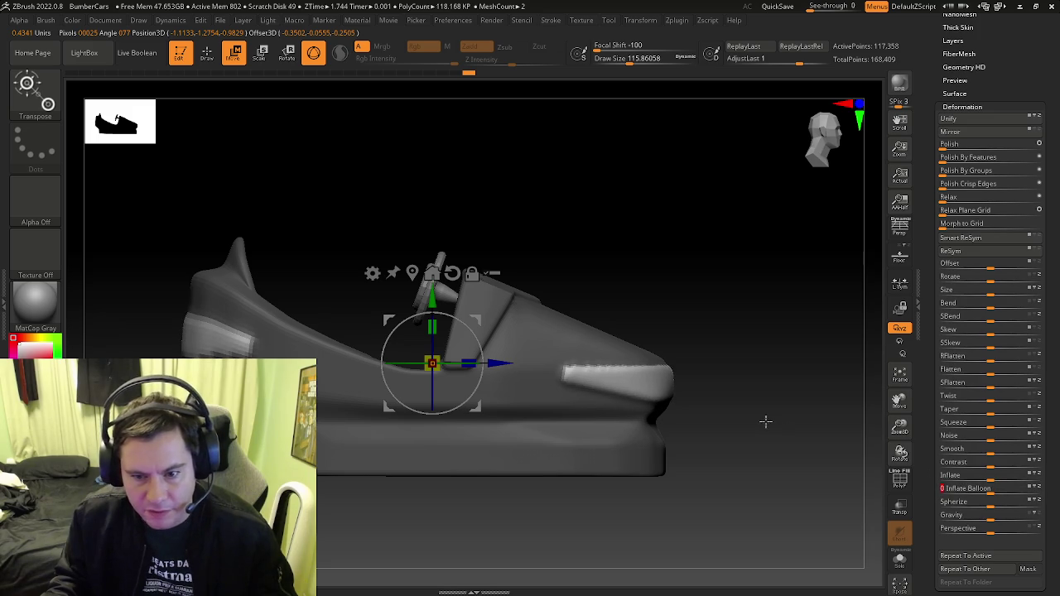
pyautogui.moveTo(767, 423); pyautogui.dragTo(729, 428)
pyautogui.press('q')
pyautogui.press('b')
pyautogui.press('z')
pyautogui.press('m')
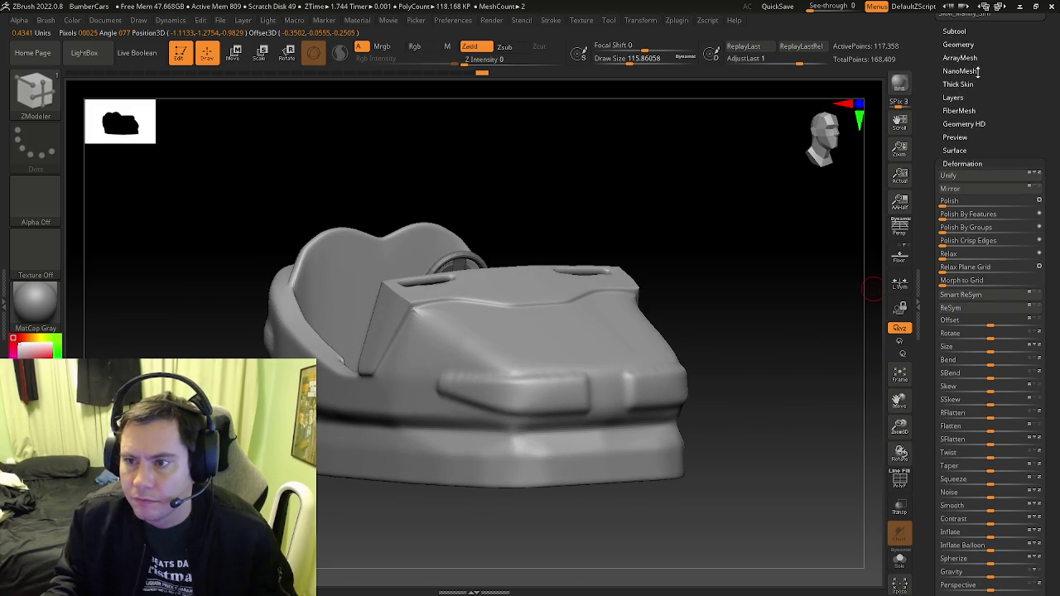
# ZRemesh the car body from Tool > Geometry, then invert and clear the leftover mask
pyautogui.click(958, 44)
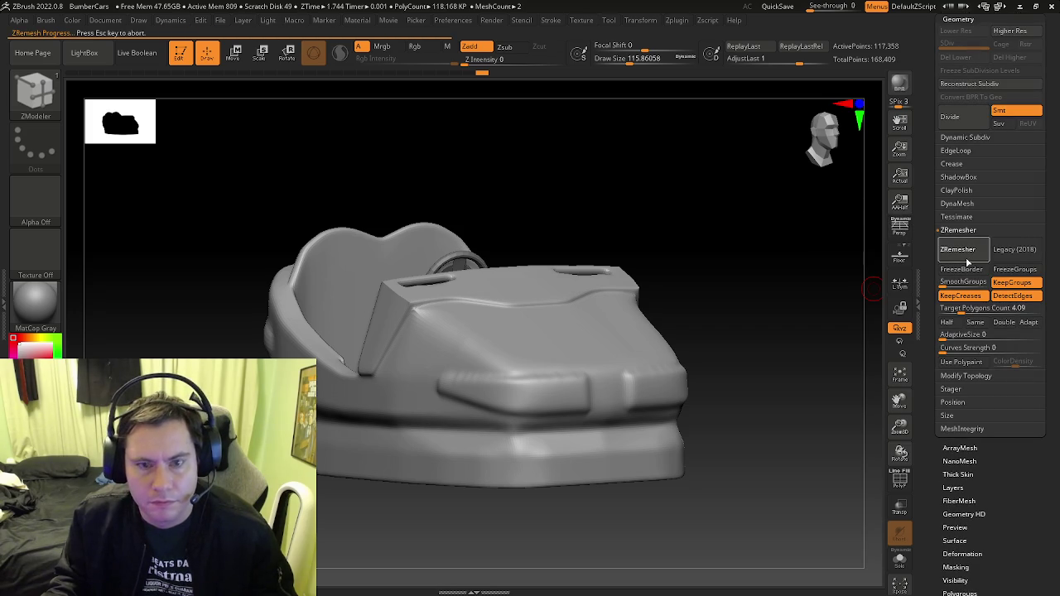
pyautogui.moveTo(861, 287); pyautogui.dragTo(770, 337)
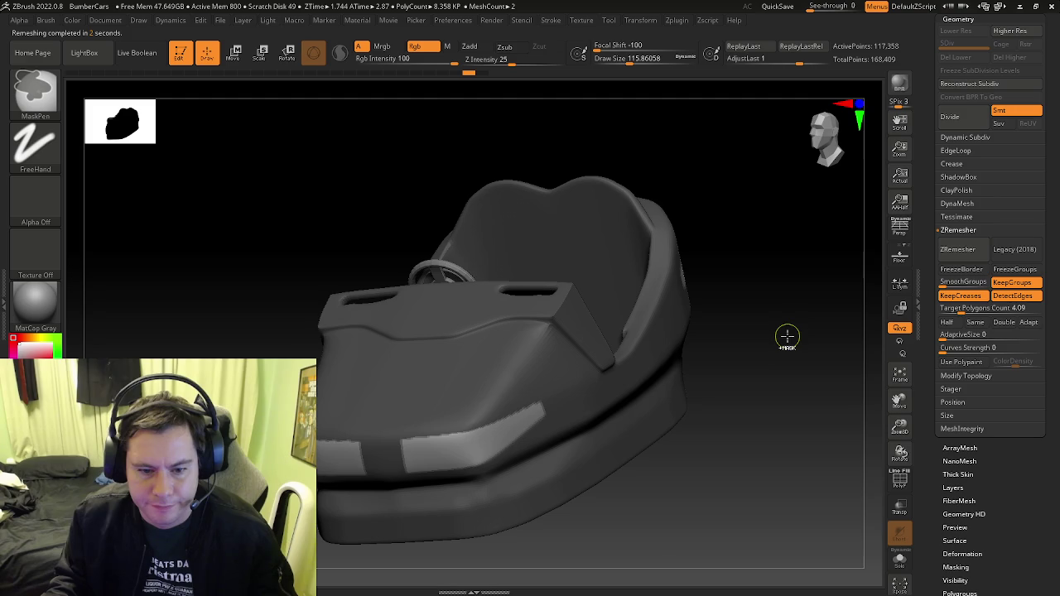
pyautogui.keyDown('ctrl'); pyautogui.click(737, 354); pyautogui.keyUp('ctrl')
pyautogui.keyDown('ctrl'); pyautogui.click(736, 350); pyautogui.keyUp('ctrl')
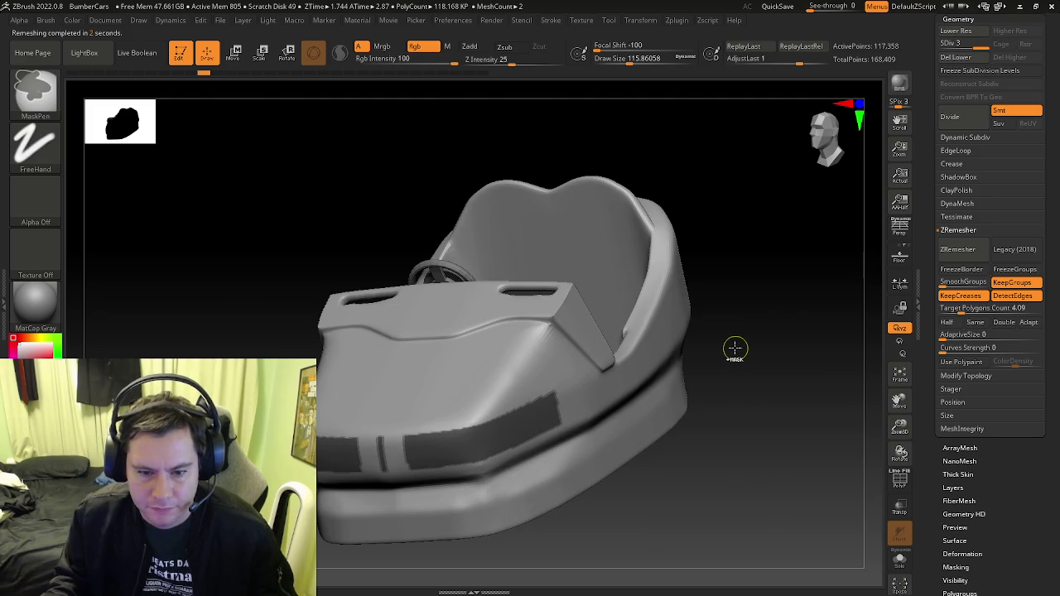
pyautogui.hotkey('ctrl', 'z')
pyautogui.hotkey('ctrl', 'z')
pyautogui.hotkey('ctrl', 'z')
pyautogui.hotkey('ctrl', 'z')
pyautogui.hotkey('ctrl', 'z')
pyautogui.hotkey('ctrl', 'shift', 'z')
pyautogui.moveTo(734, 349)
pyautogui.mouseDown()
pyautogui.moveTo(759, 332)
pyautogui.moveTo(837, 351)
pyautogui.mouseUp()
# Return through Undo History to the 564-point remesh and show polygroup colours with Shift+F
pyautogui.hotkey('shift', 'f')
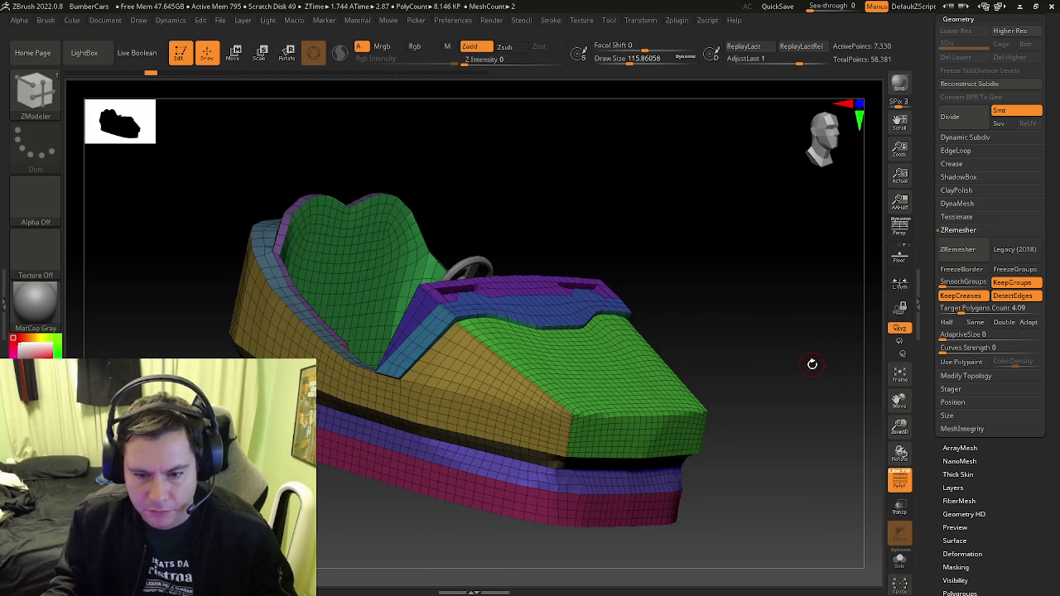
pyautogui.hotkey('ctrl', 'z')
pyautogui.hotkey('ctrl', 'shift', 'z')
pyautogui.moveTo(807, 360); pyautogui.dragTo(804, 368)
pyautogui.hotkey('shift', 'f')
pyautogui.hotkey('shift', 'f')
pyautogui.hotkey('ctrl', 'z')
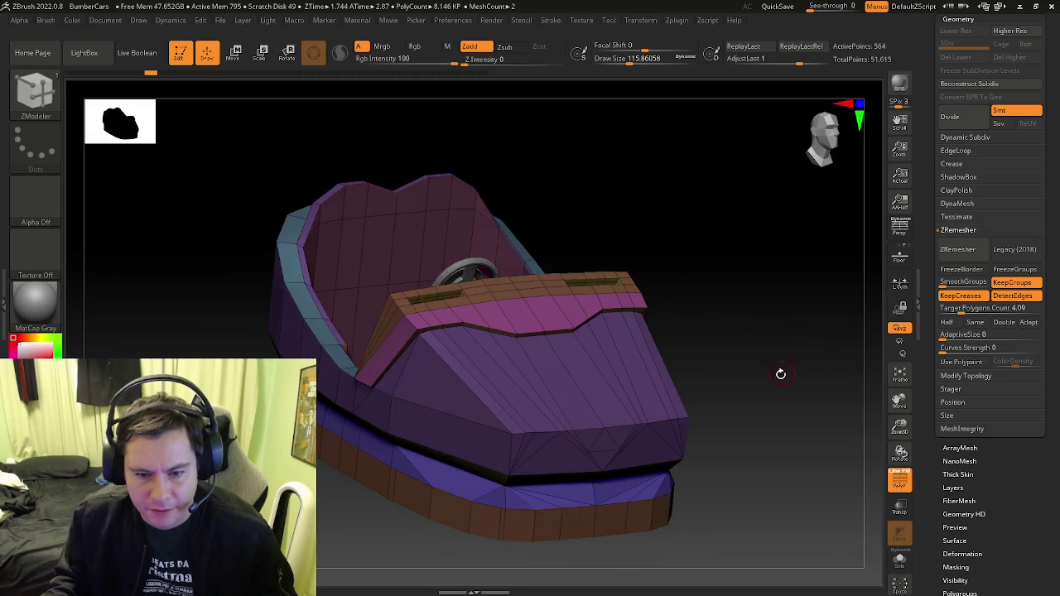
pyautogui.hotkey('ctrl', 'z')
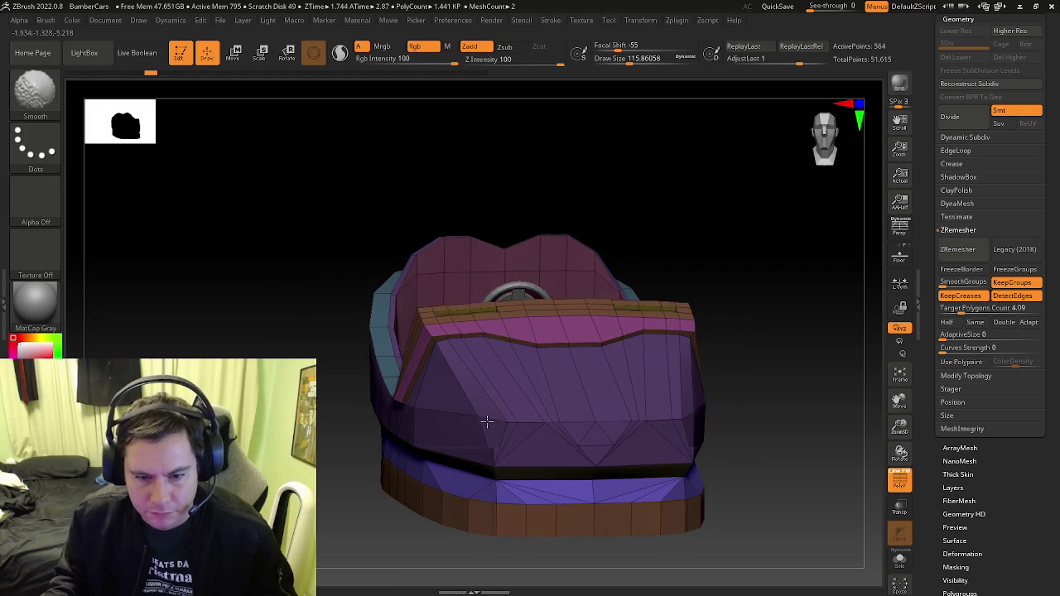
pyautogui.keyDown('shift'); pyautogui.click(531, 426); pyautogui.keyUp('shift')
pyautogui.click(491, 465)
pyautogui.moveTo(519, 435)
pyautogui.mouseDown(button='right')
pyautogui.moveTo(538, 445)
pyautogui.moveTo(499, 428)
pyautogui.moveTo(523, 400)
pyautogui.moveTo(486, 407)
pyautogui.moveTo(548, 422)
pyautogui.moveTo(457, 409)
pyautogui.mouseUp(button='right')
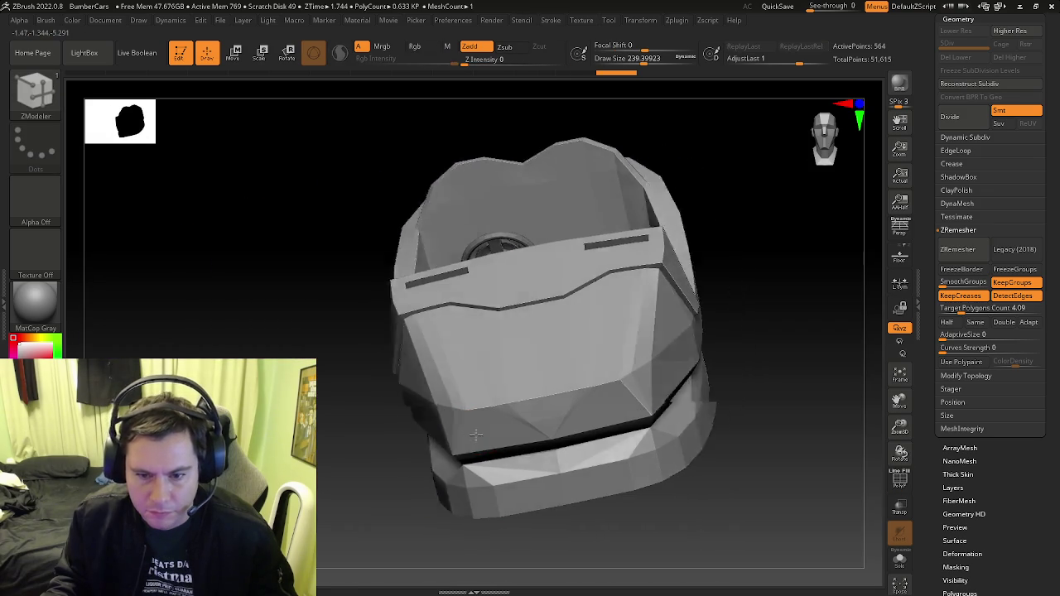
pyautogui.moveTo(539, 416); pyautogui.dragTo(479, 457, button='right')
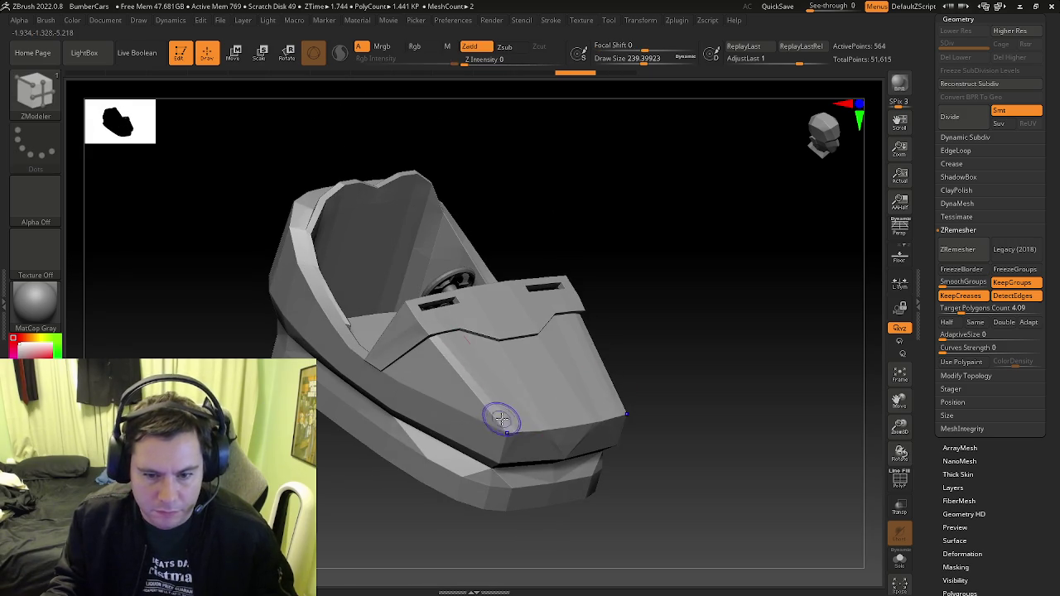
pyautogui.hotkey('shift', 'f')
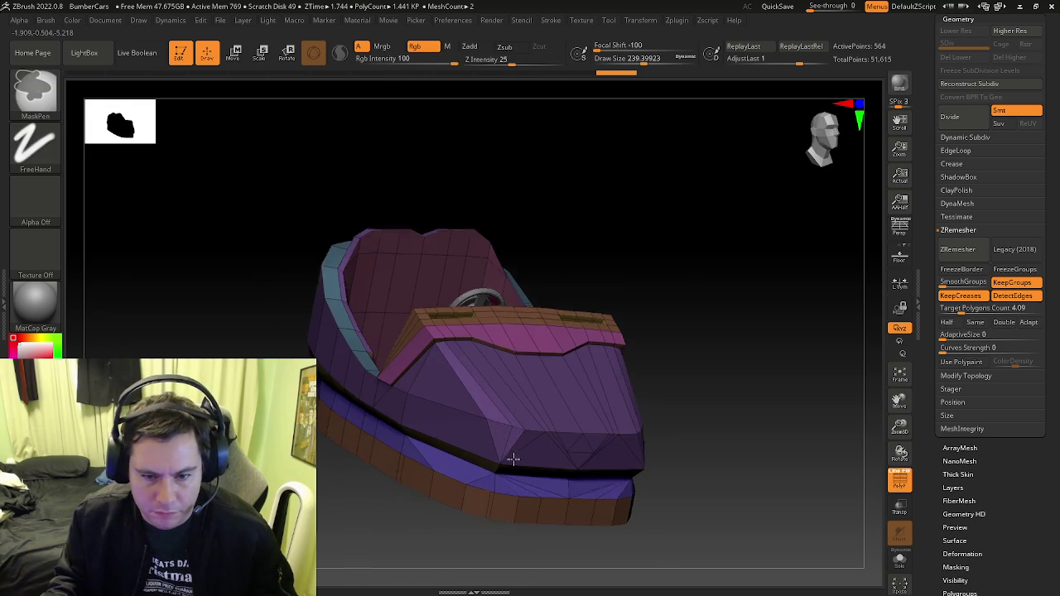